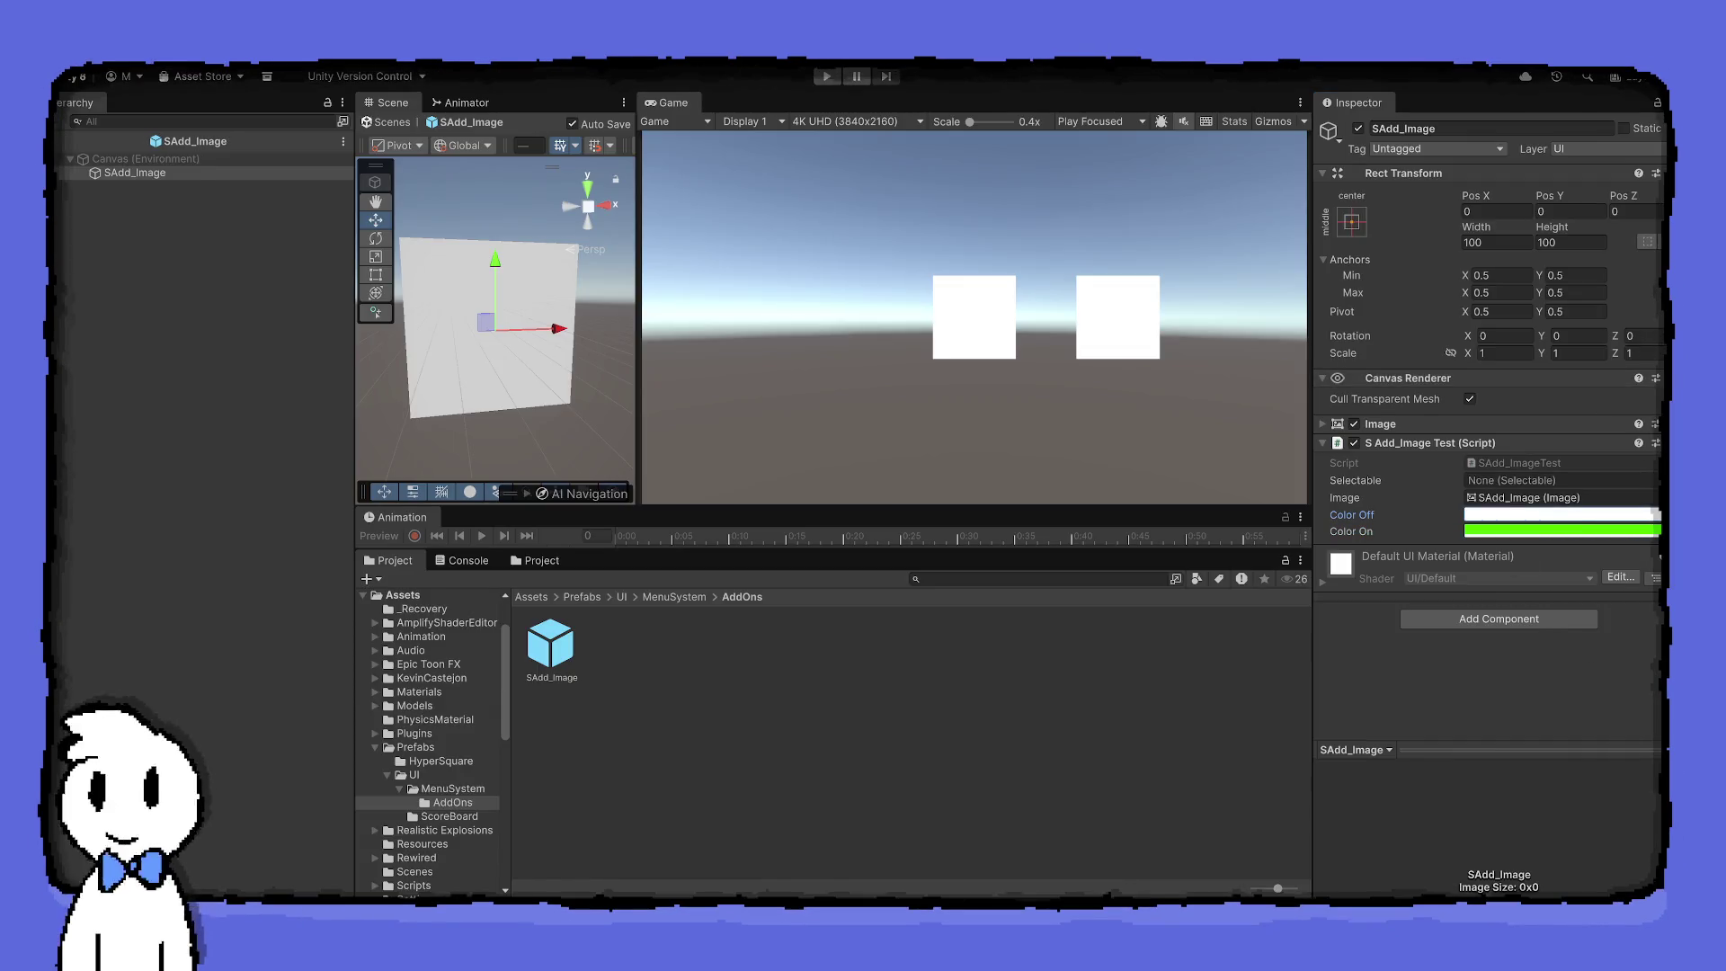
Play-test the menu, moving the green highlight right, then stop and select Selectable (1)
left_click(135, 172)
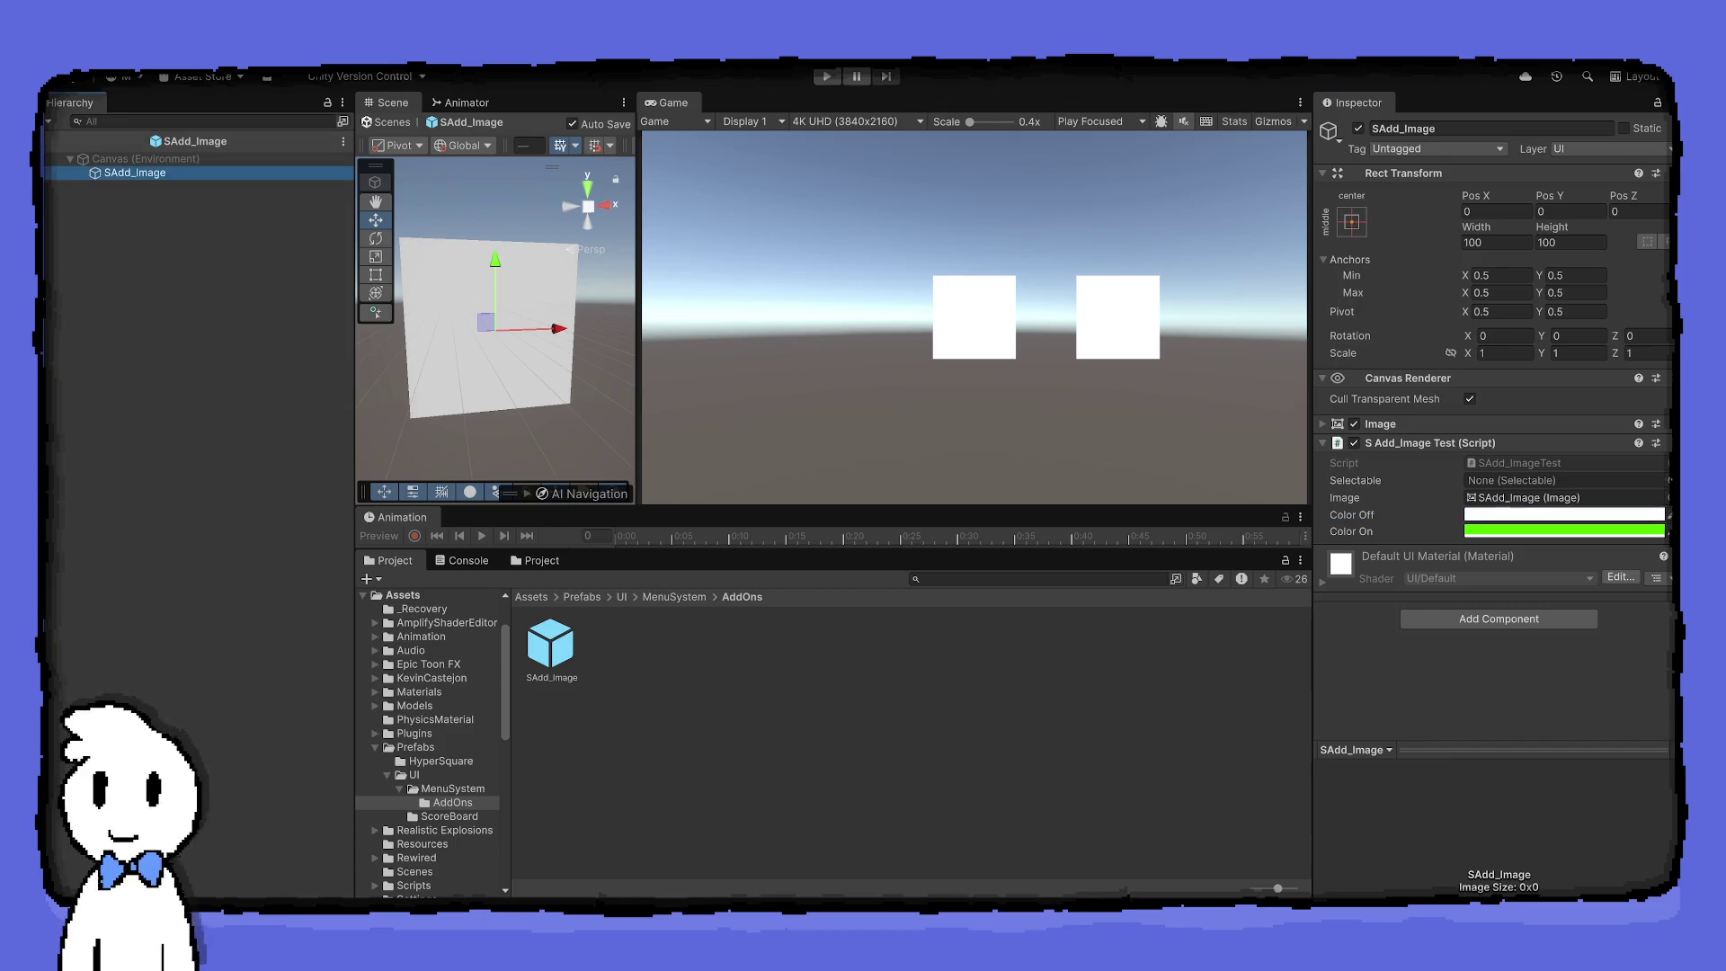
left_click(827, 77)
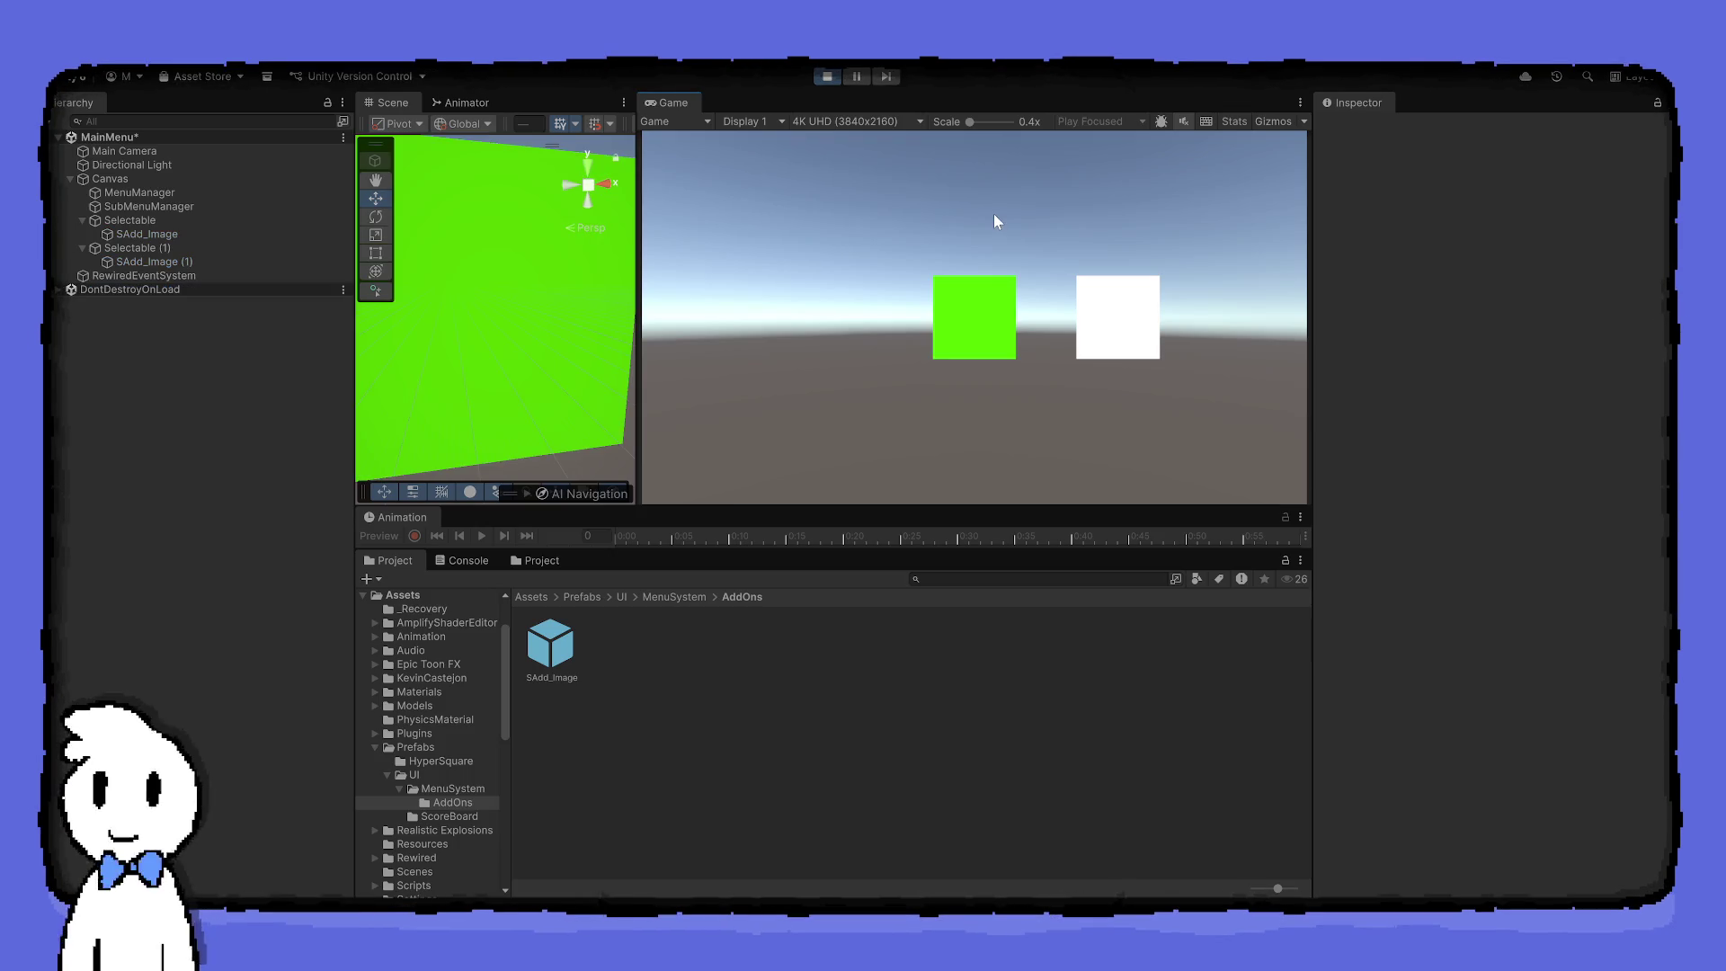
key("Right")
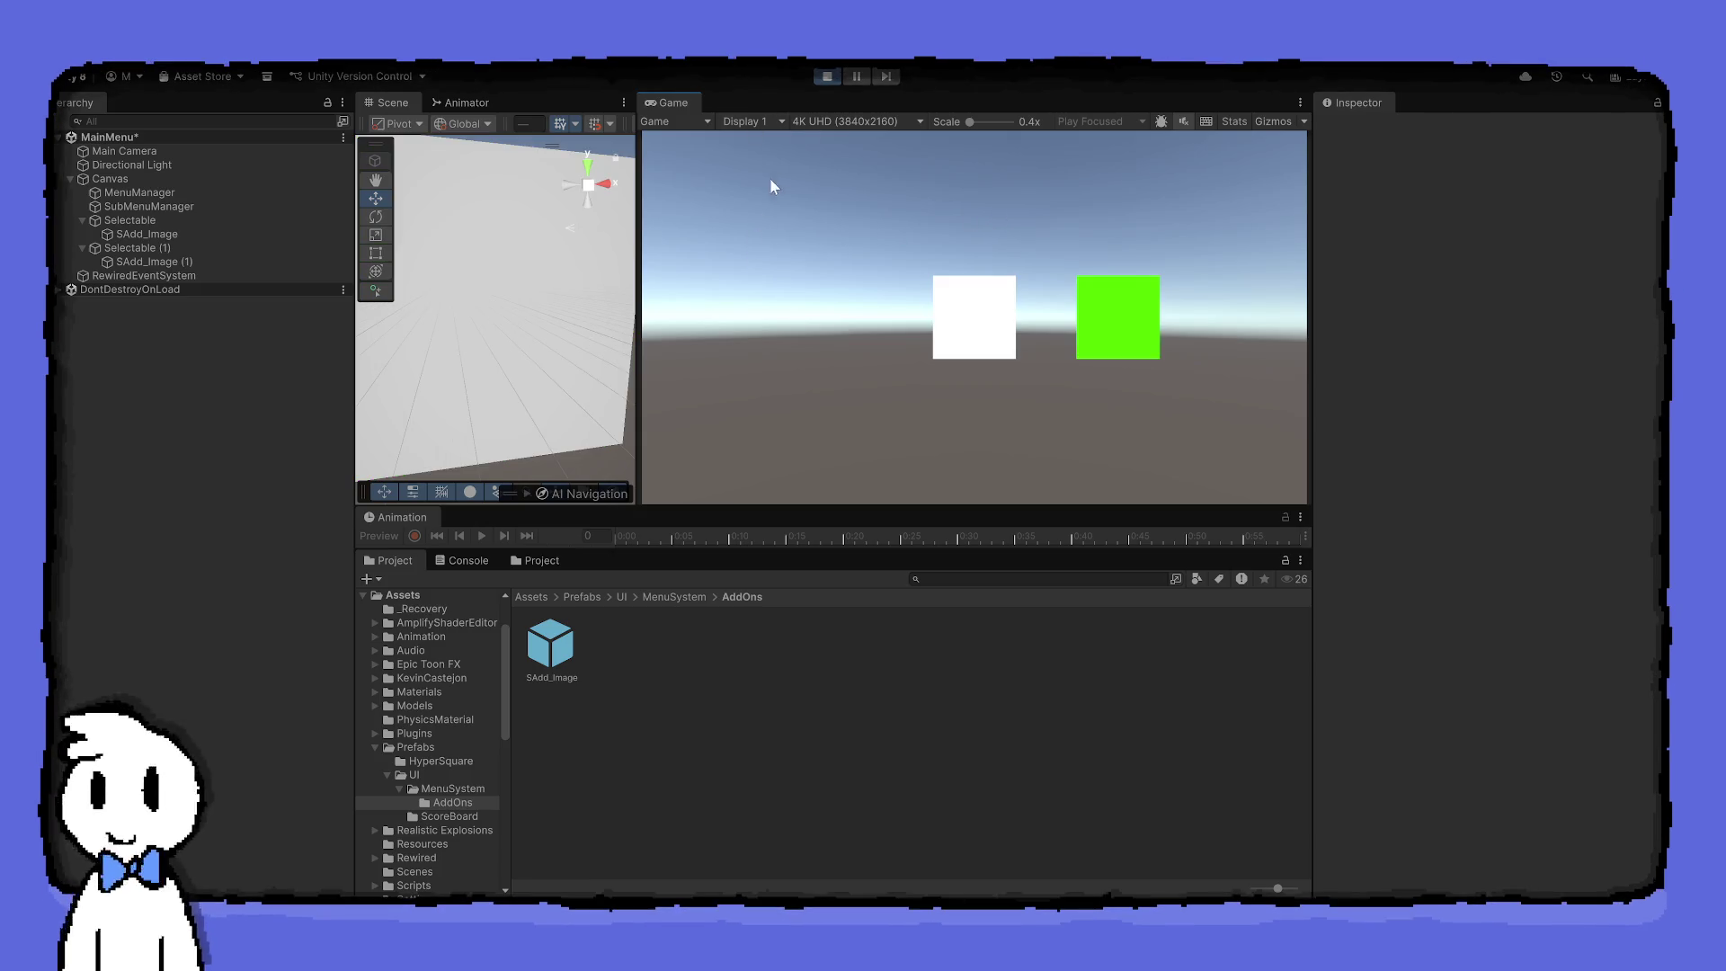
left_click(825, 77)
left_click(153, 248)
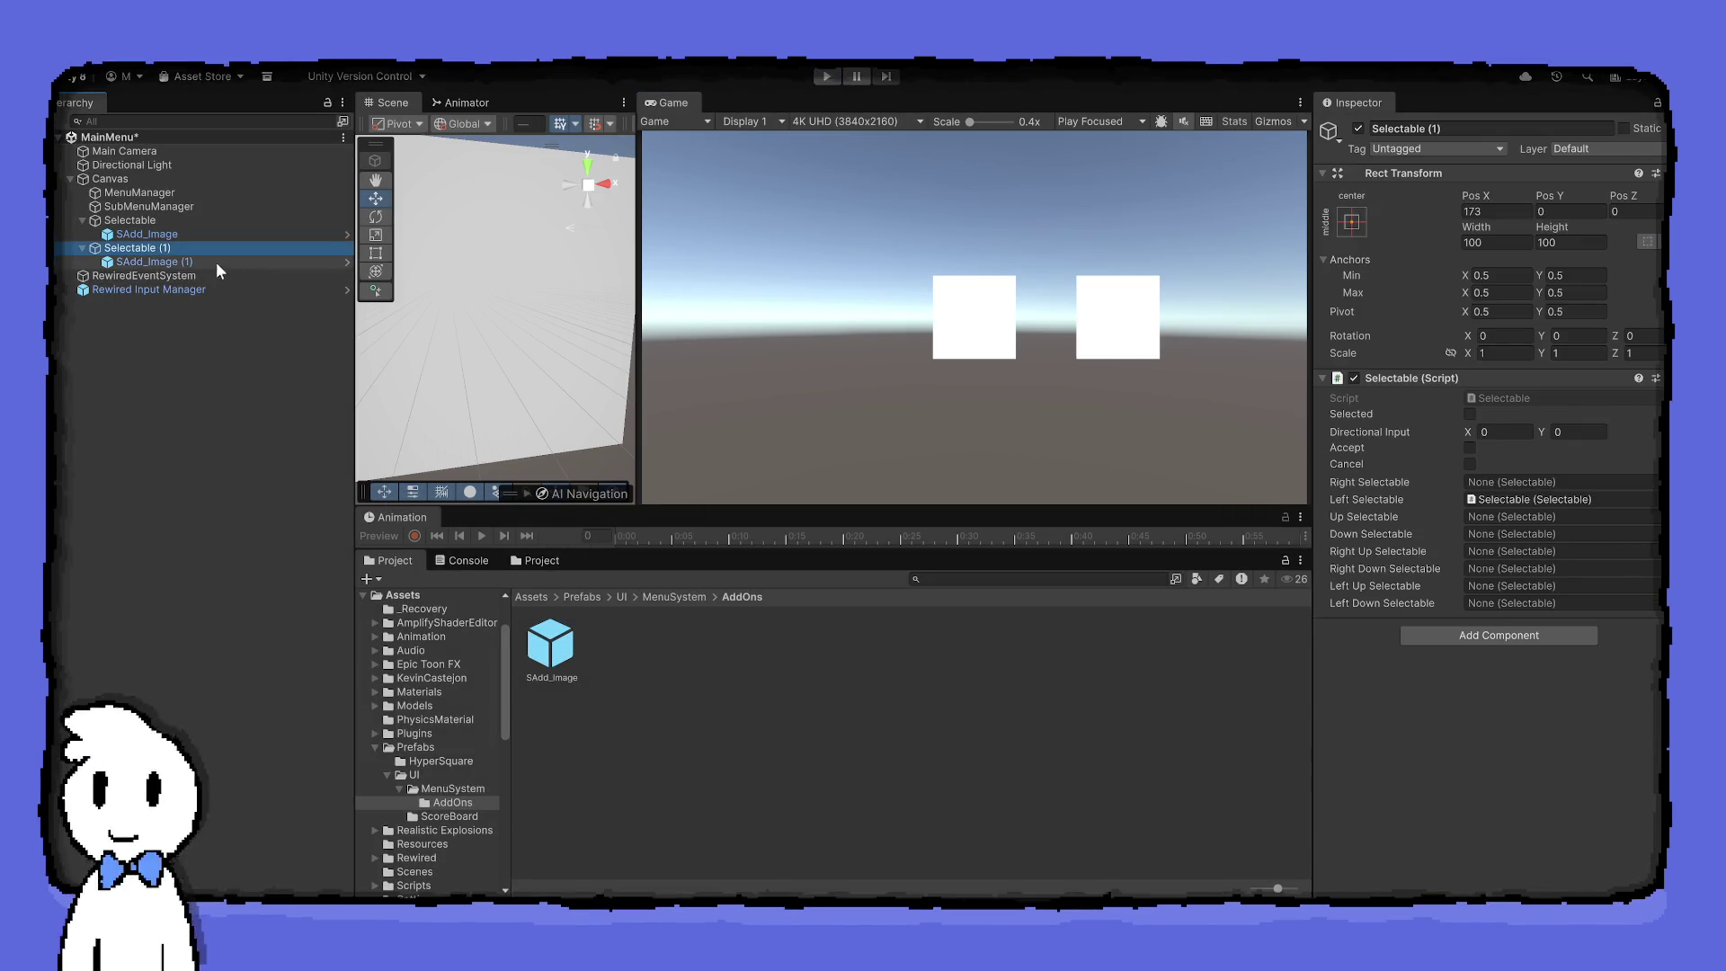
Link Selectable as a navigation neighbour, rerun with the highlight moved right, and inspect Selectable and SubMenuManager
mouse_move(141, 216)
left_mouse_down()
mouse_move(604, 261)
mouse_move(1519, 500)
left_mouse_up()
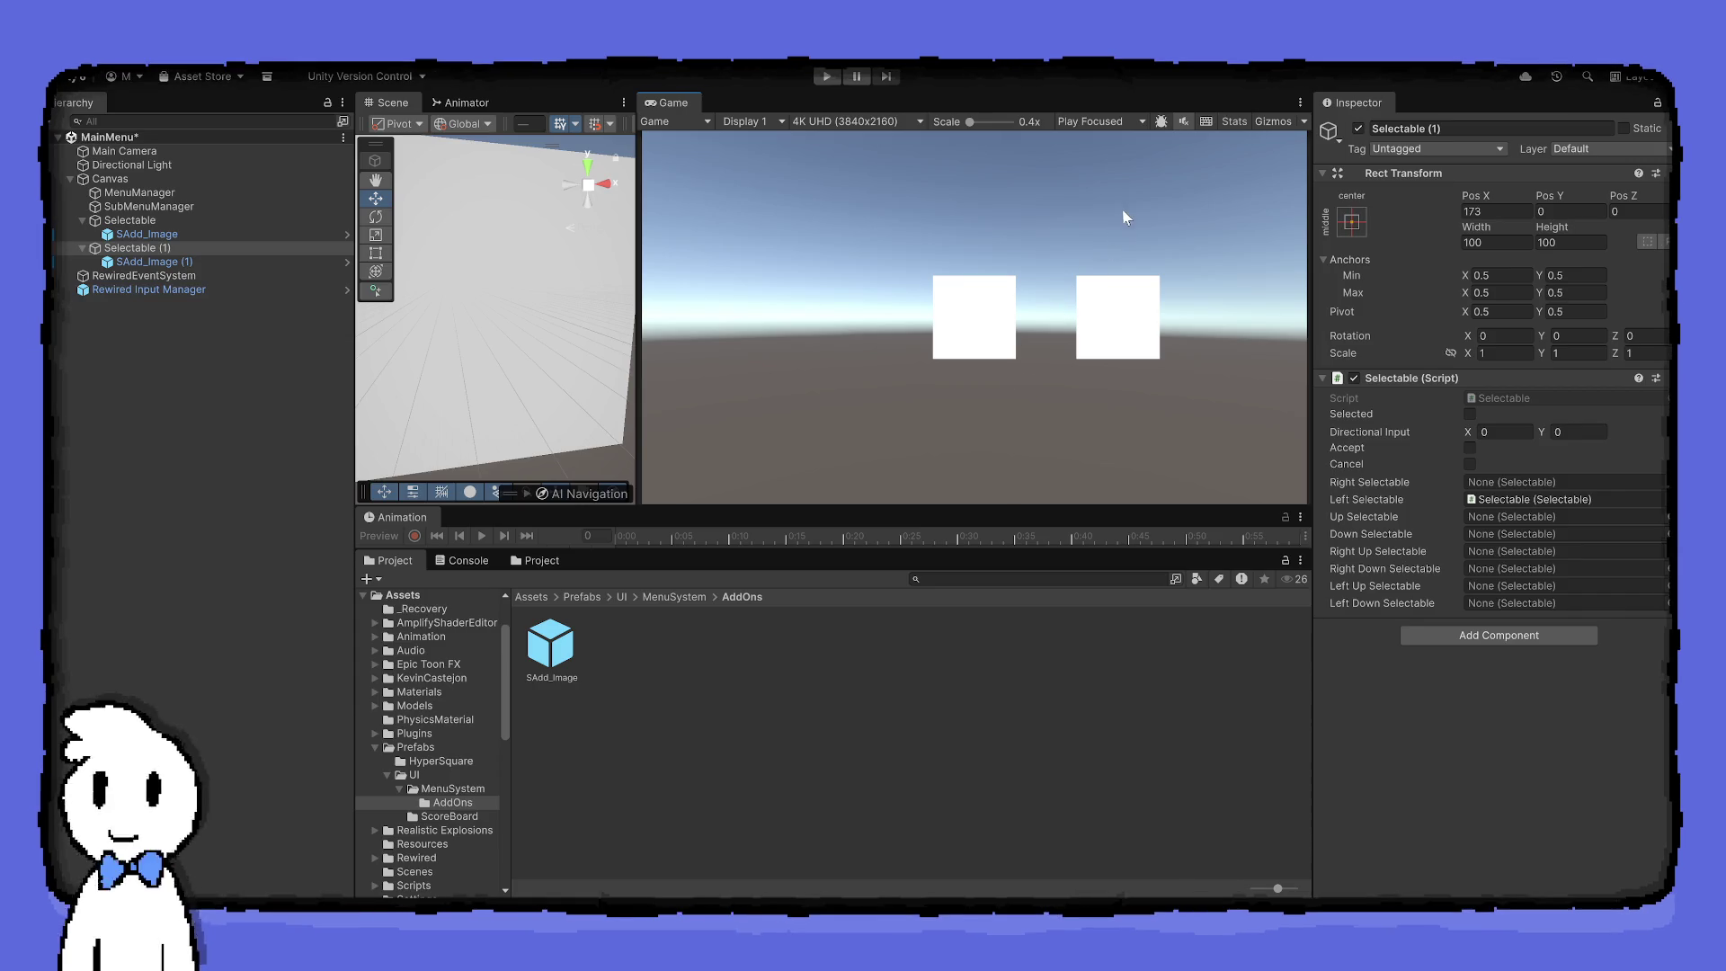
left_click(826, 76)
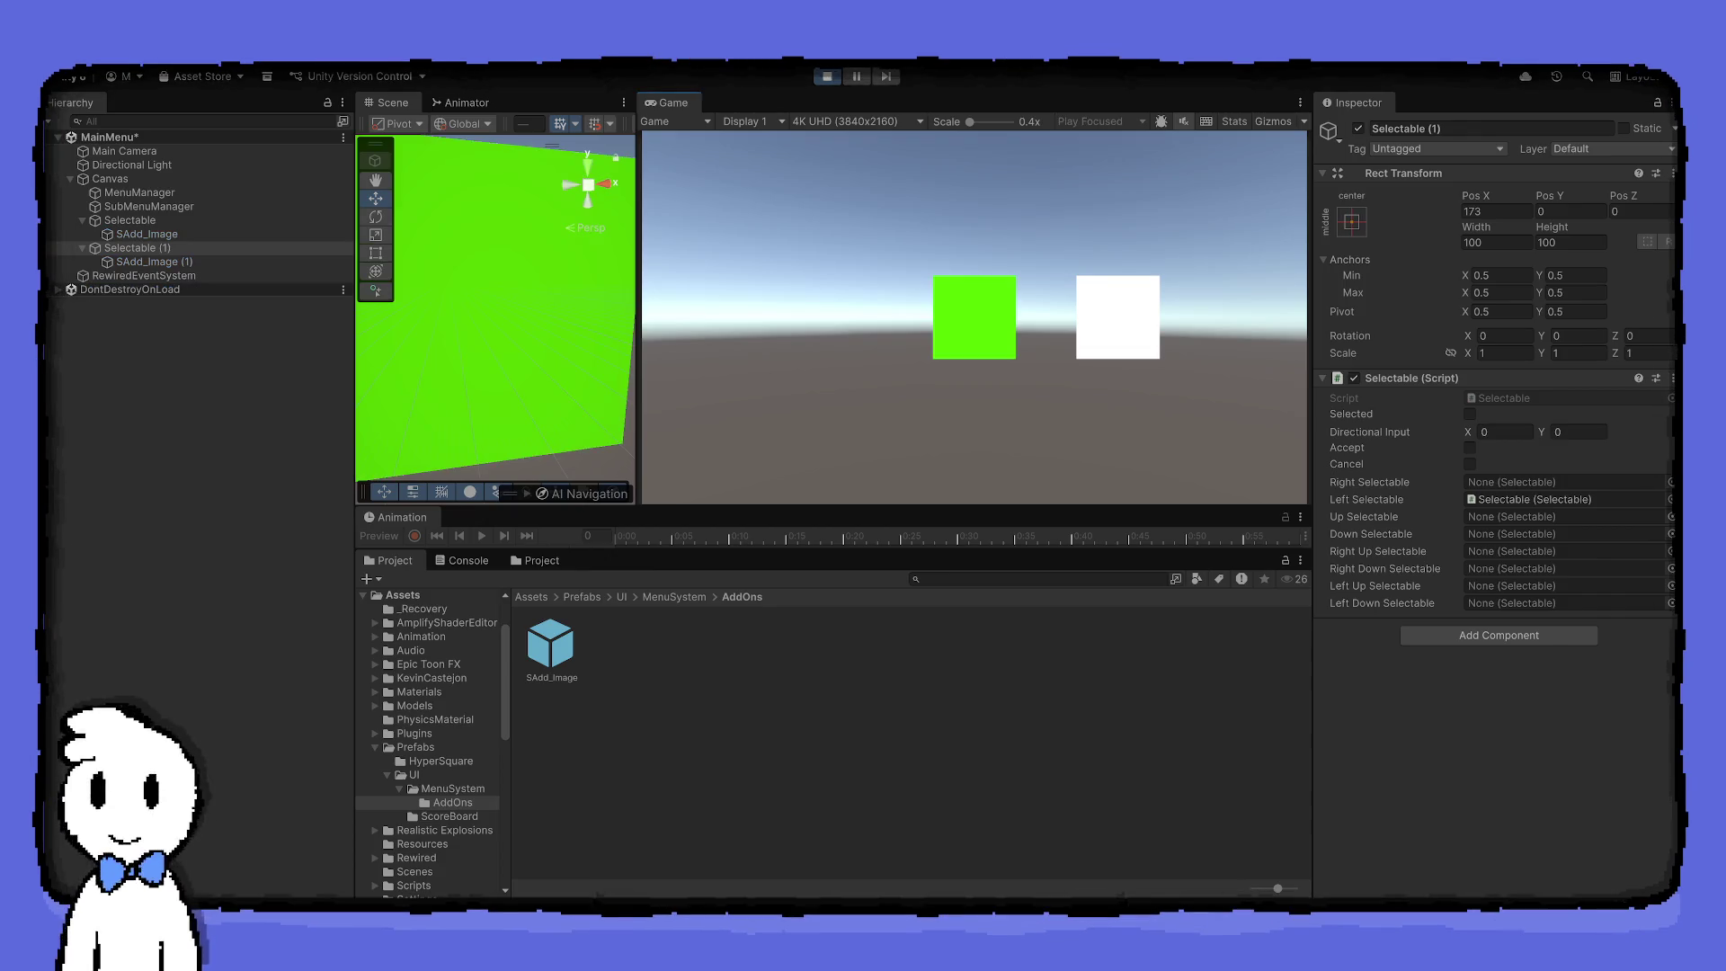
key("Right")
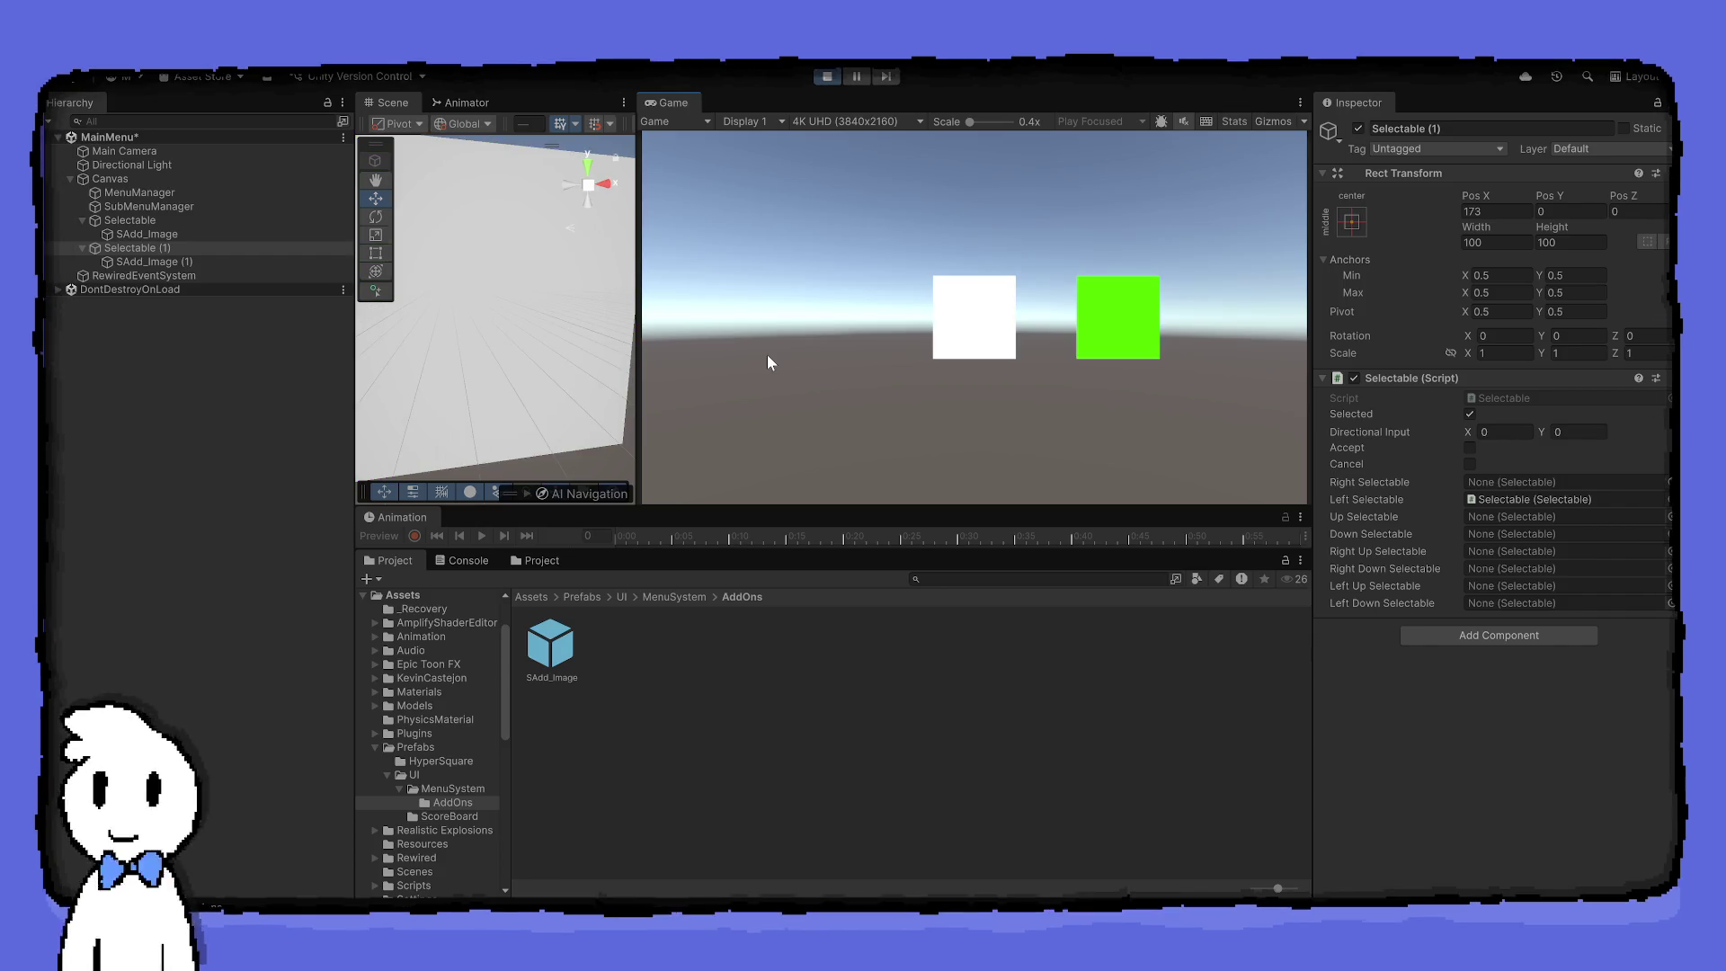
left_click(131, 225)
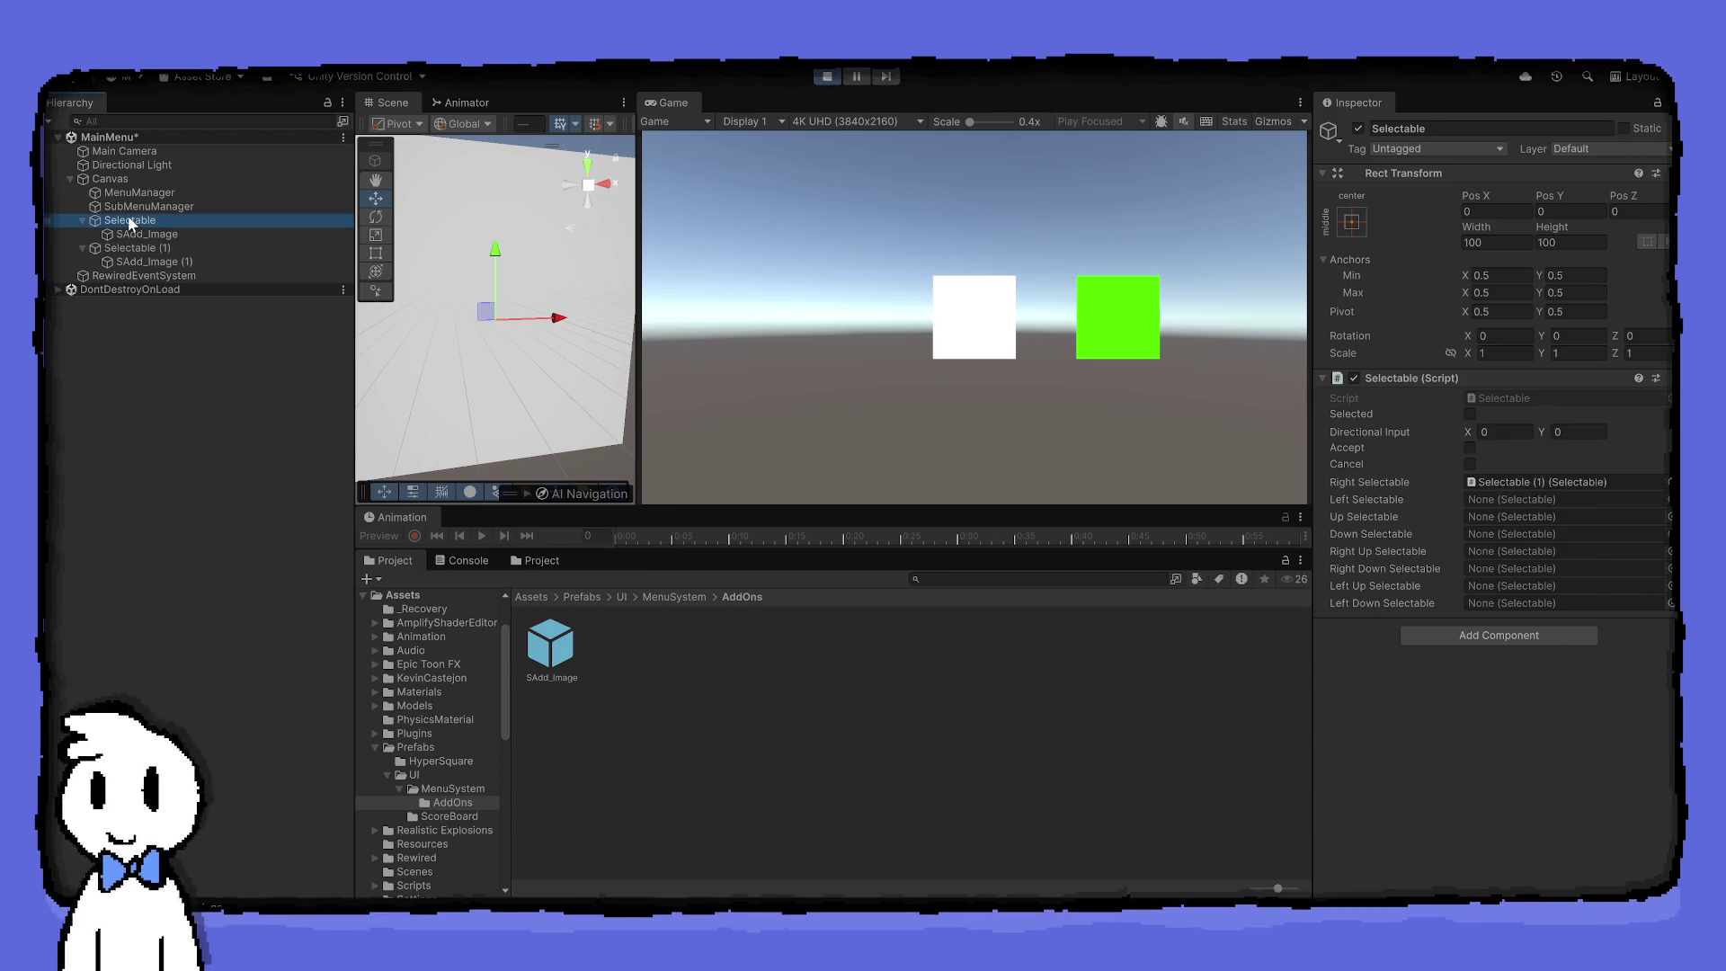
left_click(126, 208)
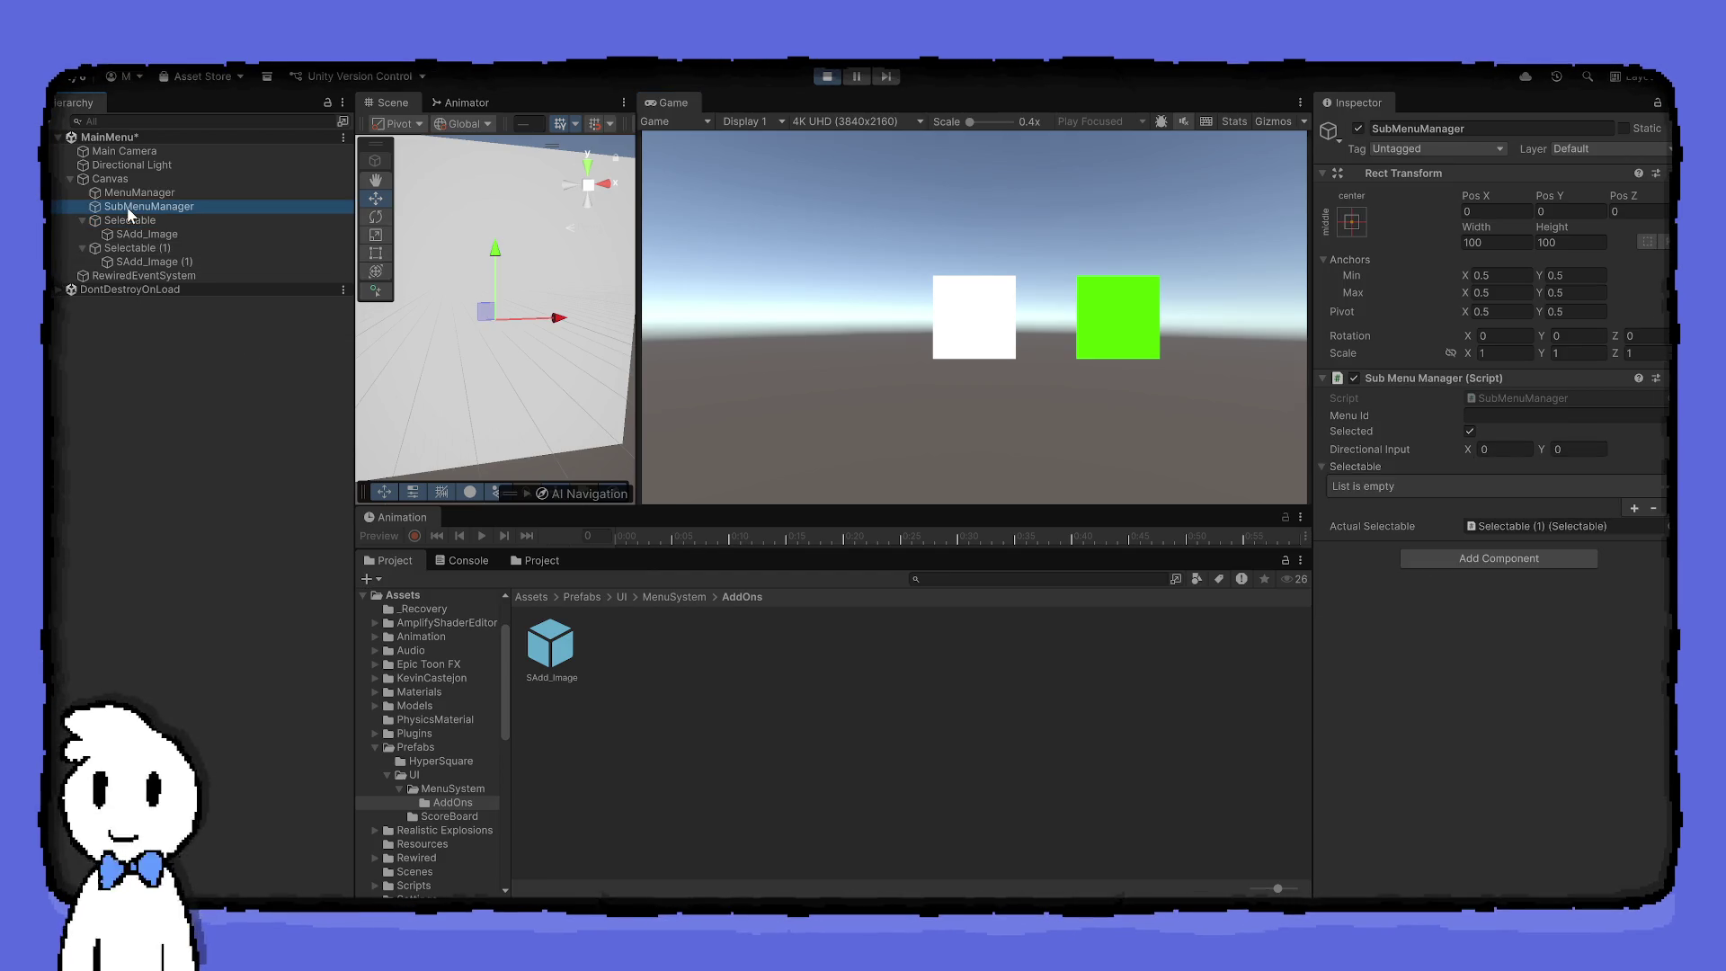
In the running Game view, move the highlight right, down, left, right and back to the left square
left_click(974, 398)
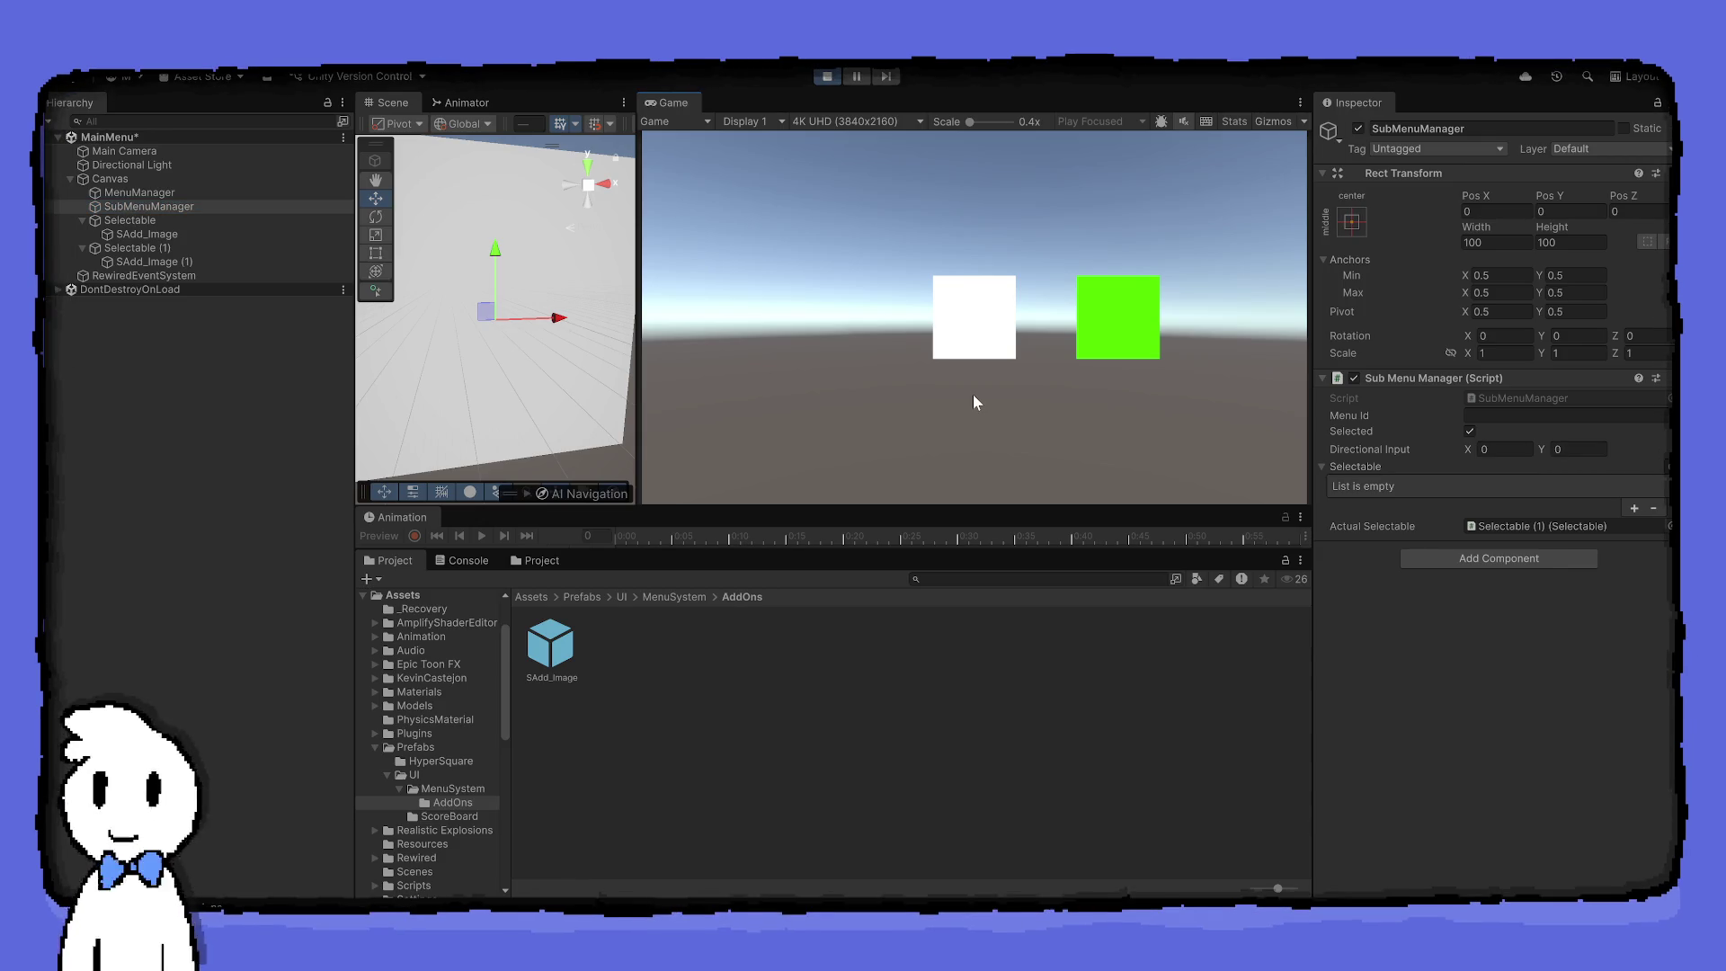
key("Right")
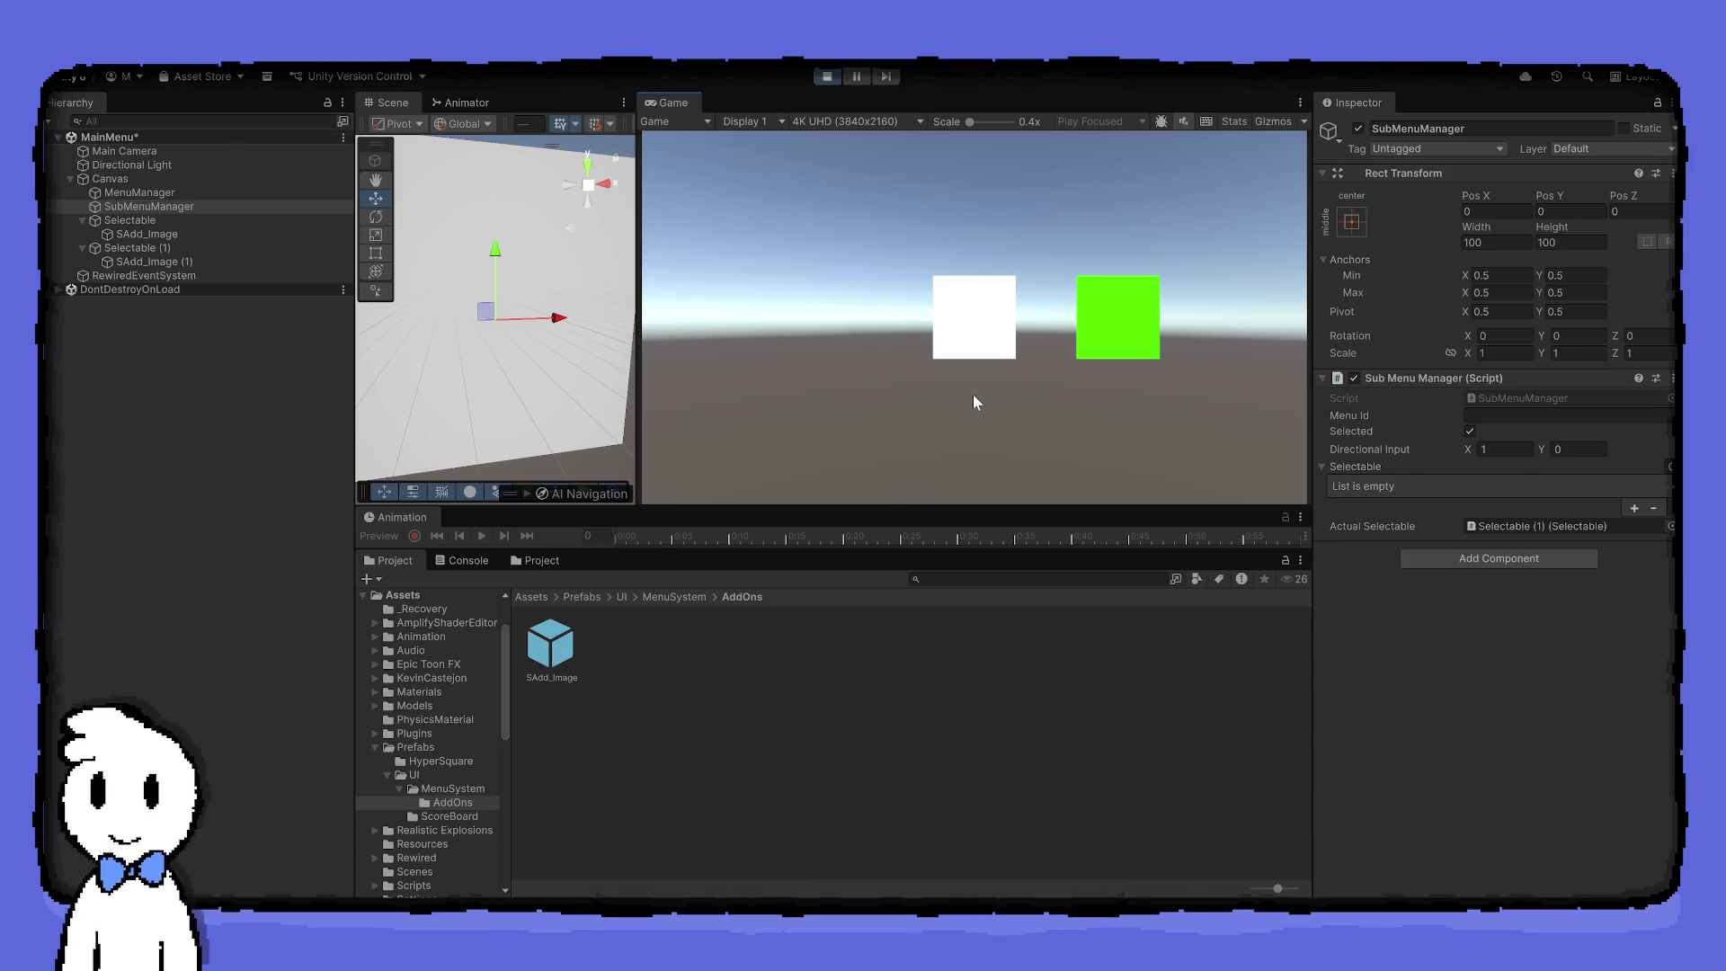
key("Down")
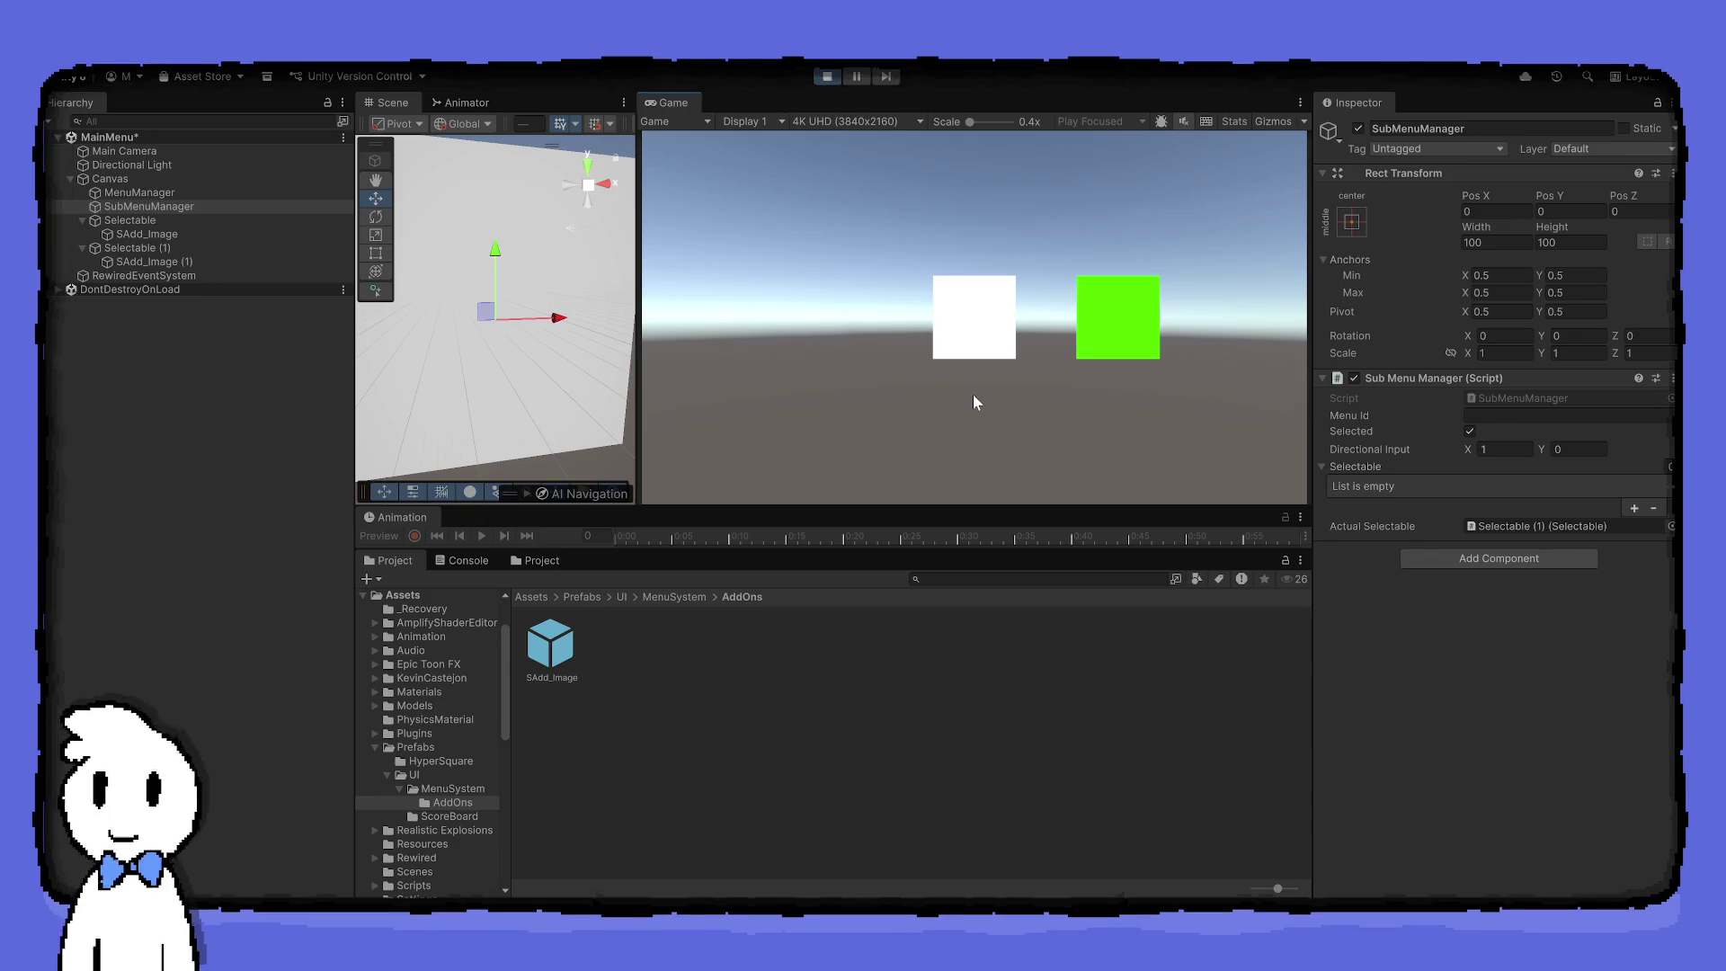
key("Left")
key("Right")
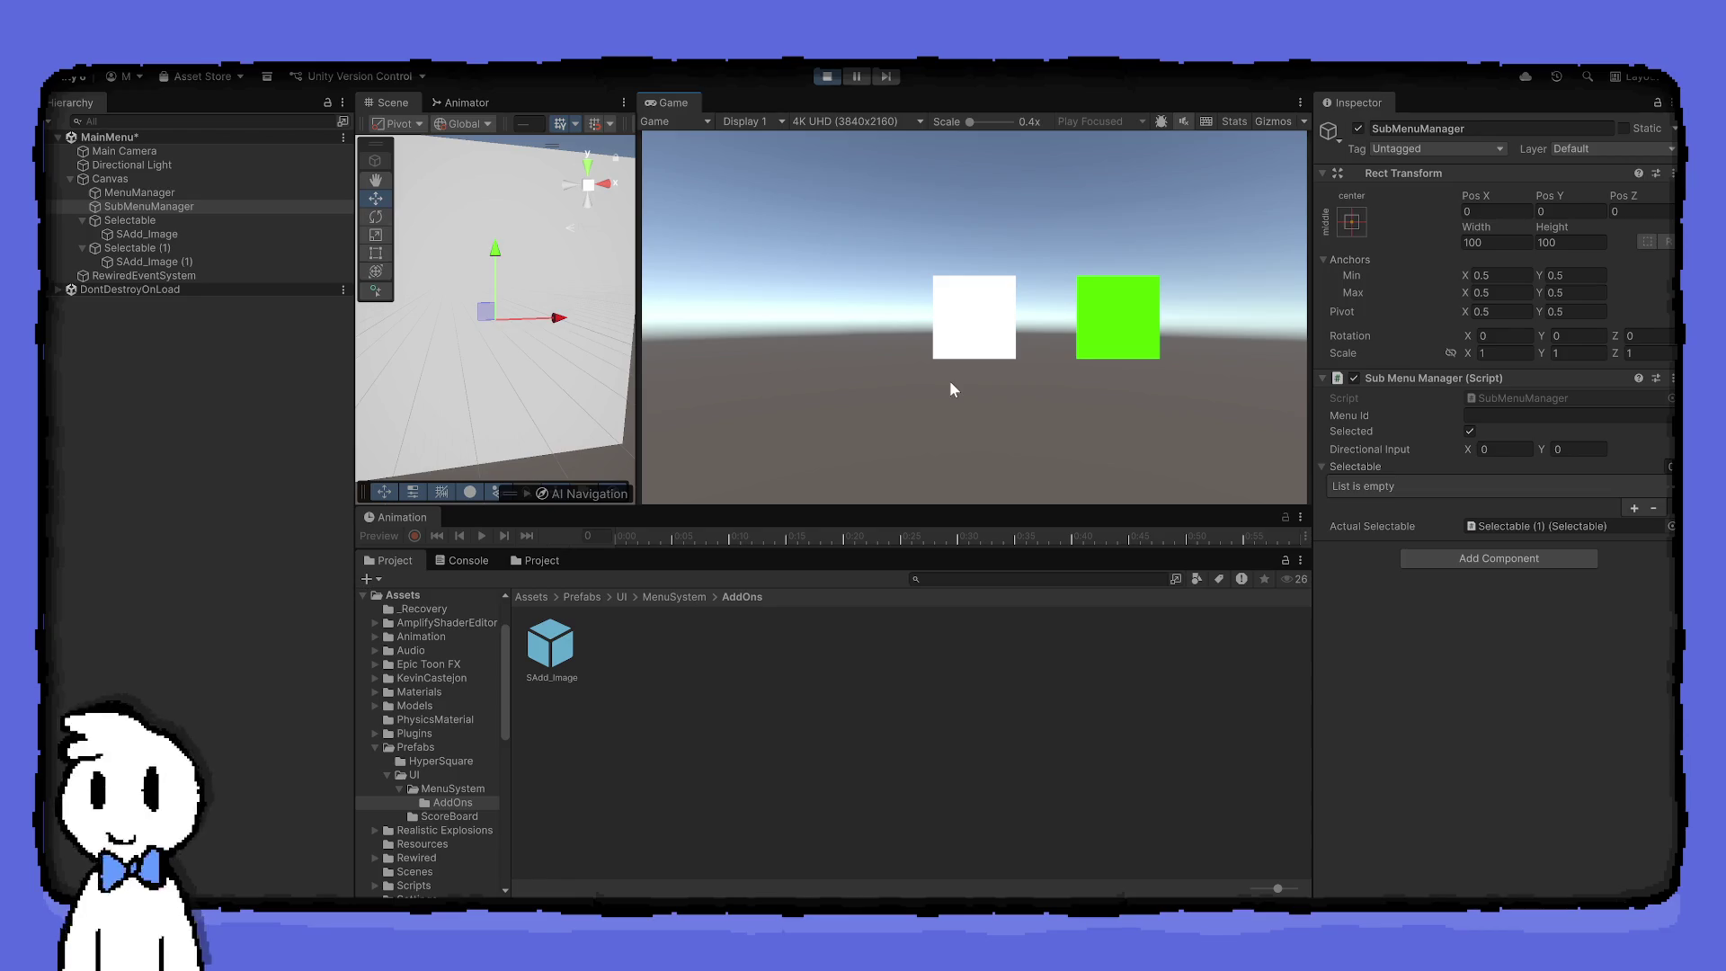
key("Left")
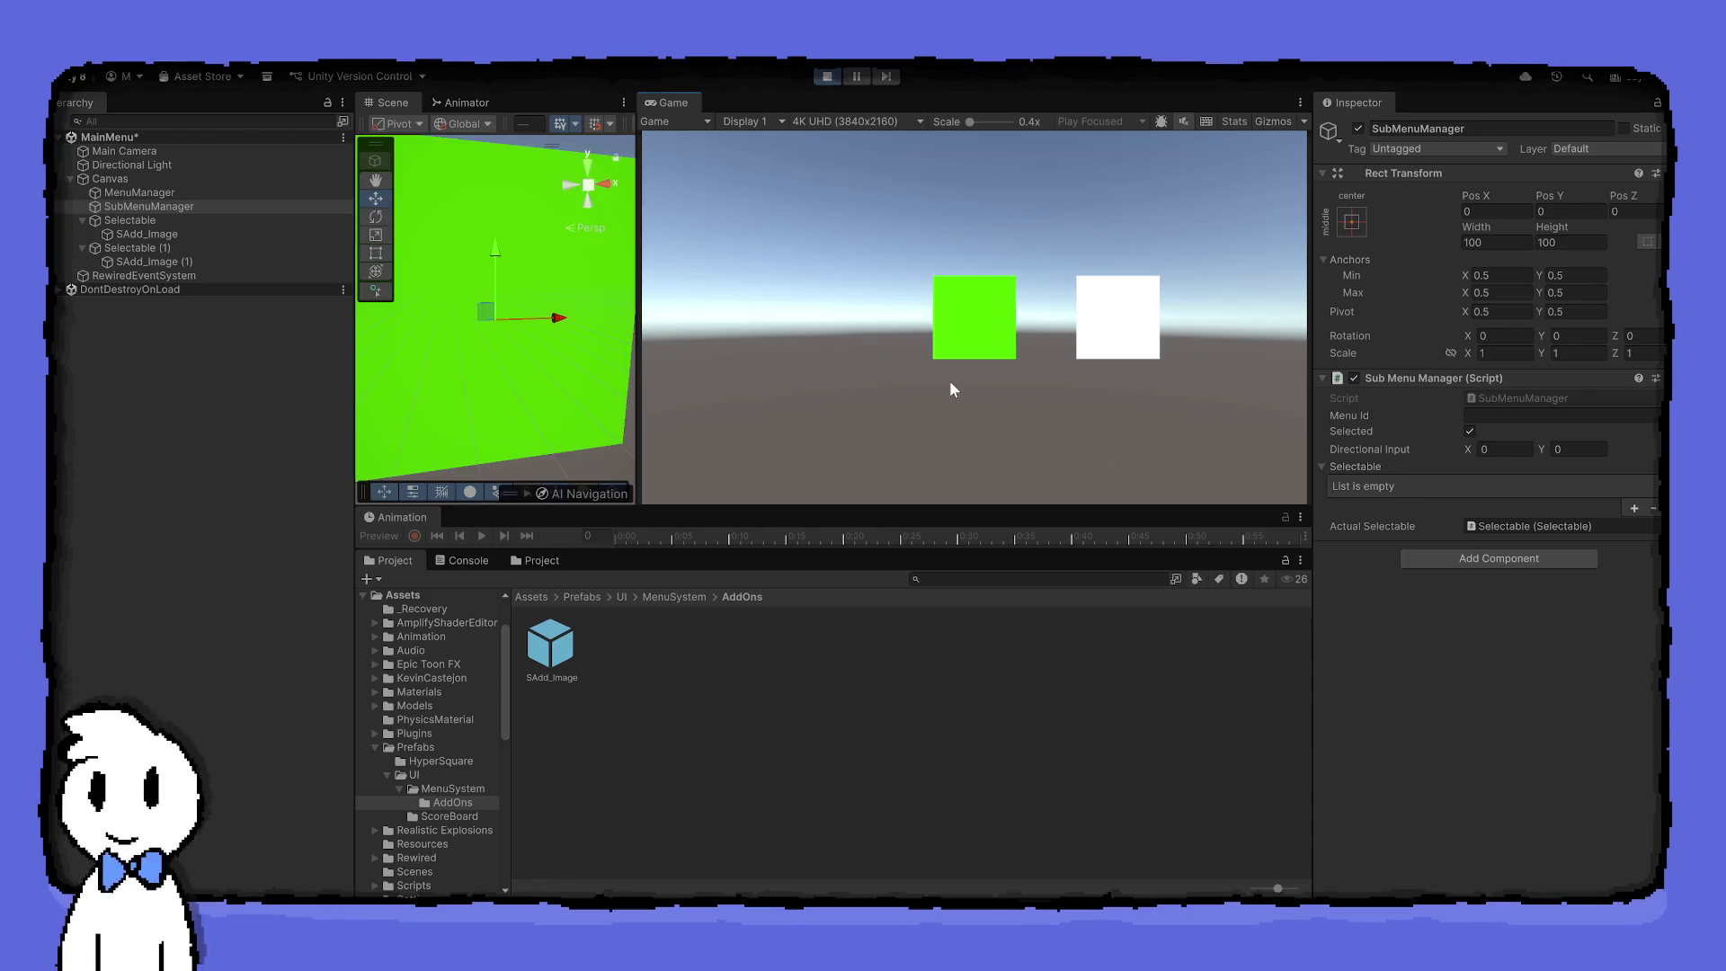
Type 'aaaa' into SubMenuManager's Menu Id field, cancel it with Escape, and stop the game
left_click(1473, 414)
type("aaaa")
key("Escape")
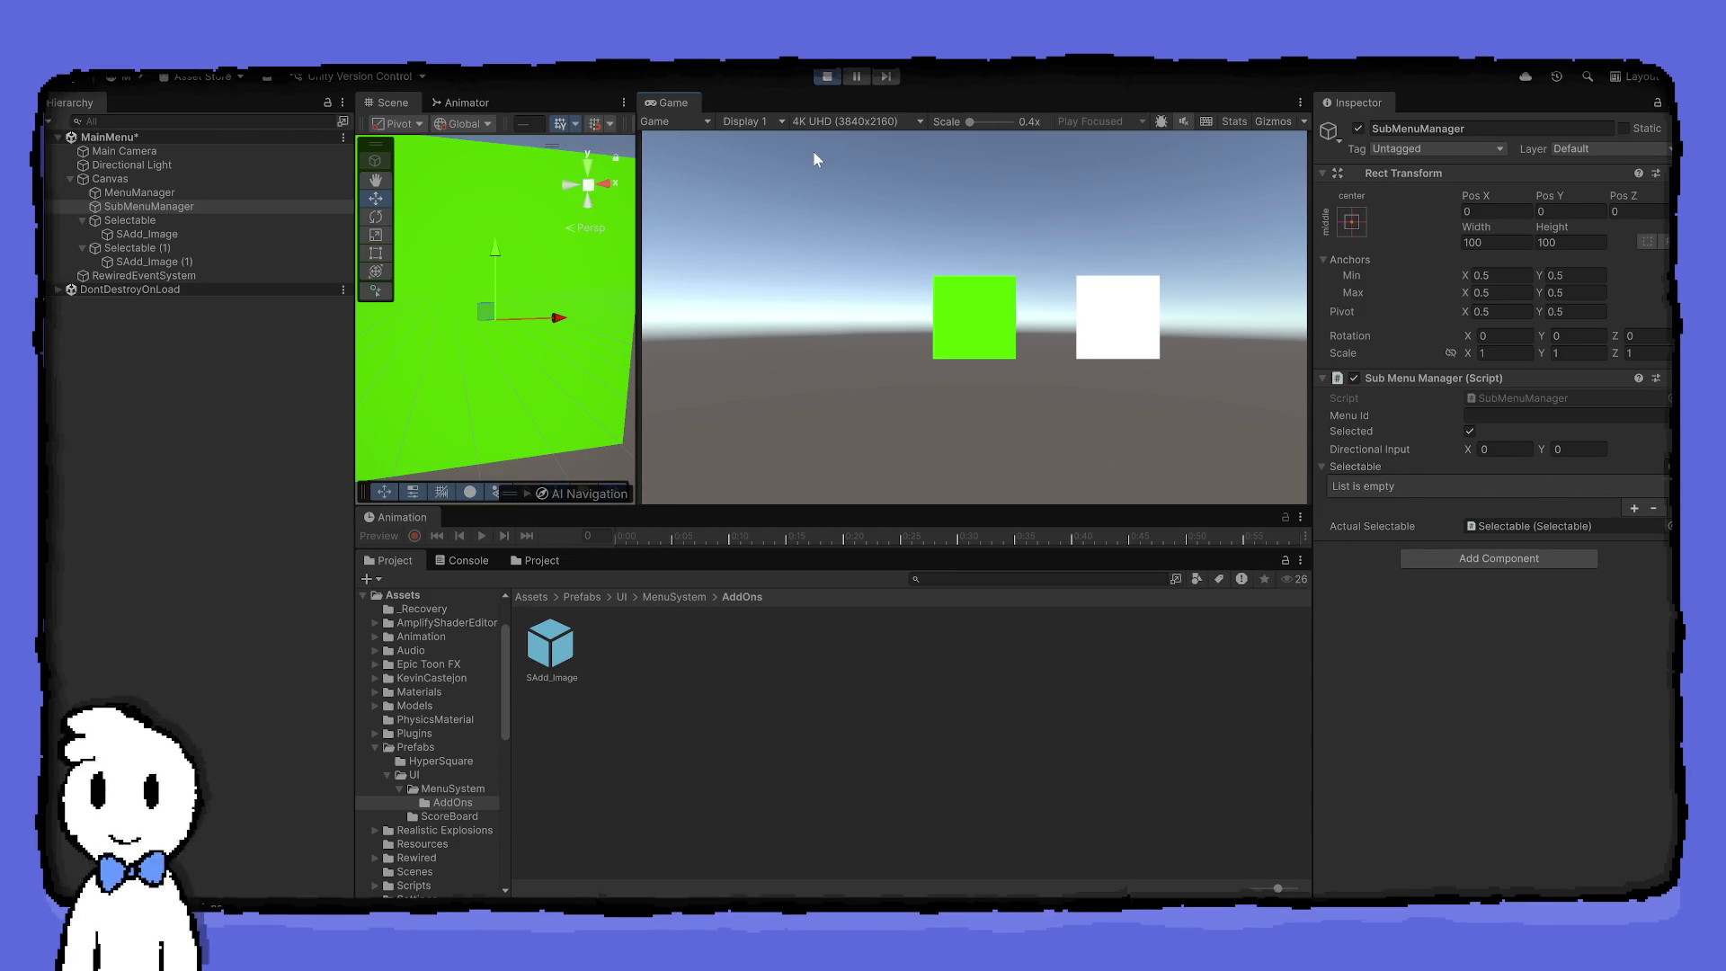
left_click(834, 75)
Open Assets/Prefabs, select the Rewired Input Manager prefab and launch the Rewired Editor
left_click(531, 597)
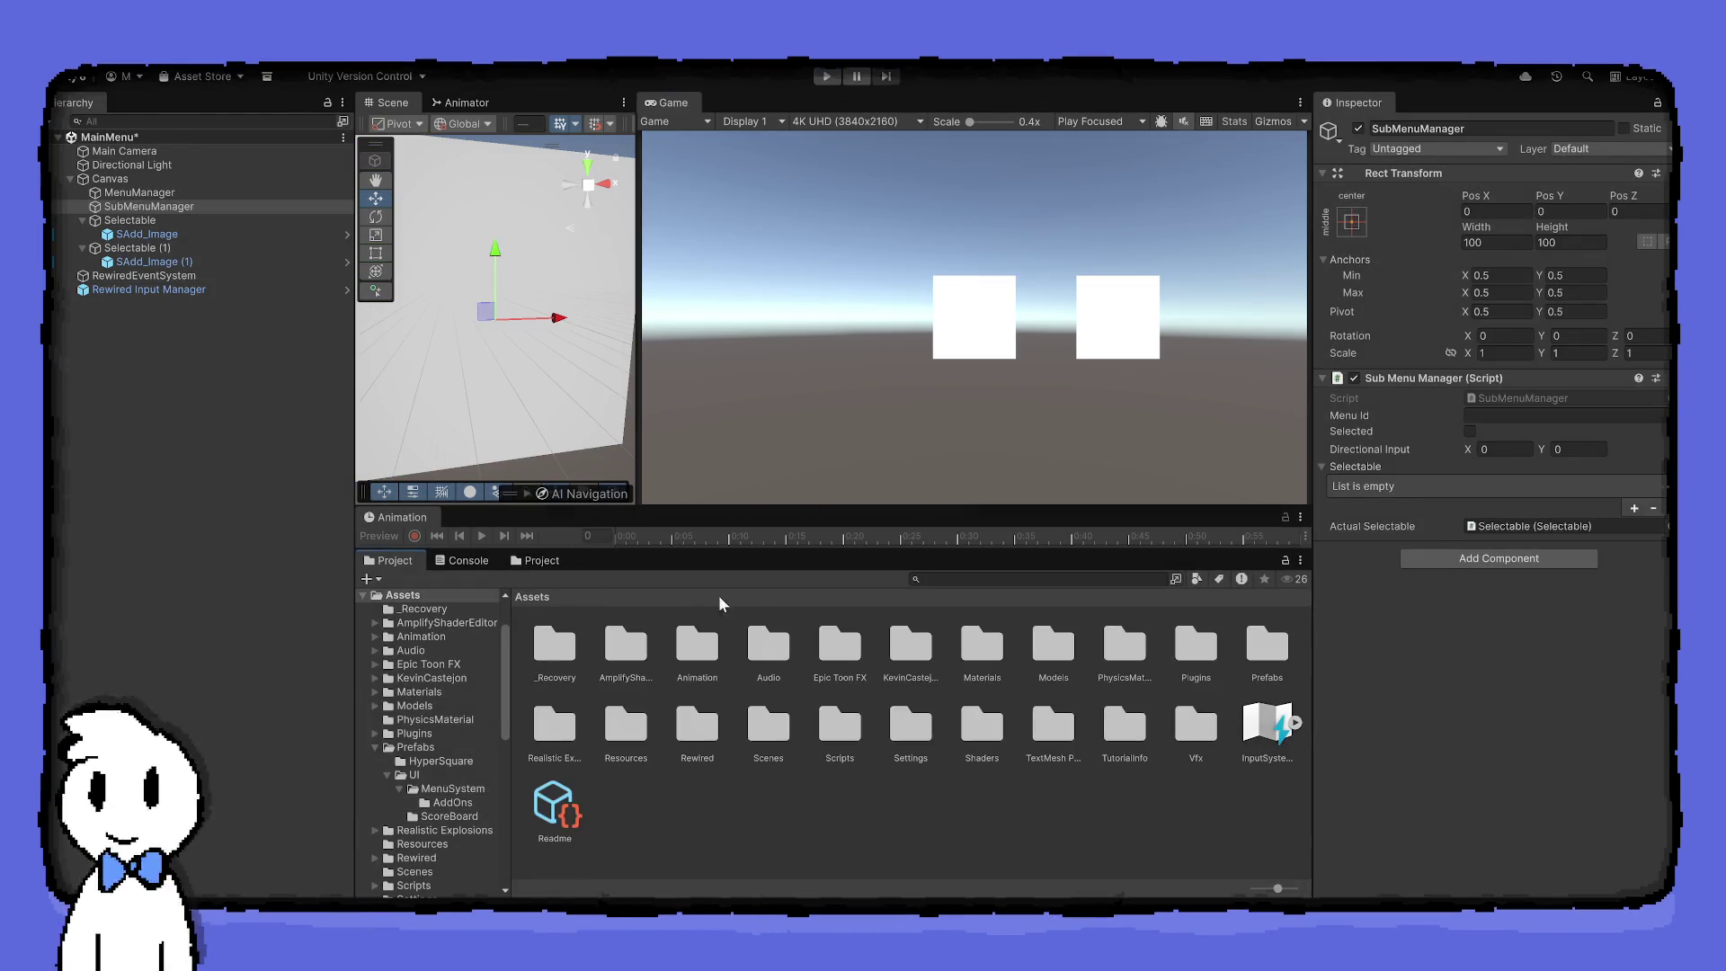
left_click(1014, 579)
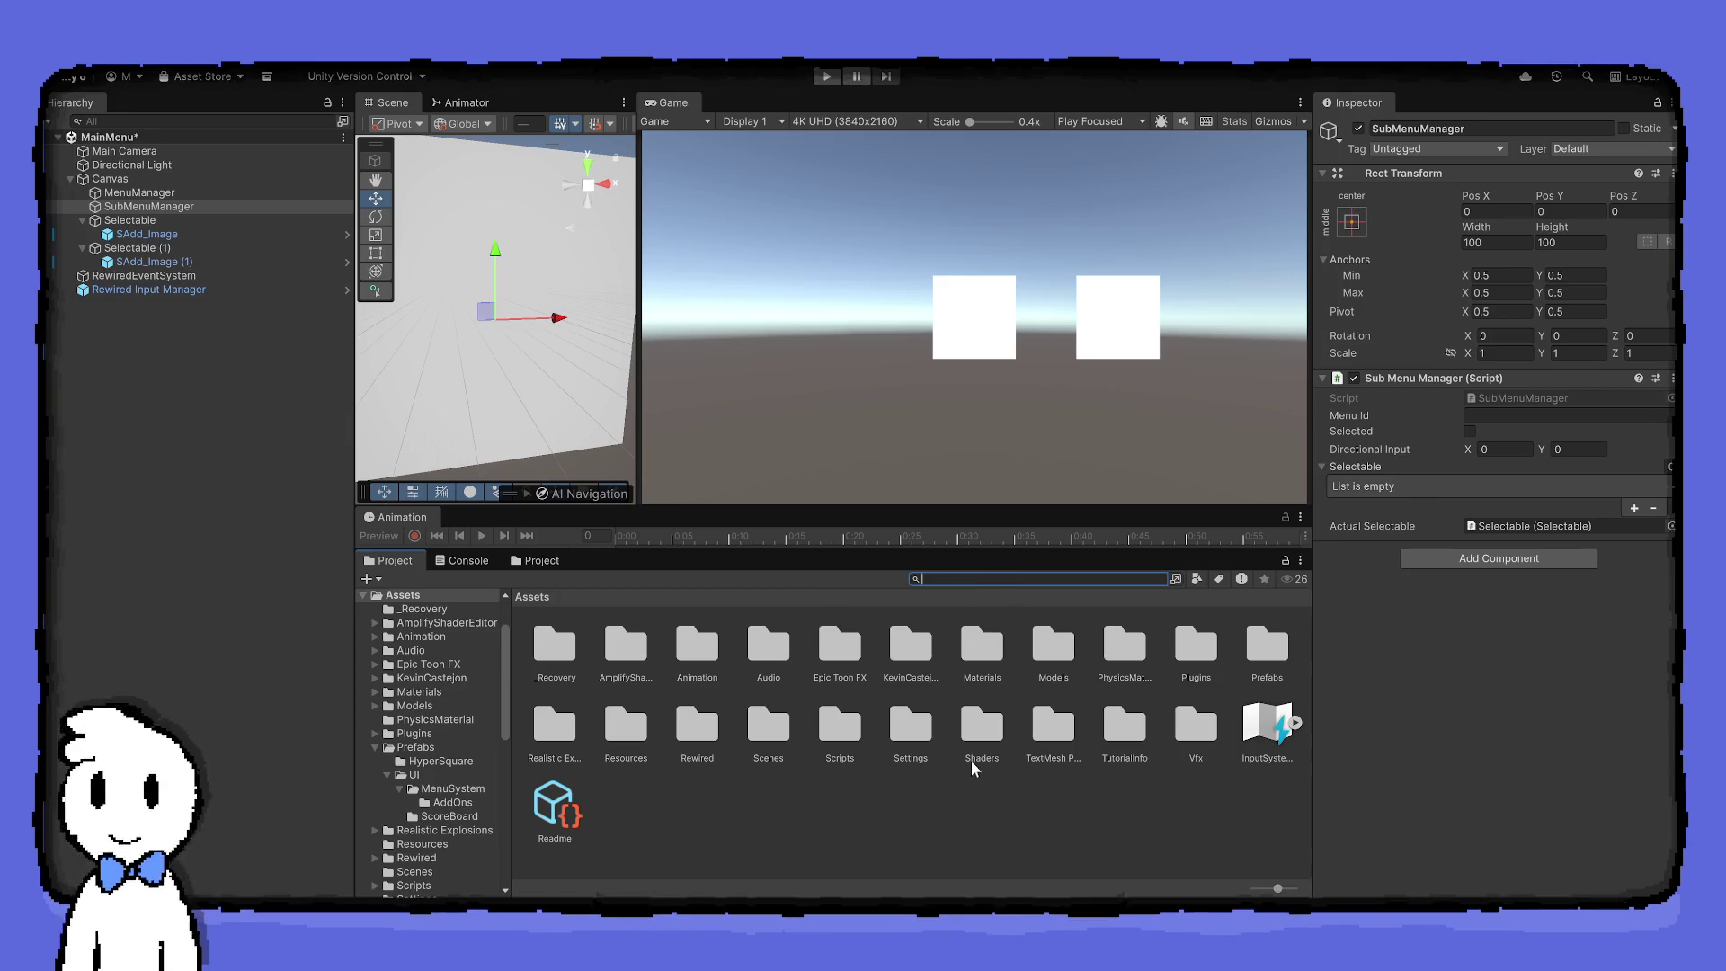
double_click(1268, 647)
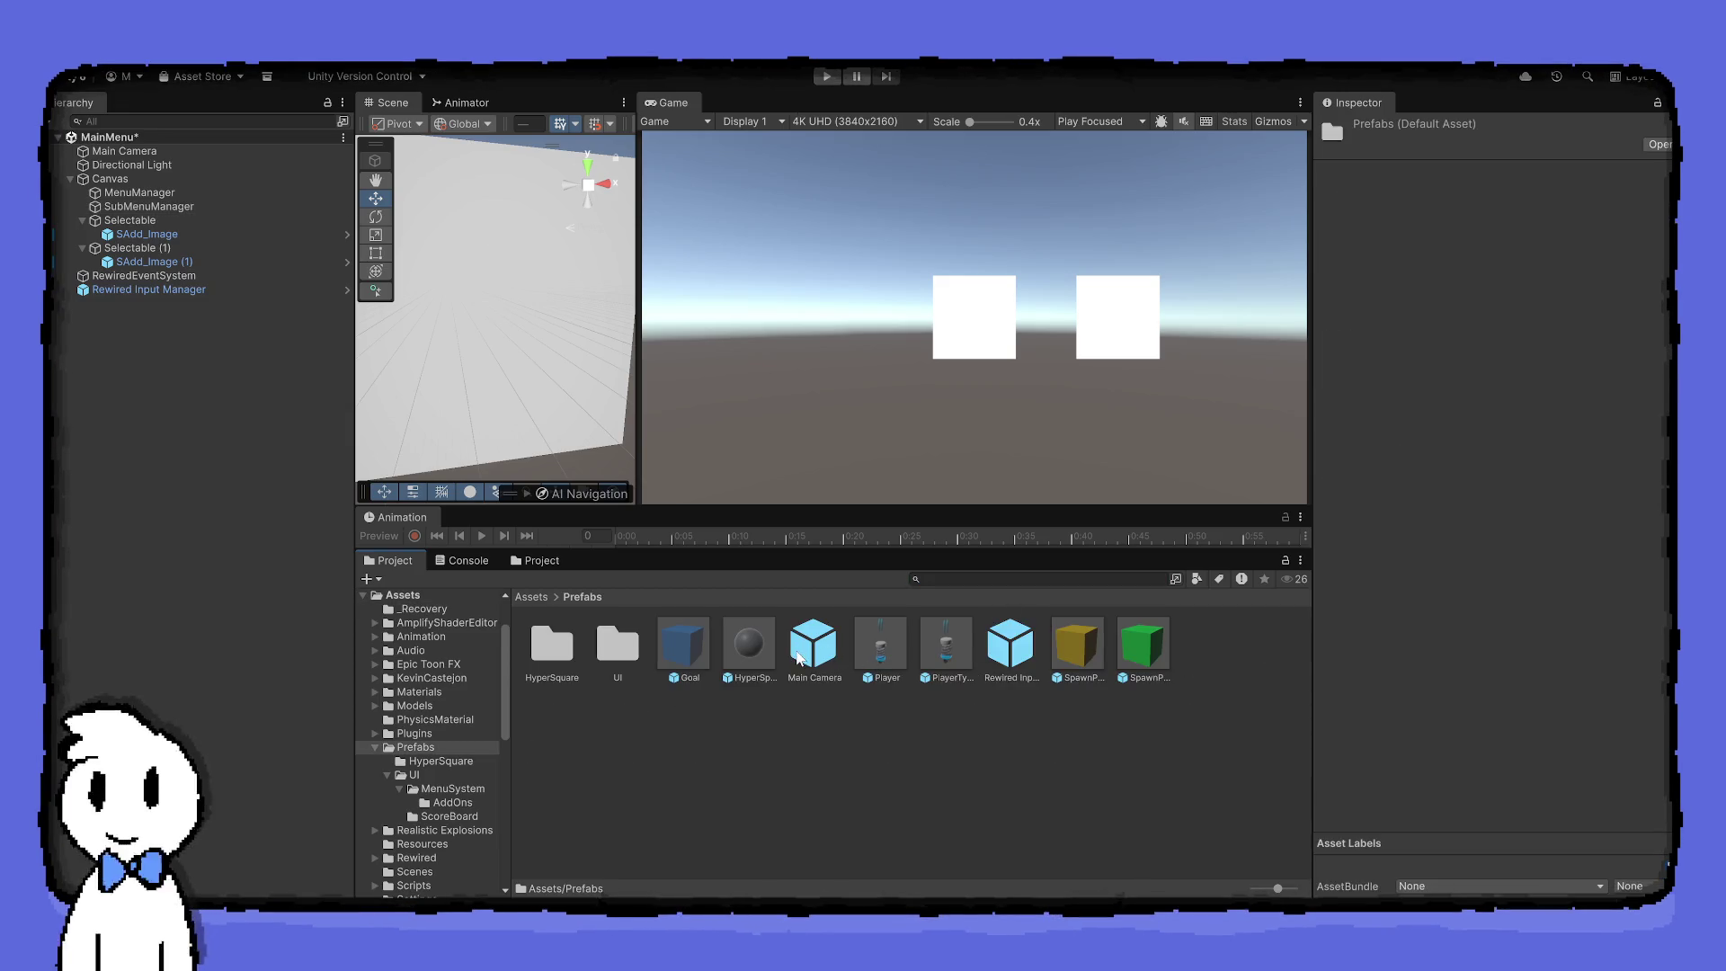
left_click(1011, 644)
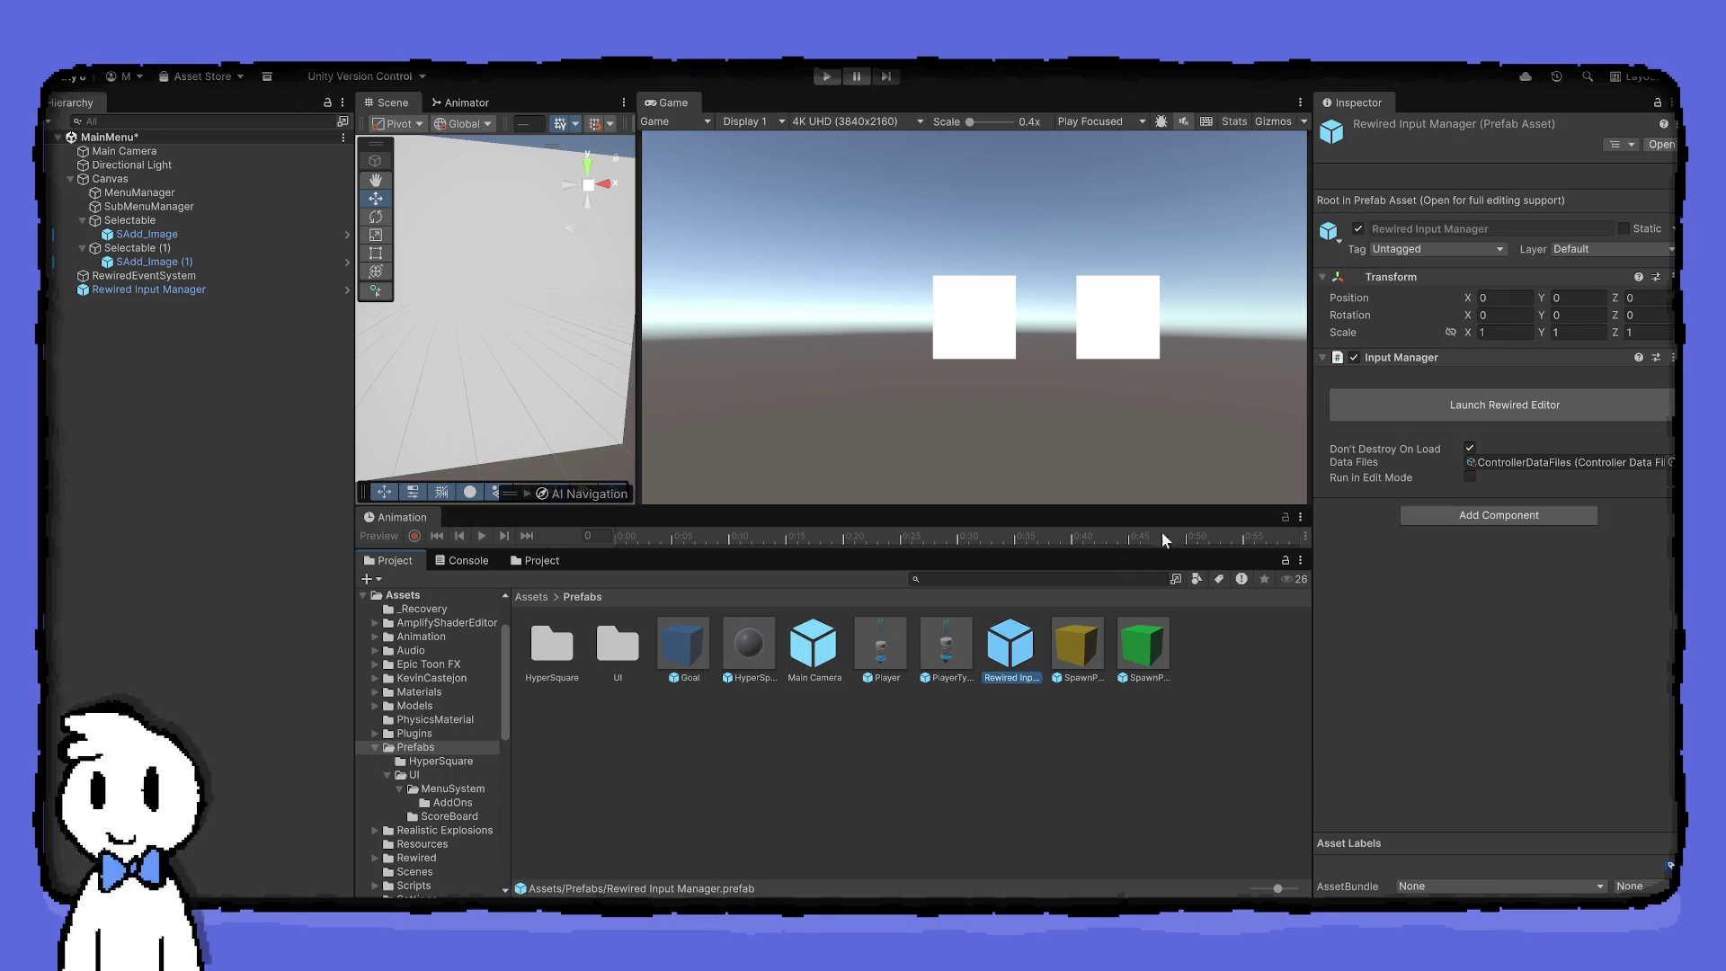
left_click(1348, 407)
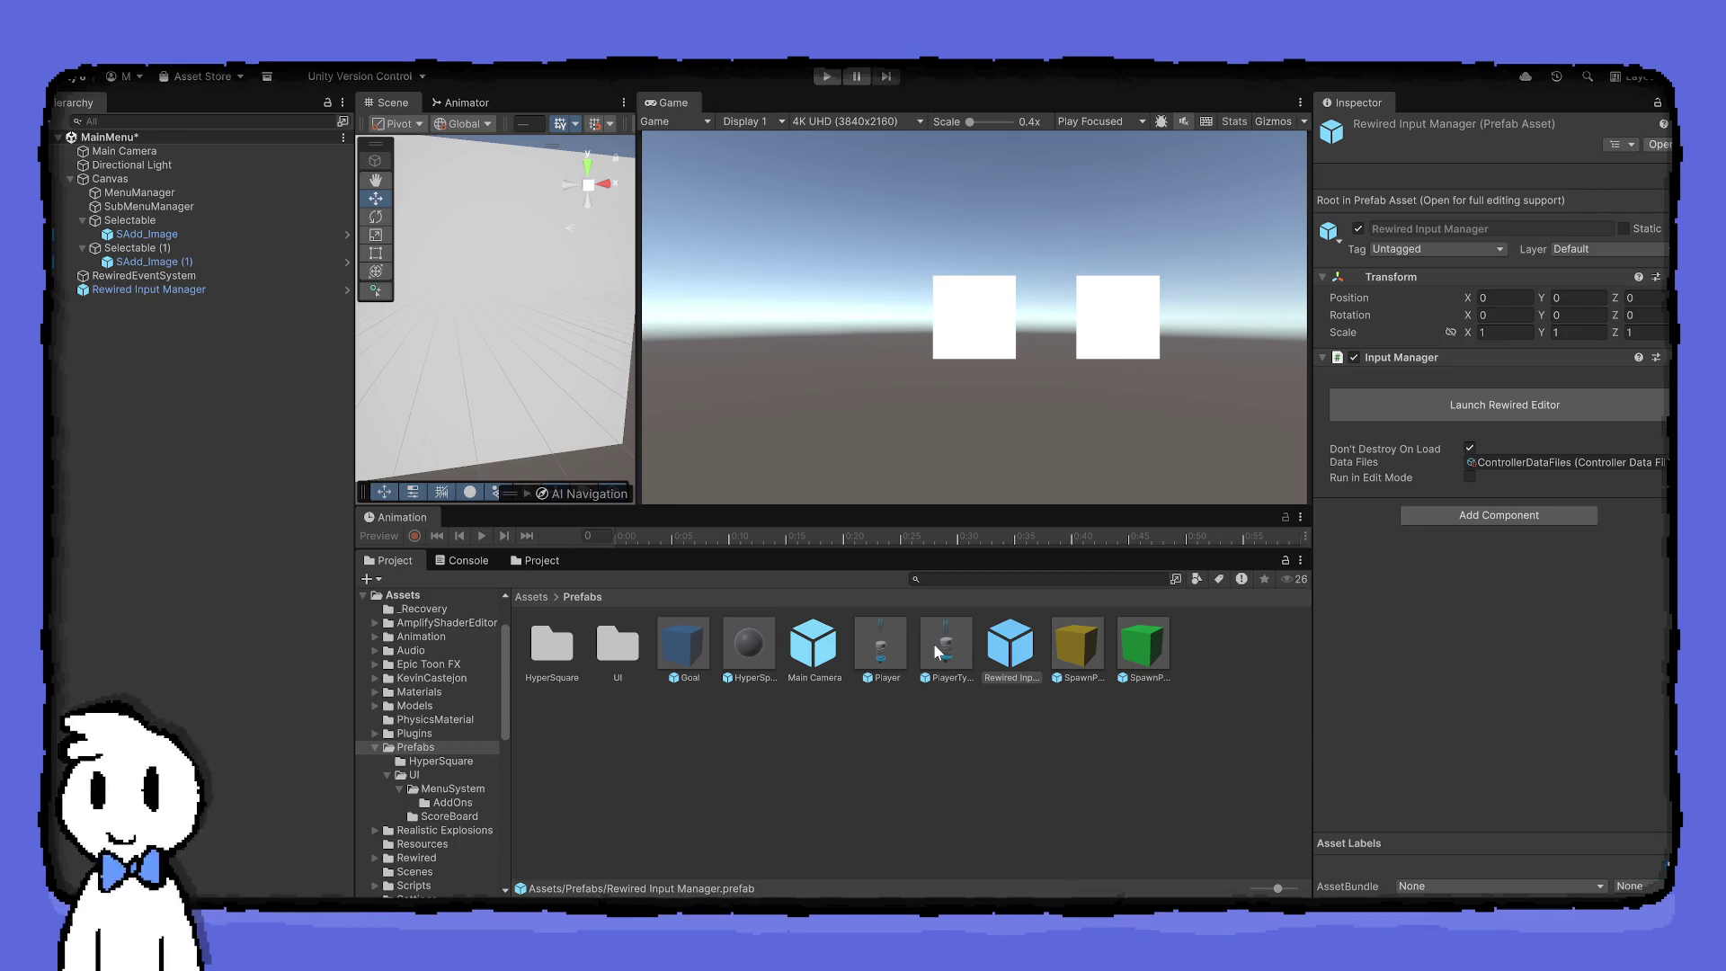
Save the MainMenu scene and run a quick play test of the menu
key("ctrl+s")
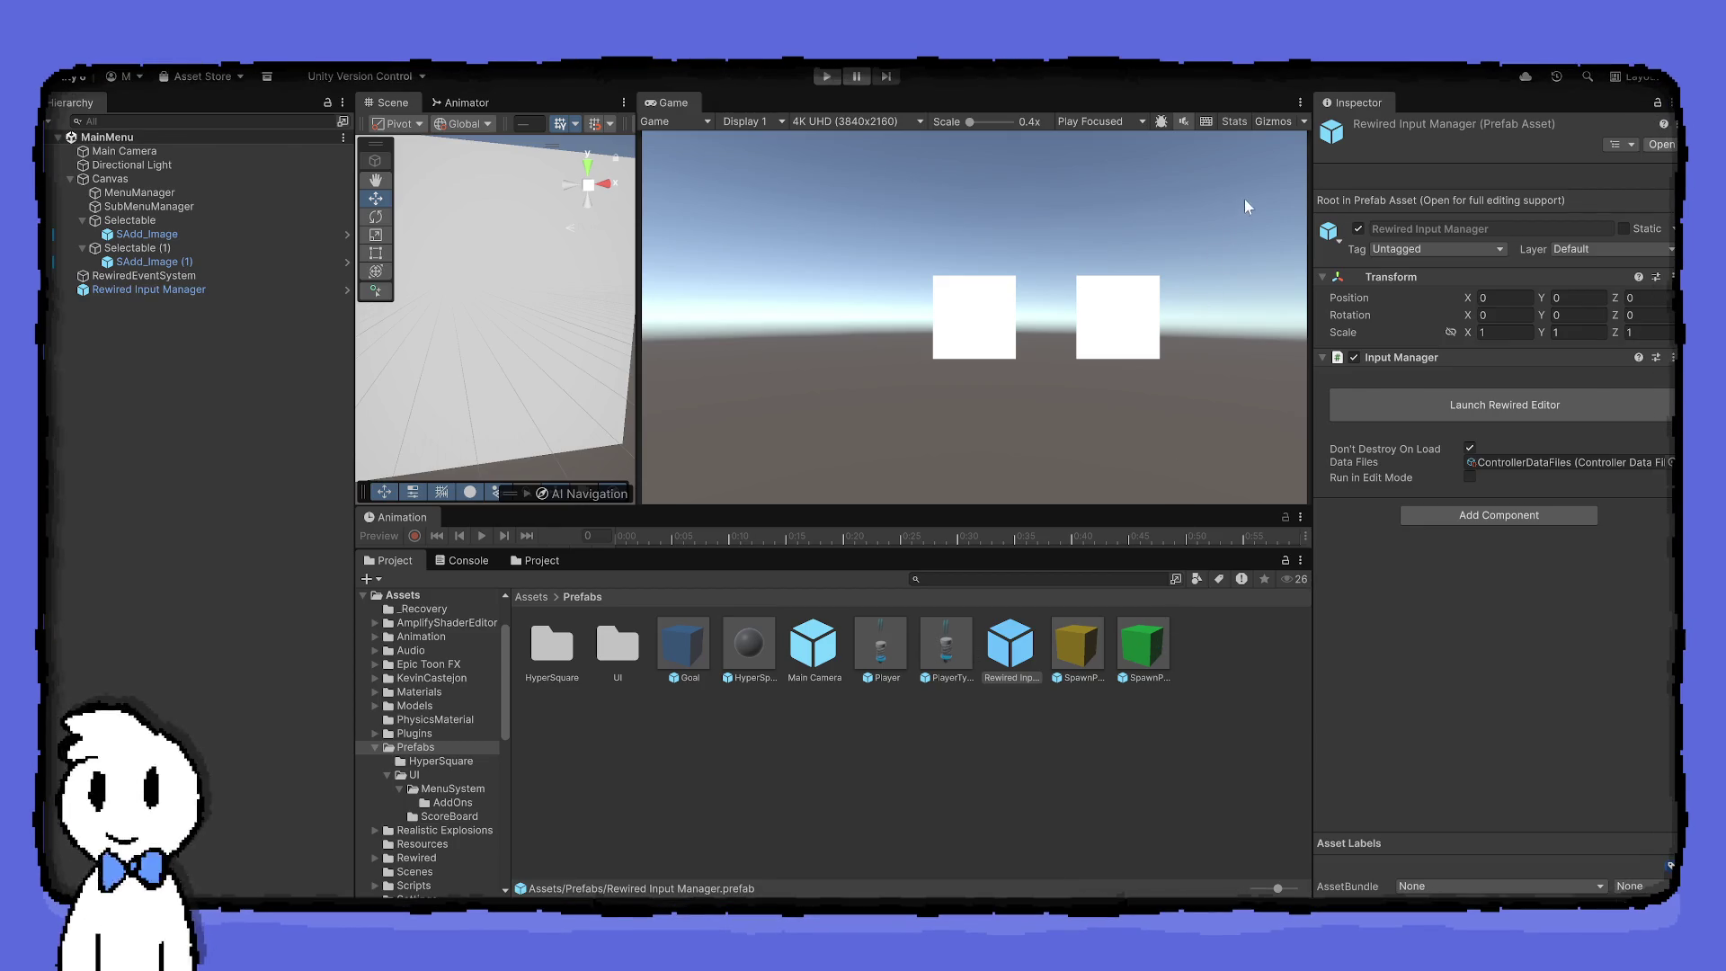
left_click(826, 76)
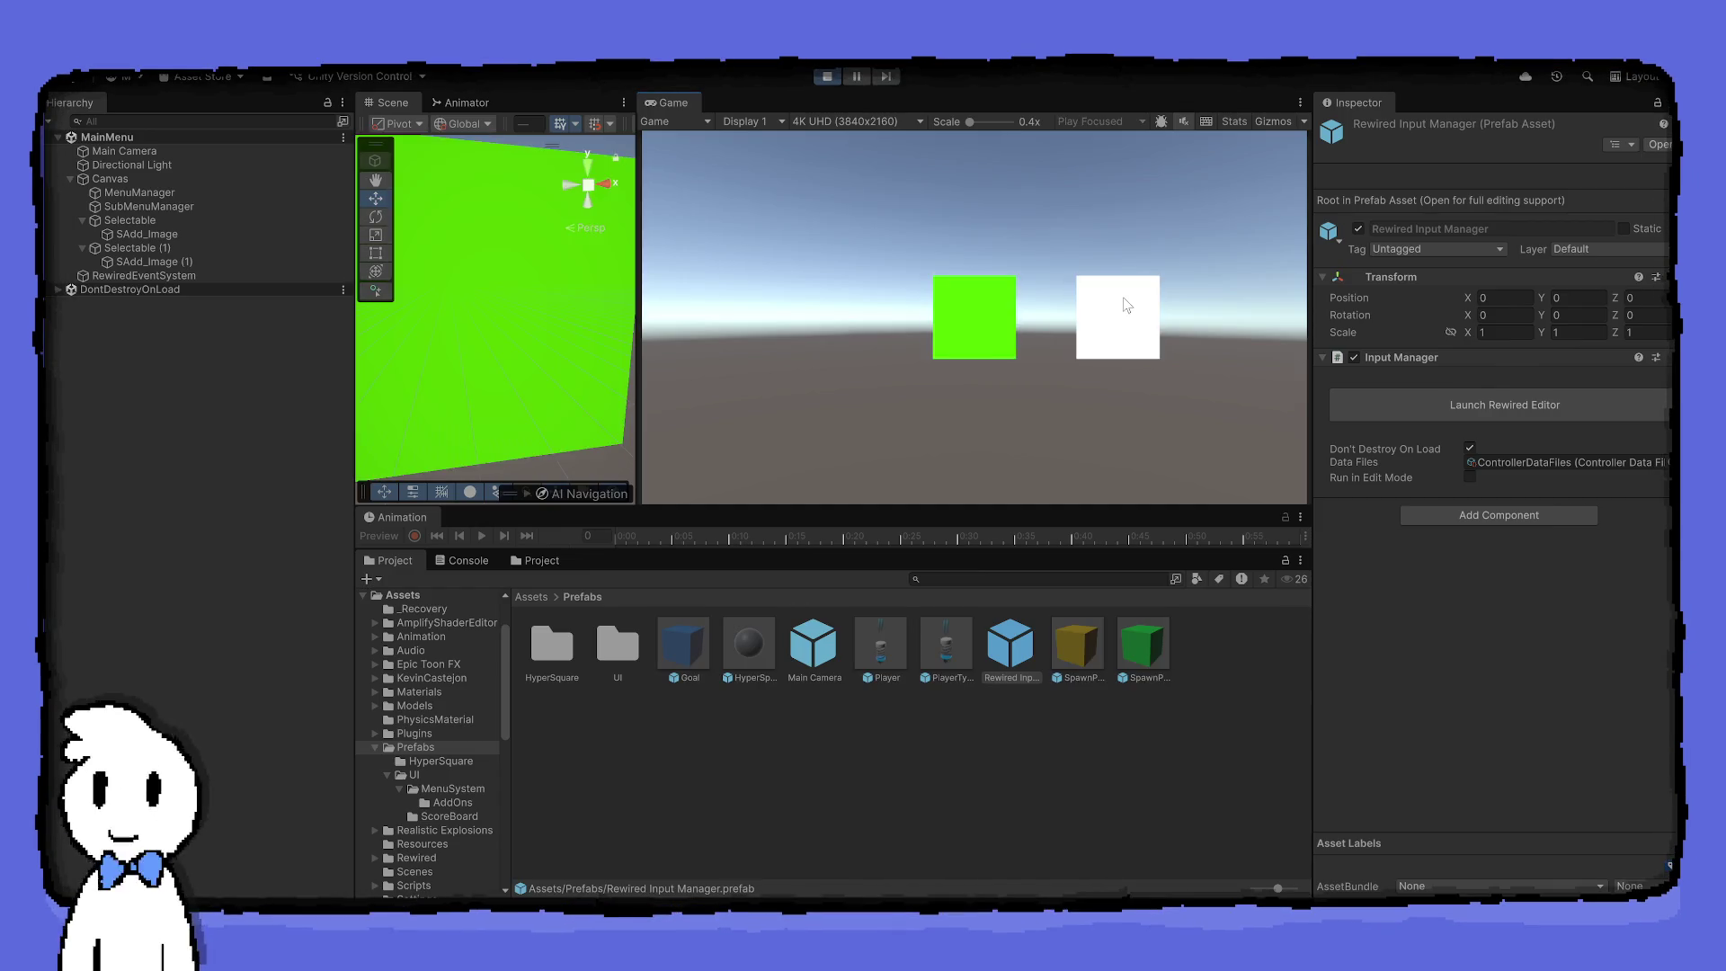
left_click(826, 77)
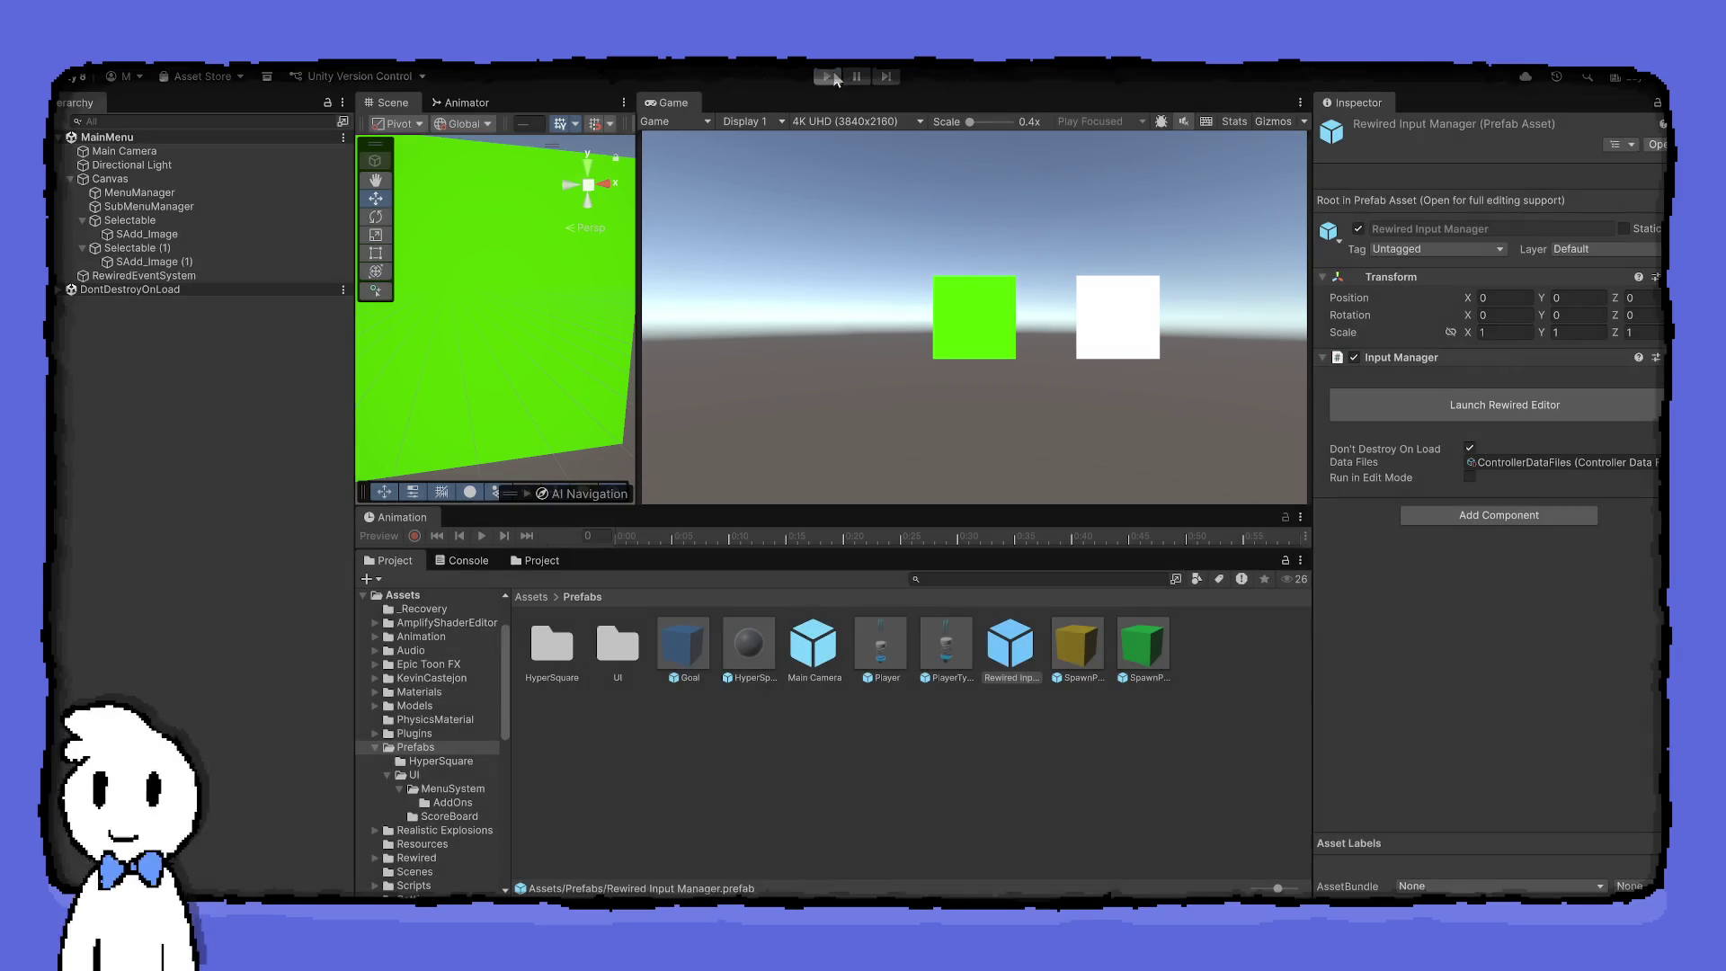
Duplicate Selectable (1) as Selectable (2) and move it to Pos X 302, Pos Y -140
left_click(72, 246)
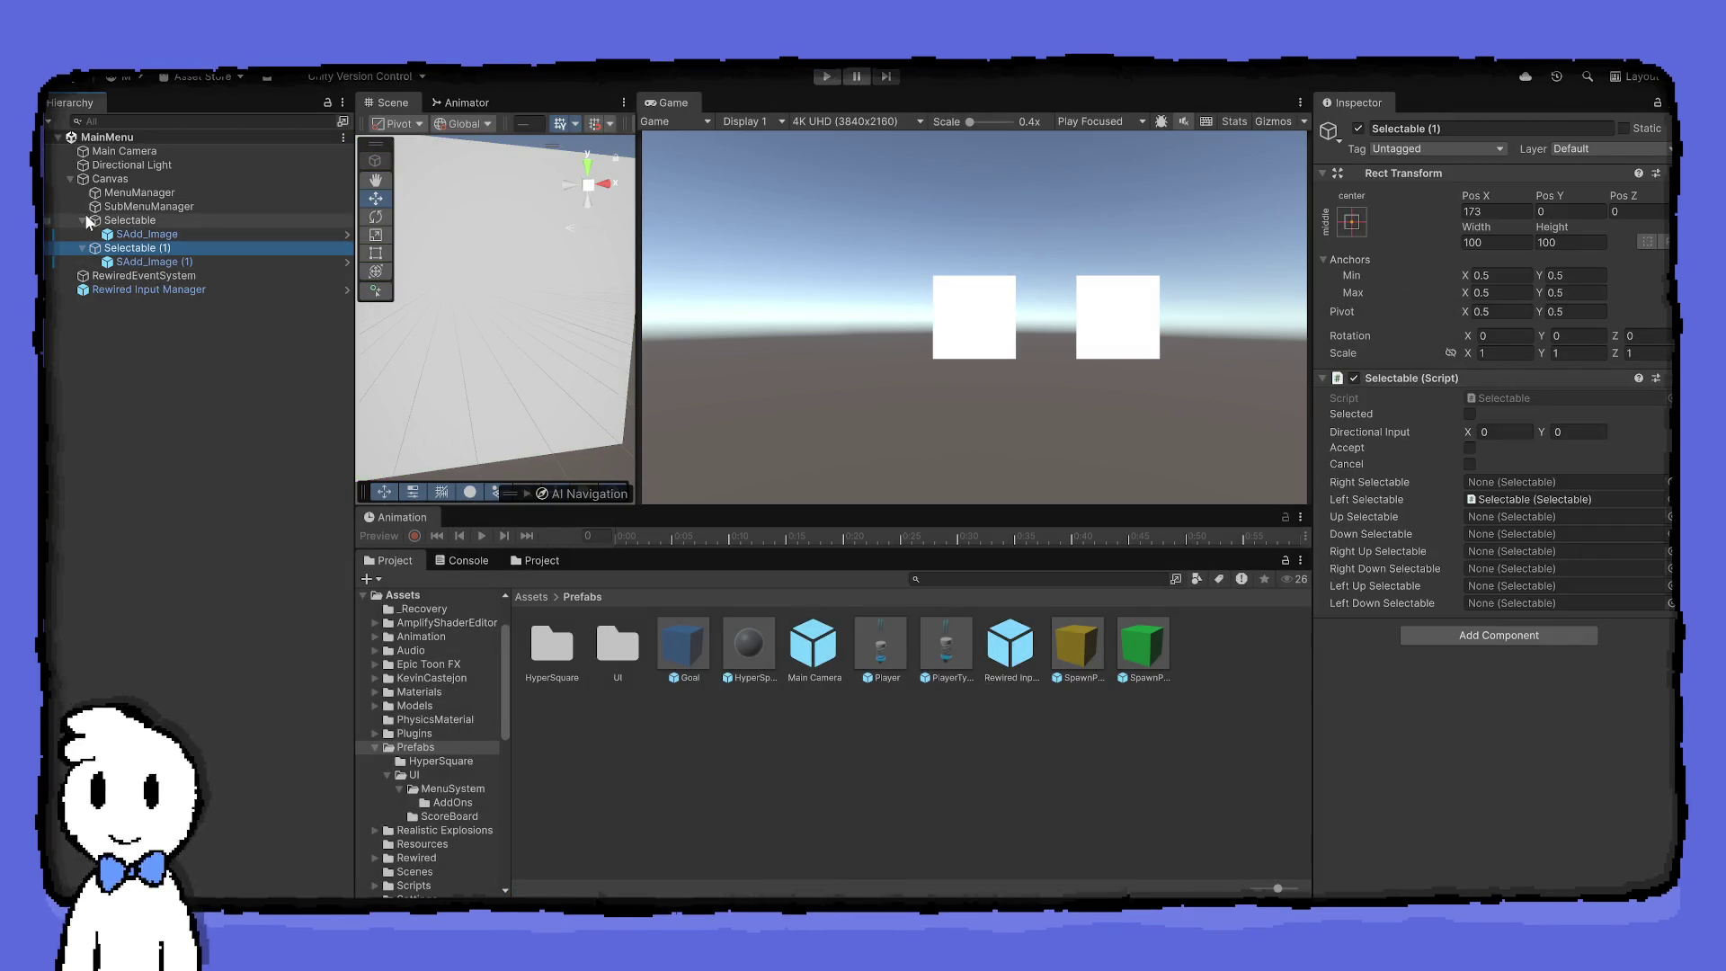
left_click(82, 220)
left_click(83, 234)
key("f")
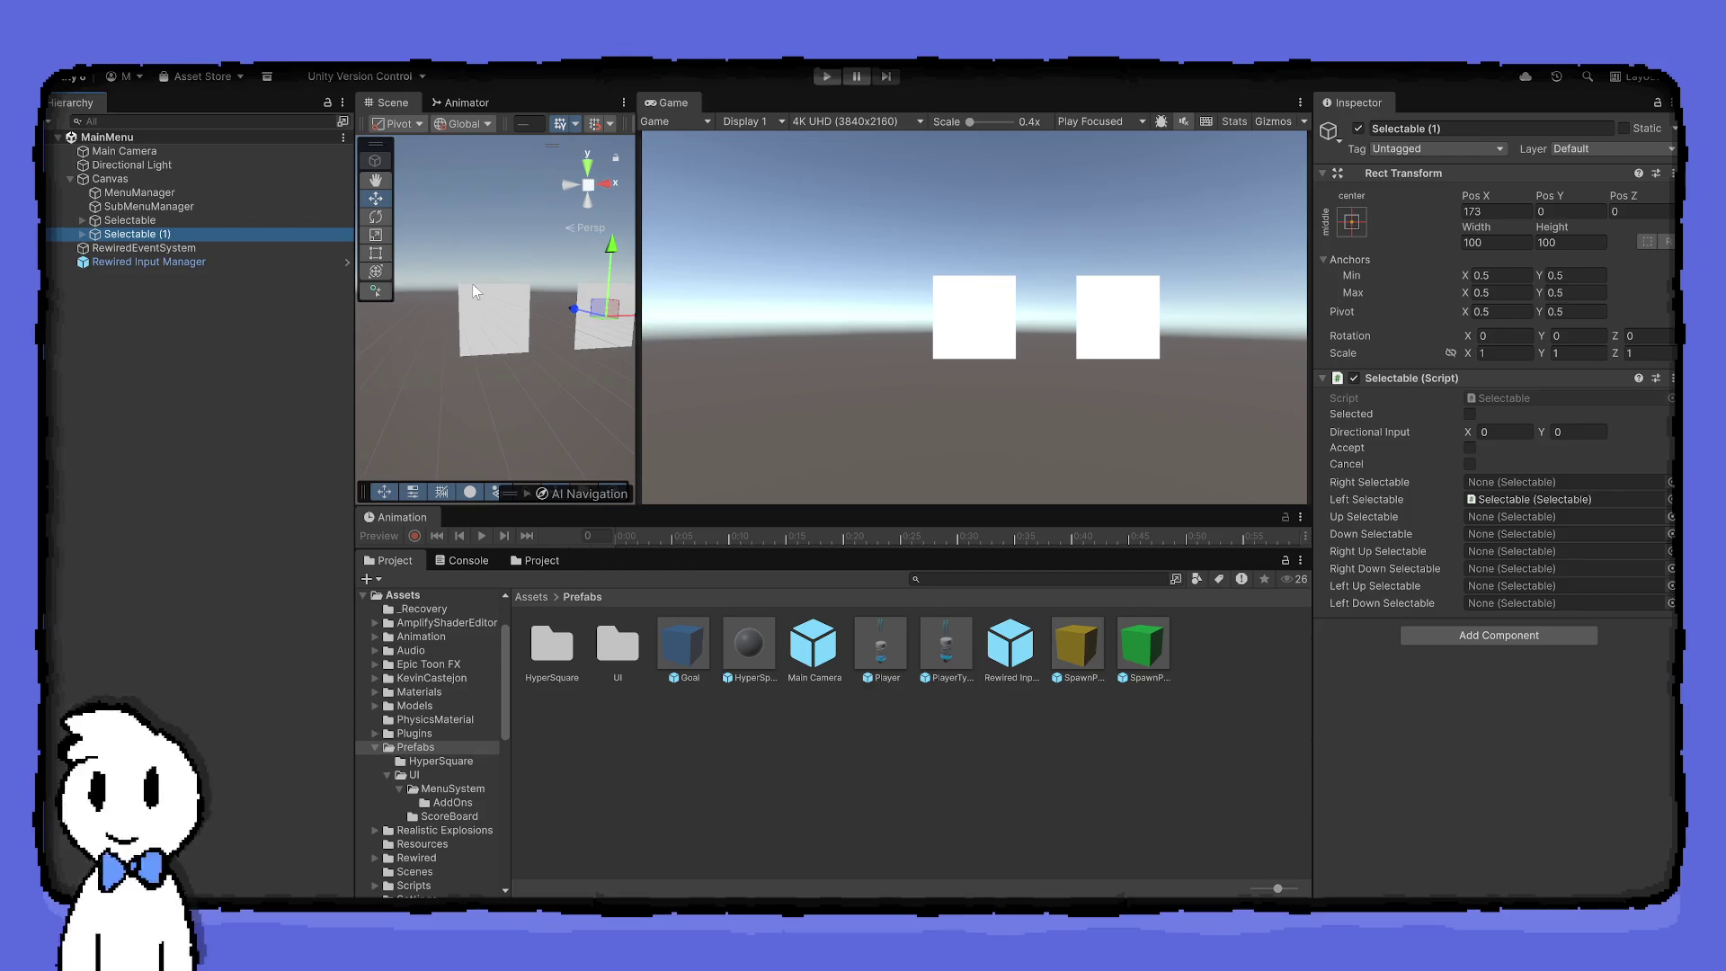
left_click(247, 234)
key("ctrl+d")
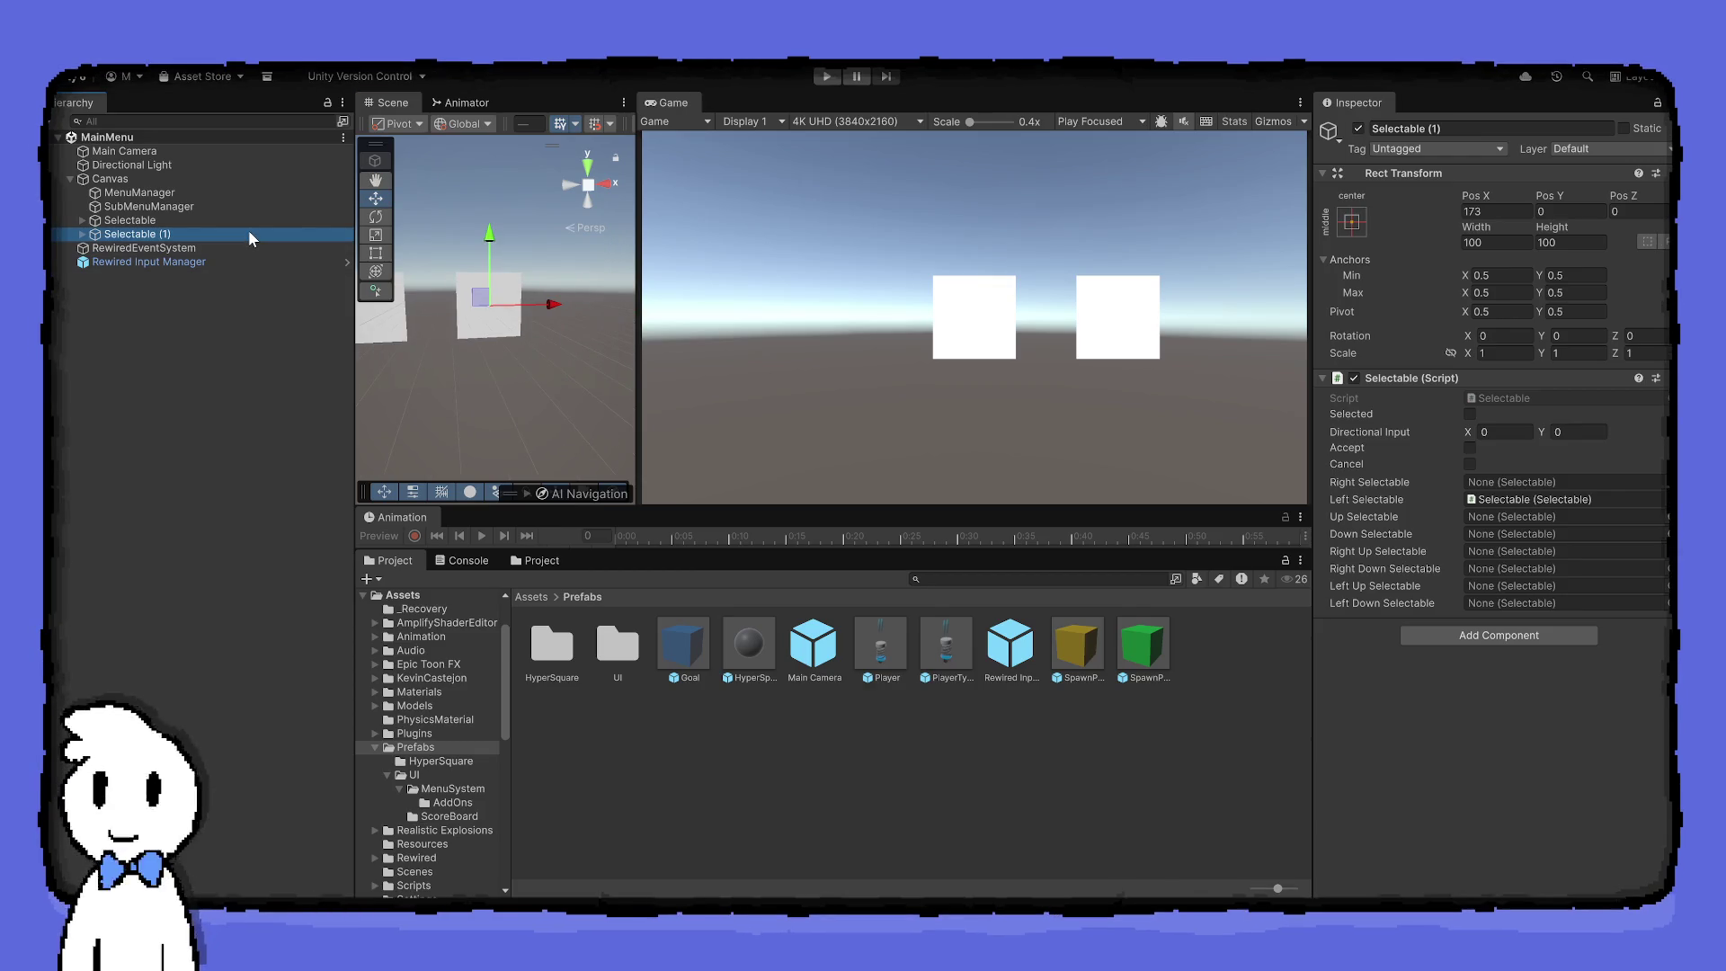
left_click_drag(489, 236, 481, 328)
left_click_drag(546, 386, 616, 381)
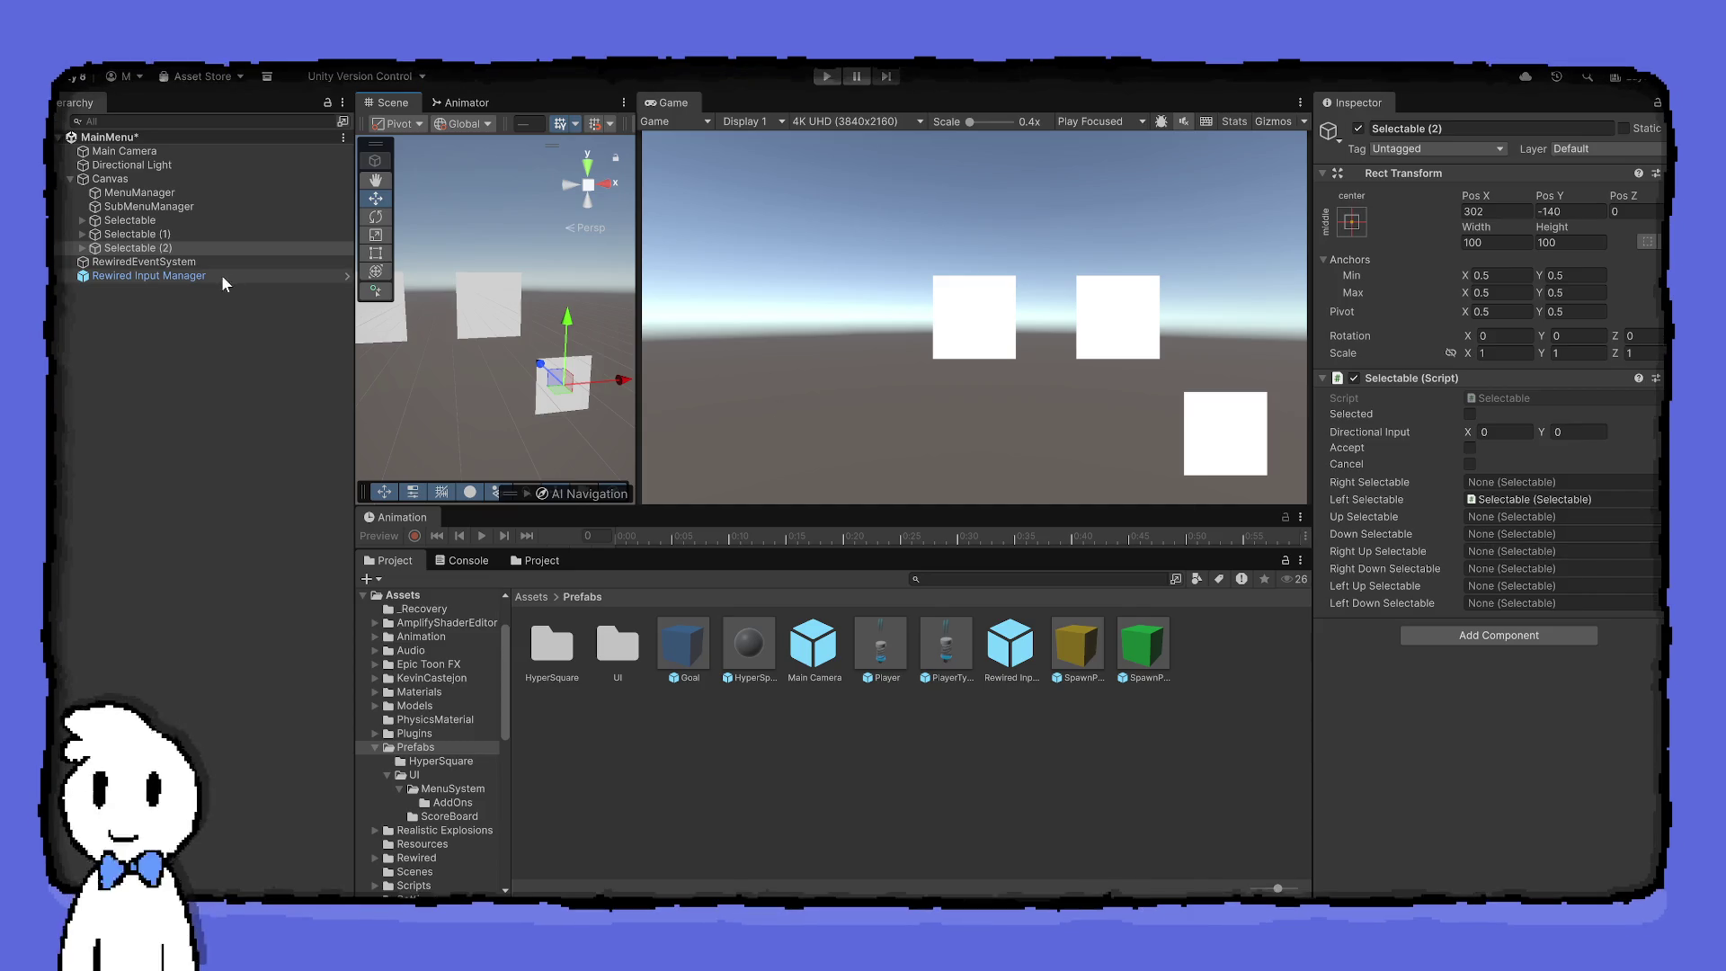
Make Selectable (2) Selectable (1)'s lower-right neighbour, set its Left Up to Selectable (1), clear its Left, and play
left_click(187, 236)
mouse_move(183, 244)
left_mouse_down()
mouse_move(613, 602)
mouse_move(1496, 569)
left_mouse_up()
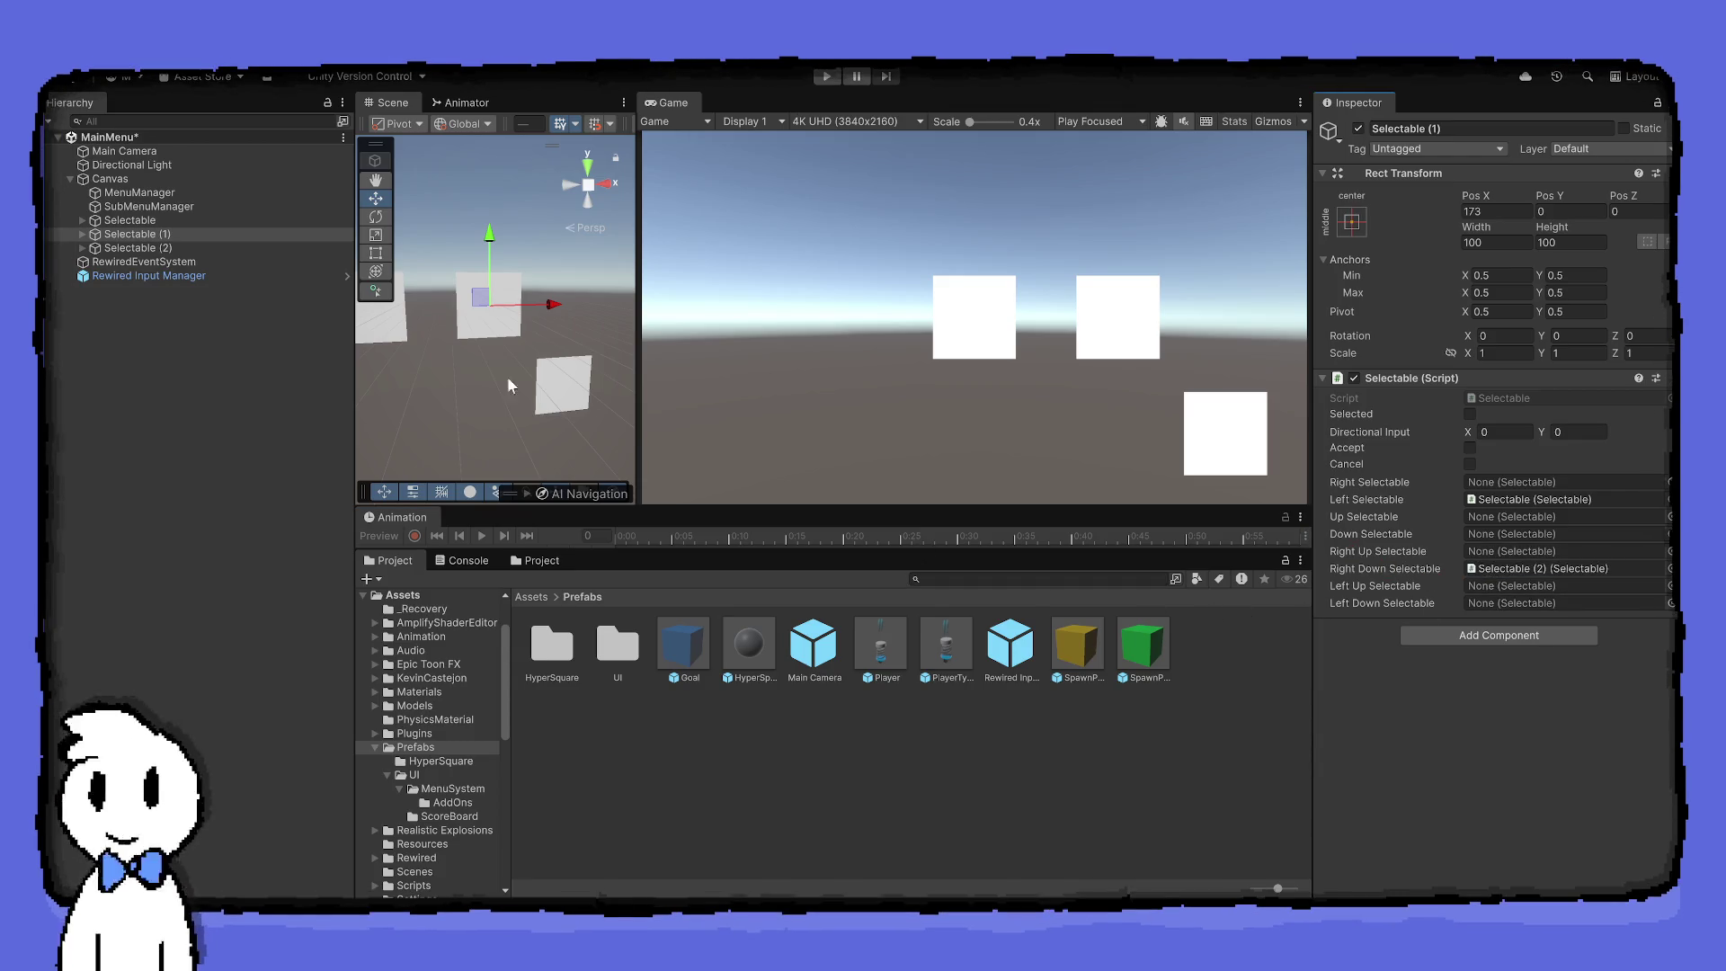
left_click(179, 248)
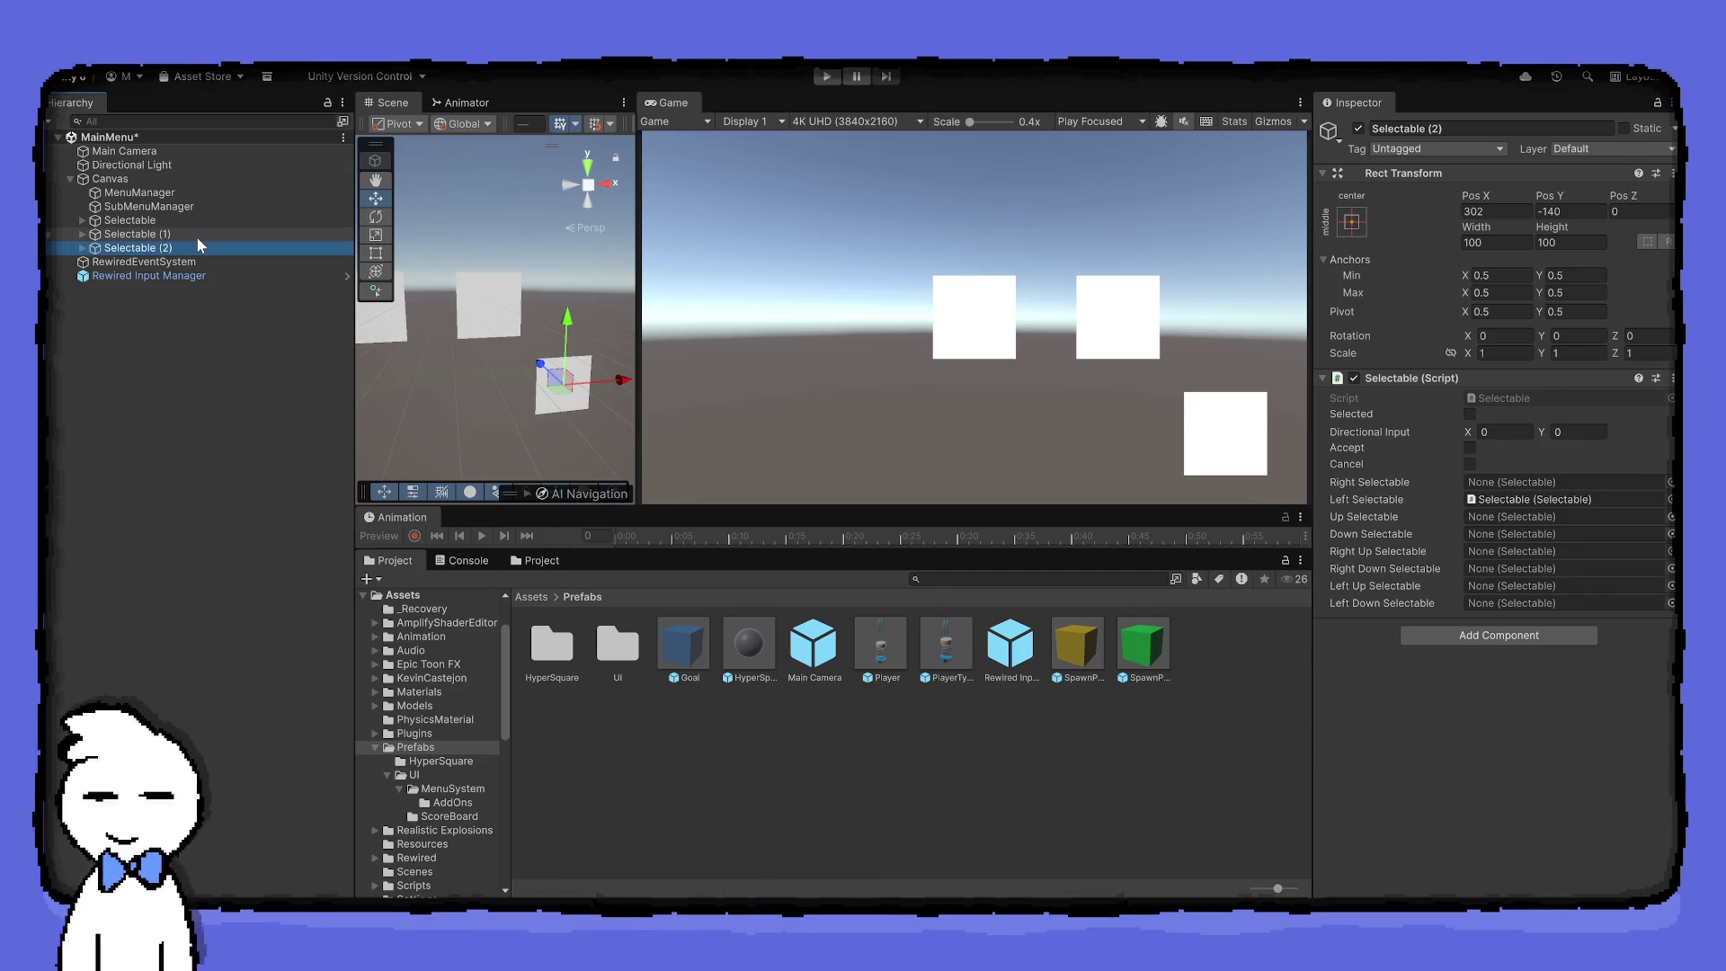
mouse_move(198, 239)
left_mouse_down()
mouse_move(1162, 454)
mouse_move(1503, 586)
left_mouse_up()
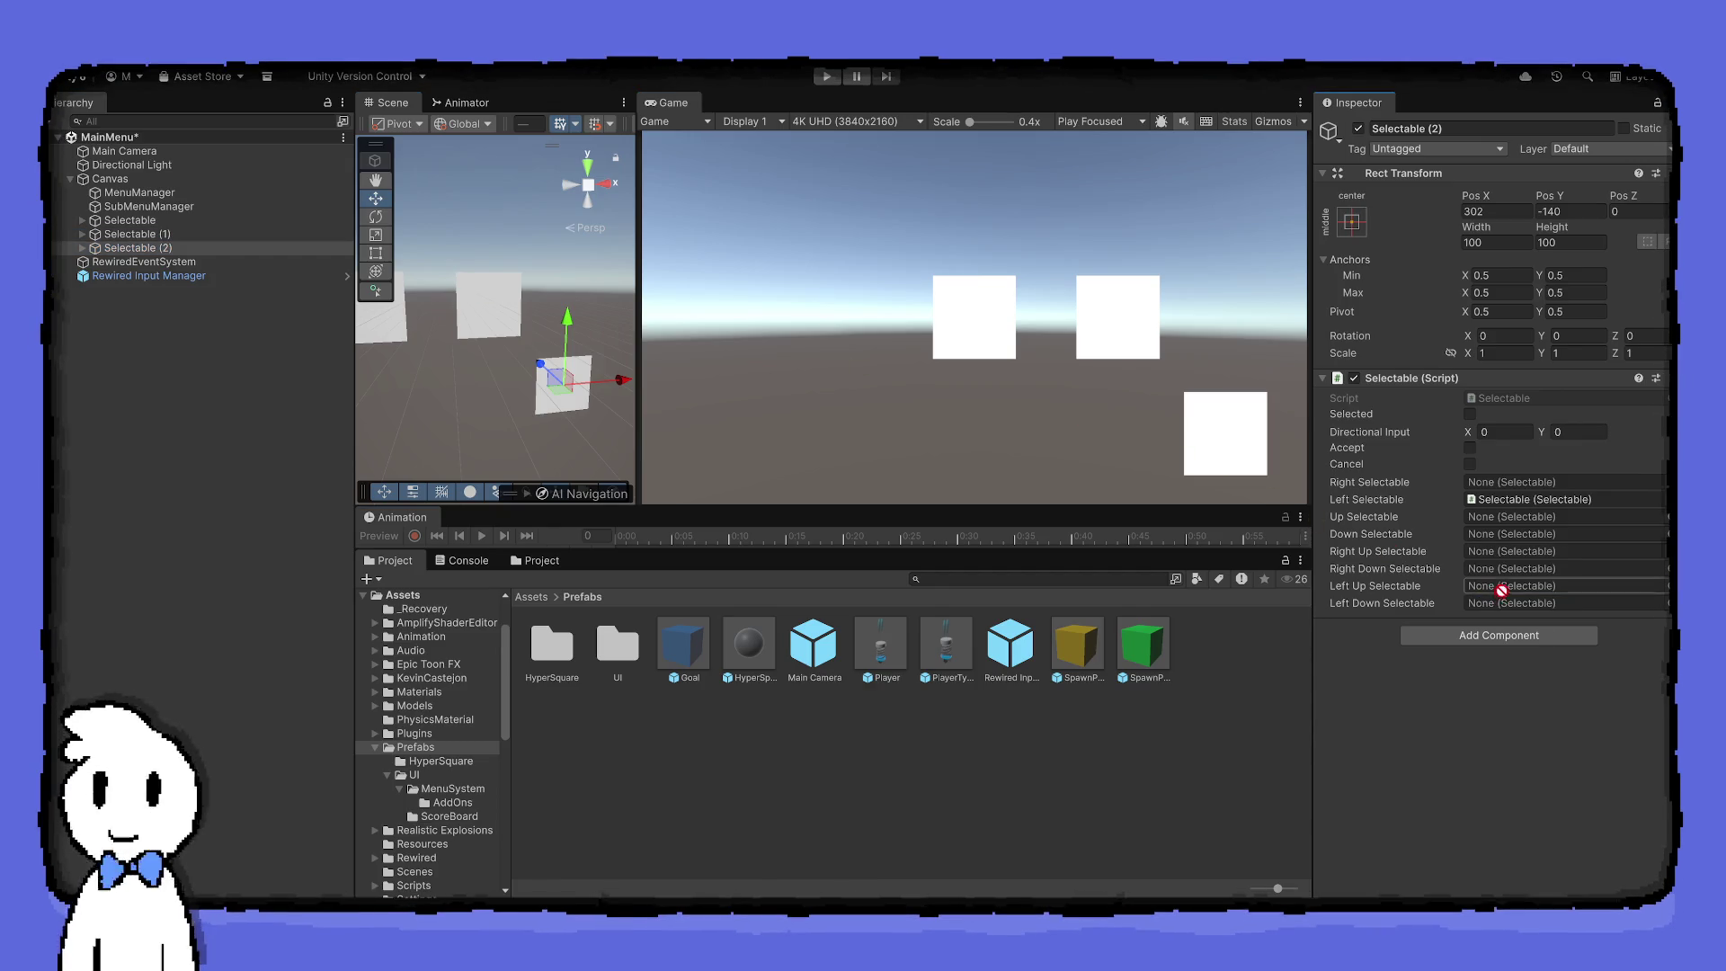
left_click(1660, 499)
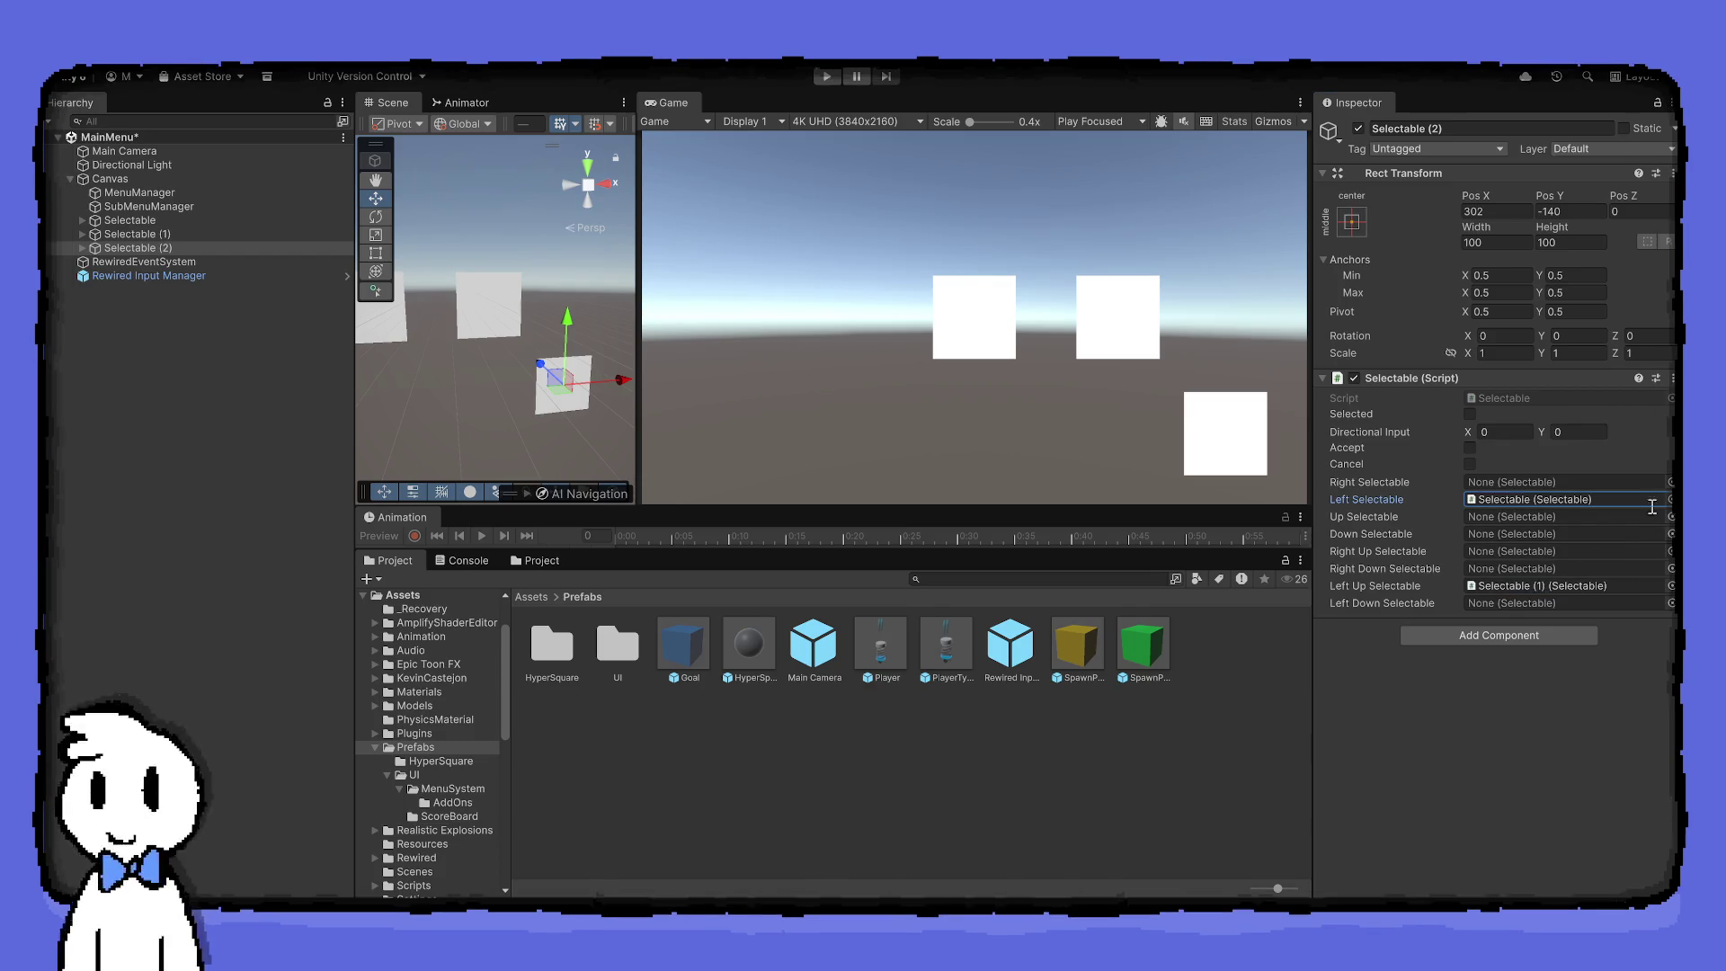
key("Delete")
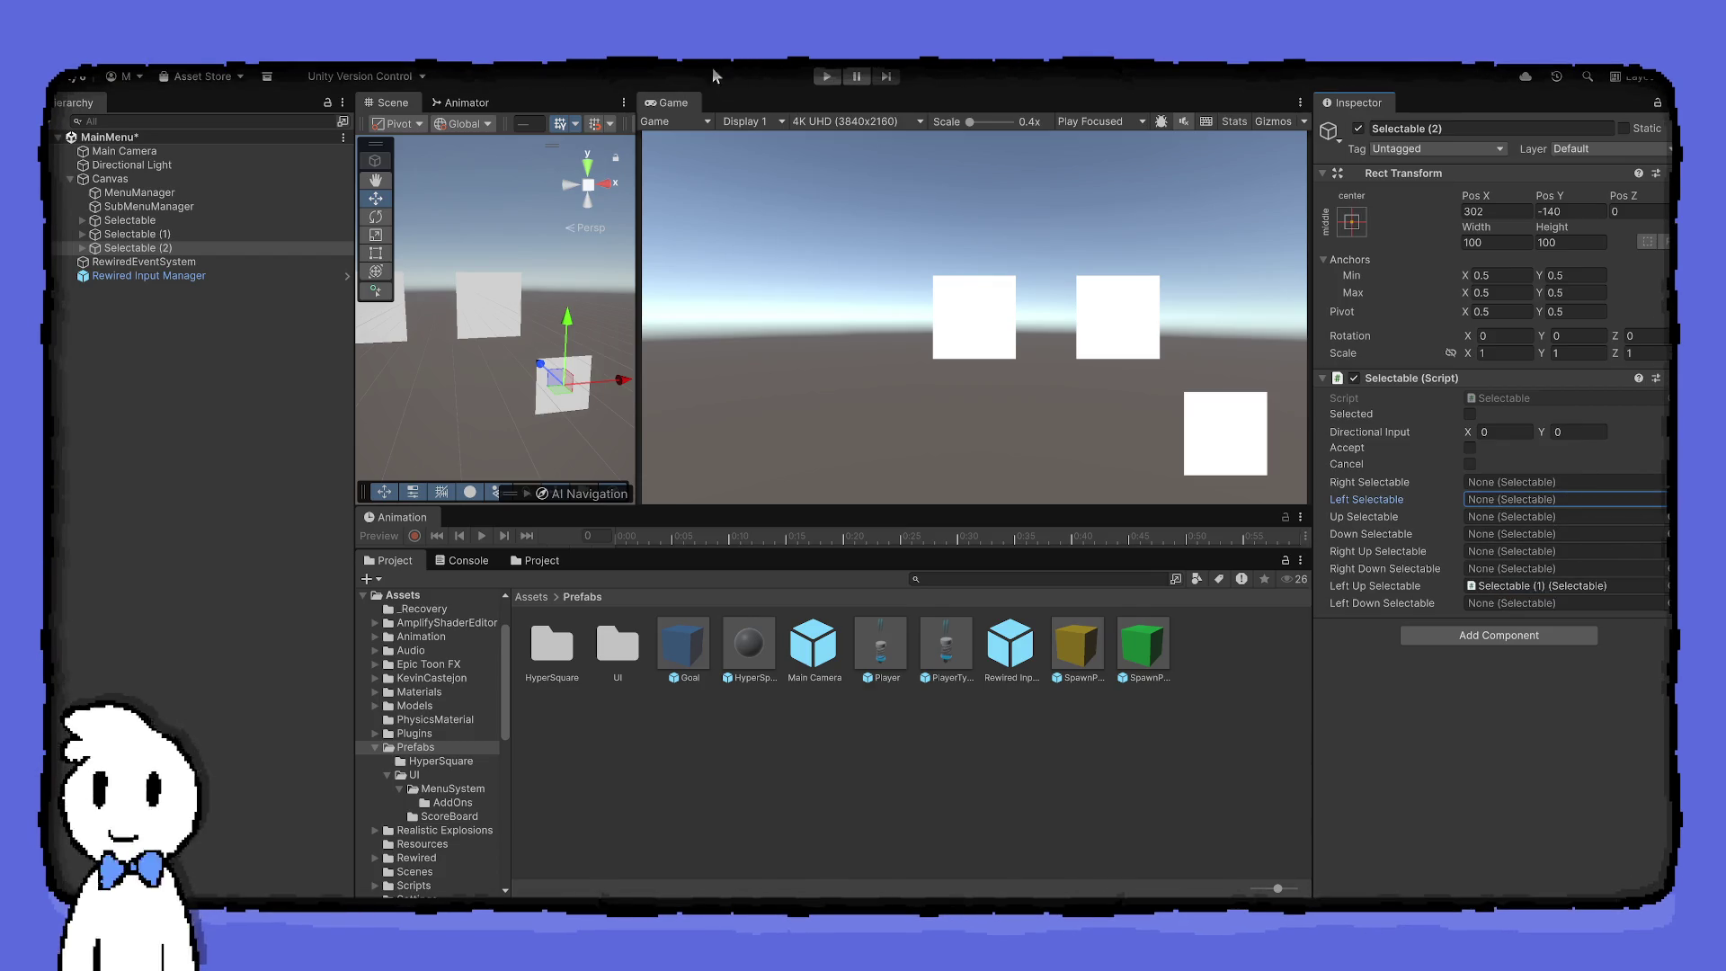
left_click(820, 77)
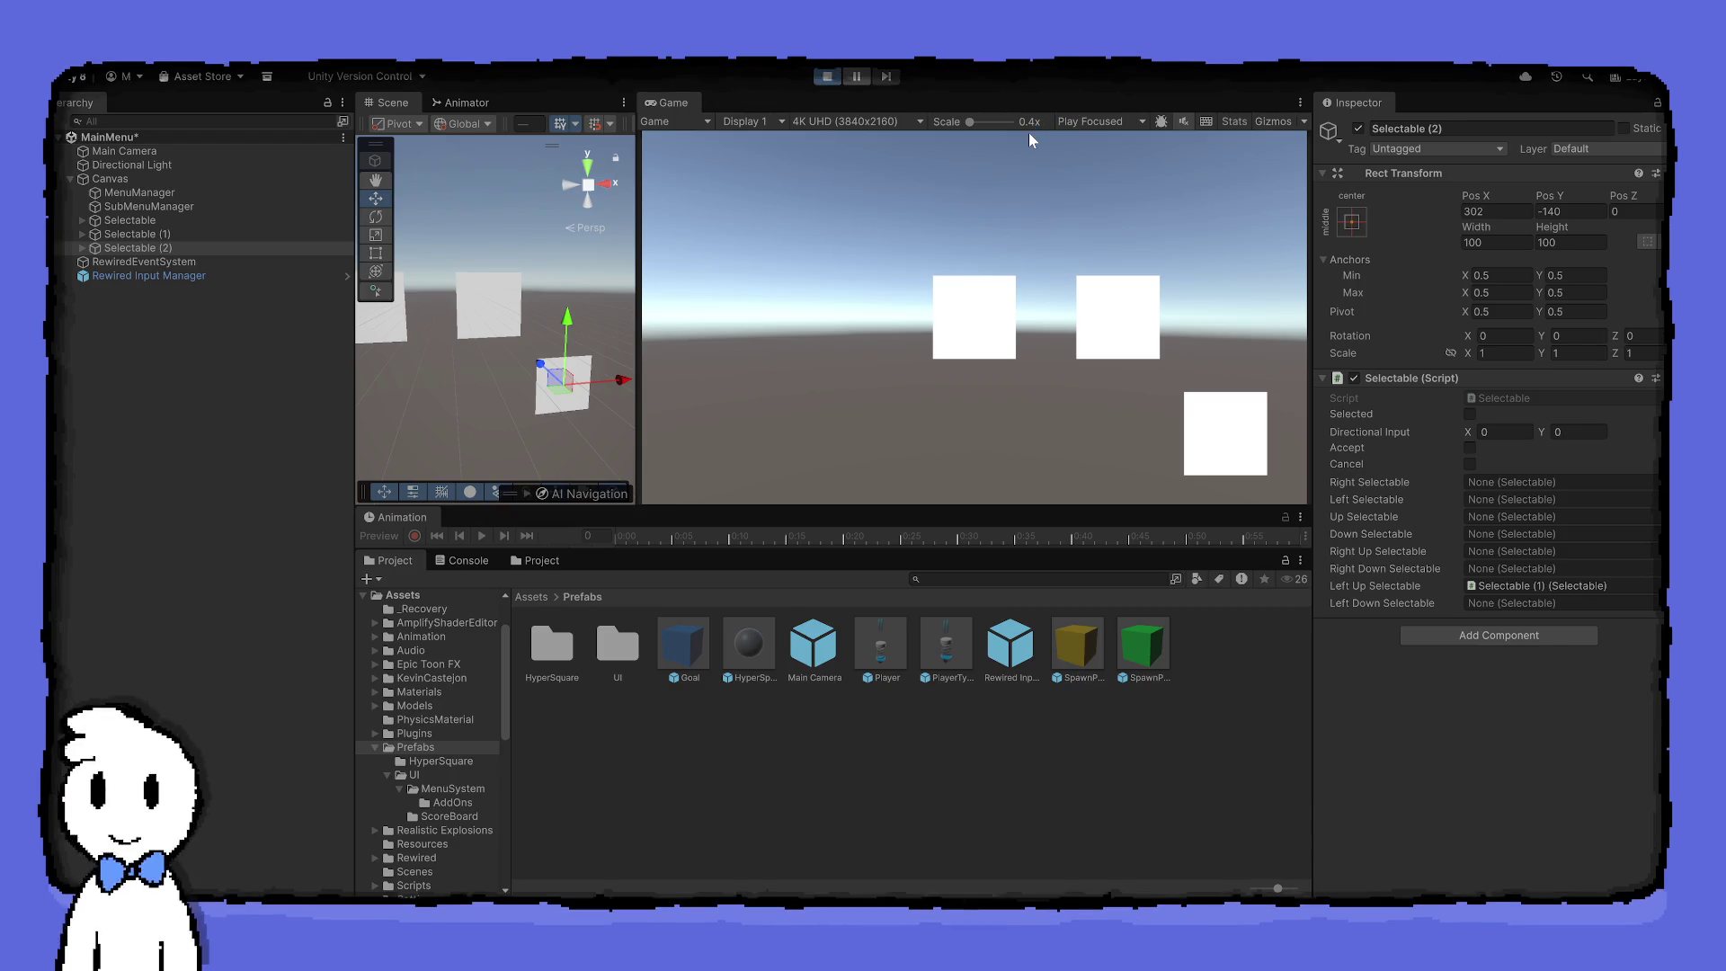
Move the green highlight repeatedly between the left, middle and bottom-right squares, then stop play
key("Right")
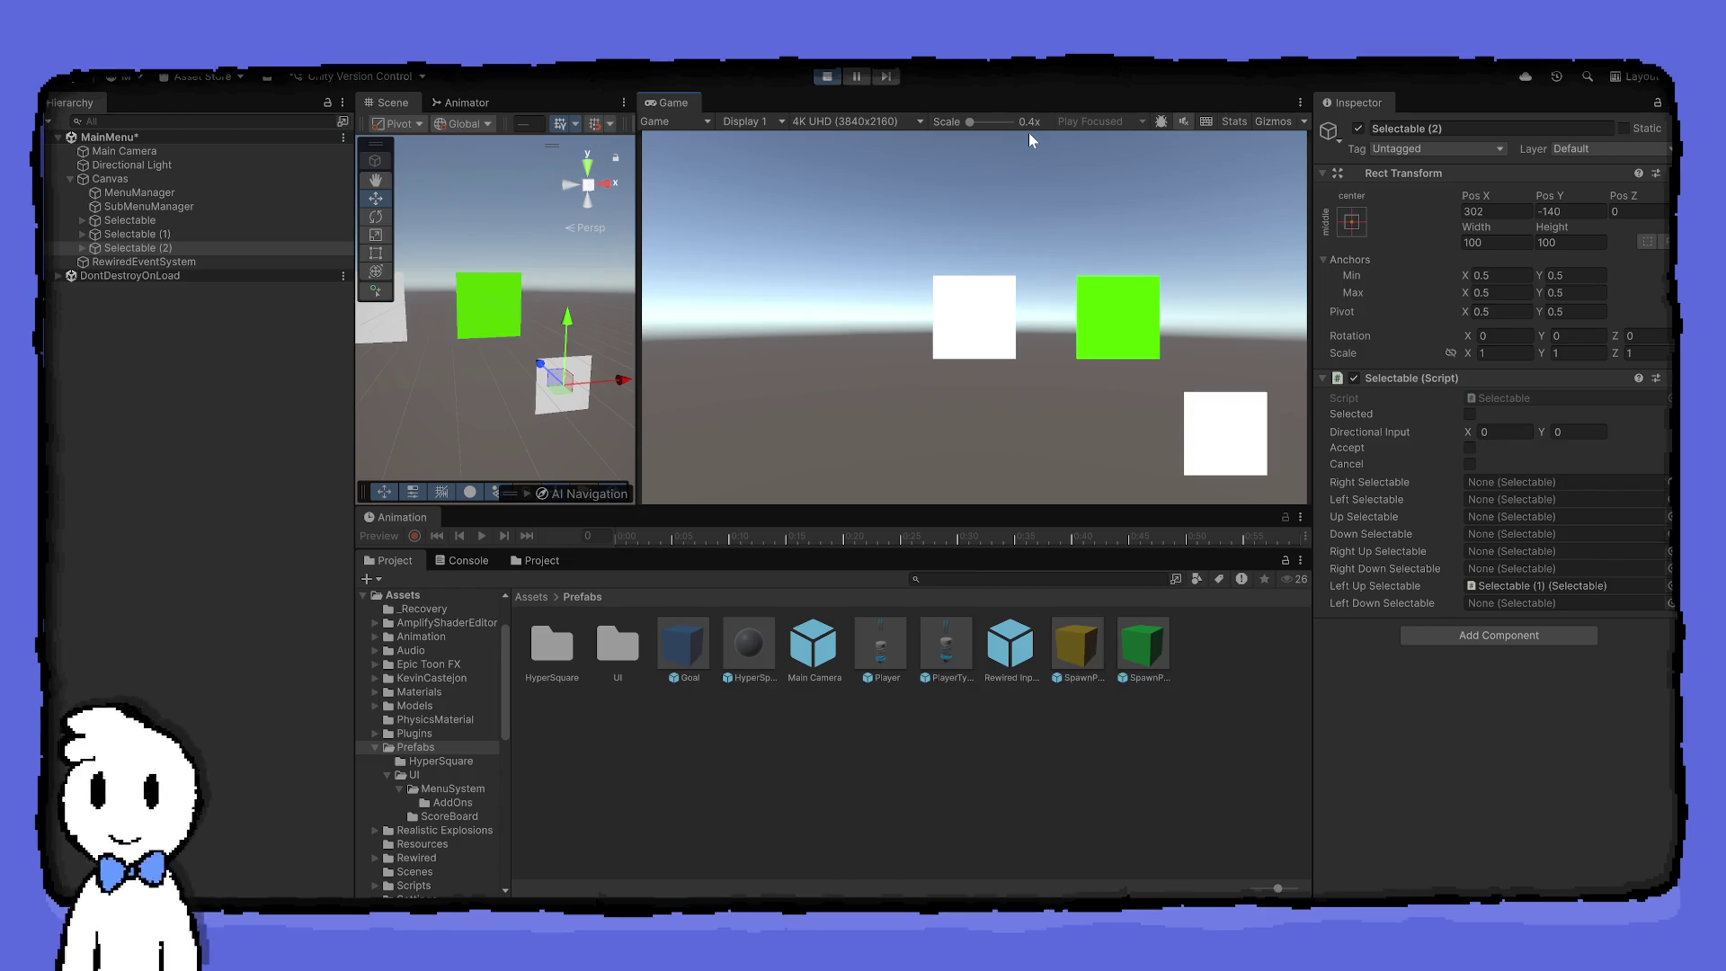
key("Left")
key("Right")
key("Down")
key("Left")
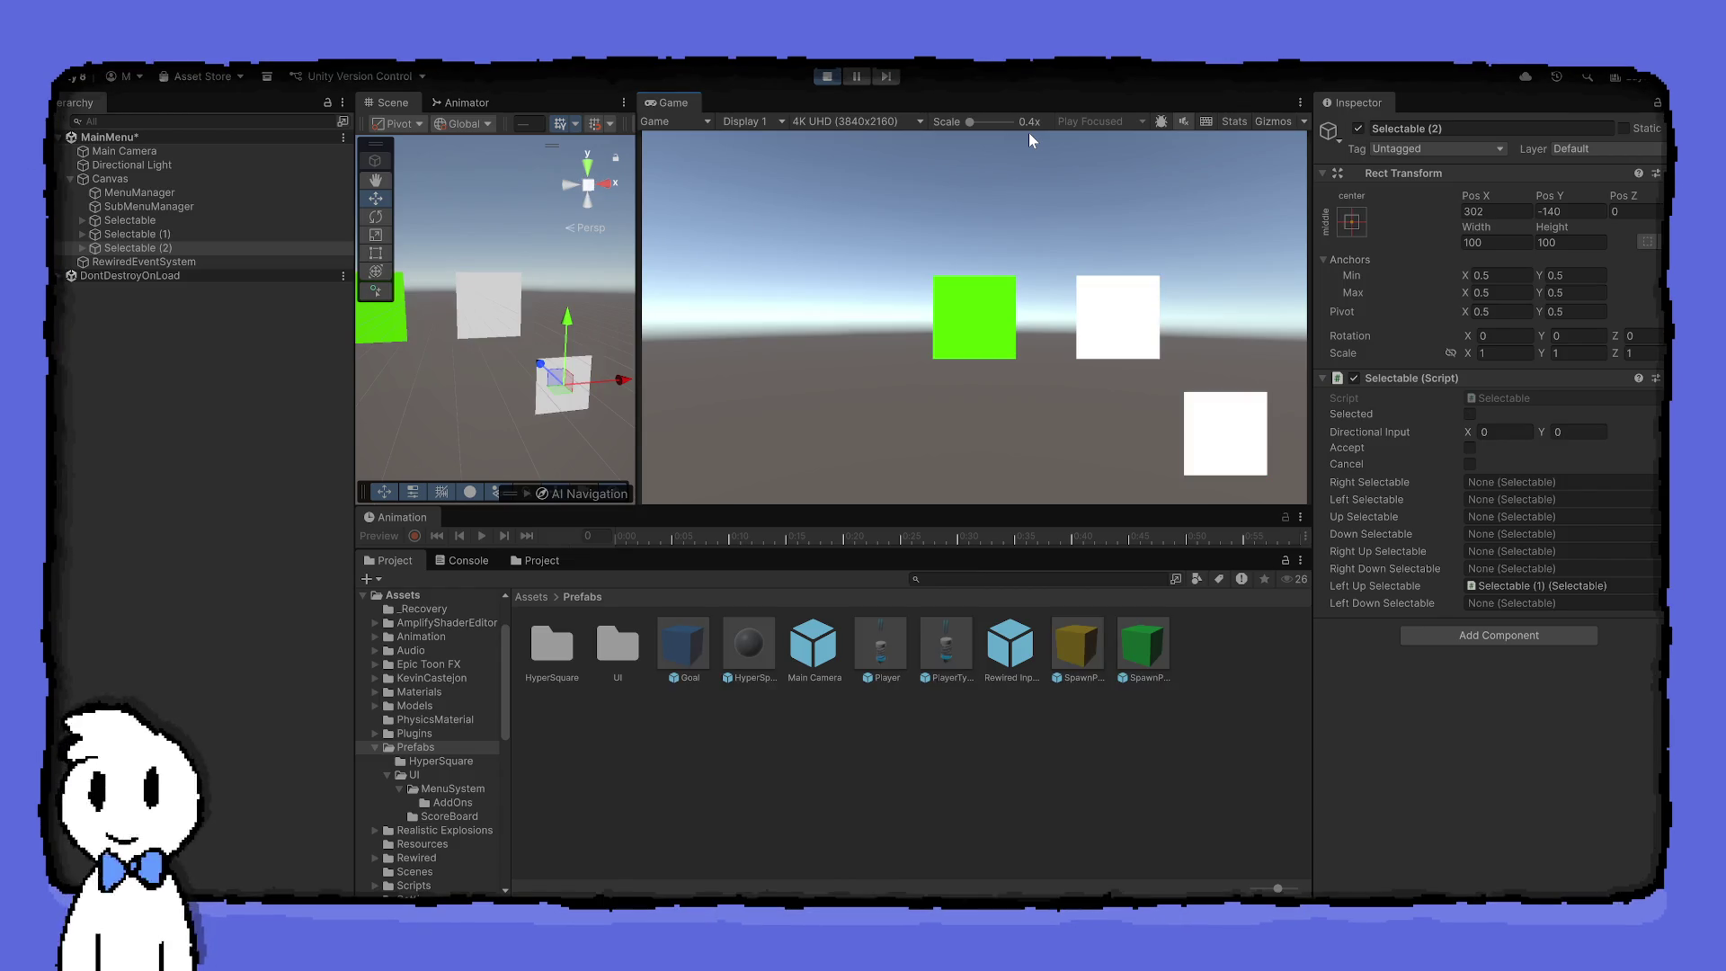
key("Right")
key("Down")
key("Left")
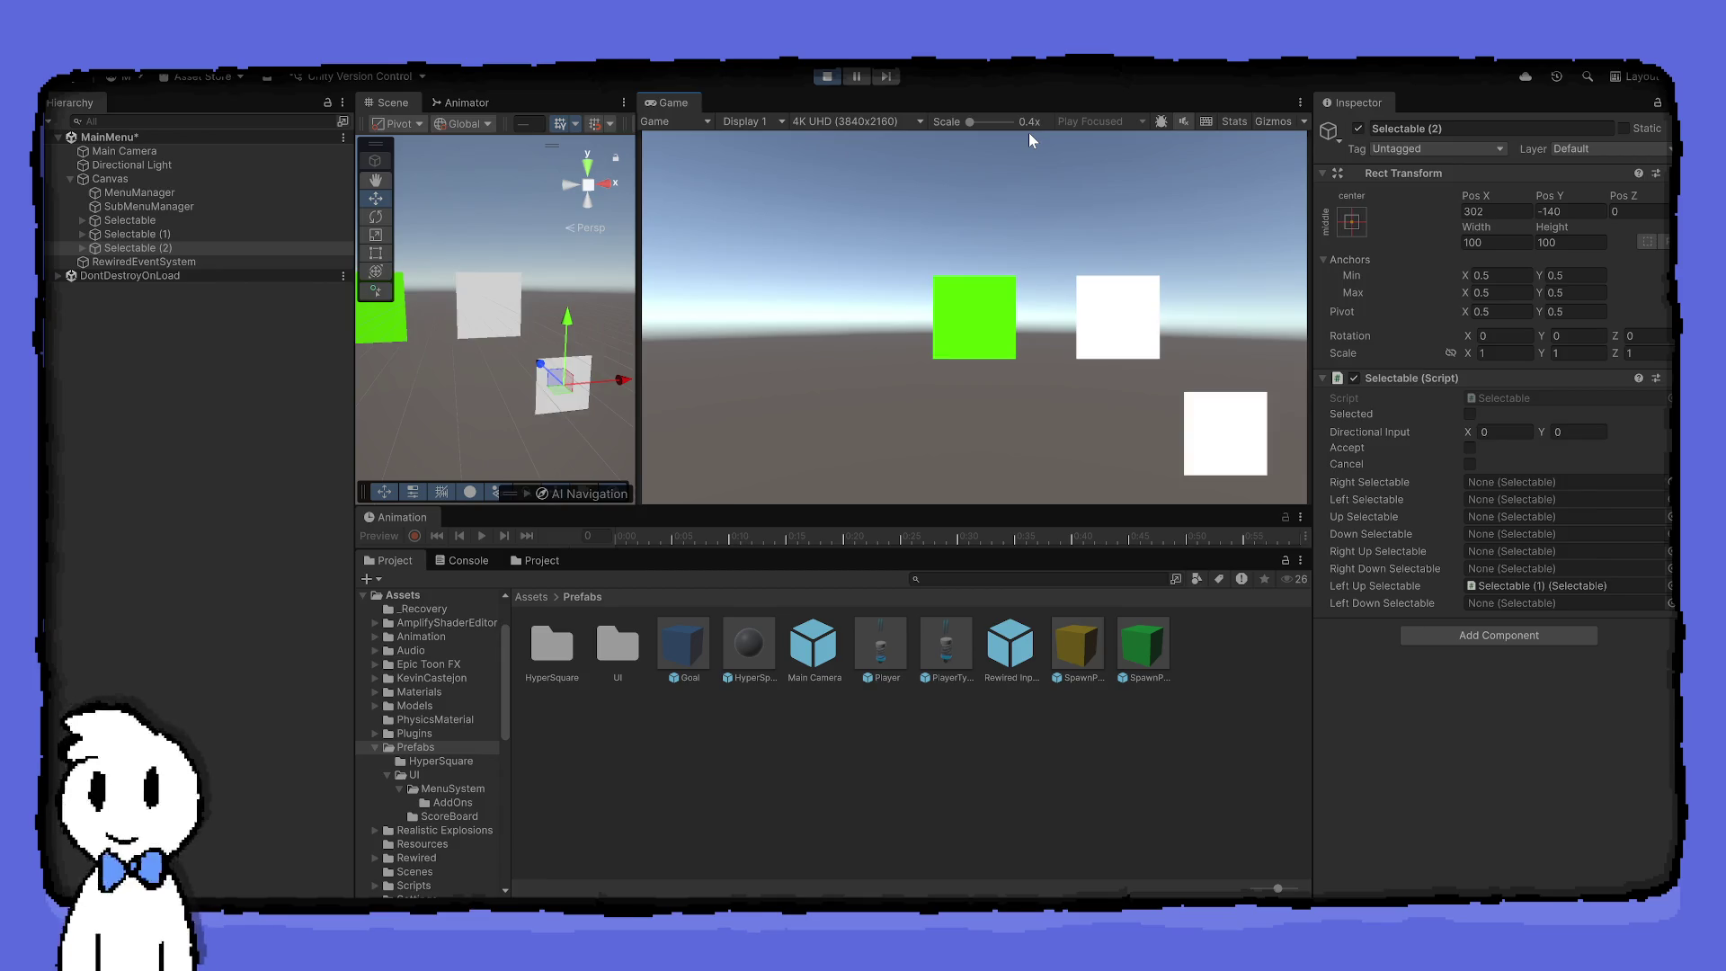
key("Right")
key("Down")
key("Left")
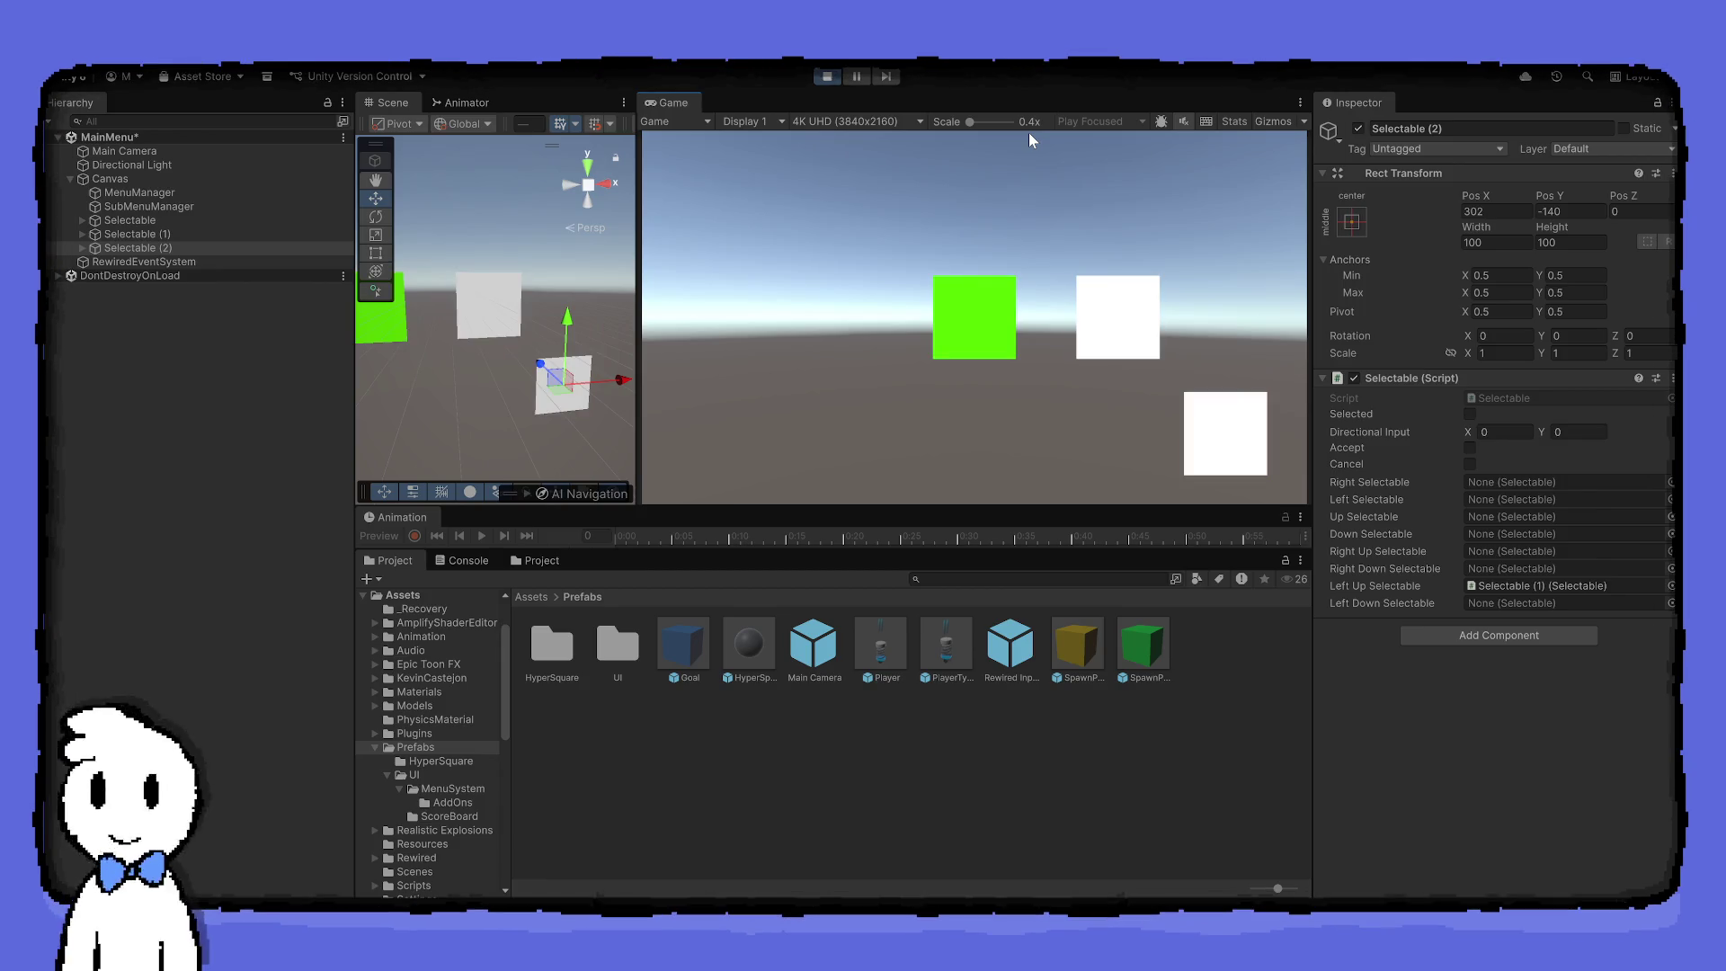
key("Right")
key("Down")
key("Left")
key("Down")
key("Left")
key("Down")
key("Left")
key("Down")
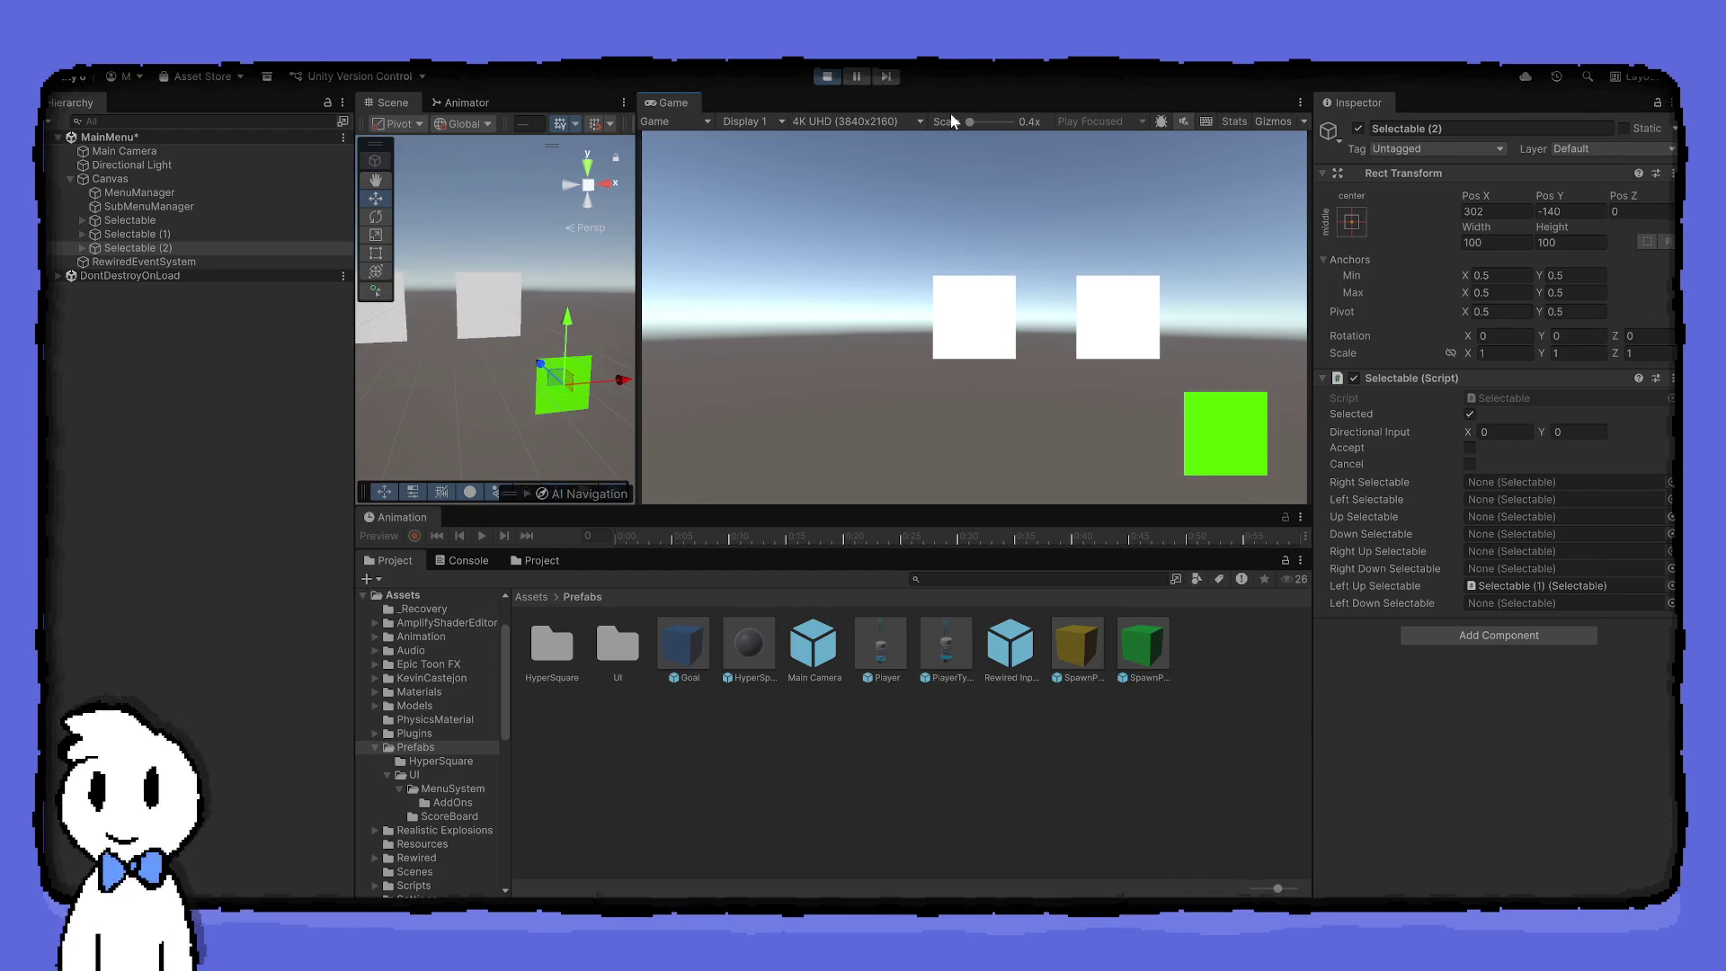
left_click(822, 79)
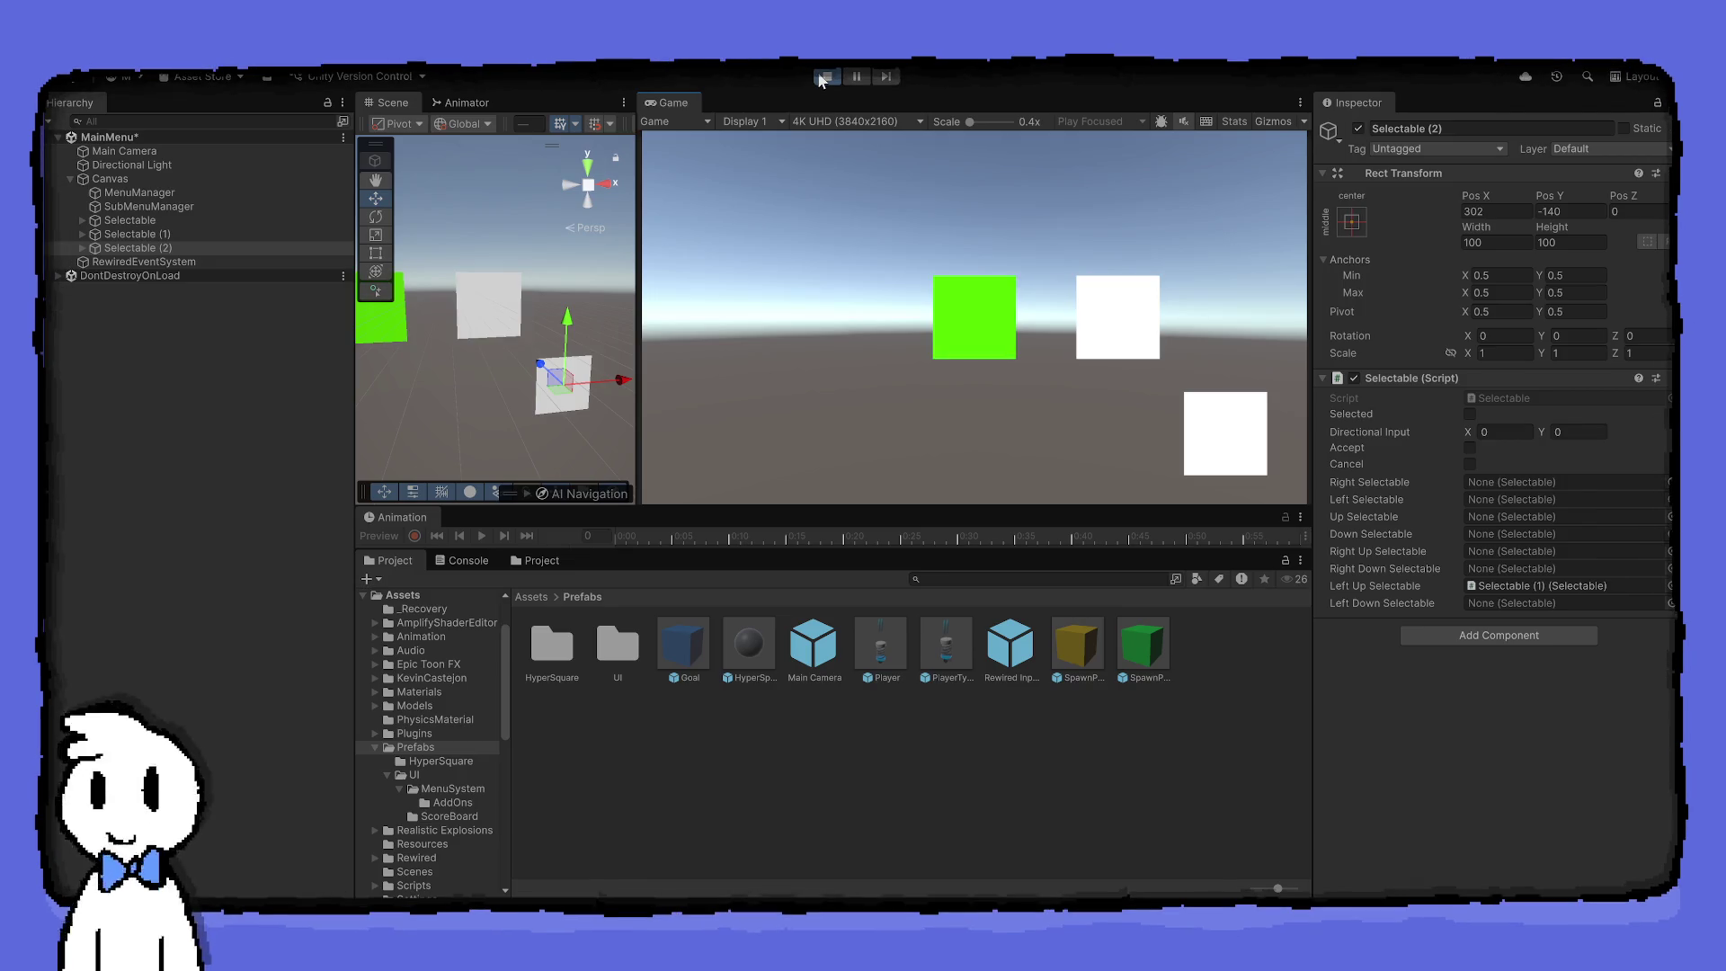
left_click(824, 77)
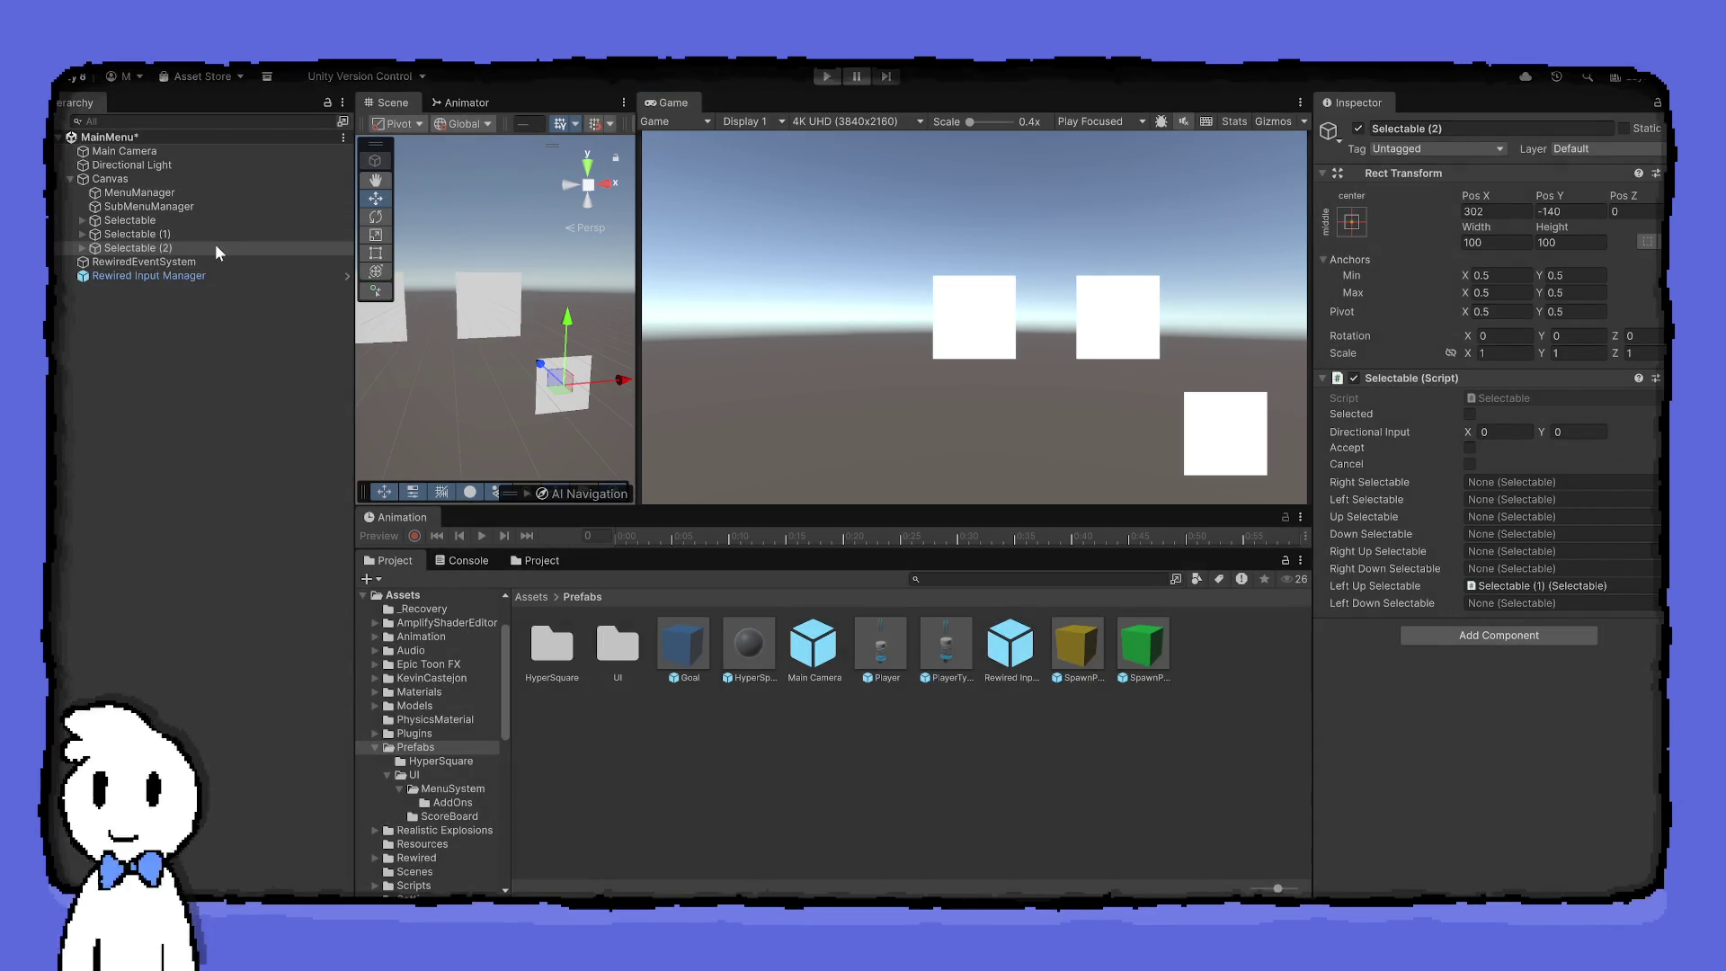
Duplicate Selectable twice, placing the first copy left of the row at Pos X -160 and undoing the second's move
left_click(214, 236)
left_click(185, 218)
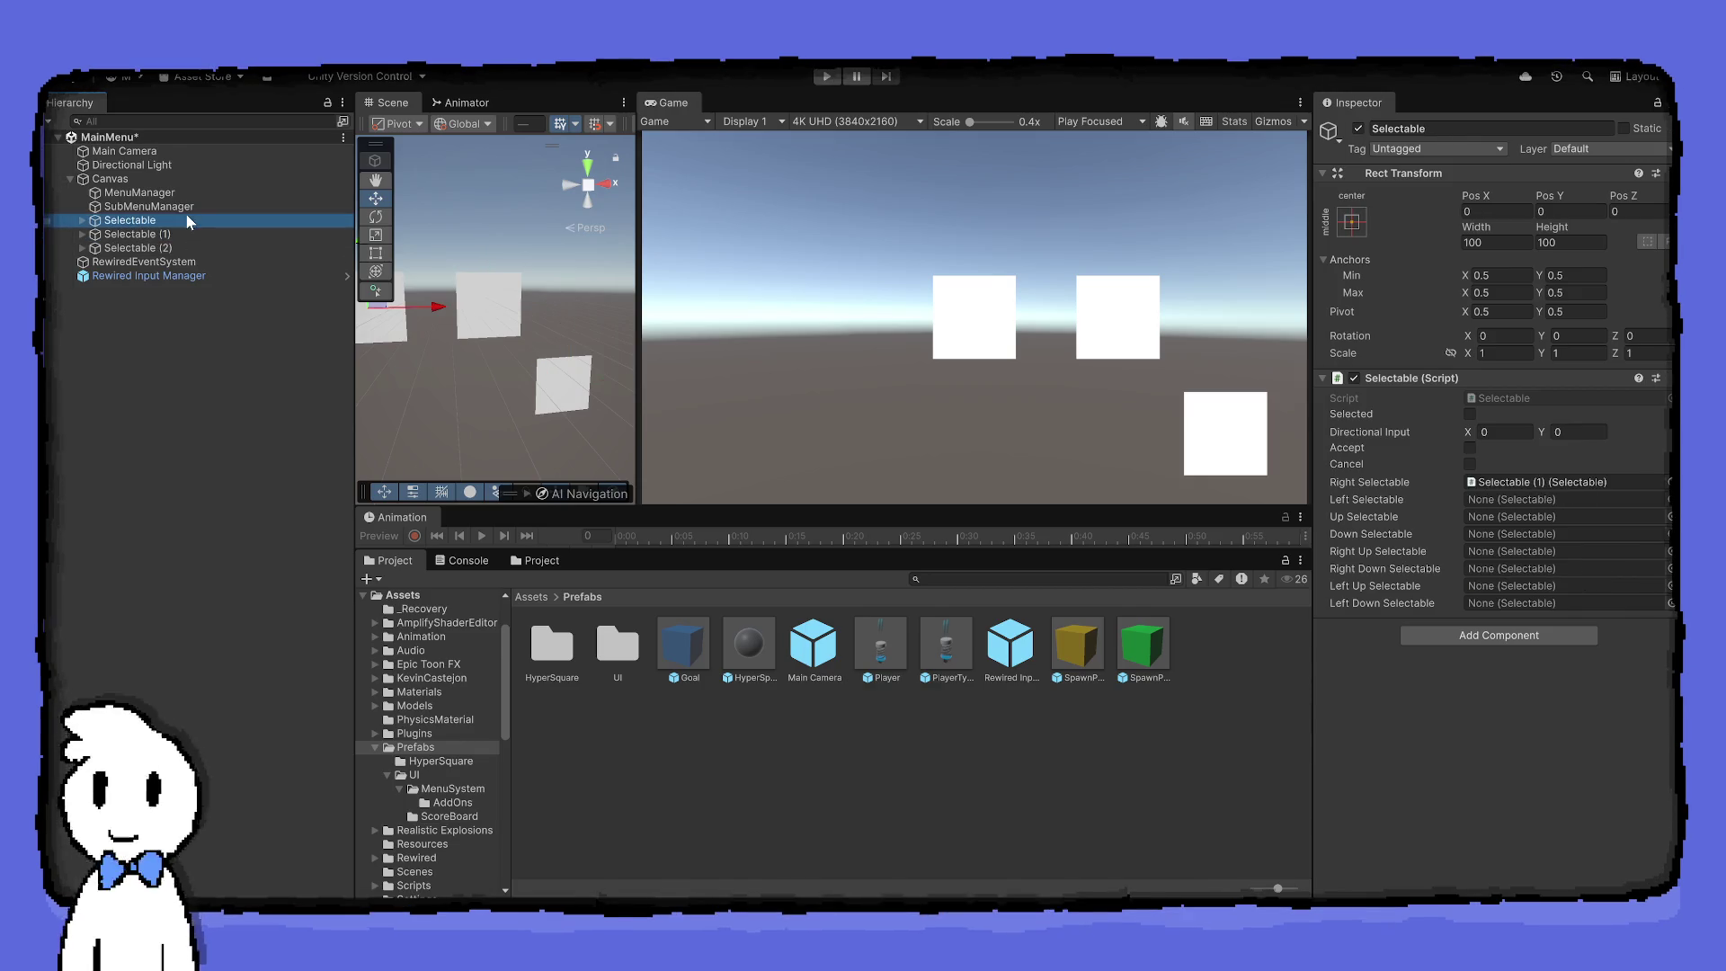
scroll(512, 284, "down", 3)
key("ctrl+d")
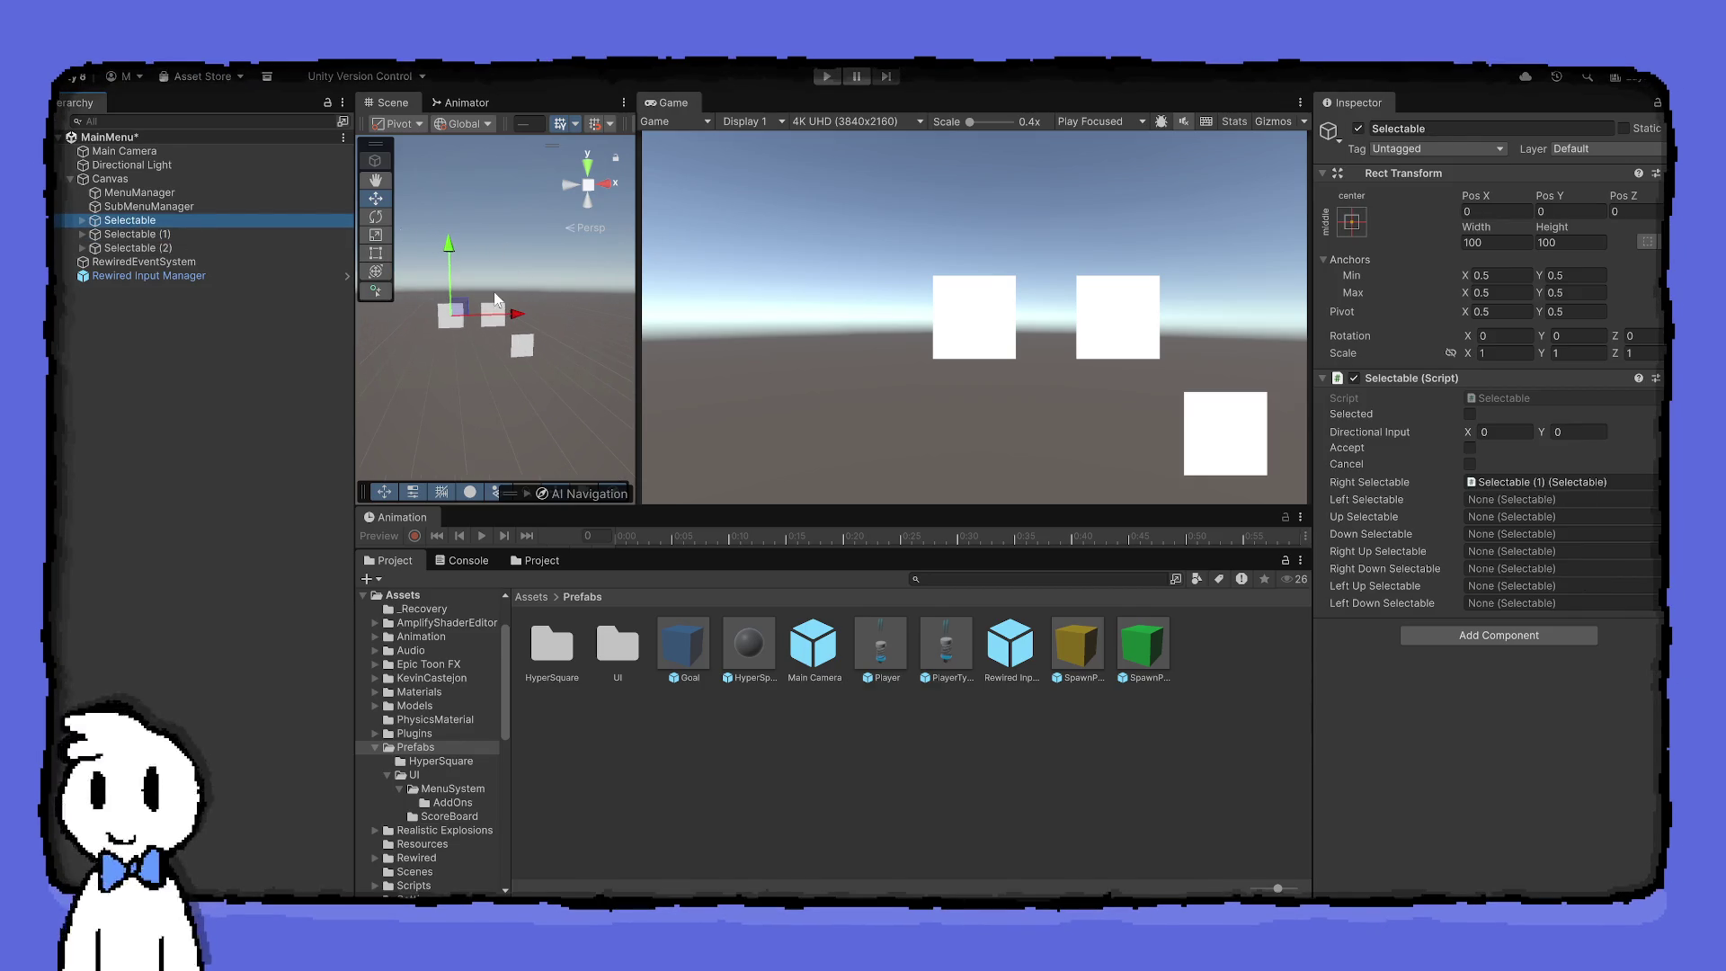
left_click_drag(517, 317, 419, 320)
key("ctrl+d")
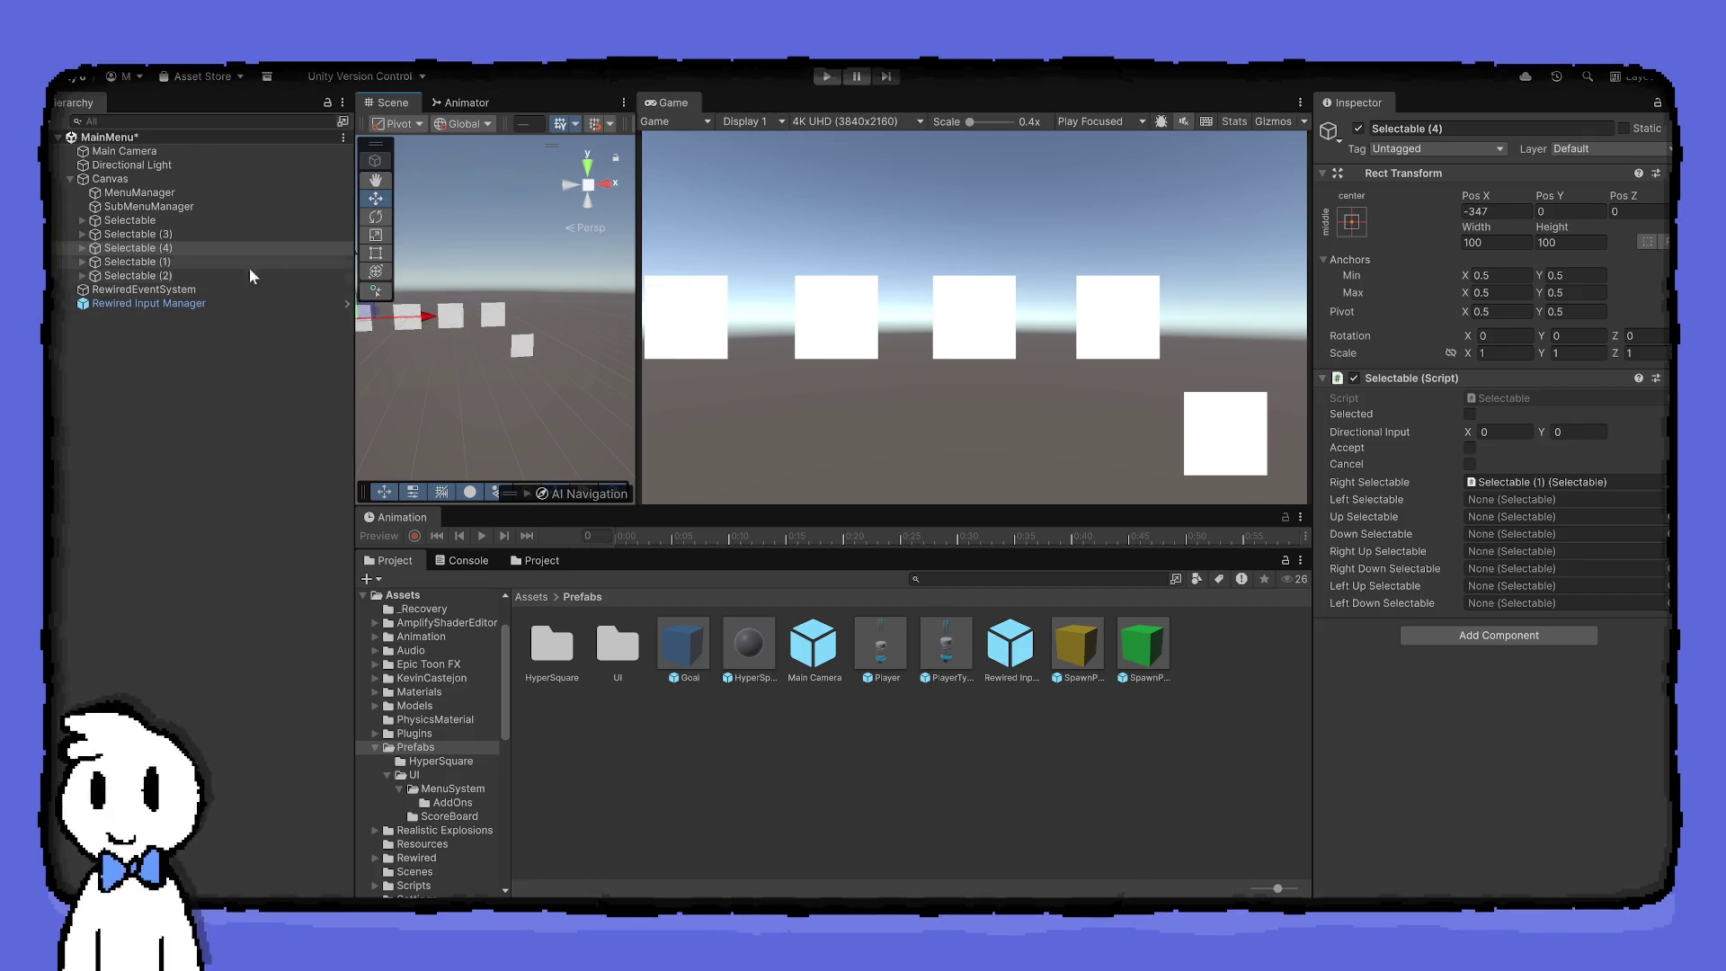
key("ctrl+z")
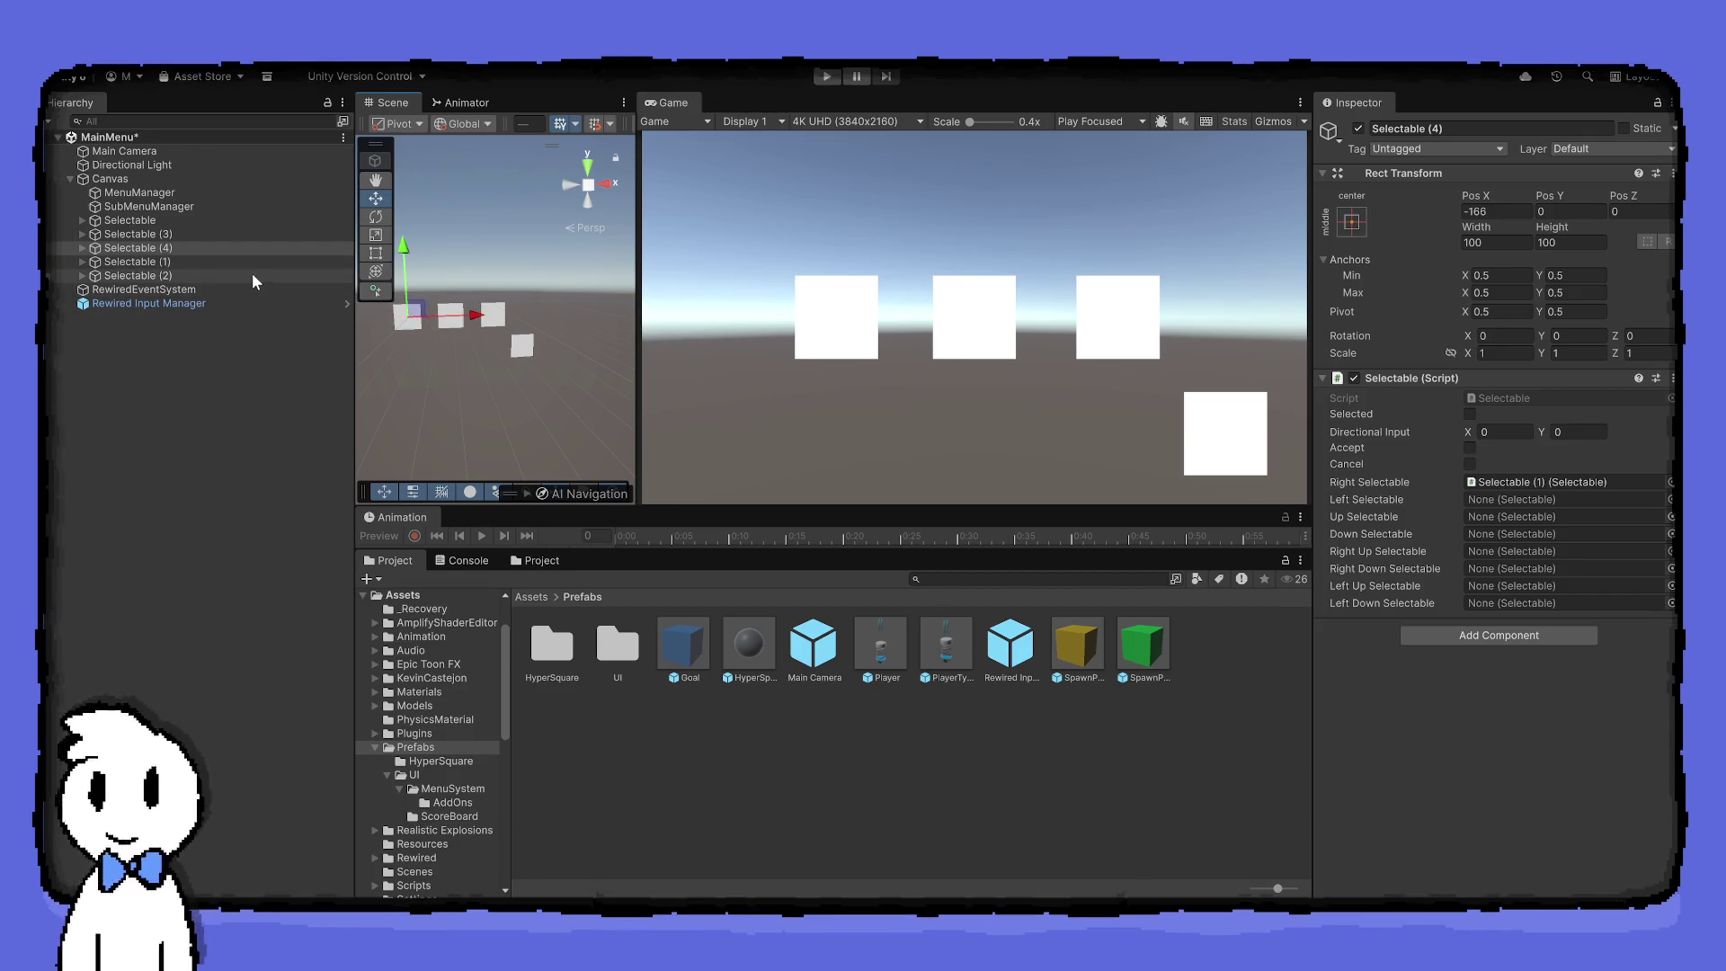
Inspect Selectable (1) and Selectable (3) in the Hierarchy
left_click(230, 262)
left_click(226, 250)
left_click(216, 236)
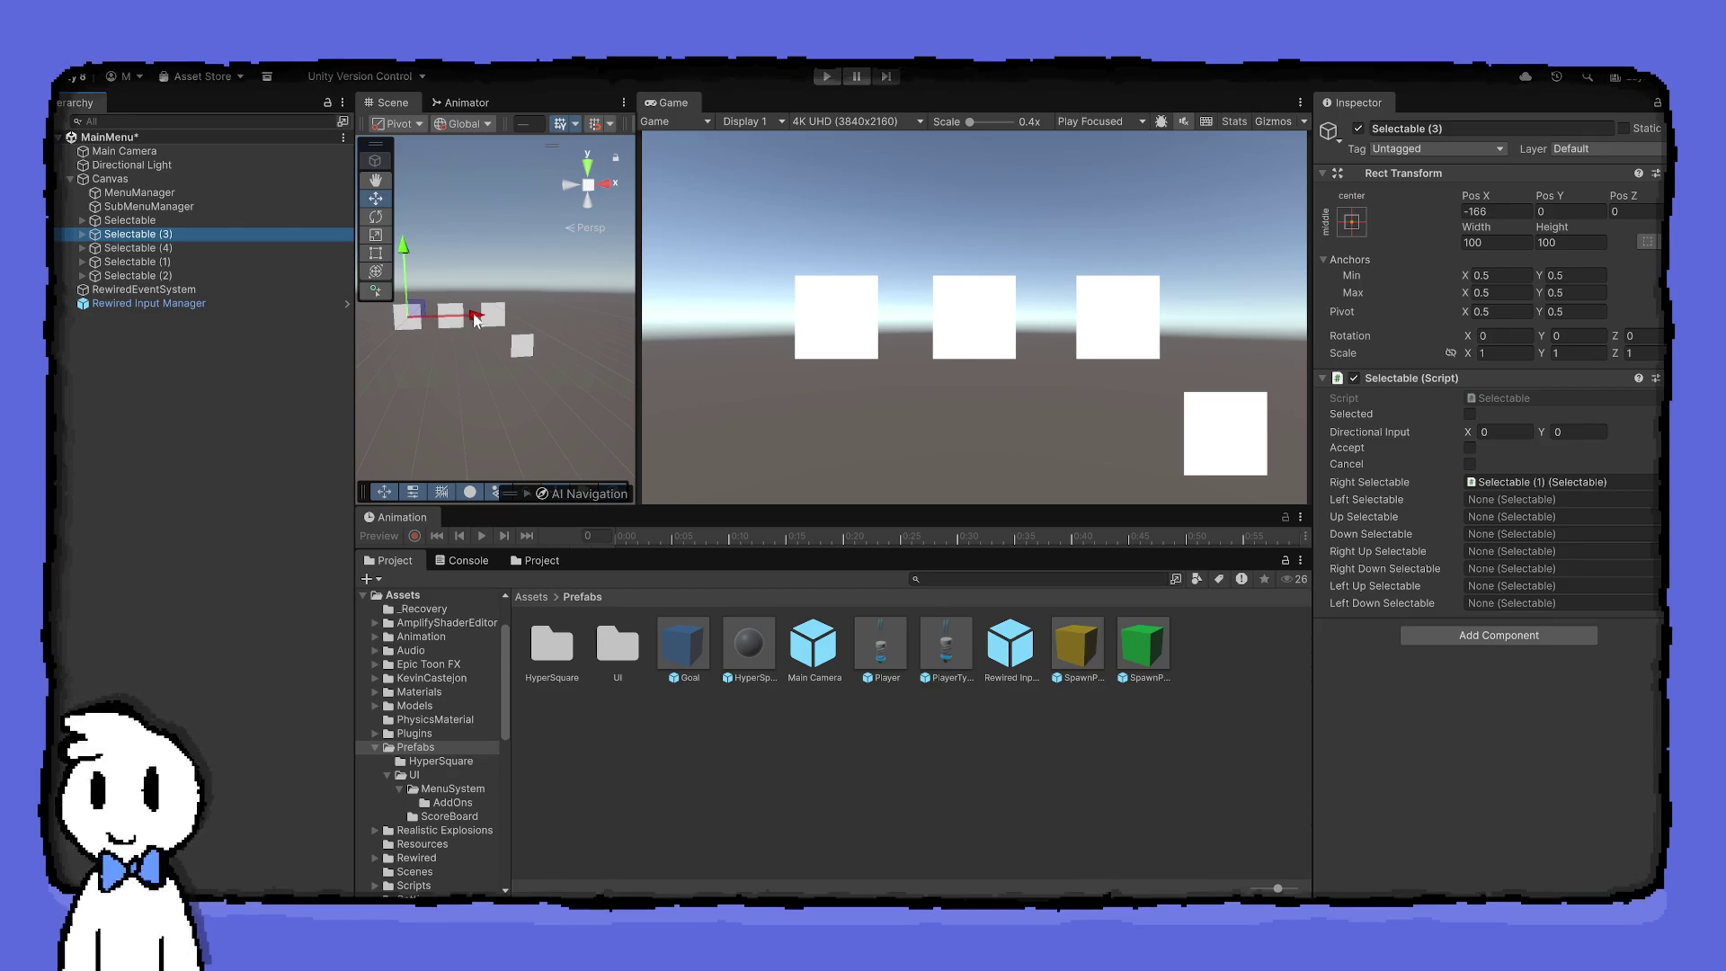
Move Selectable (4) above Selectable (3) and to Pos X -321, then place Selectable after Selectable (3)
left_click_drag(248, 252, 247, 232)
left_click_drag(472, 314, 432, 322)
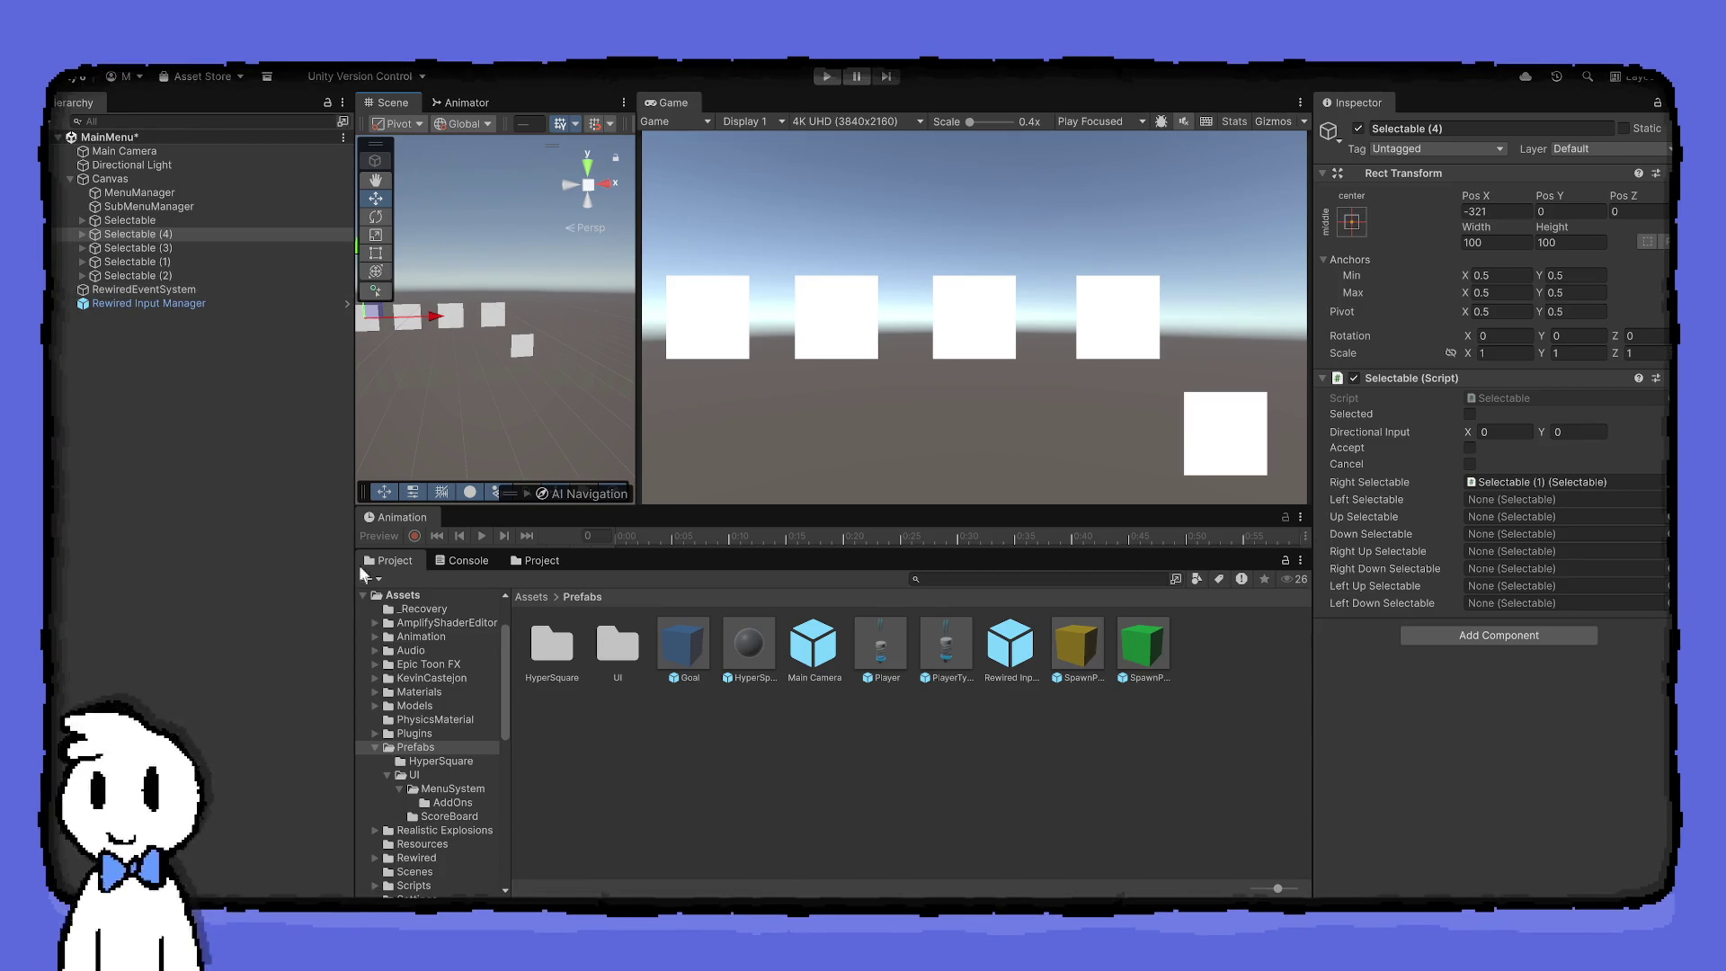
left_click(139, 264)
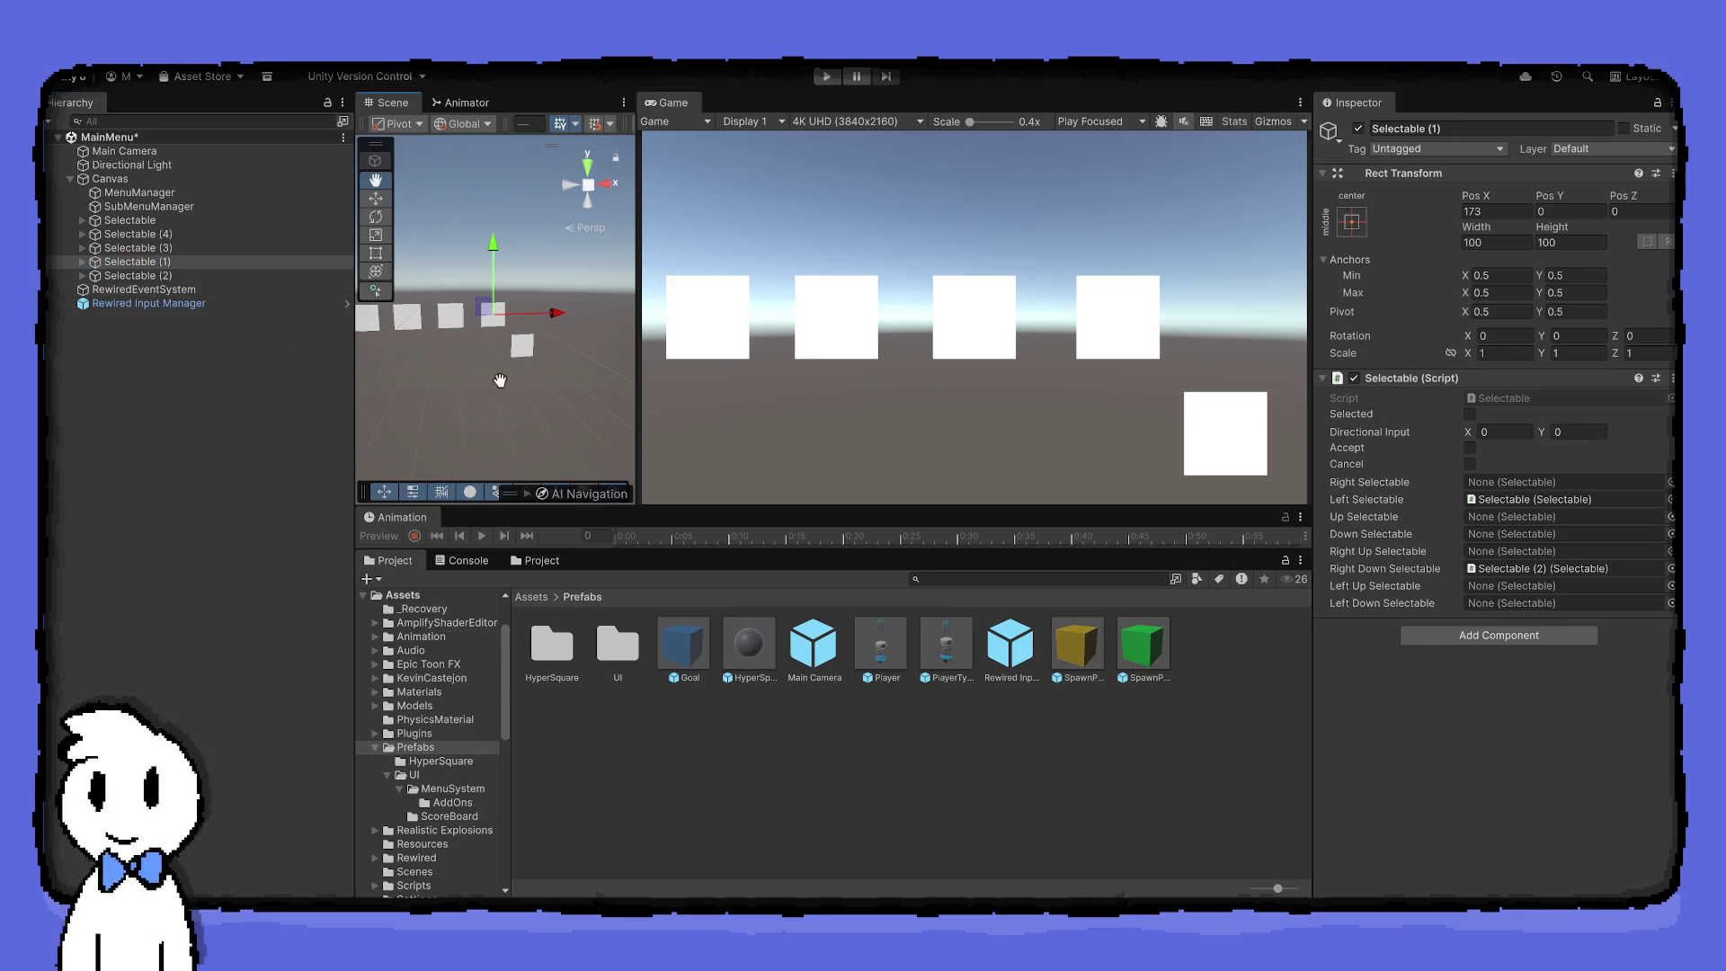
scroll(485, 378, "up", 1)
scroll(475, 358, "up", 2)
left_click(142, 263)
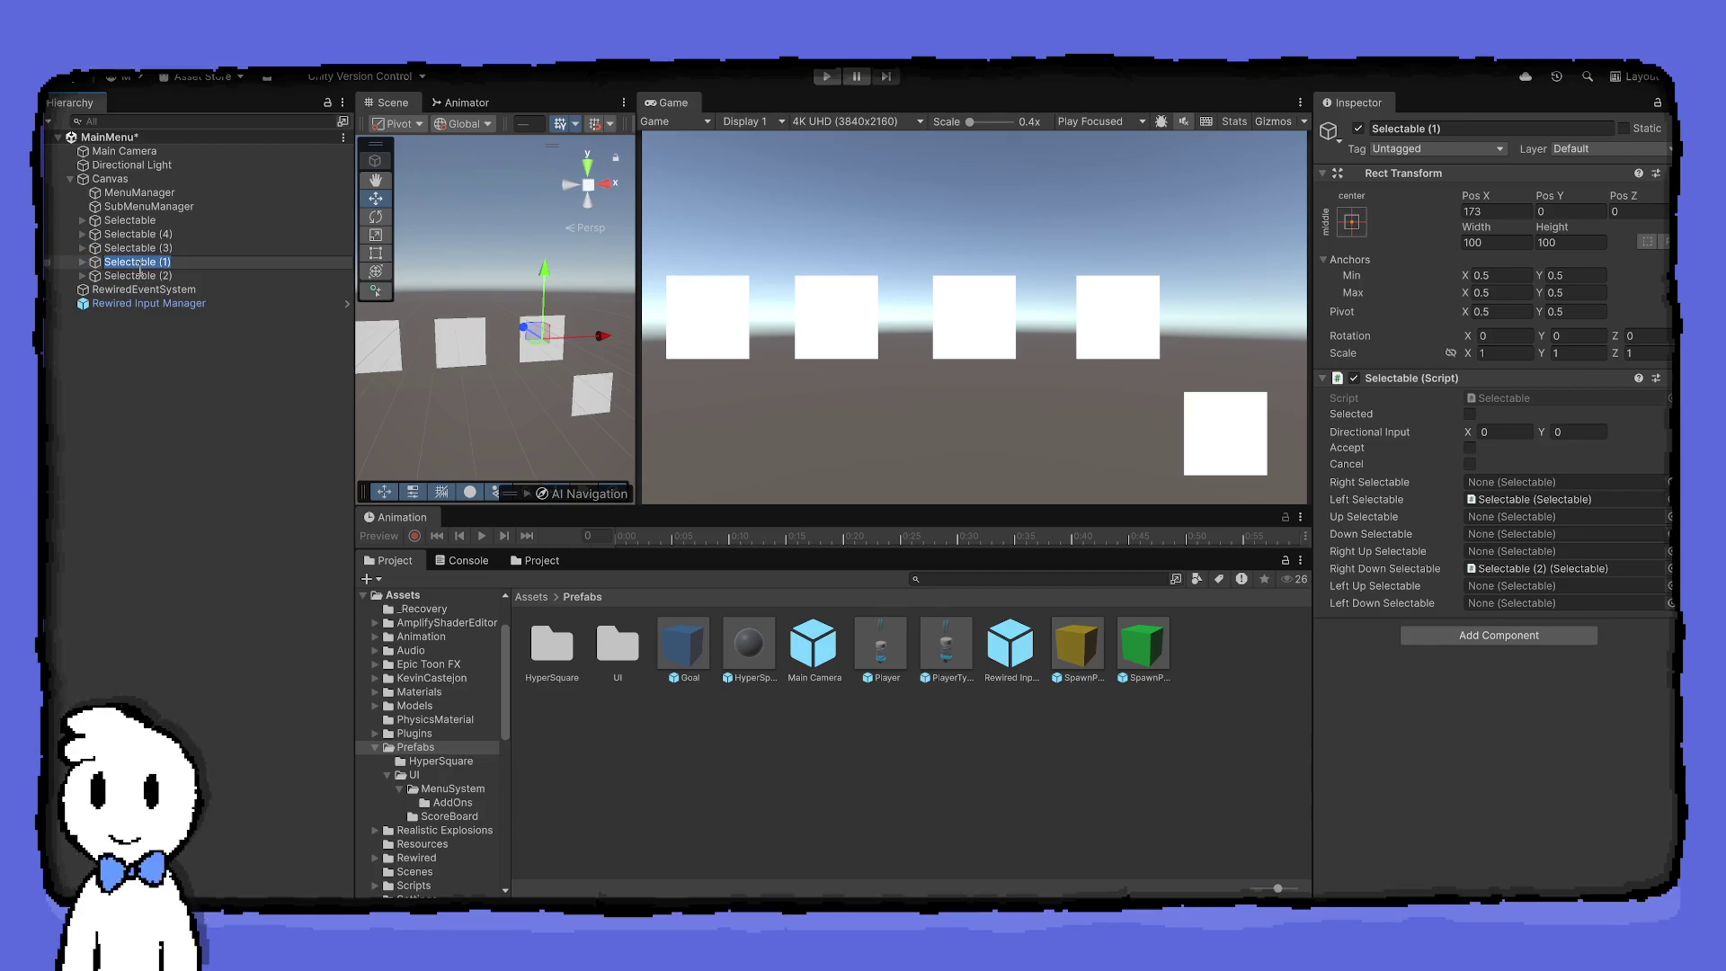
left_click_drag(135, 221, 178, 252)
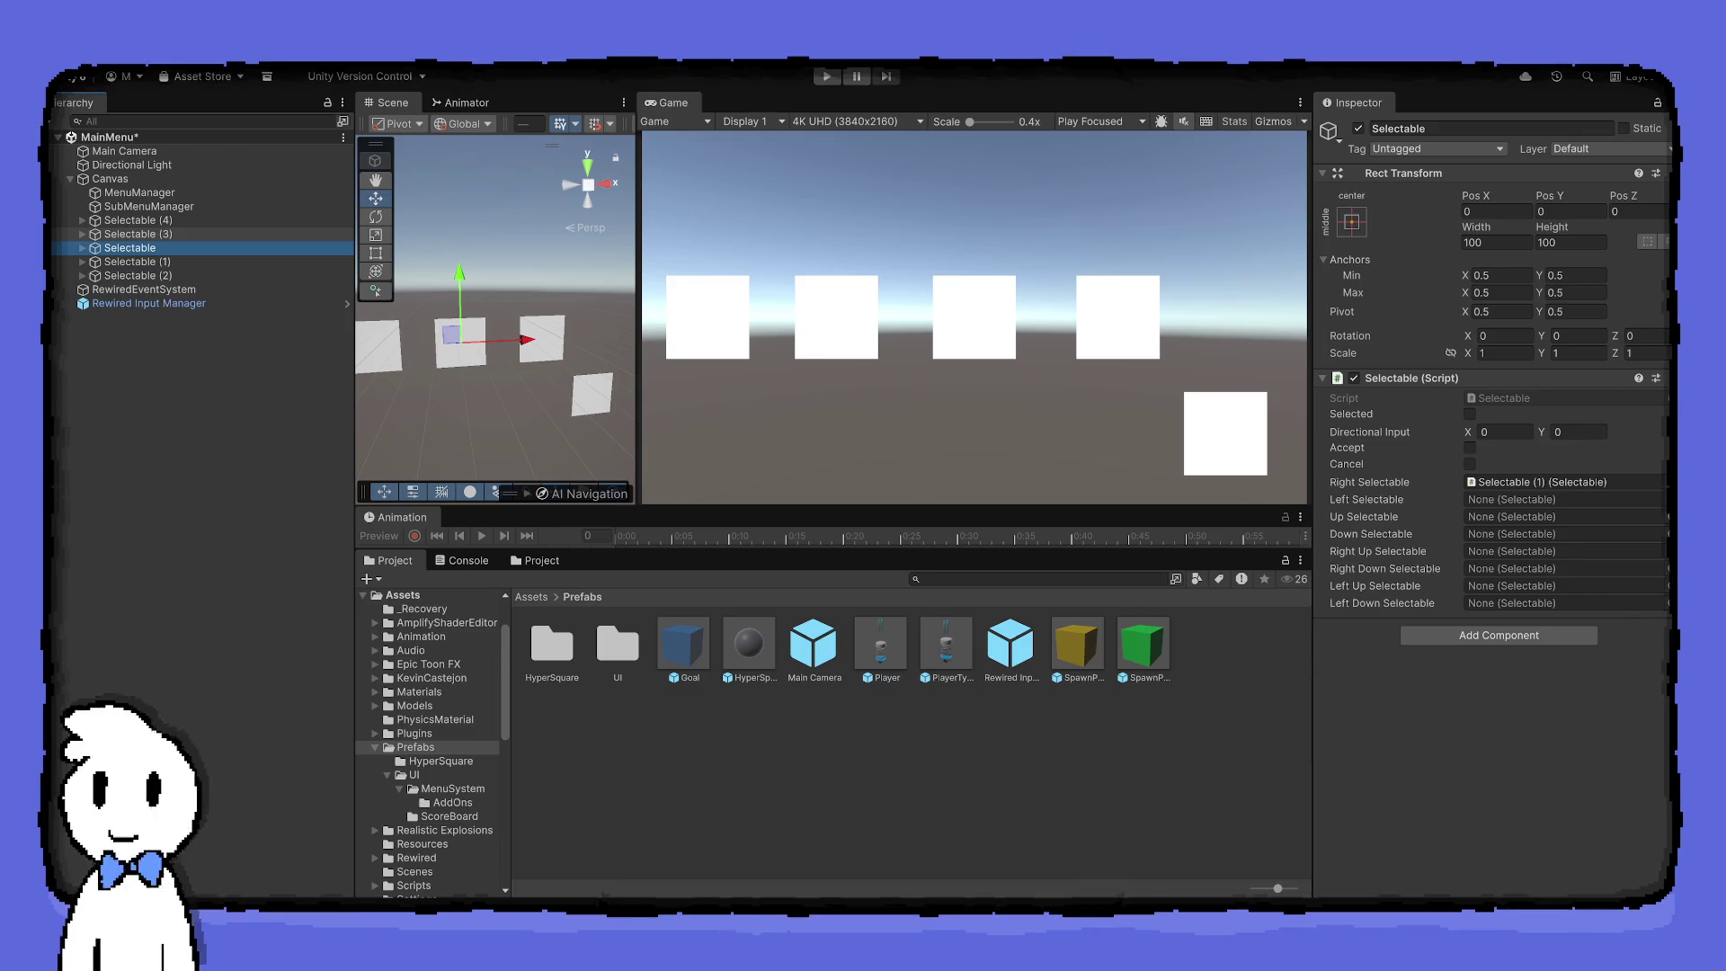
Set Selectable (4) as Selectable (3)'s Left Selectable and Selectable (3) as Selectable (4)'s Right Selectable, then play
left_click(1526, 500)
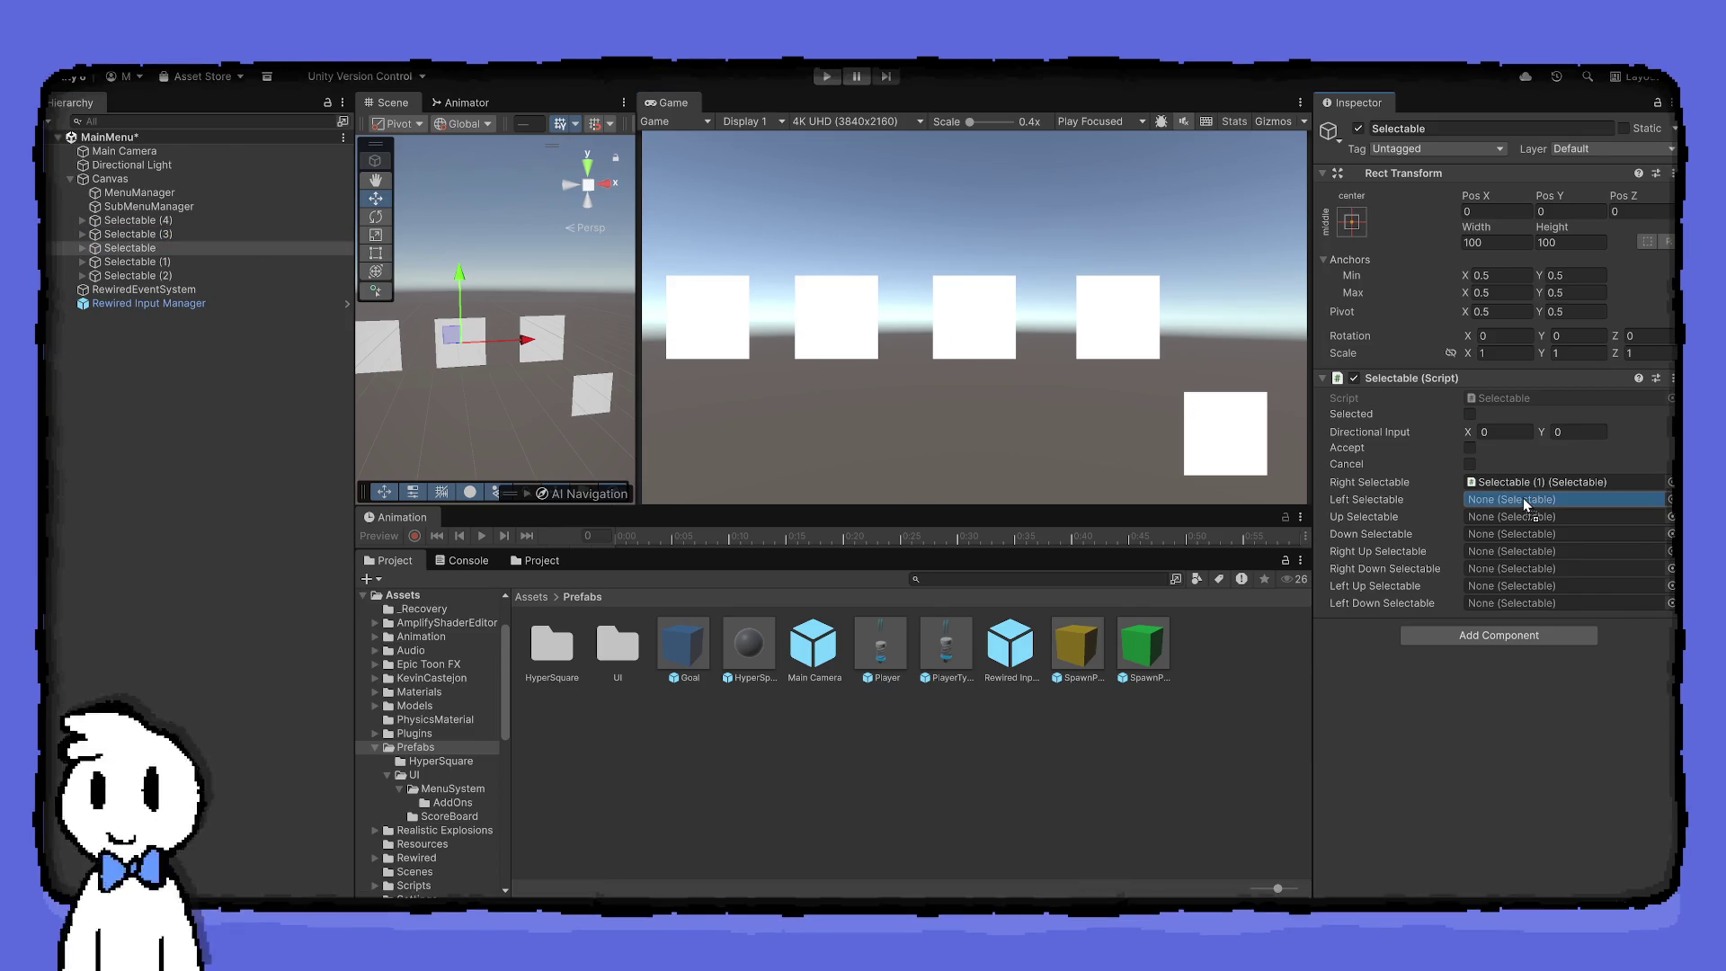
left_click(243, 235)
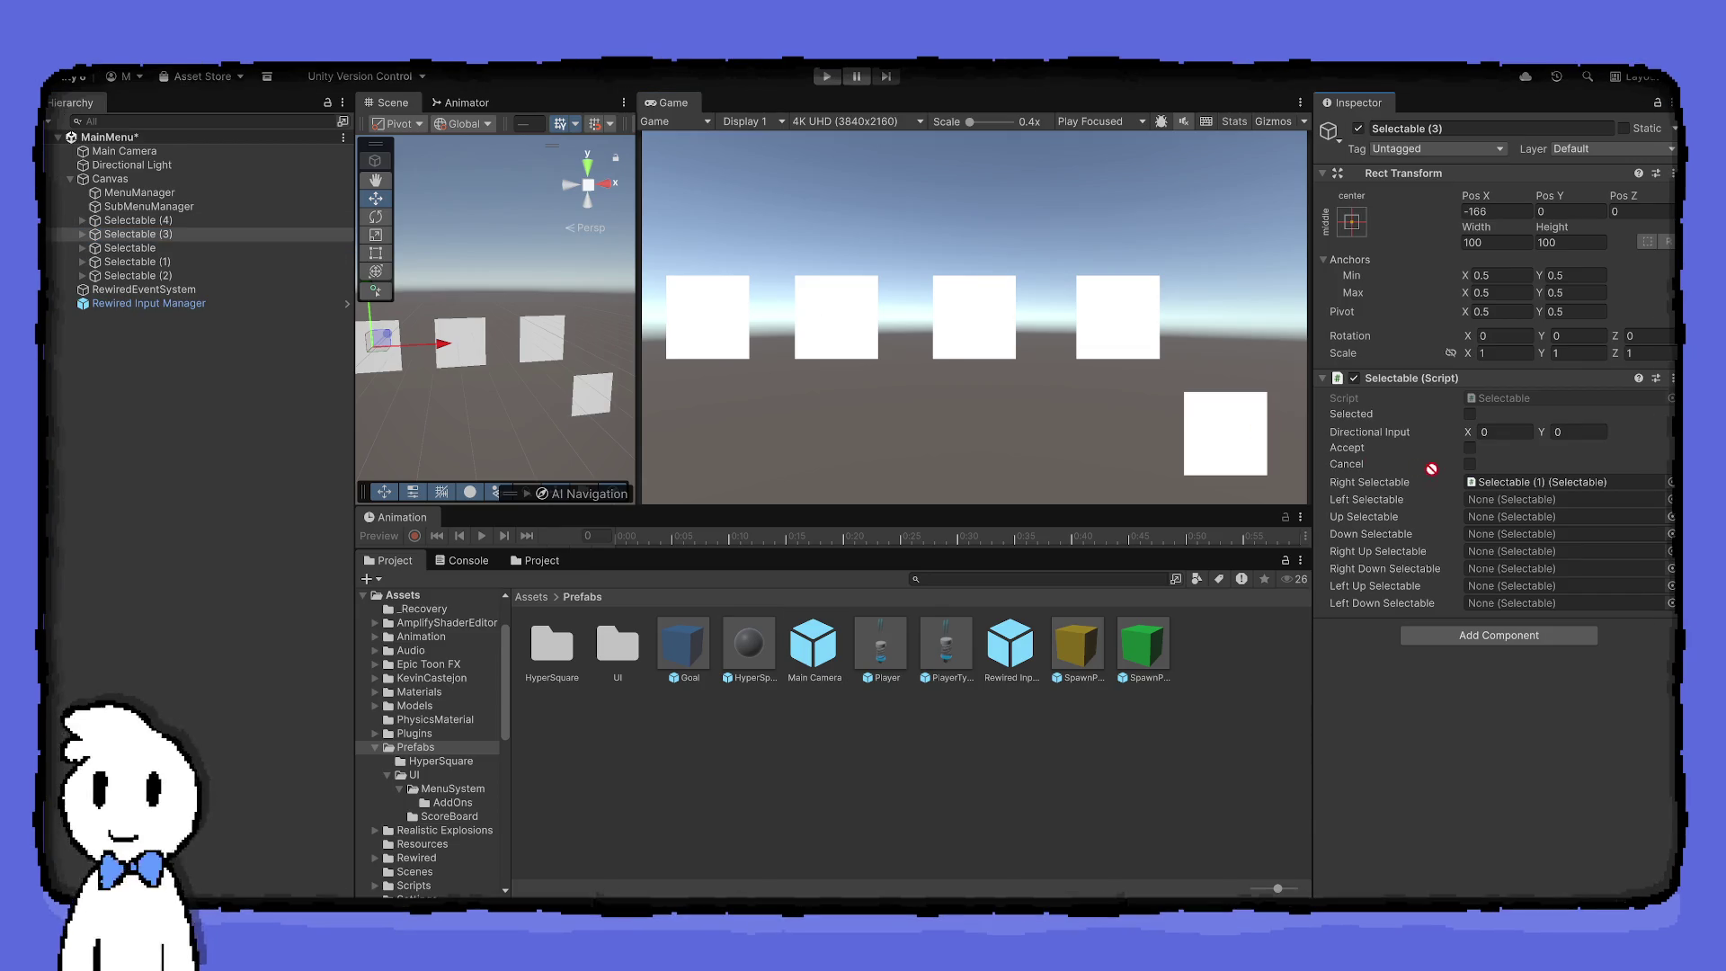
left_click(1510, 502)
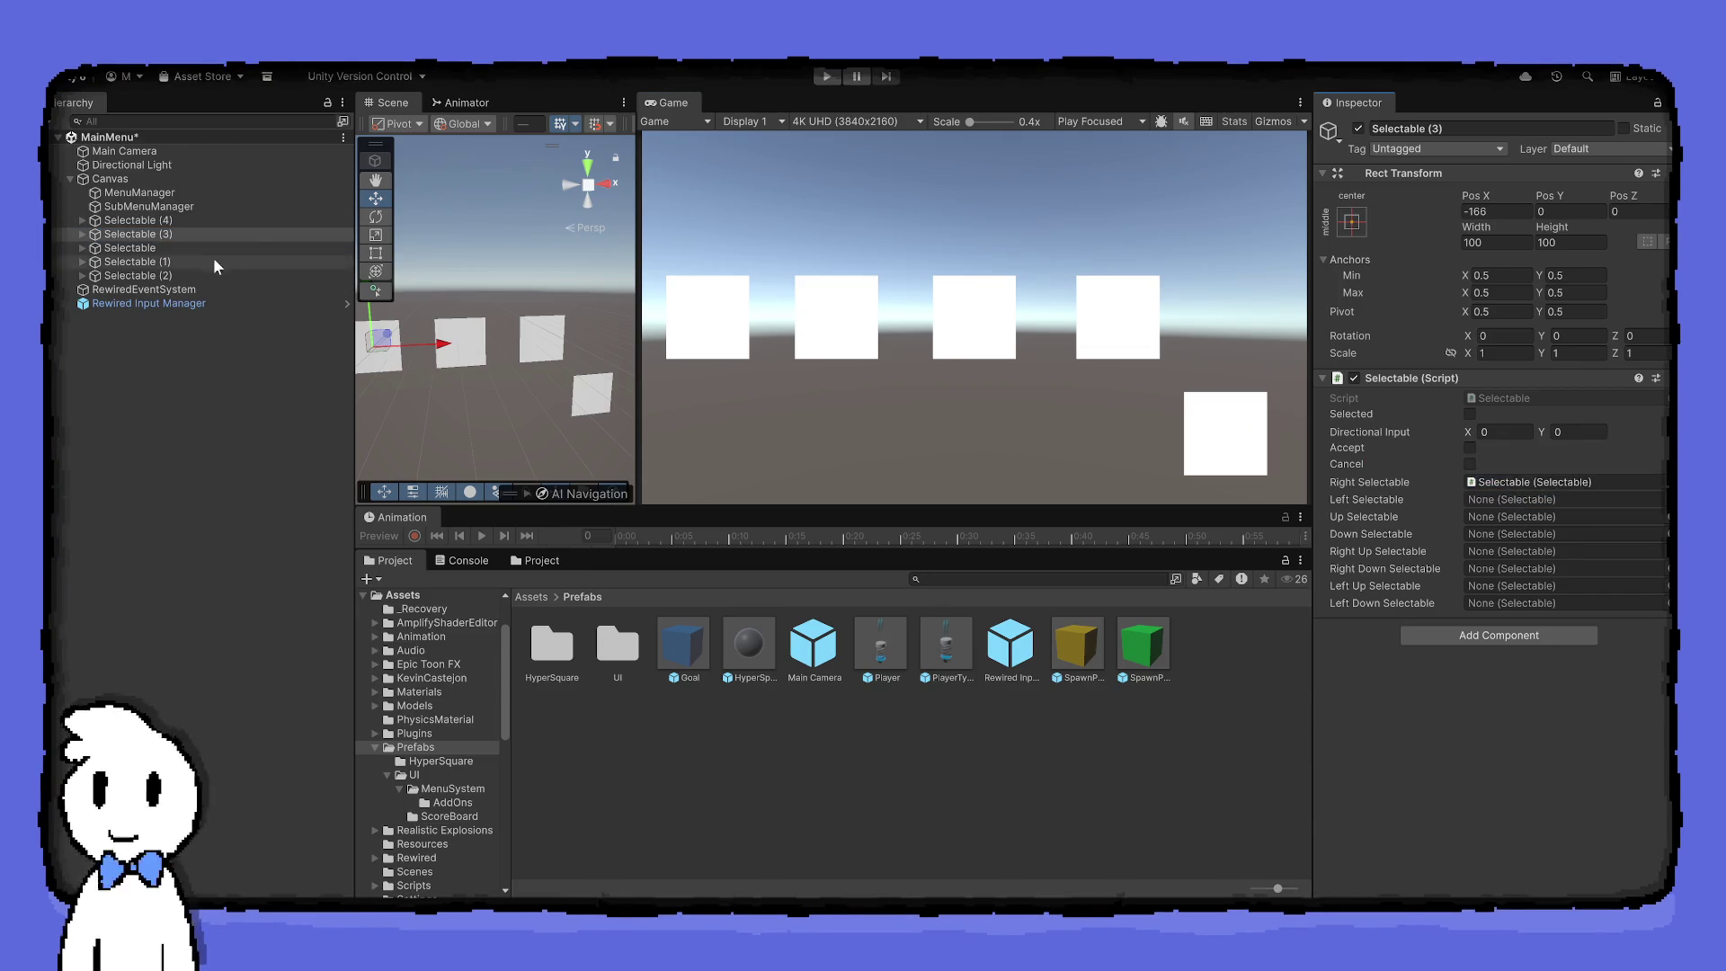
mouse_move(169, 223)
left_mouse_down()
mouse_move(1092, 393)
mouse_move(1519, 507)
left_mouse_up()
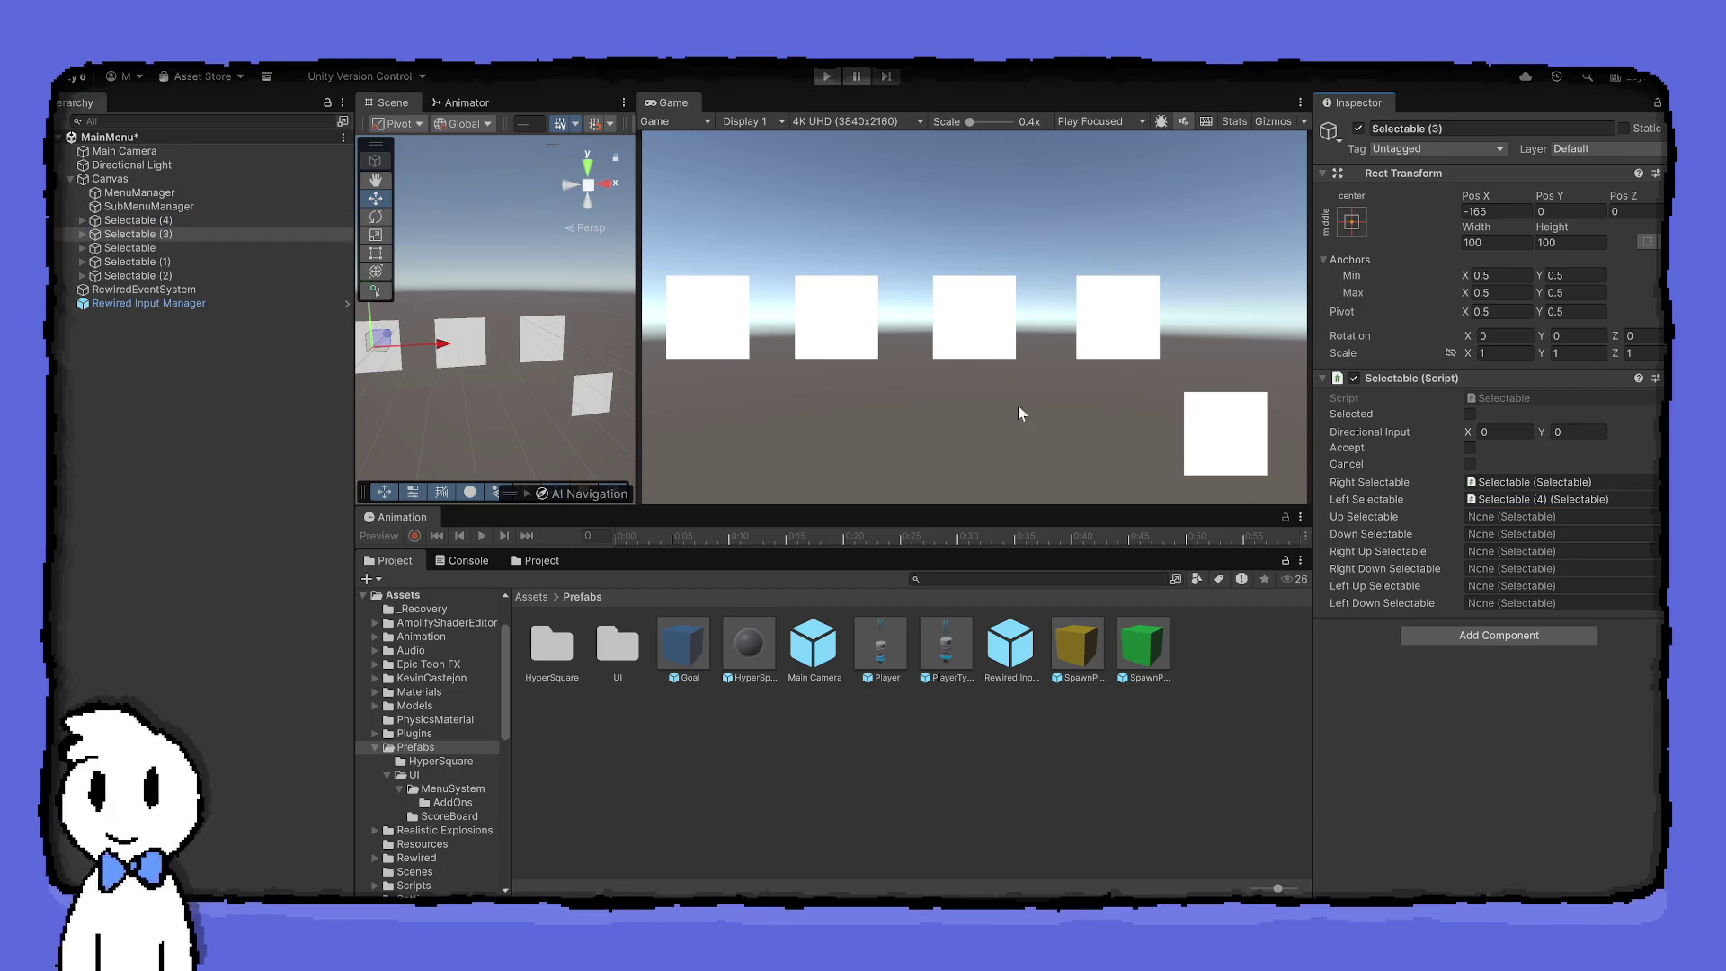
left_click(148, 222)
mouse_move(153, 236)
left_mouse_down()
mouse_move(1118, 412)
mouse_move(1433, 500)
mouse_move(1510, 488)
left_mouse_up()
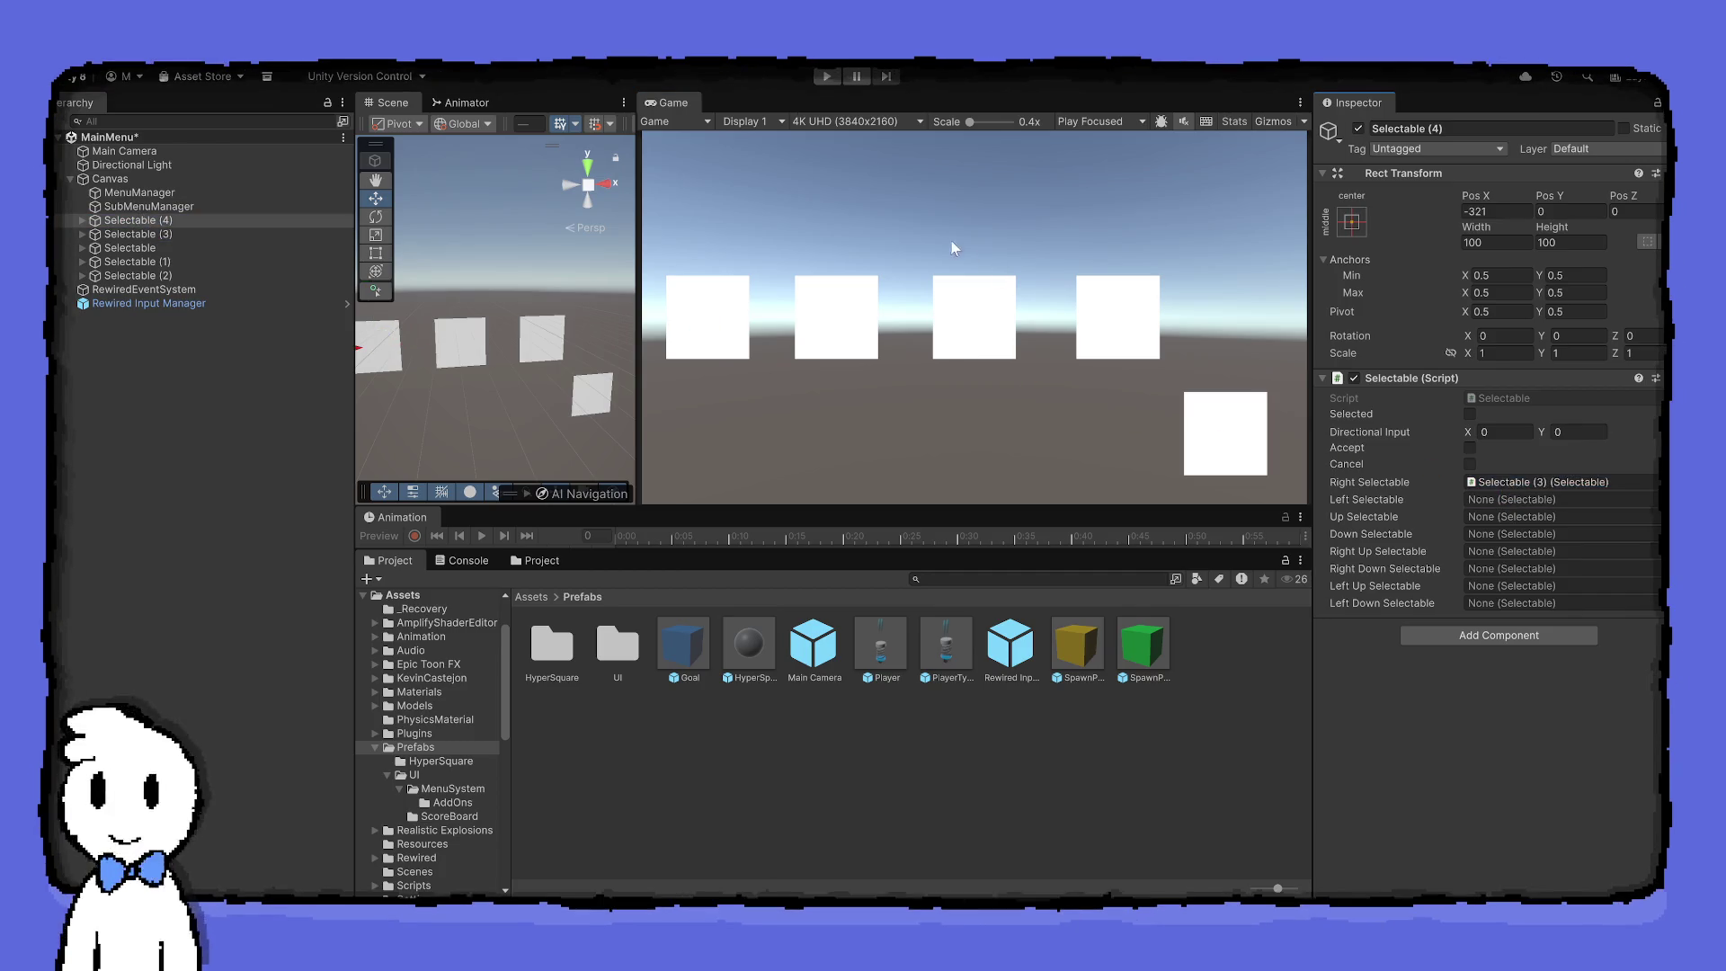
left_click(826, 76)
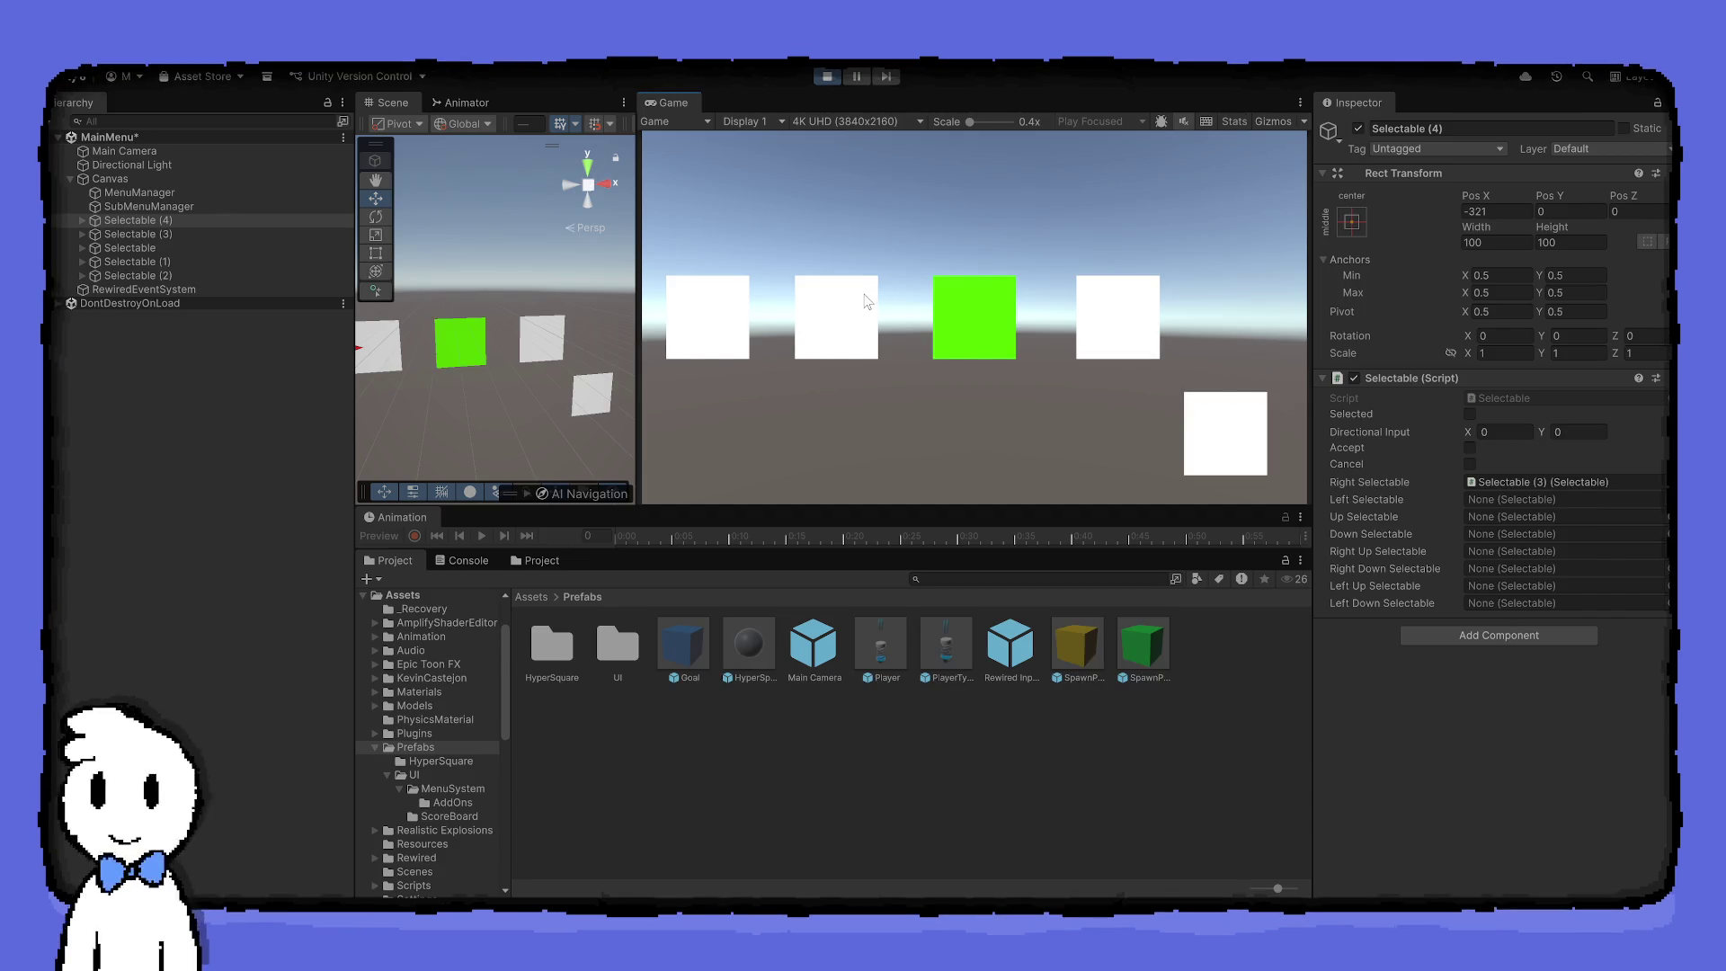
Shuttle the green highlight back and forth along the four-square row to the far-left square, then stop play
key("Right")
key("Right")
key("Left")
key("Right")
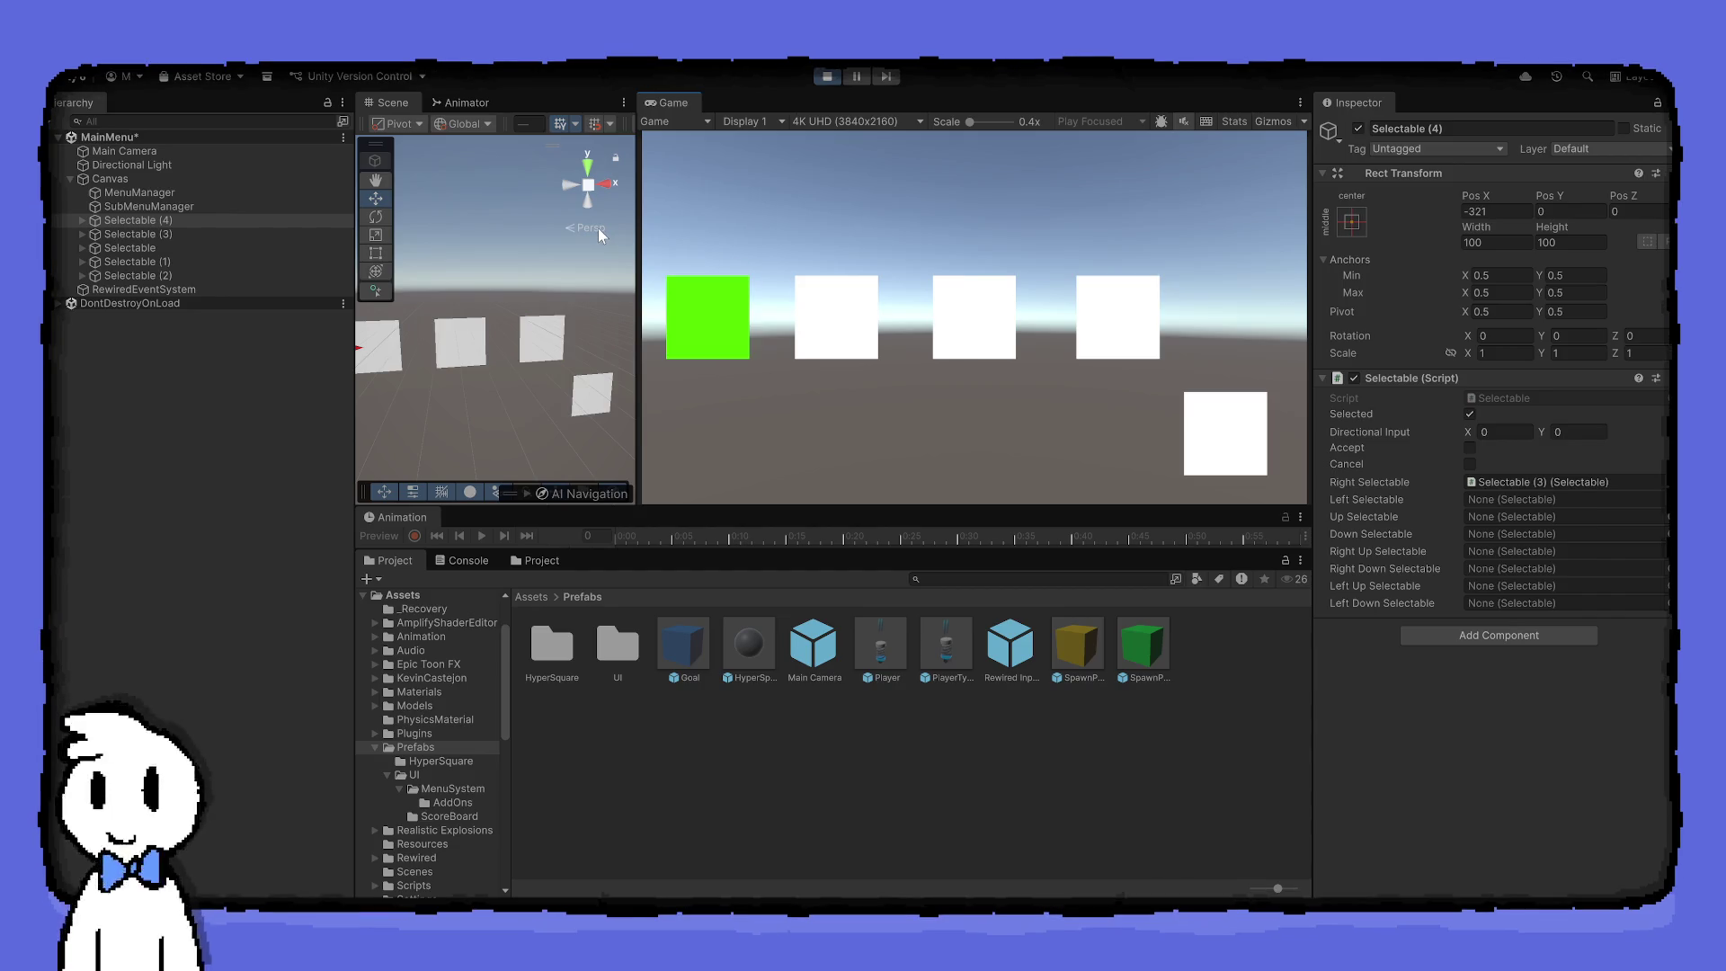
key("Left")
key("Right")
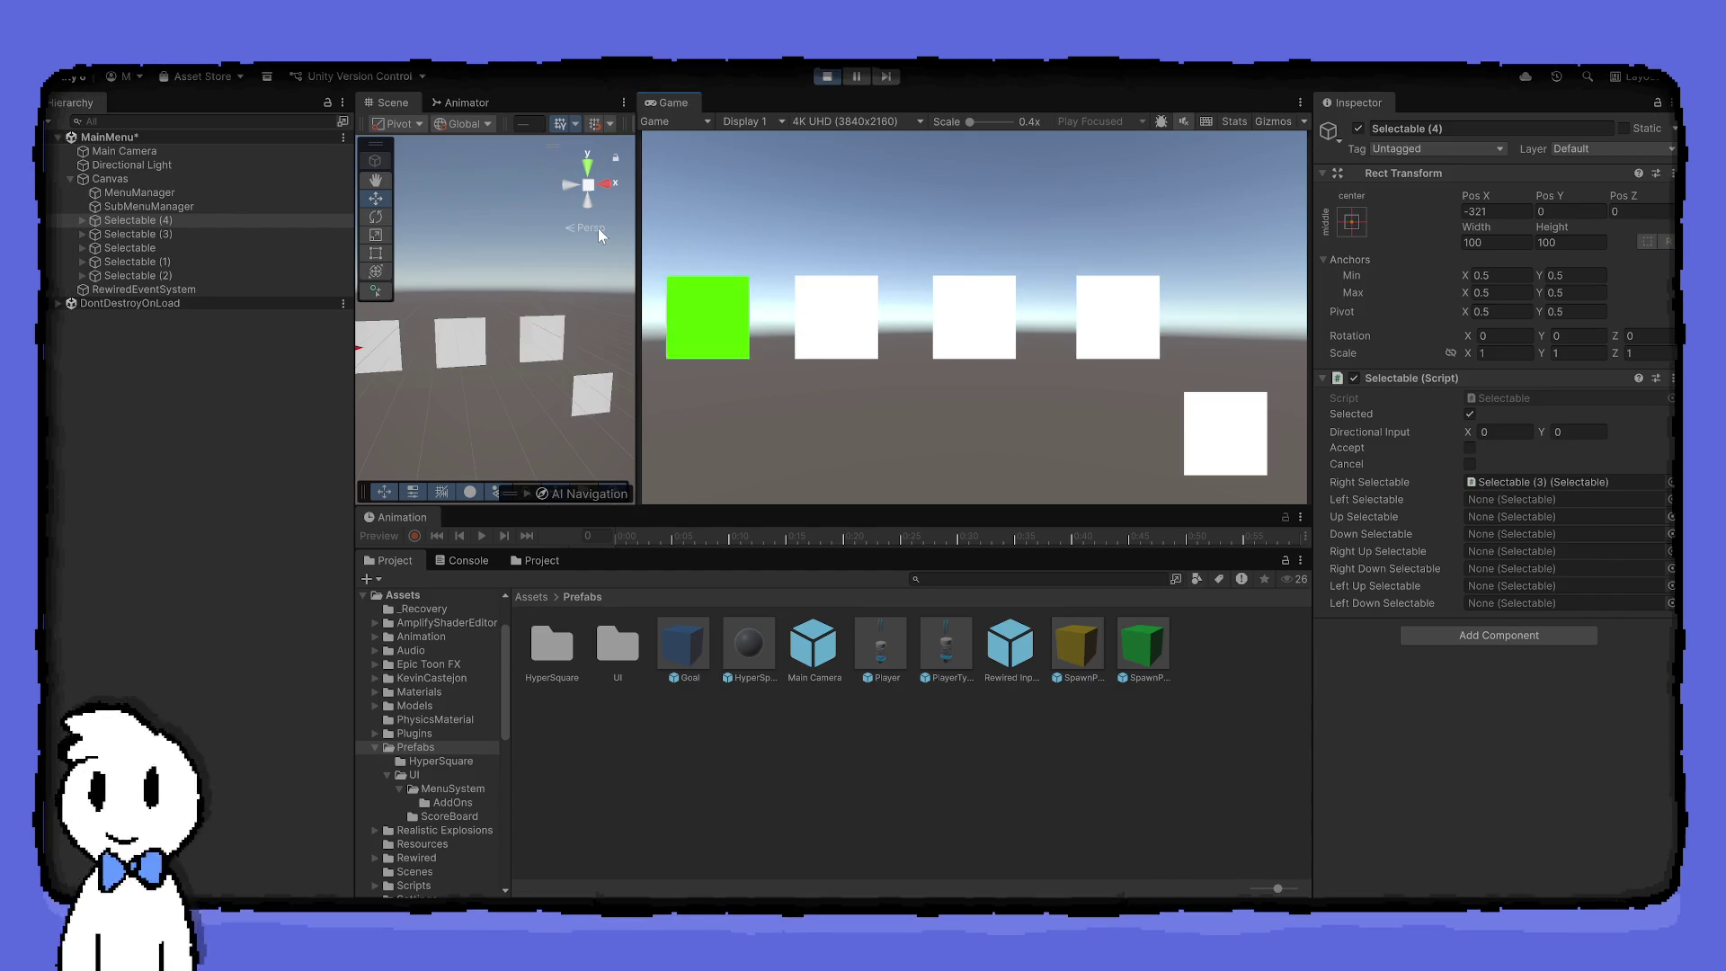
key("Left")
key("Right")
key("Left")
key("Right")
key("Left")
key("Right")
key("Left")
key("Right")
key("Left")
key("Right")
left_click(827, 76)
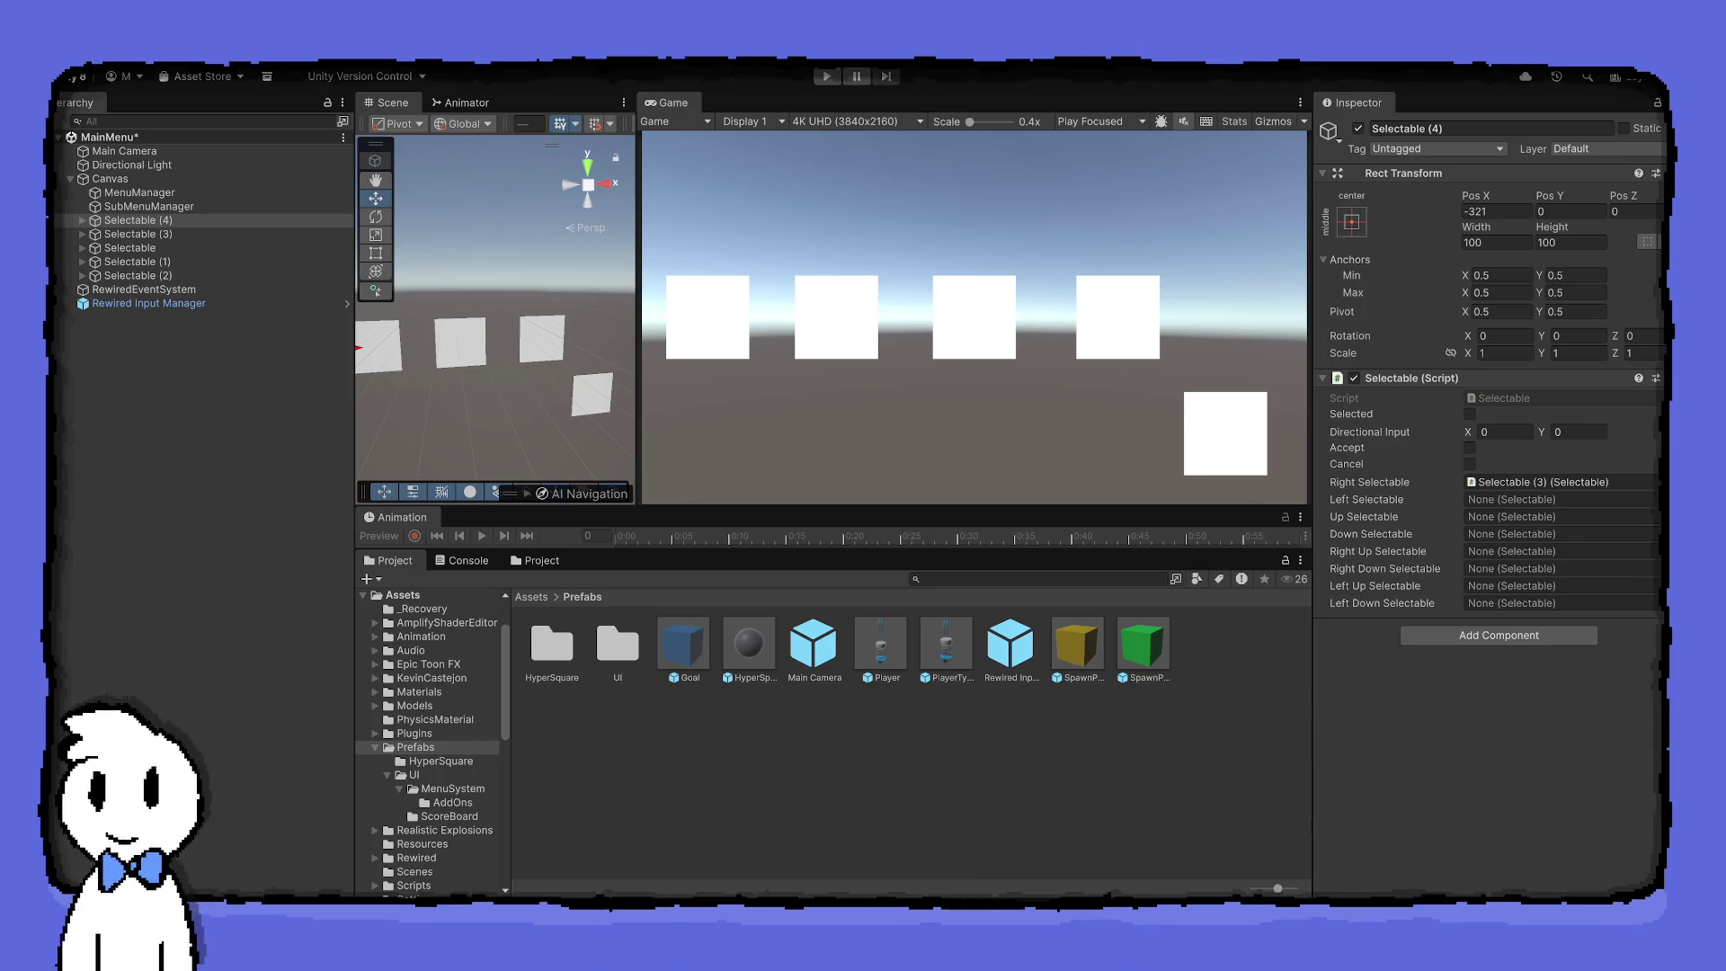
Select SubMenuManager and find its Sub Menu Manager script, with Actual Selectable set to Selectable
left_click(228, 206)
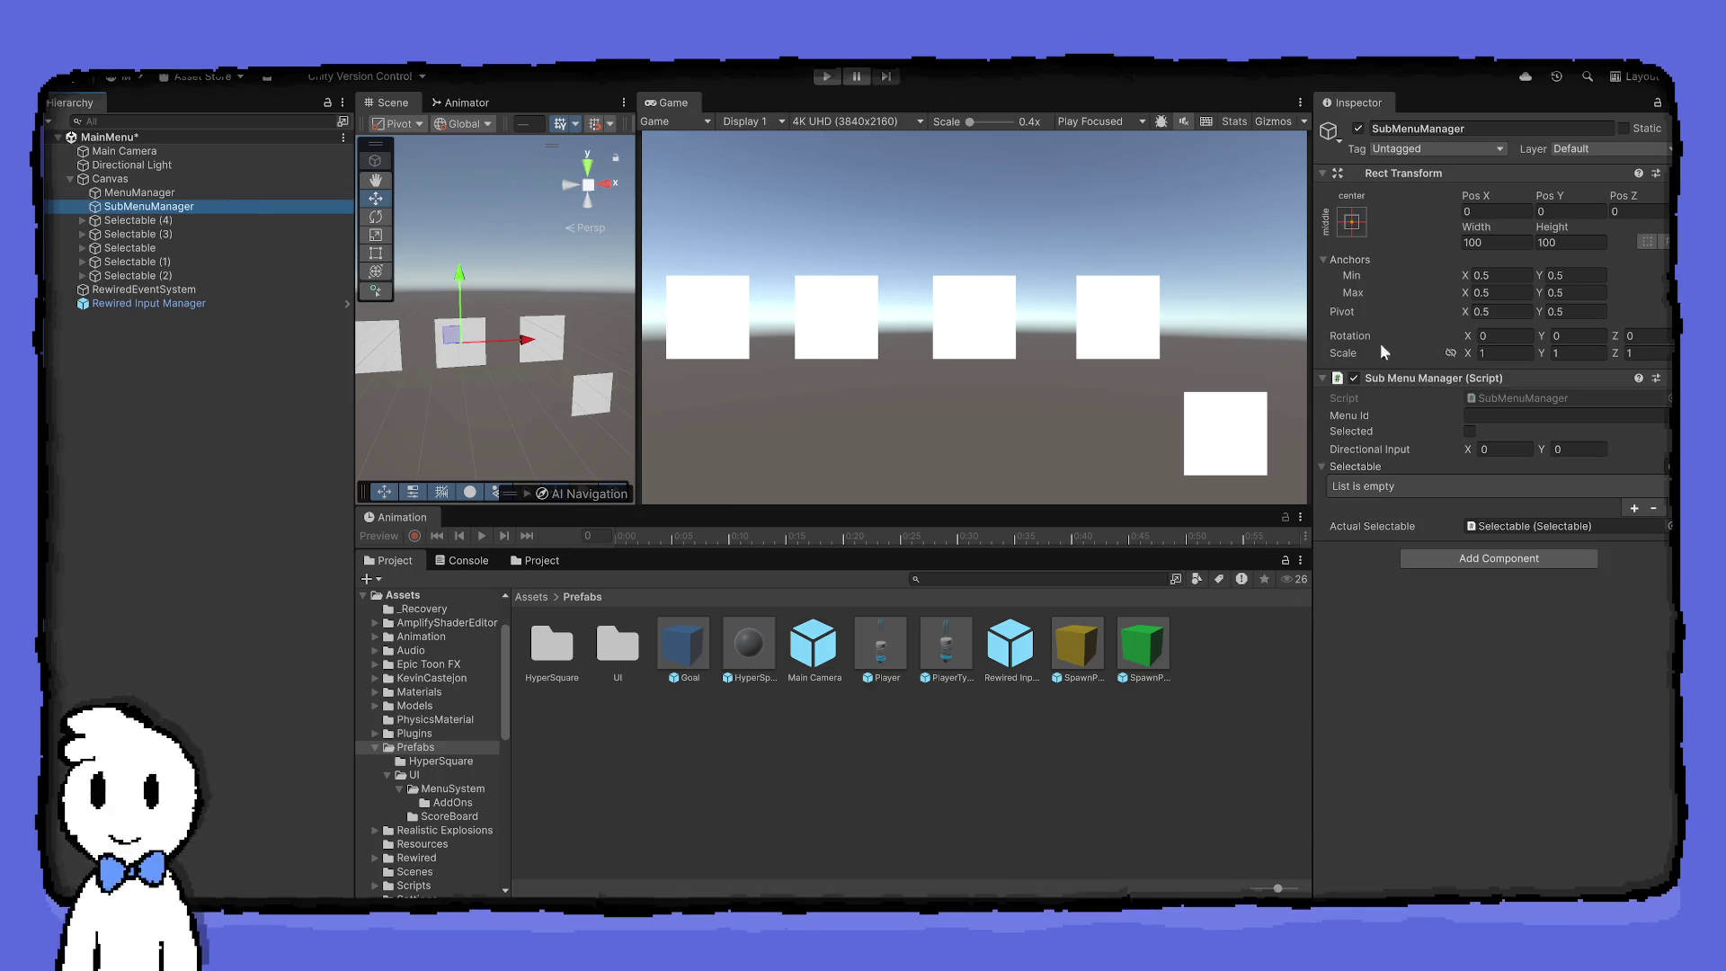
left_click(1501, 397)
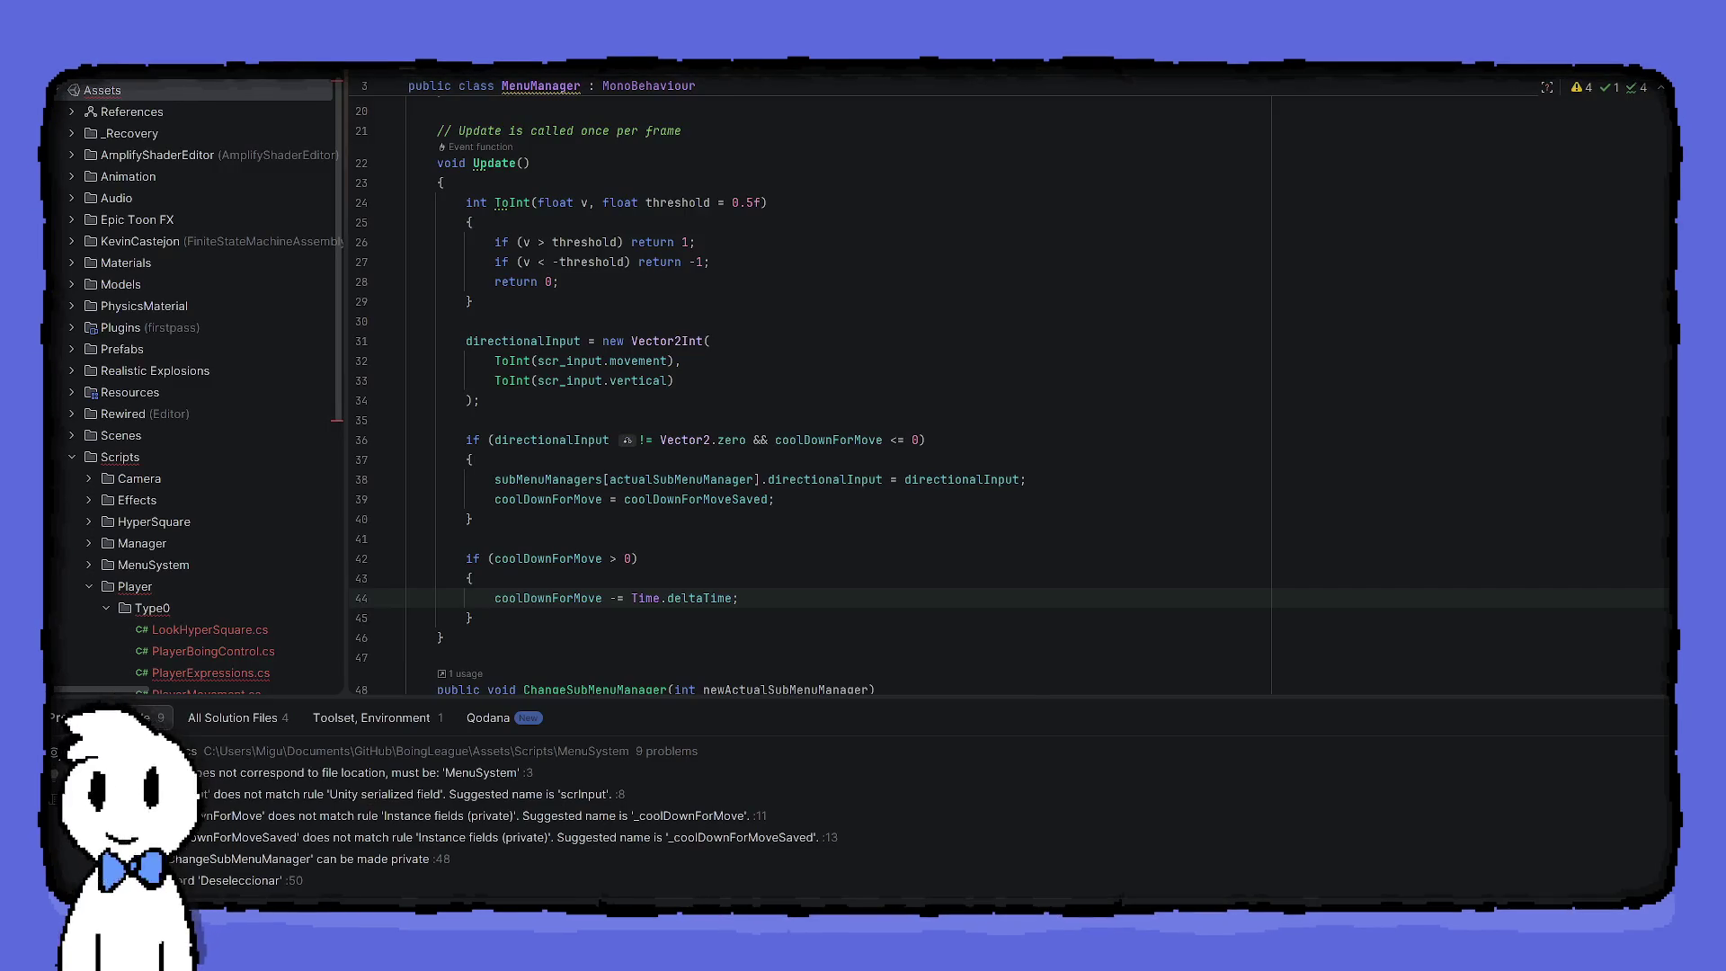
left_click(540, 499)
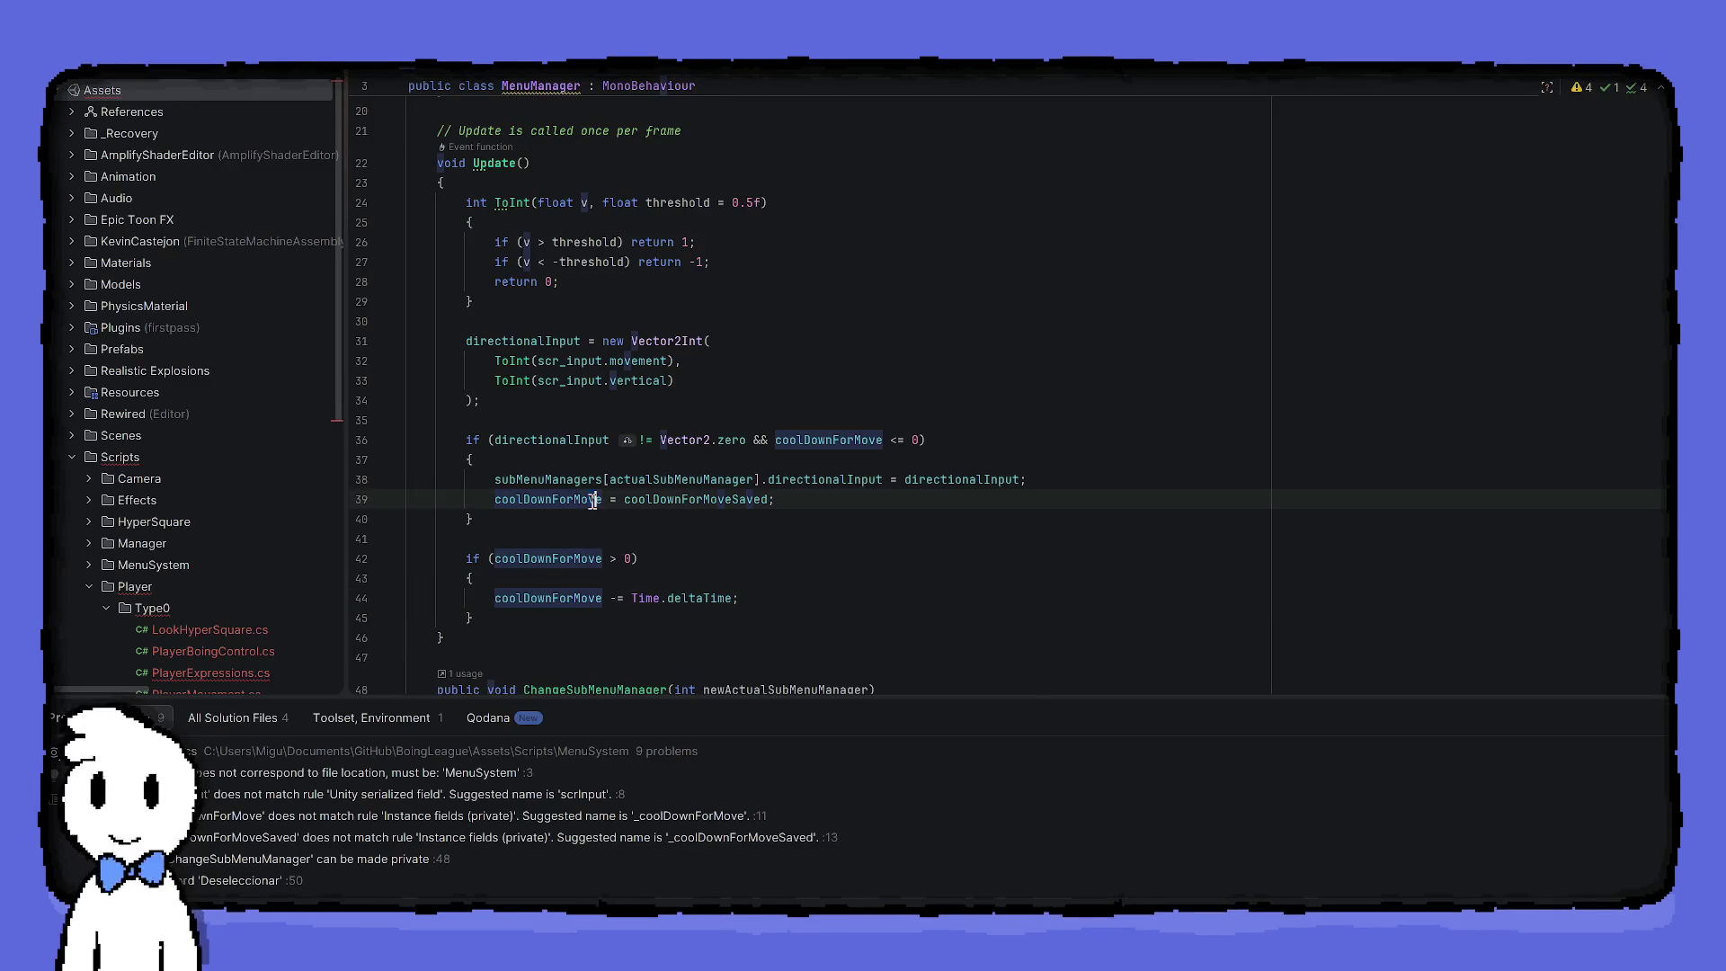
Add a trial 'else if(coolDownForMove <= 0) {' branch after the cooldown block in Update
left_click(616, 558)
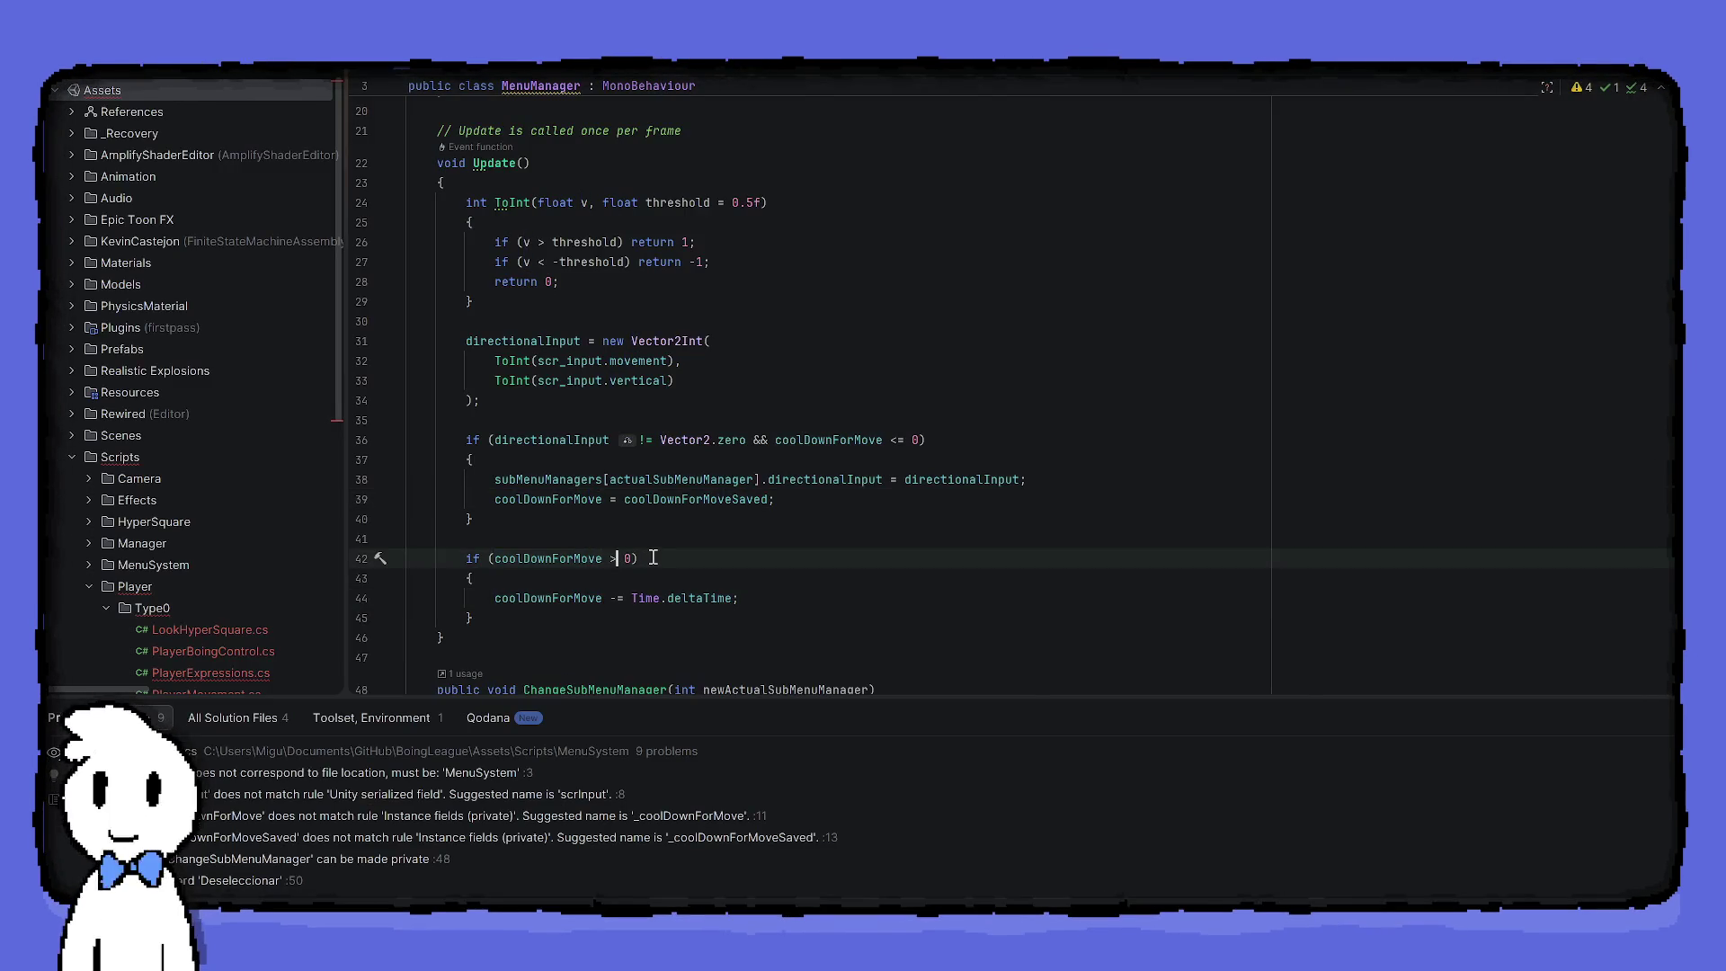
scroll(638, 512, "up", 5)
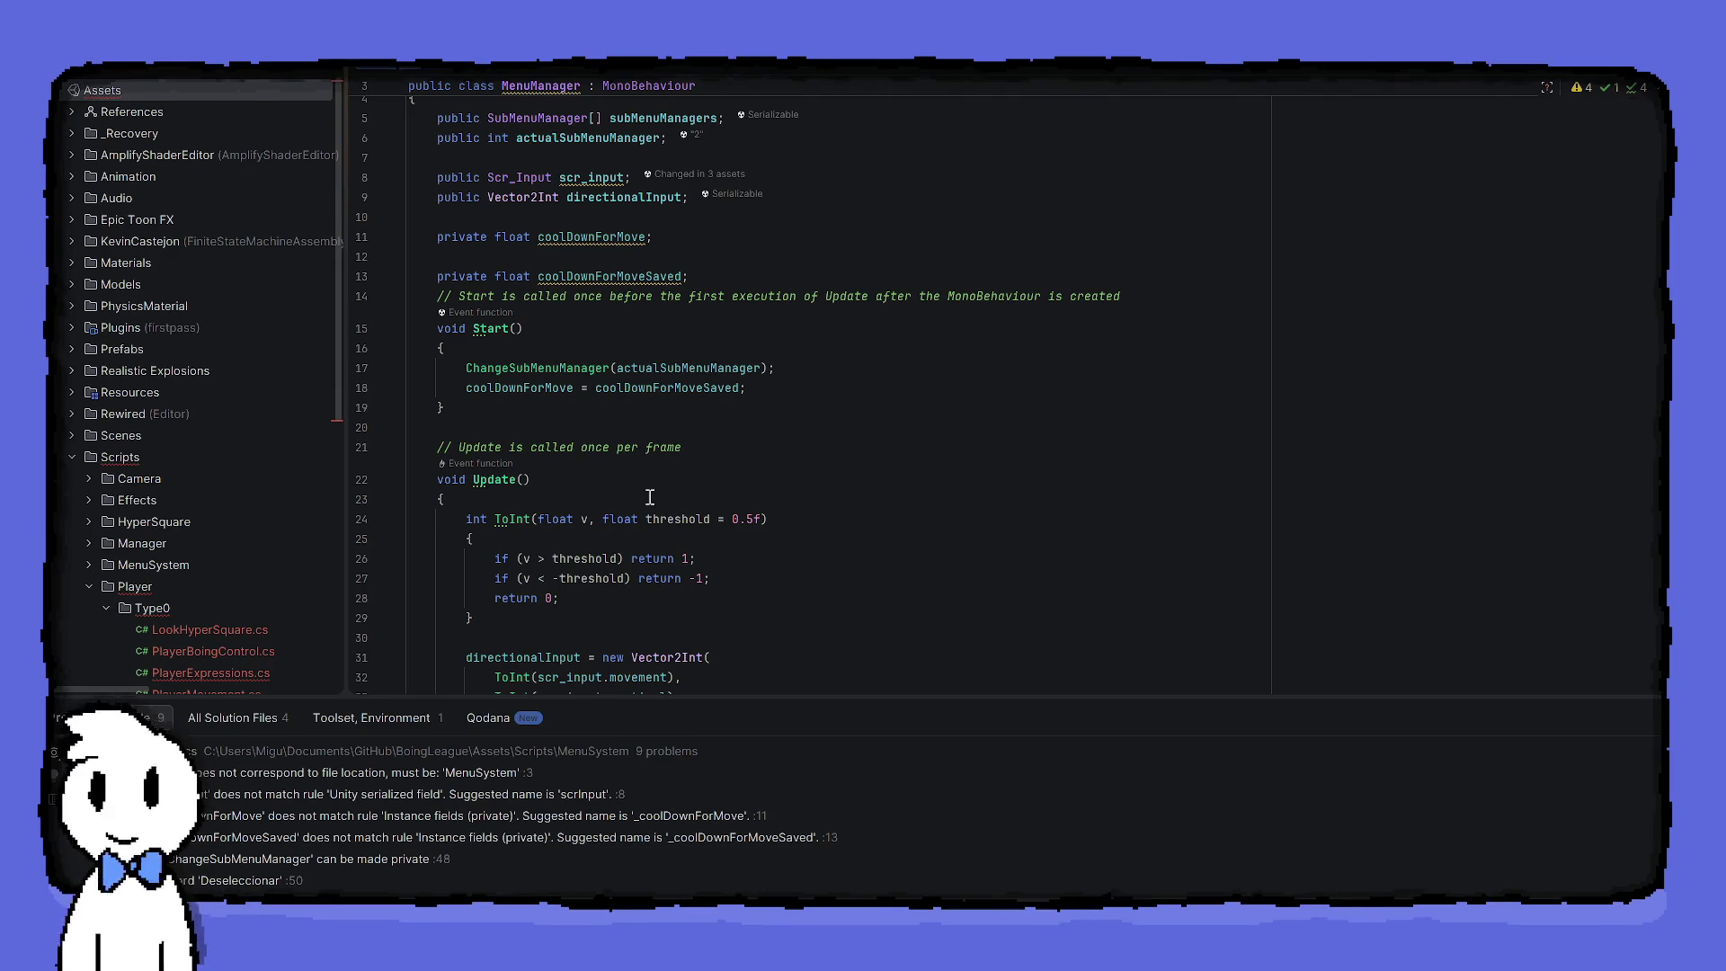
scroll(629, 454, "down", 1)
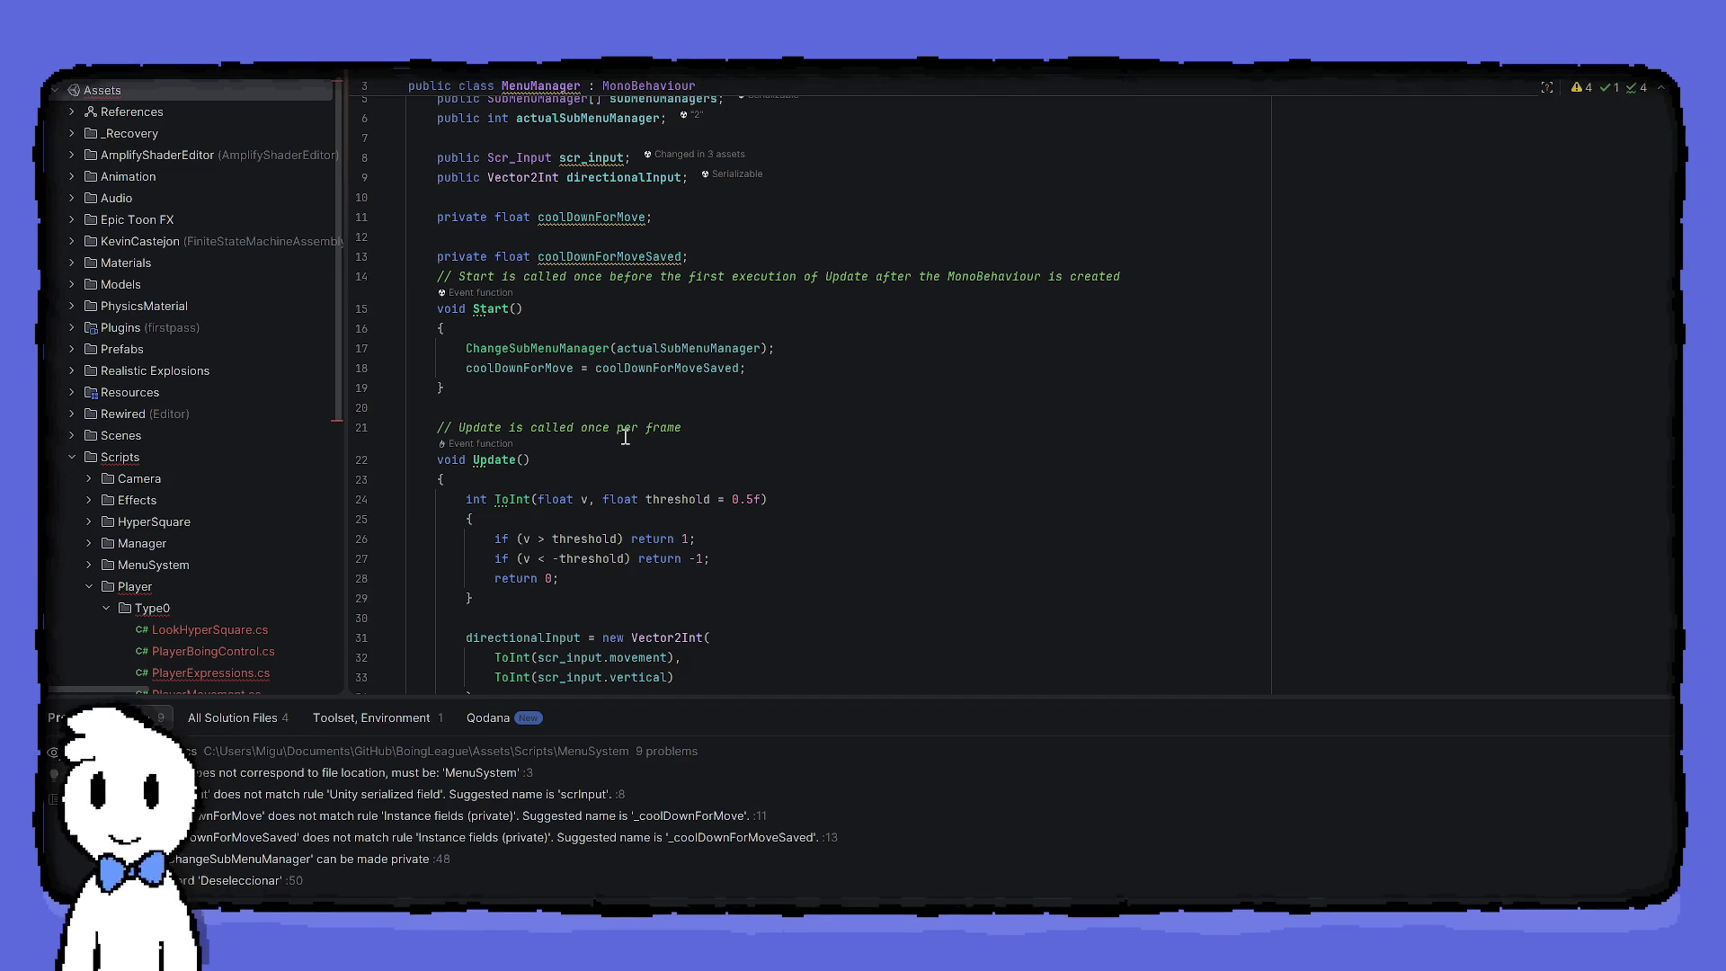
scroll(626, 437, "down", 2)
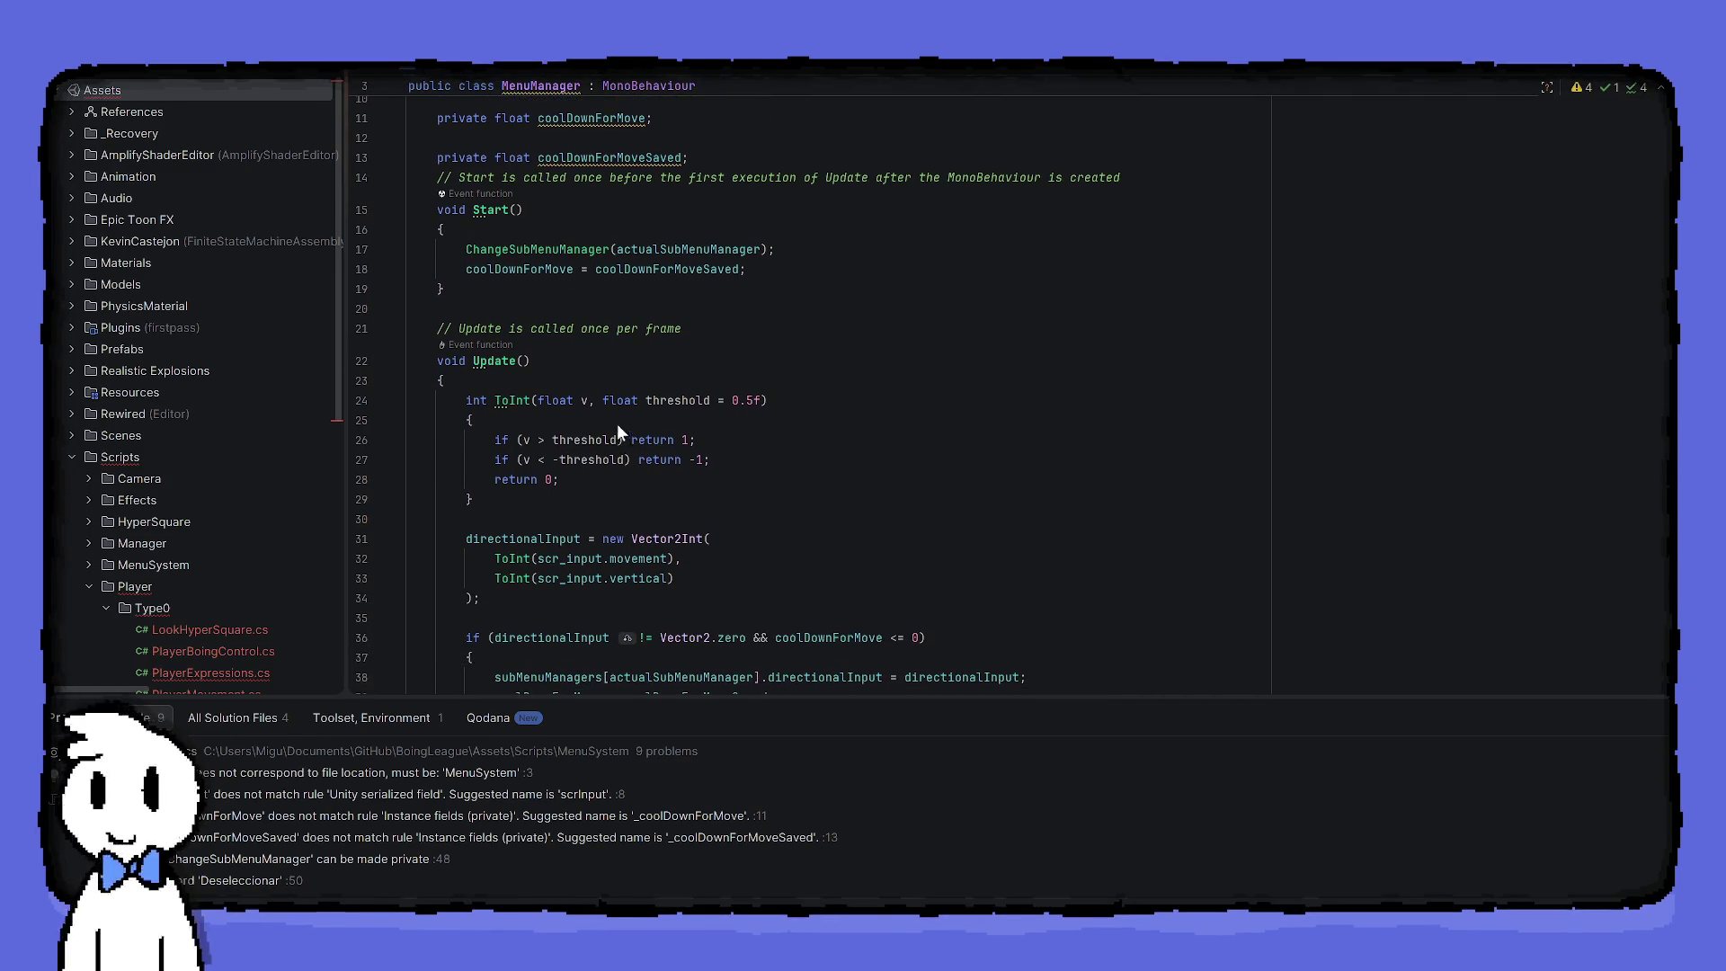
scroll(532, 368, "down", 3)
scroll(531, 368, "down", 3)
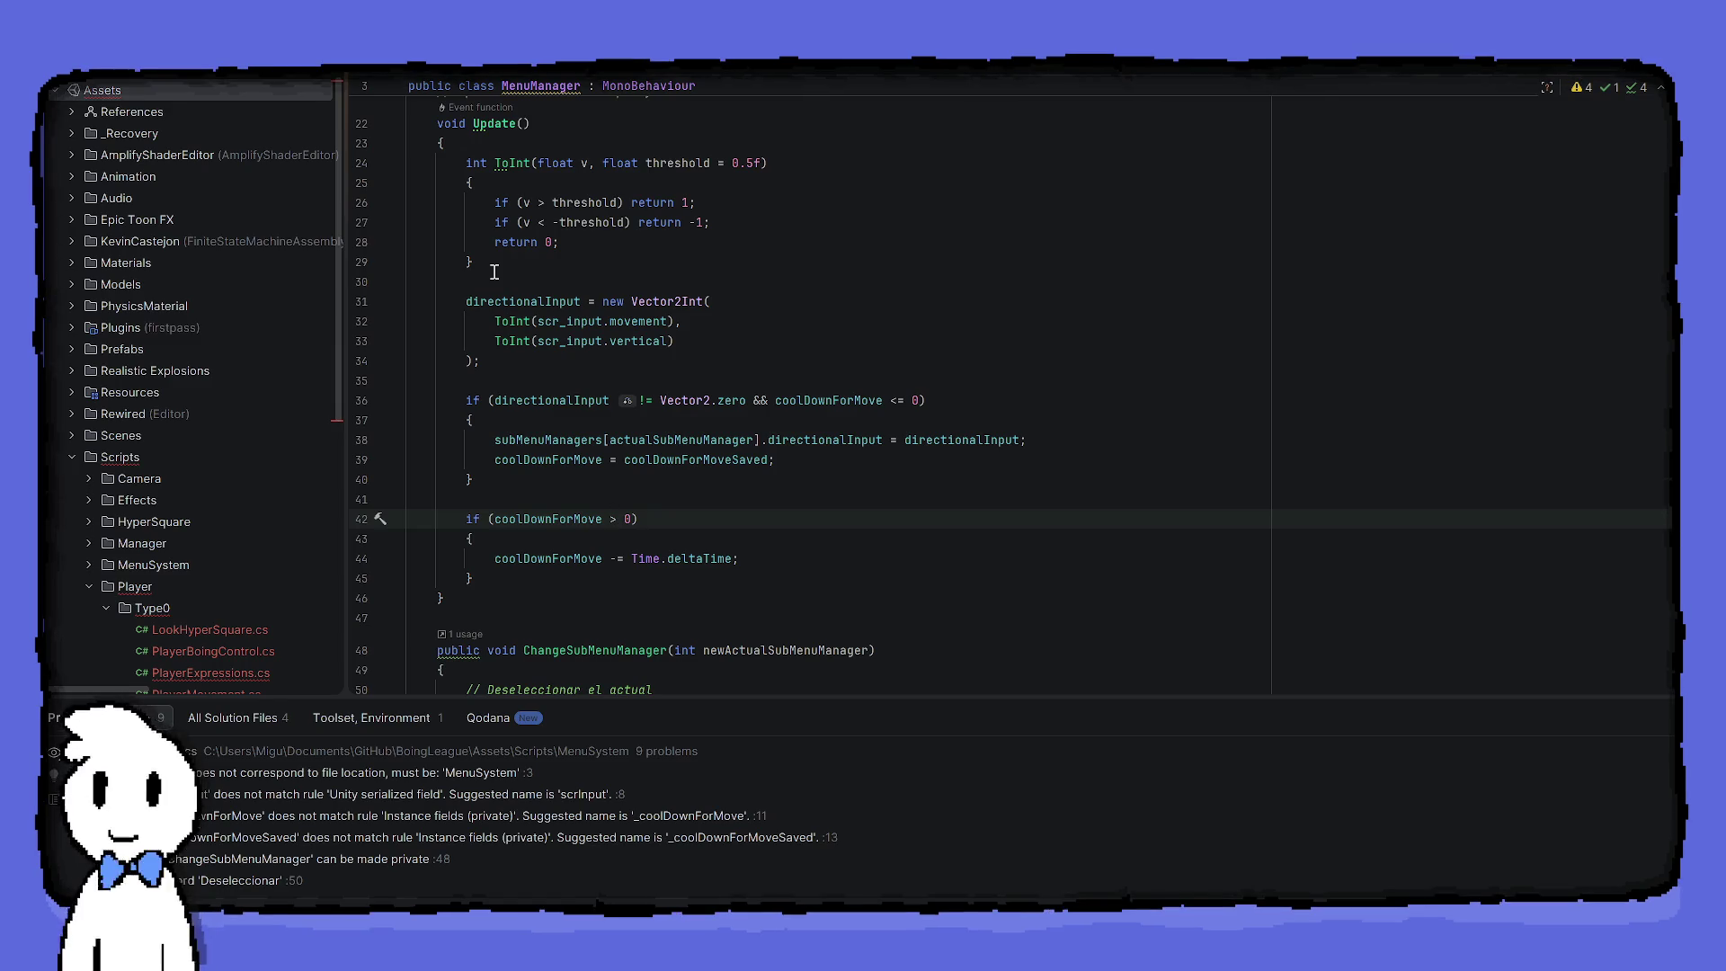
key("Down")
key("Down")
key("Down")
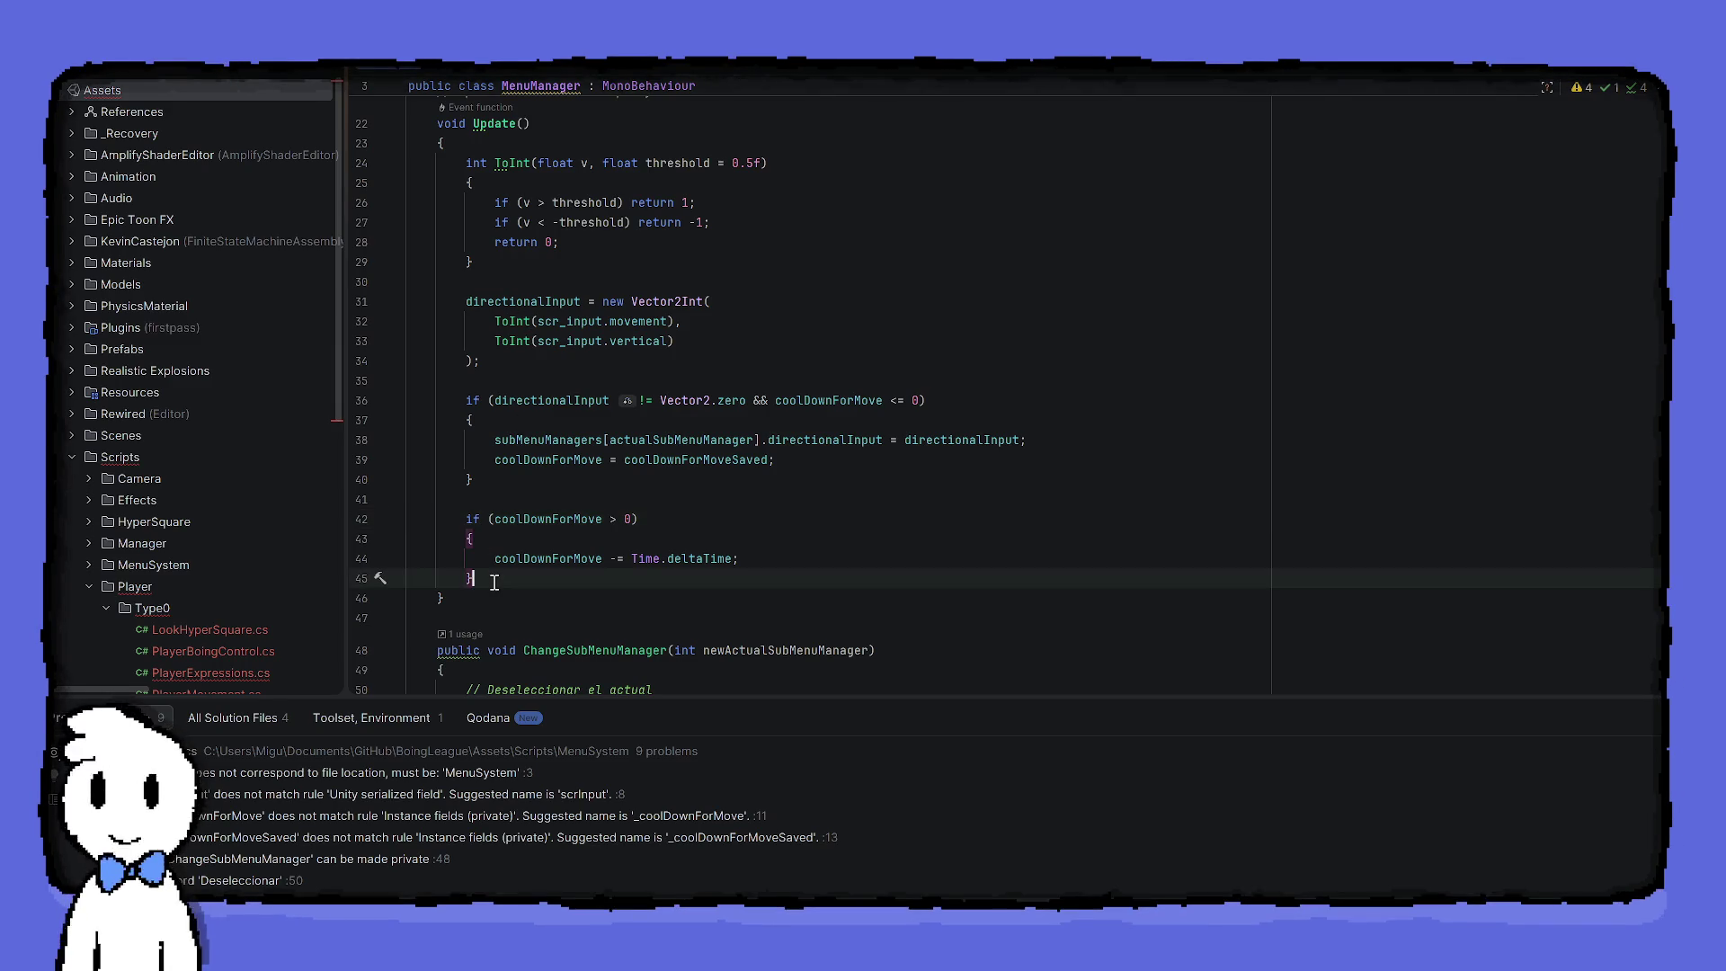
key("Return")
type("else if(")
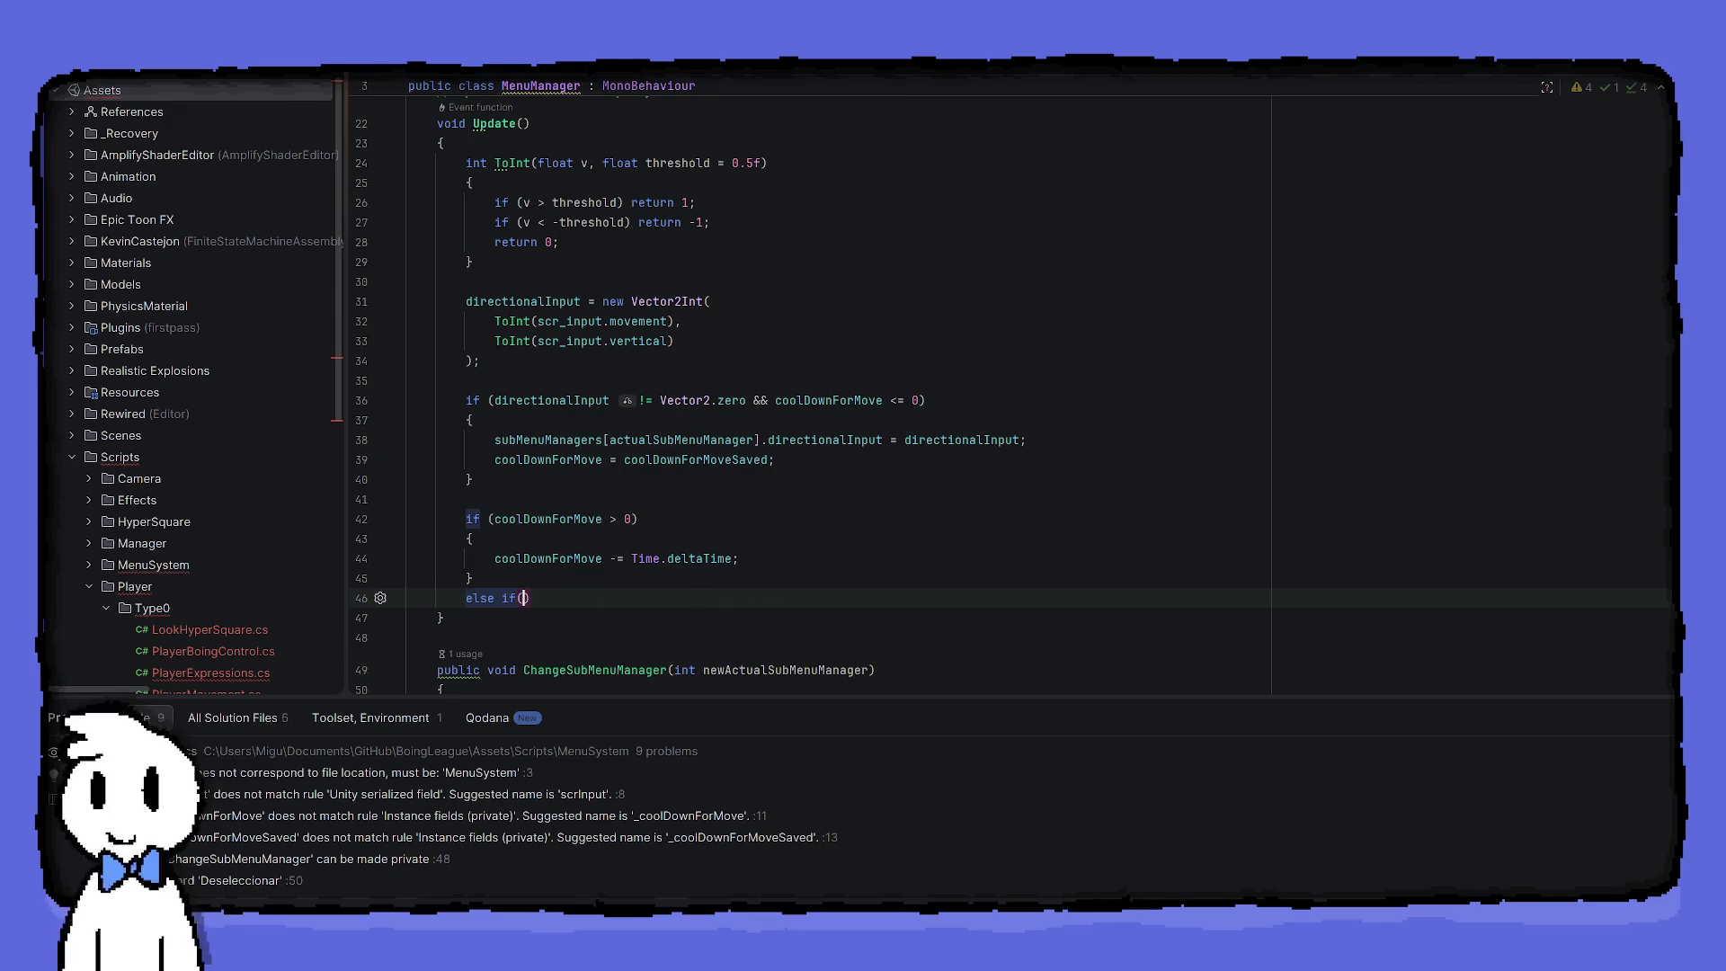
type("coo")
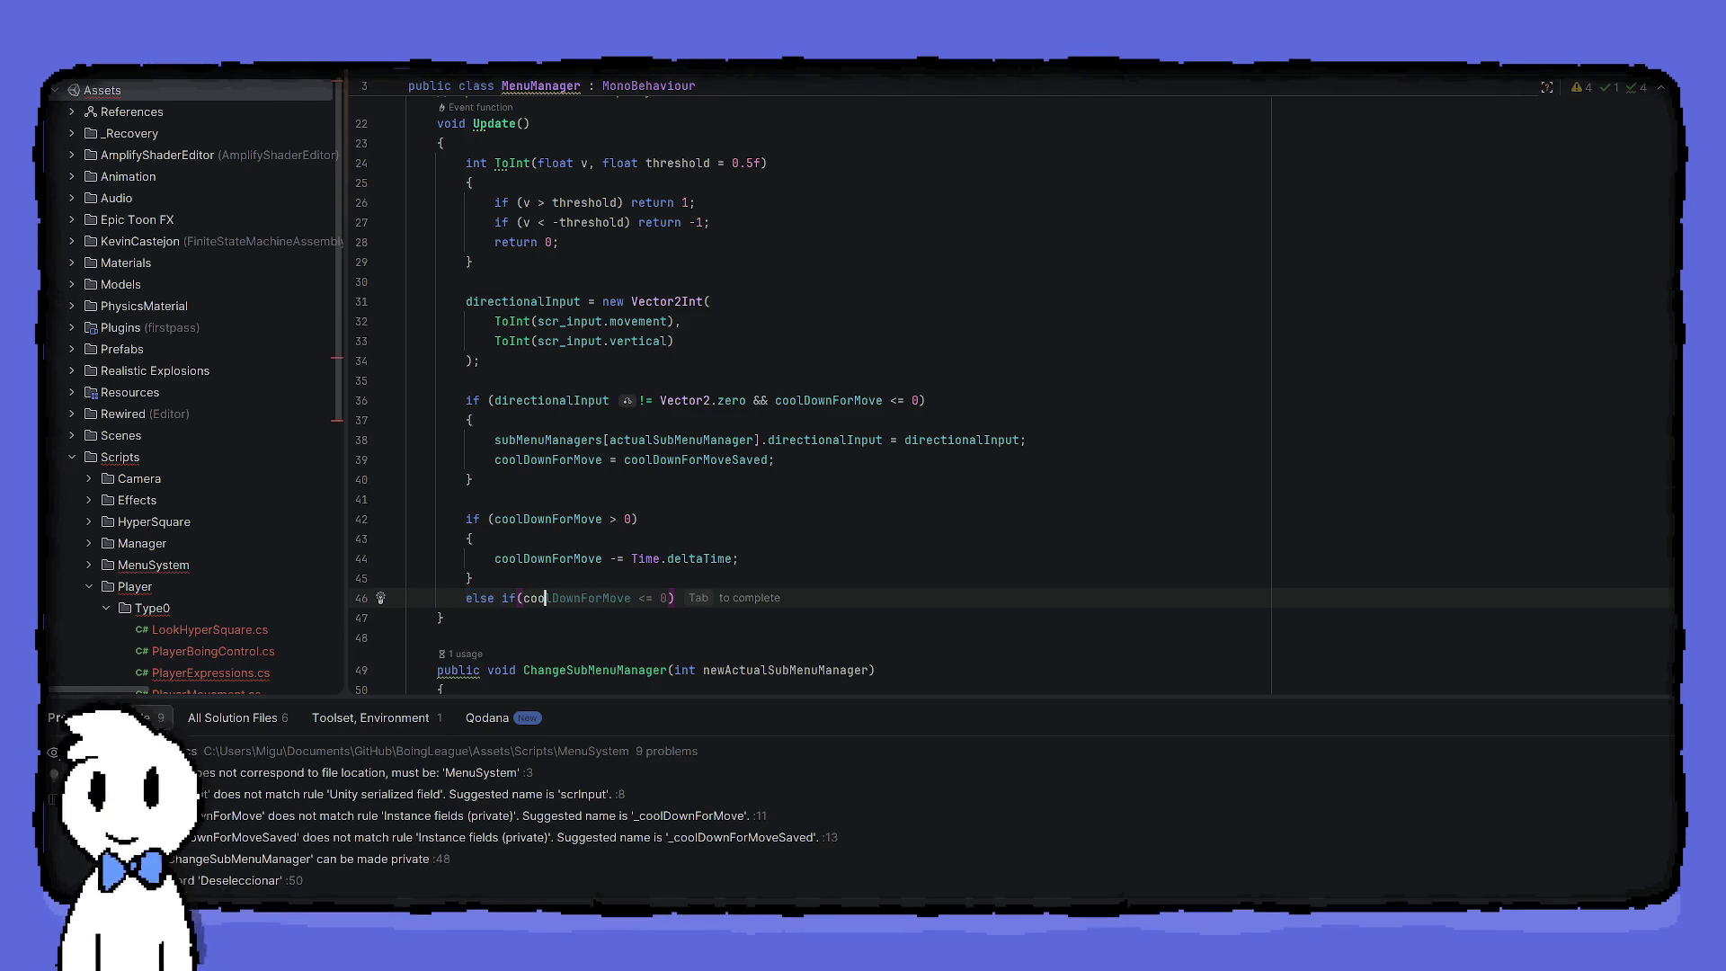
type("lDownForMove <")
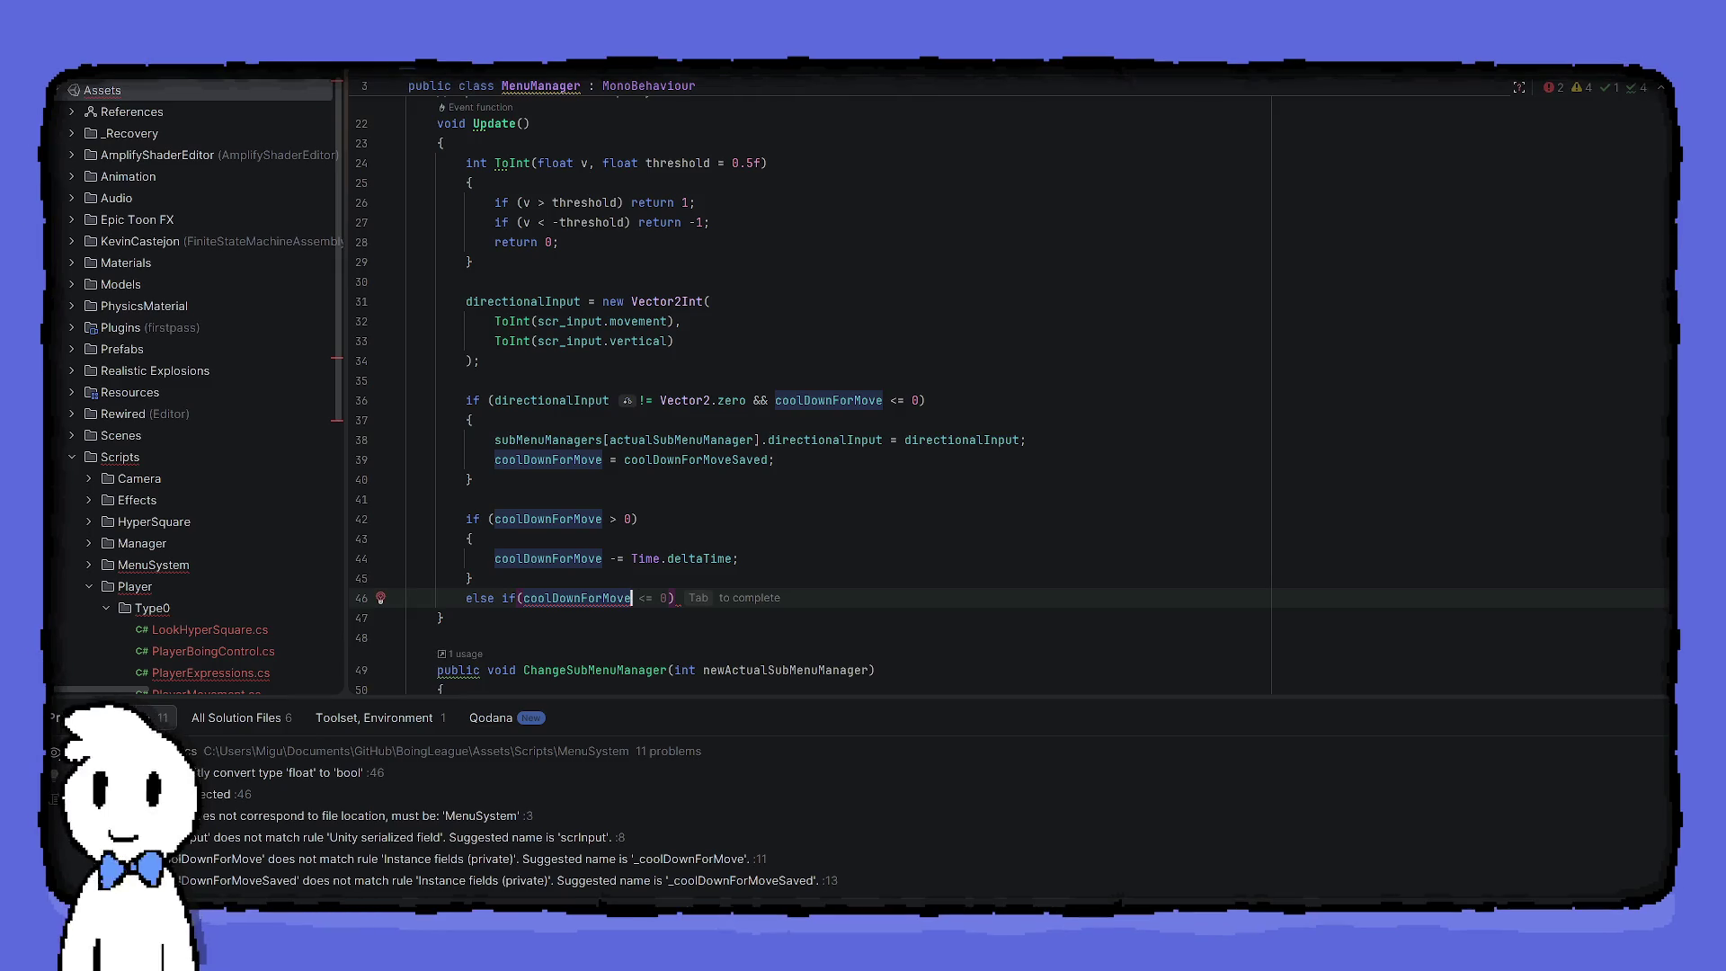
type("= 0")
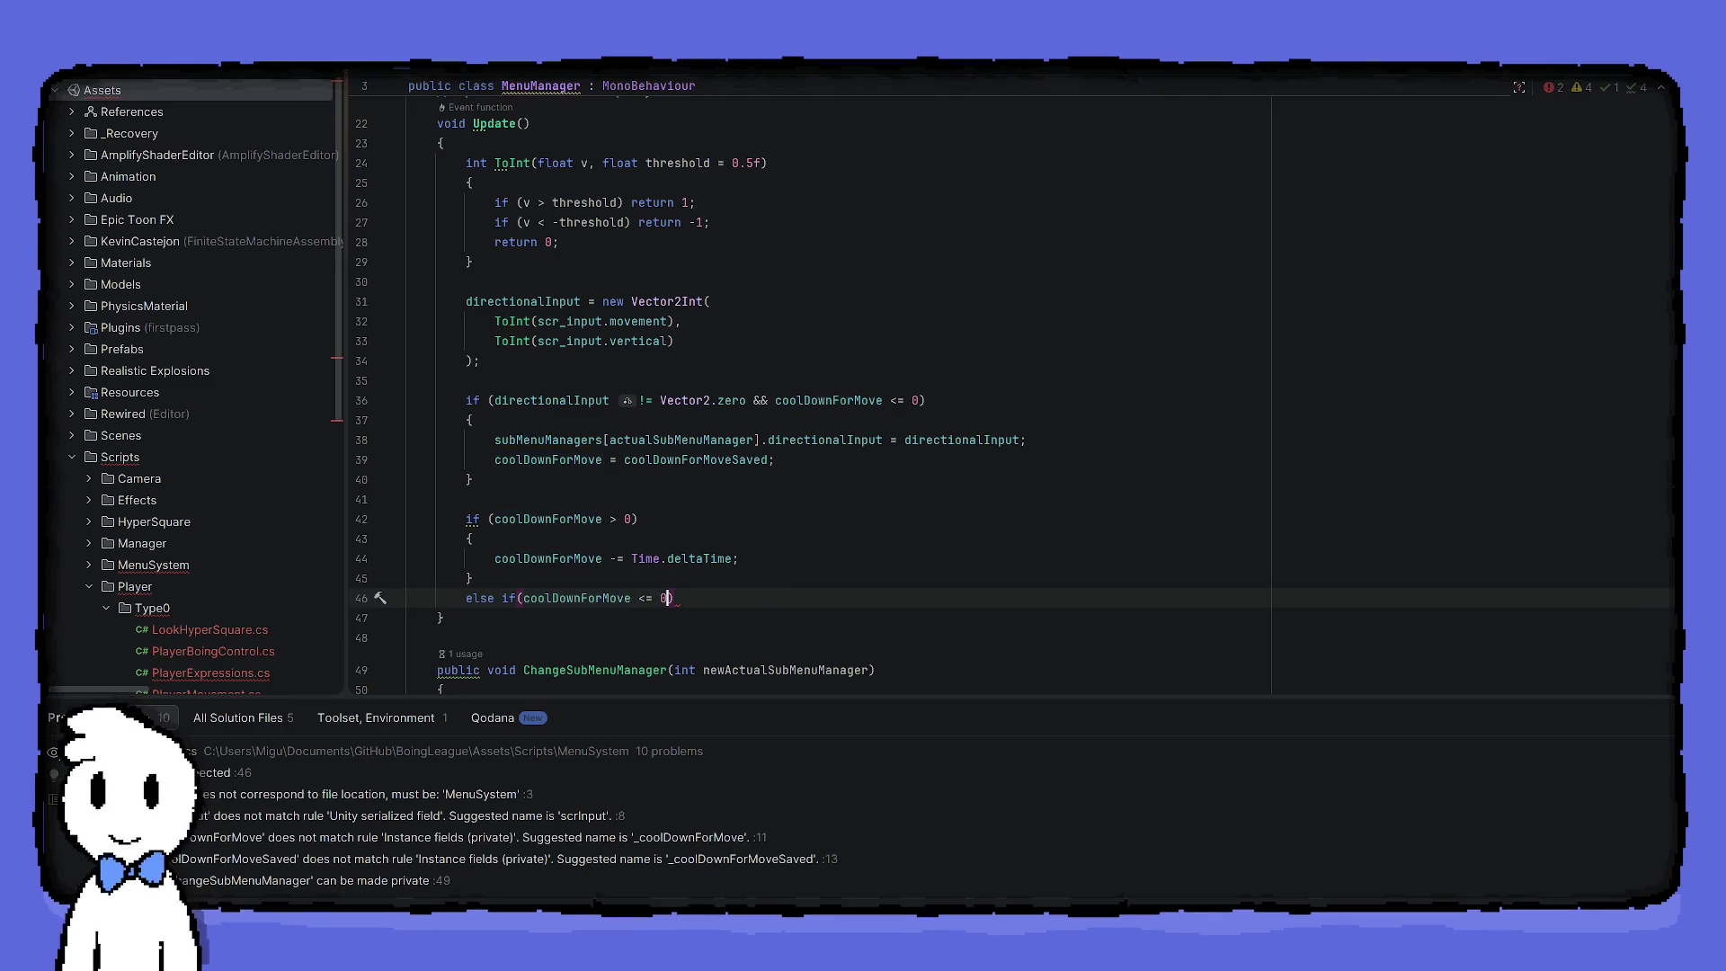
type(")")
key("Return")
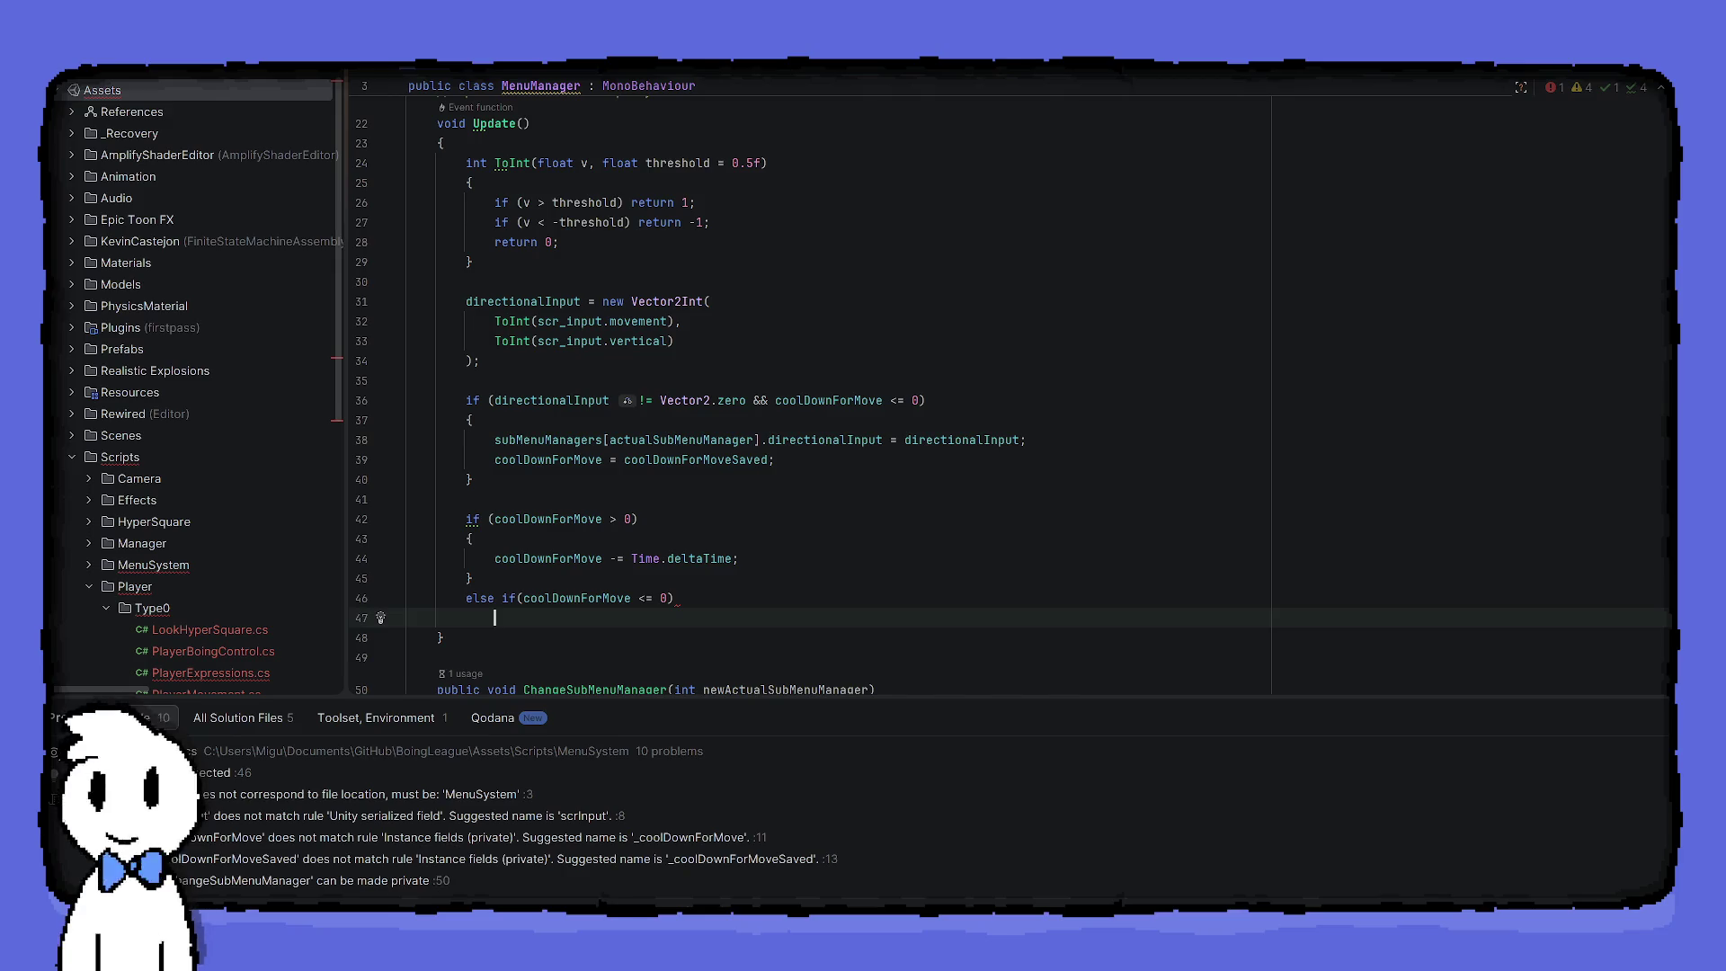
type("{")
Undo the trial else-if branch, restoring the original cooldown block
key("ctrl+z")
key("ctrl+z")
key("ctrl+z")
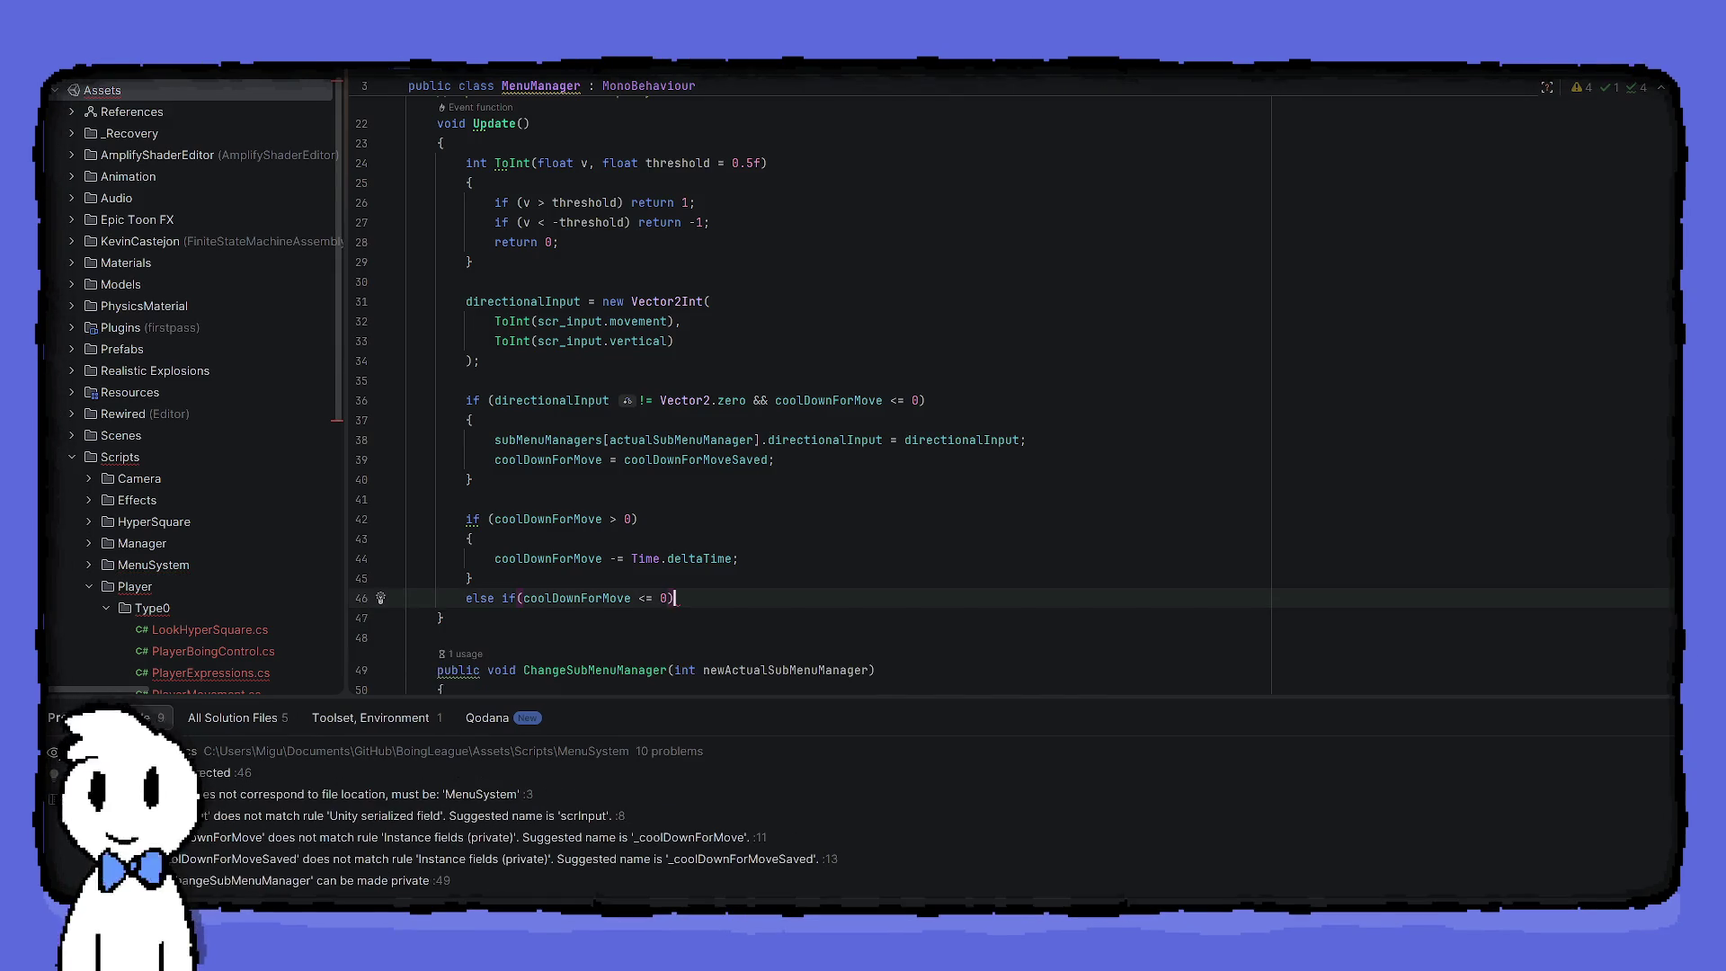
key("ctrl+z")
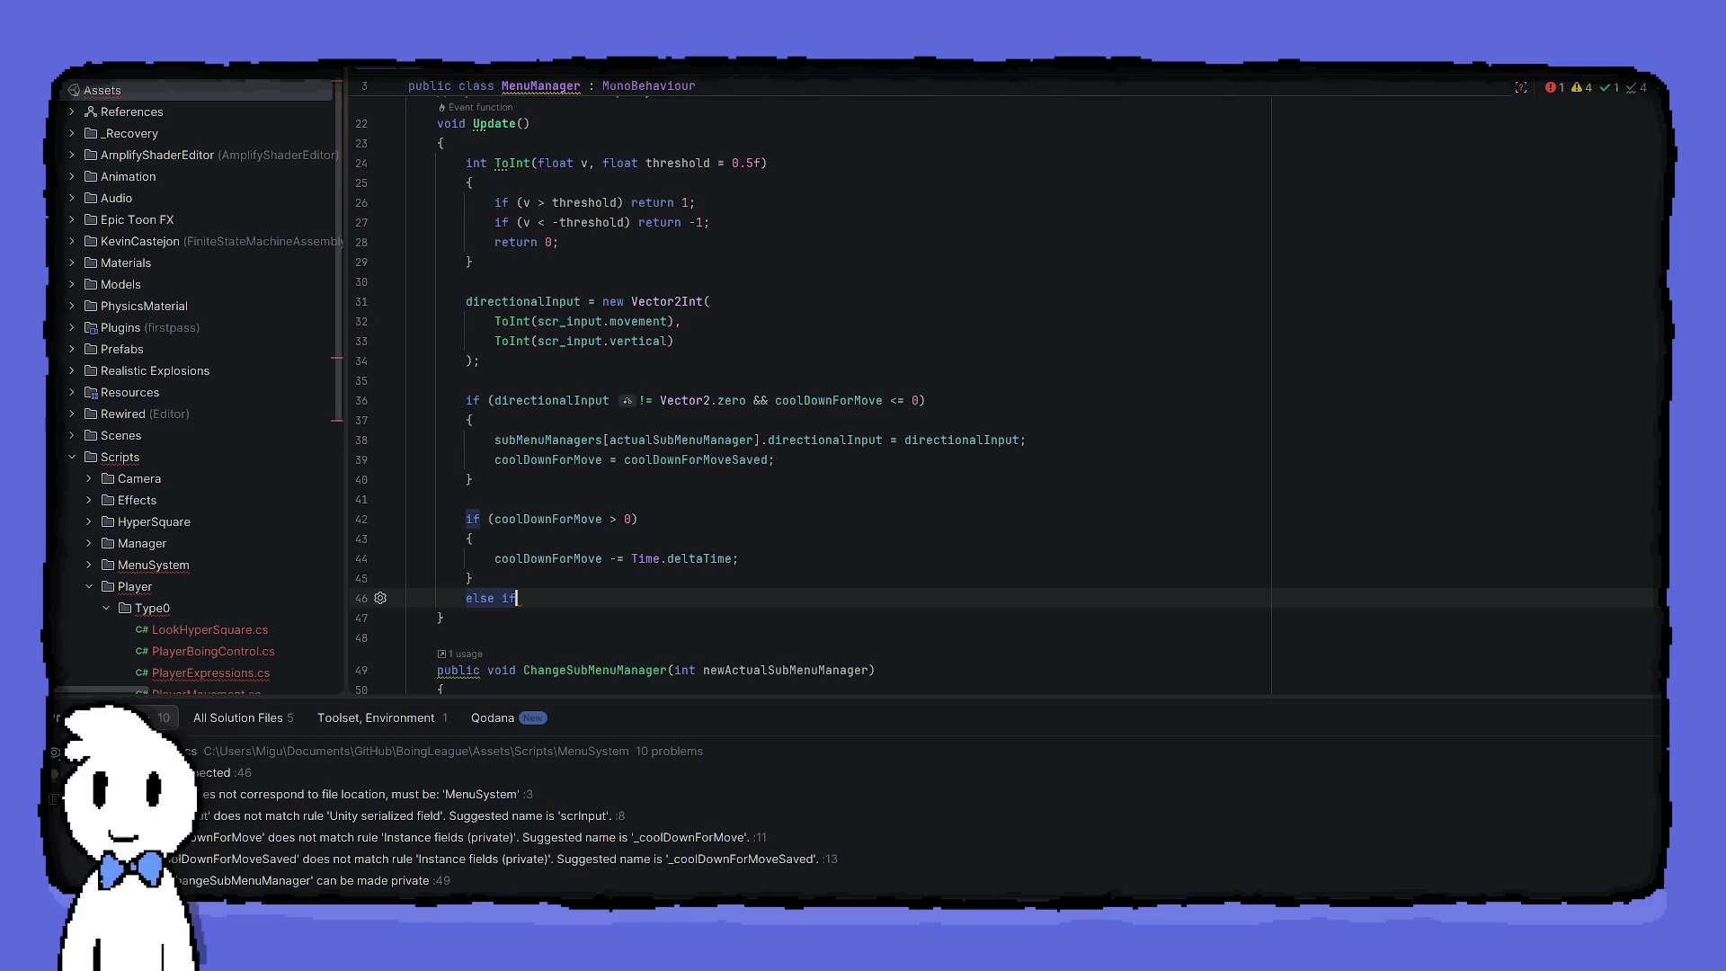
key("ctrl+z")
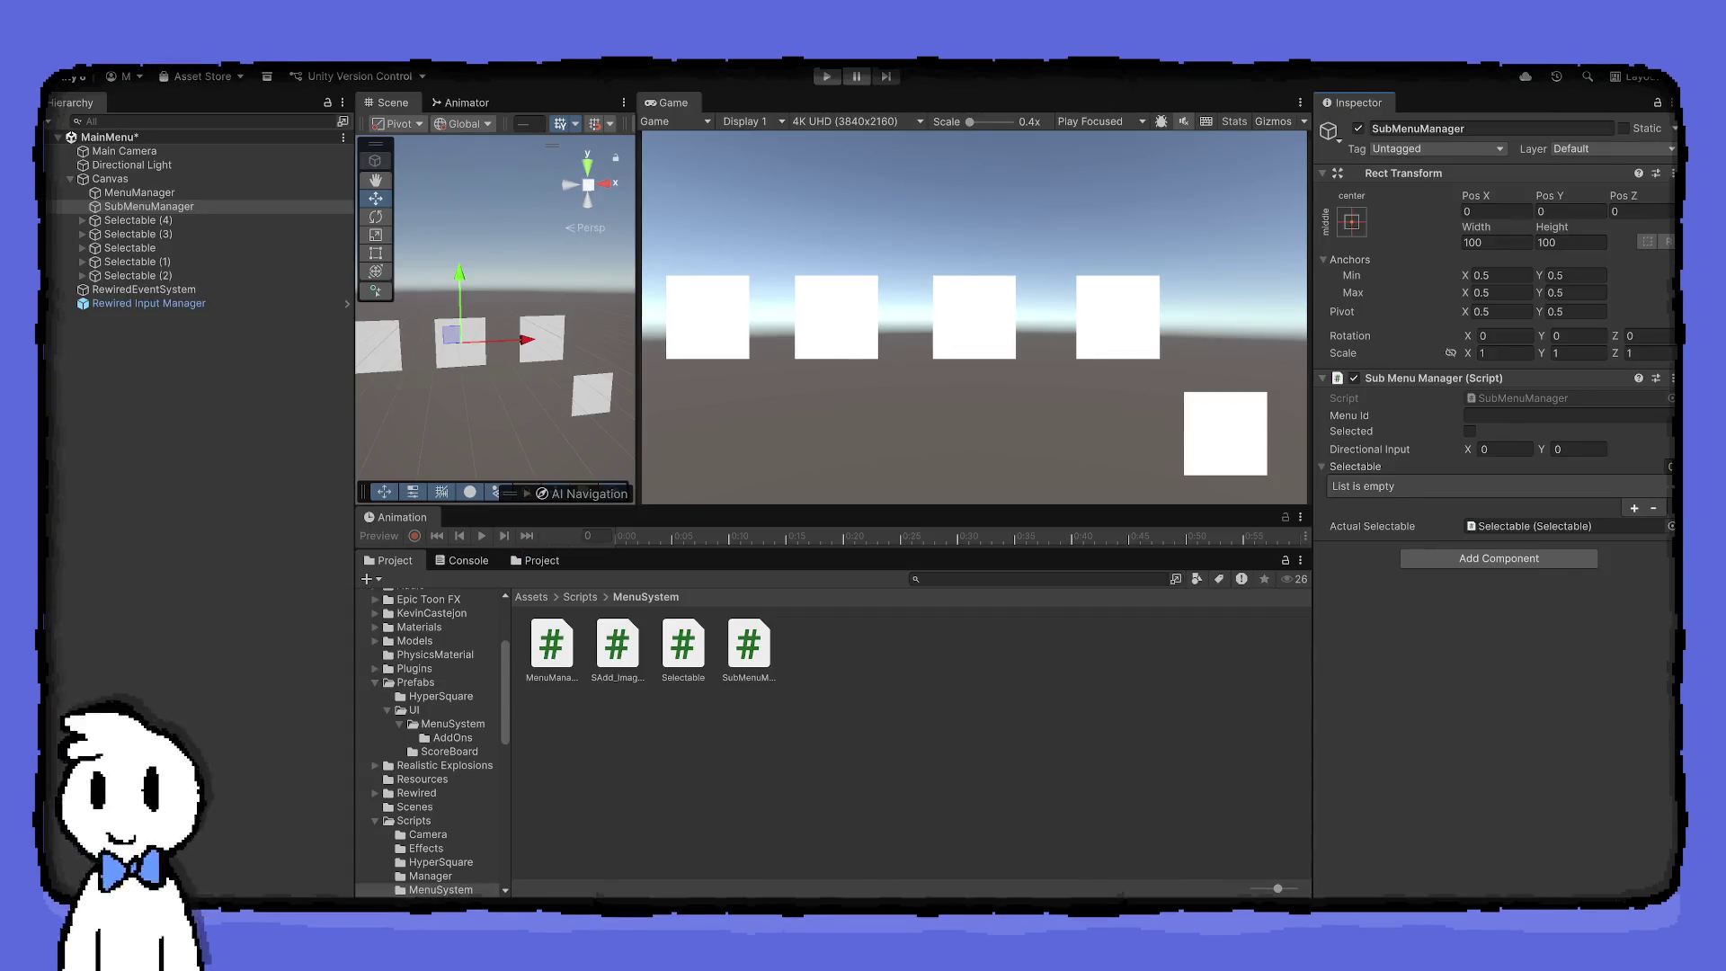
Play-test the menu, moving the green highlight left and right, then stop play mode
left_click(824, 78)
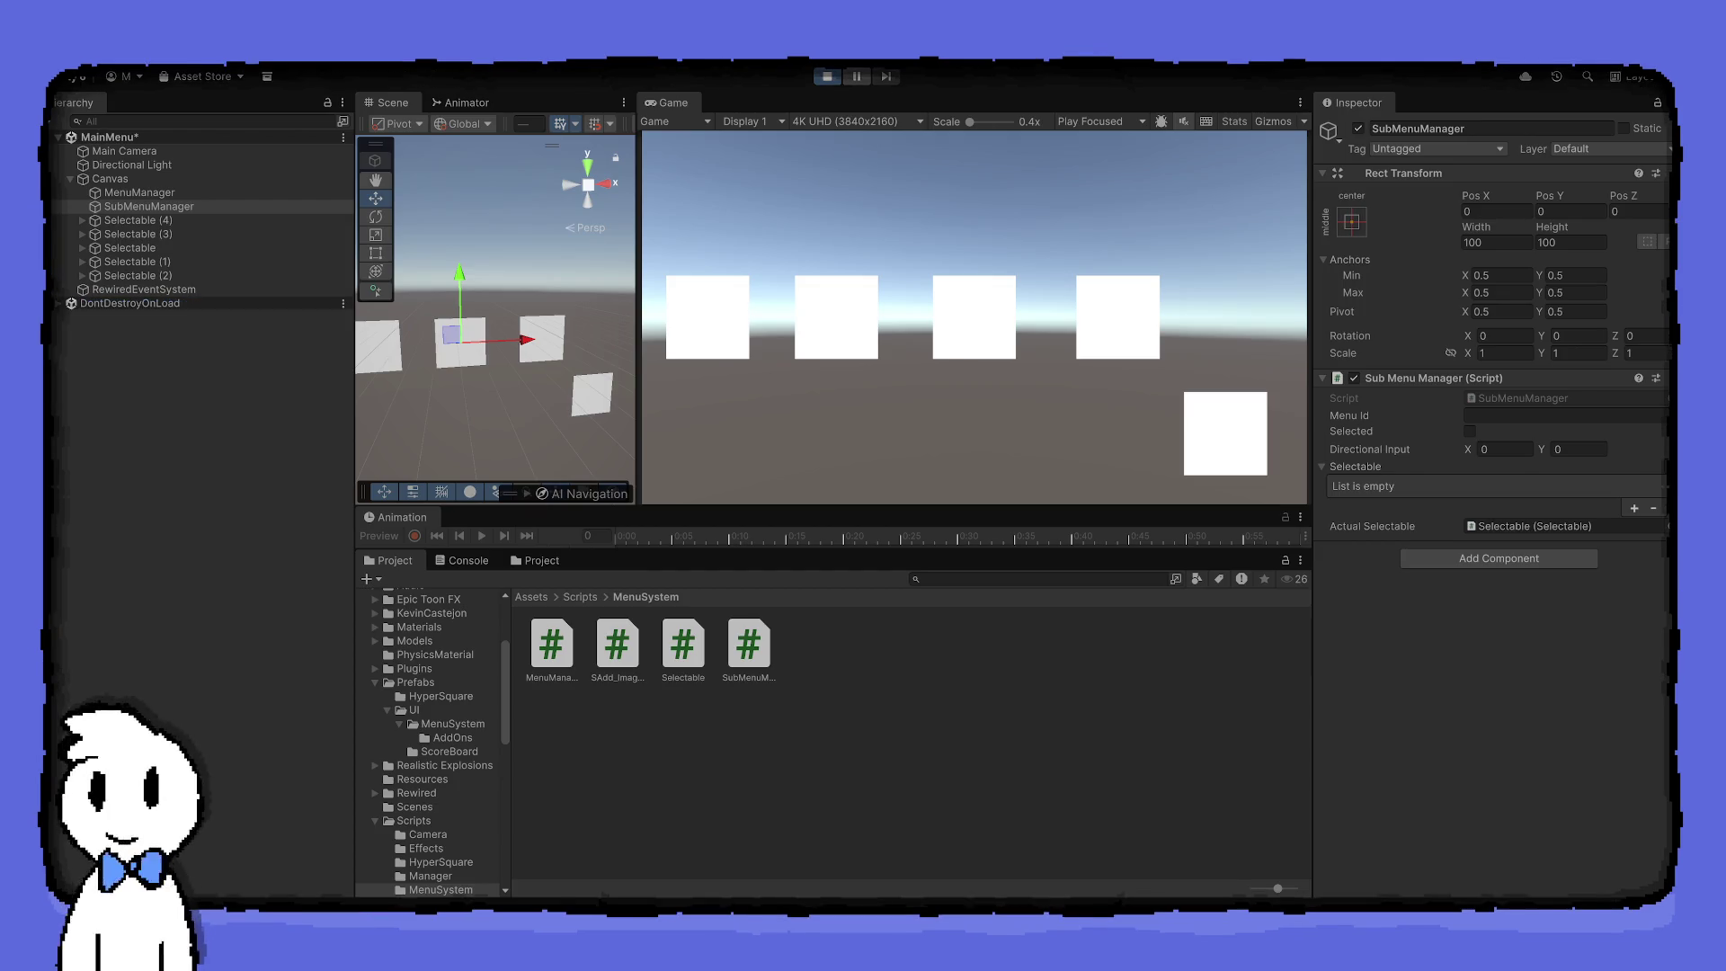
key("Left")
key("Left")
key("Left")
key("Right")
left_click(824, 78)
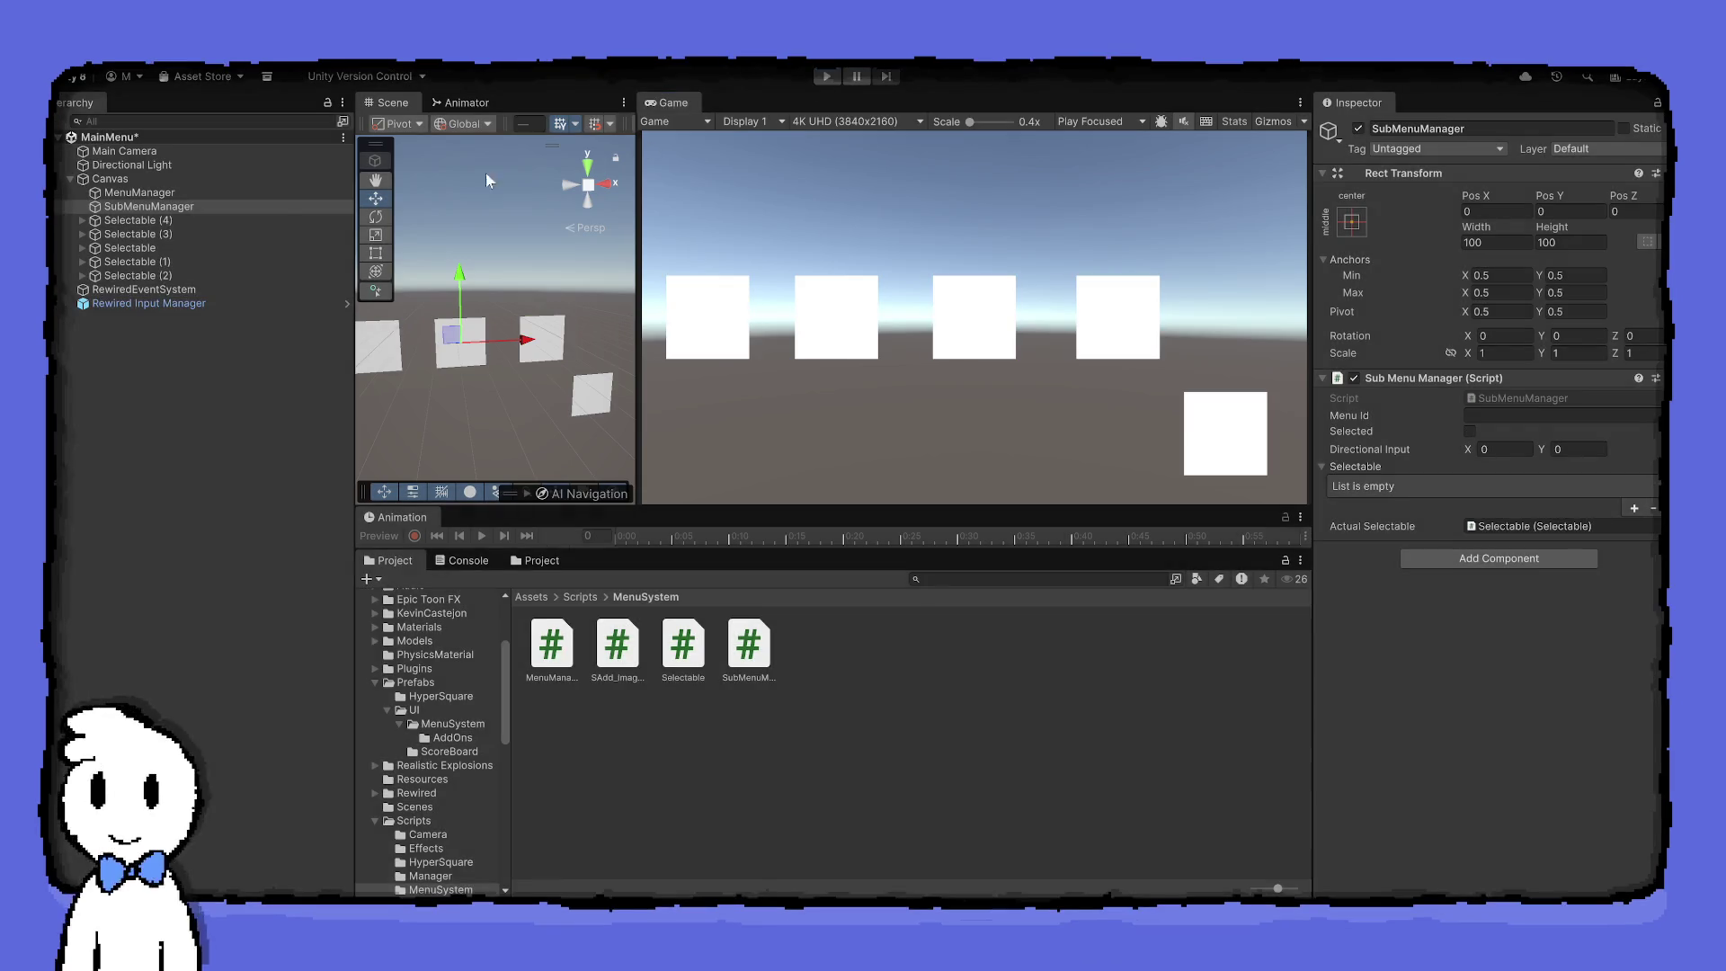
Review MenuManager and SubMenuManager settings, then bring up MenuManager's field declarations in Rider
left_click(135, 192)
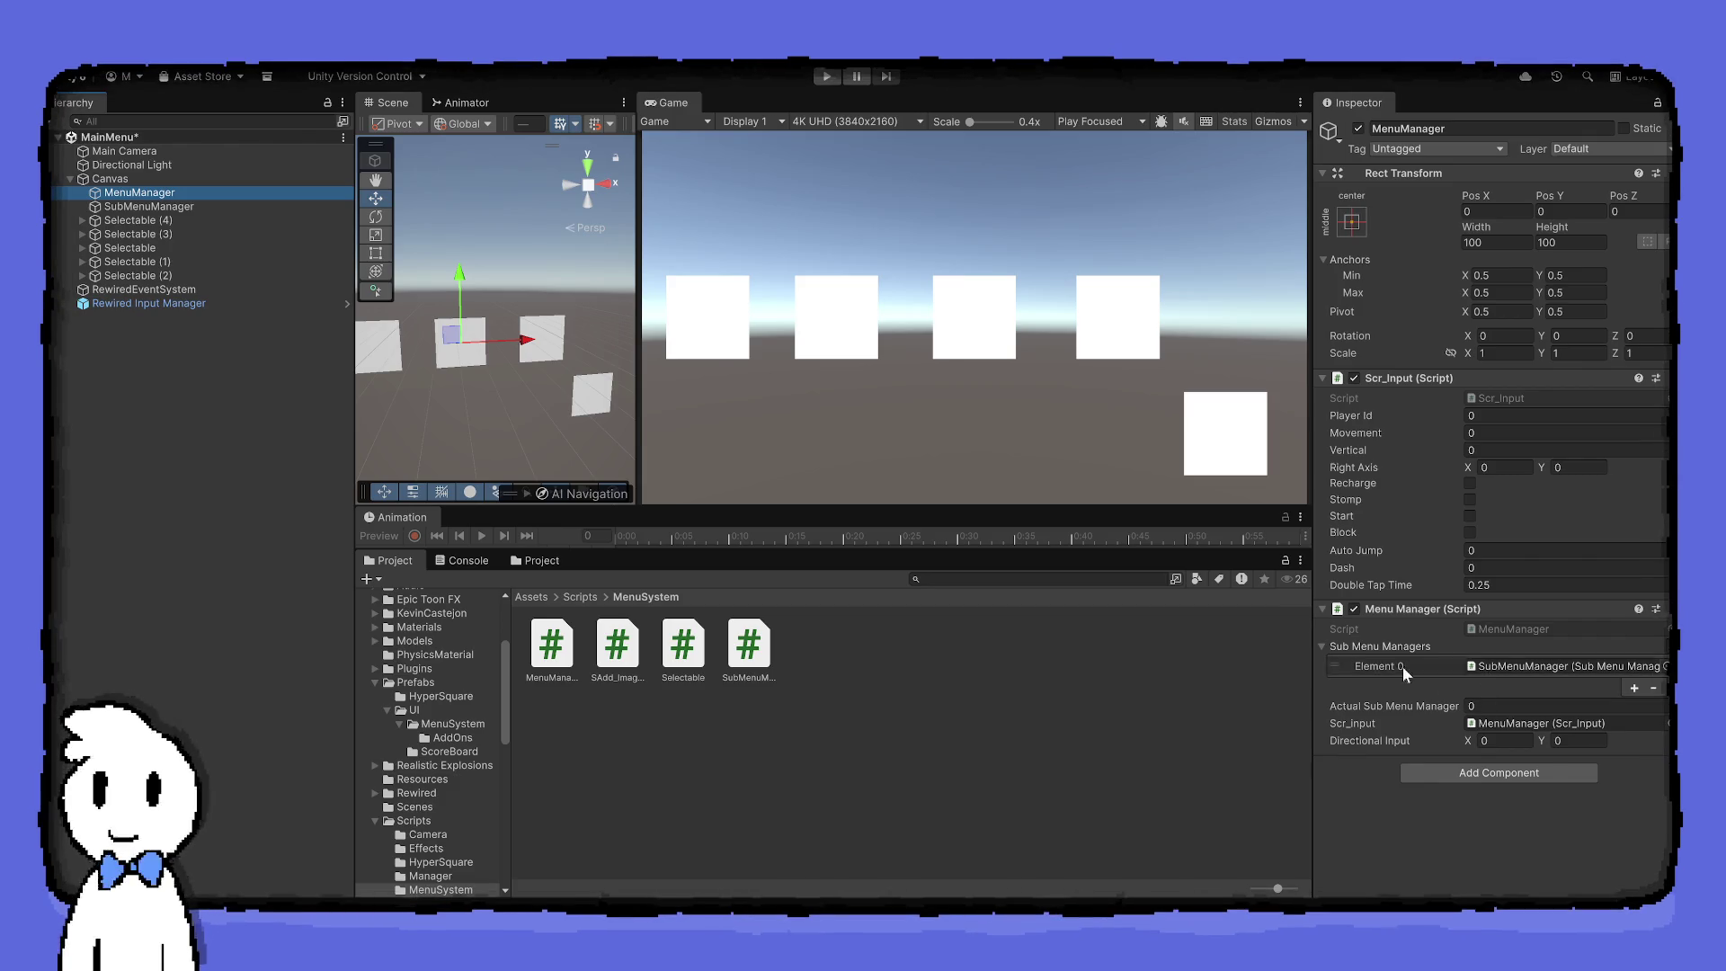
left_click(269, 207)
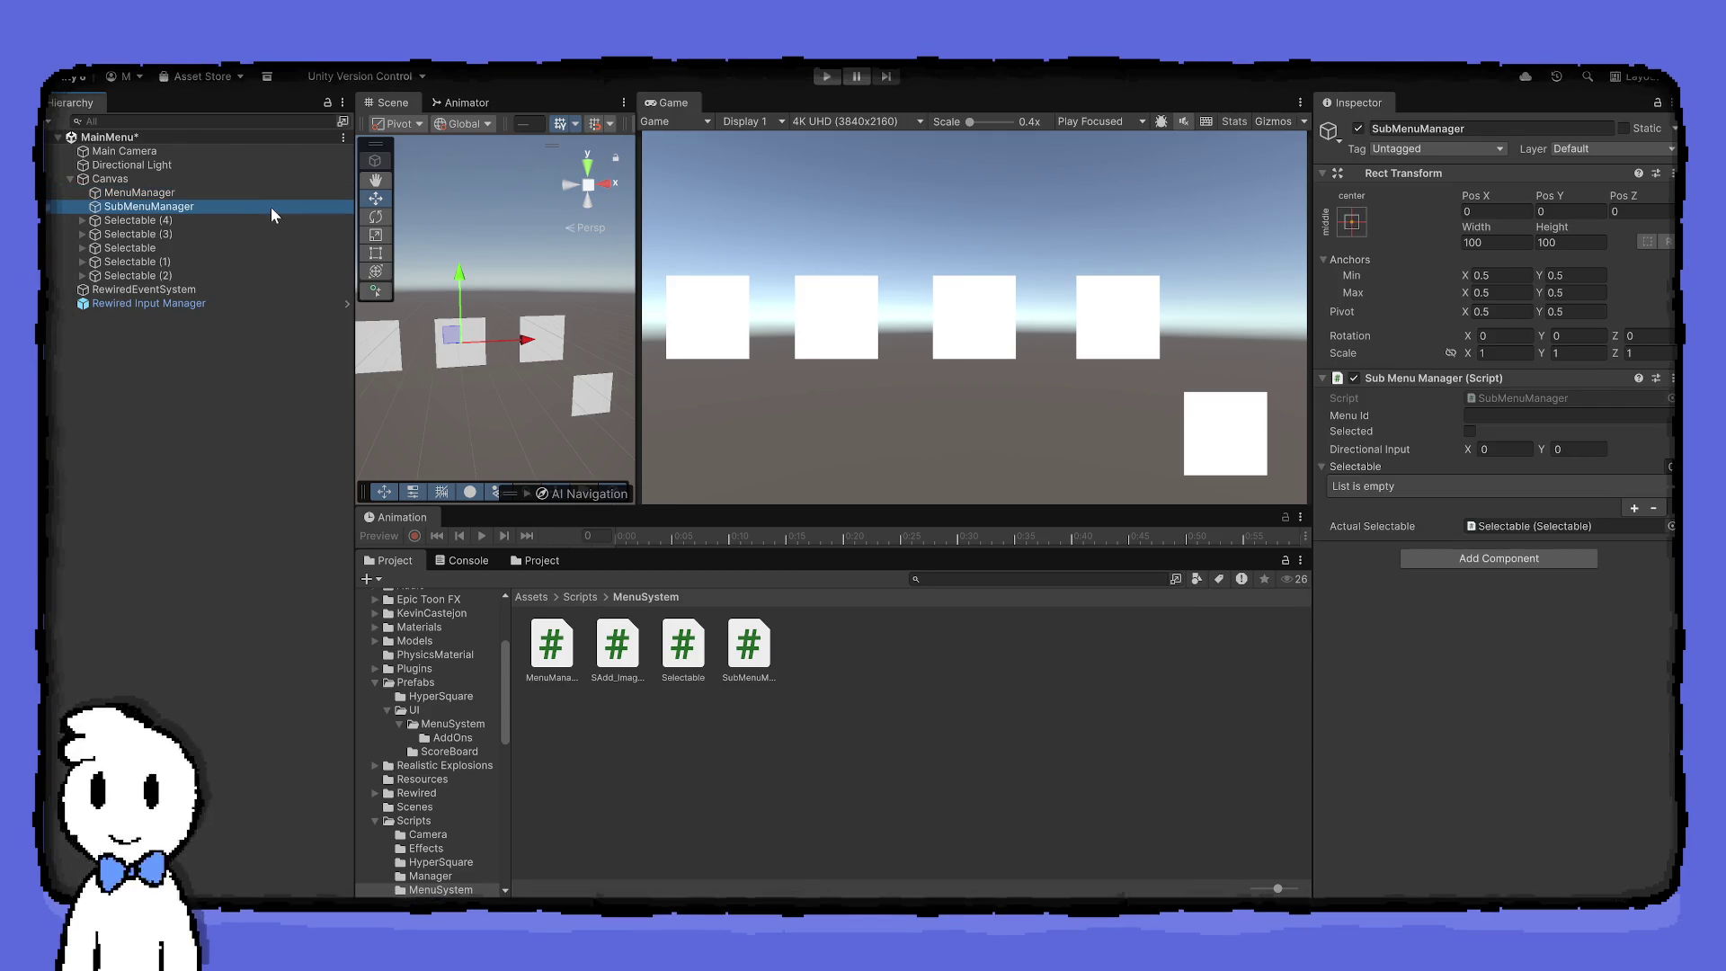
left_click(262, 194)
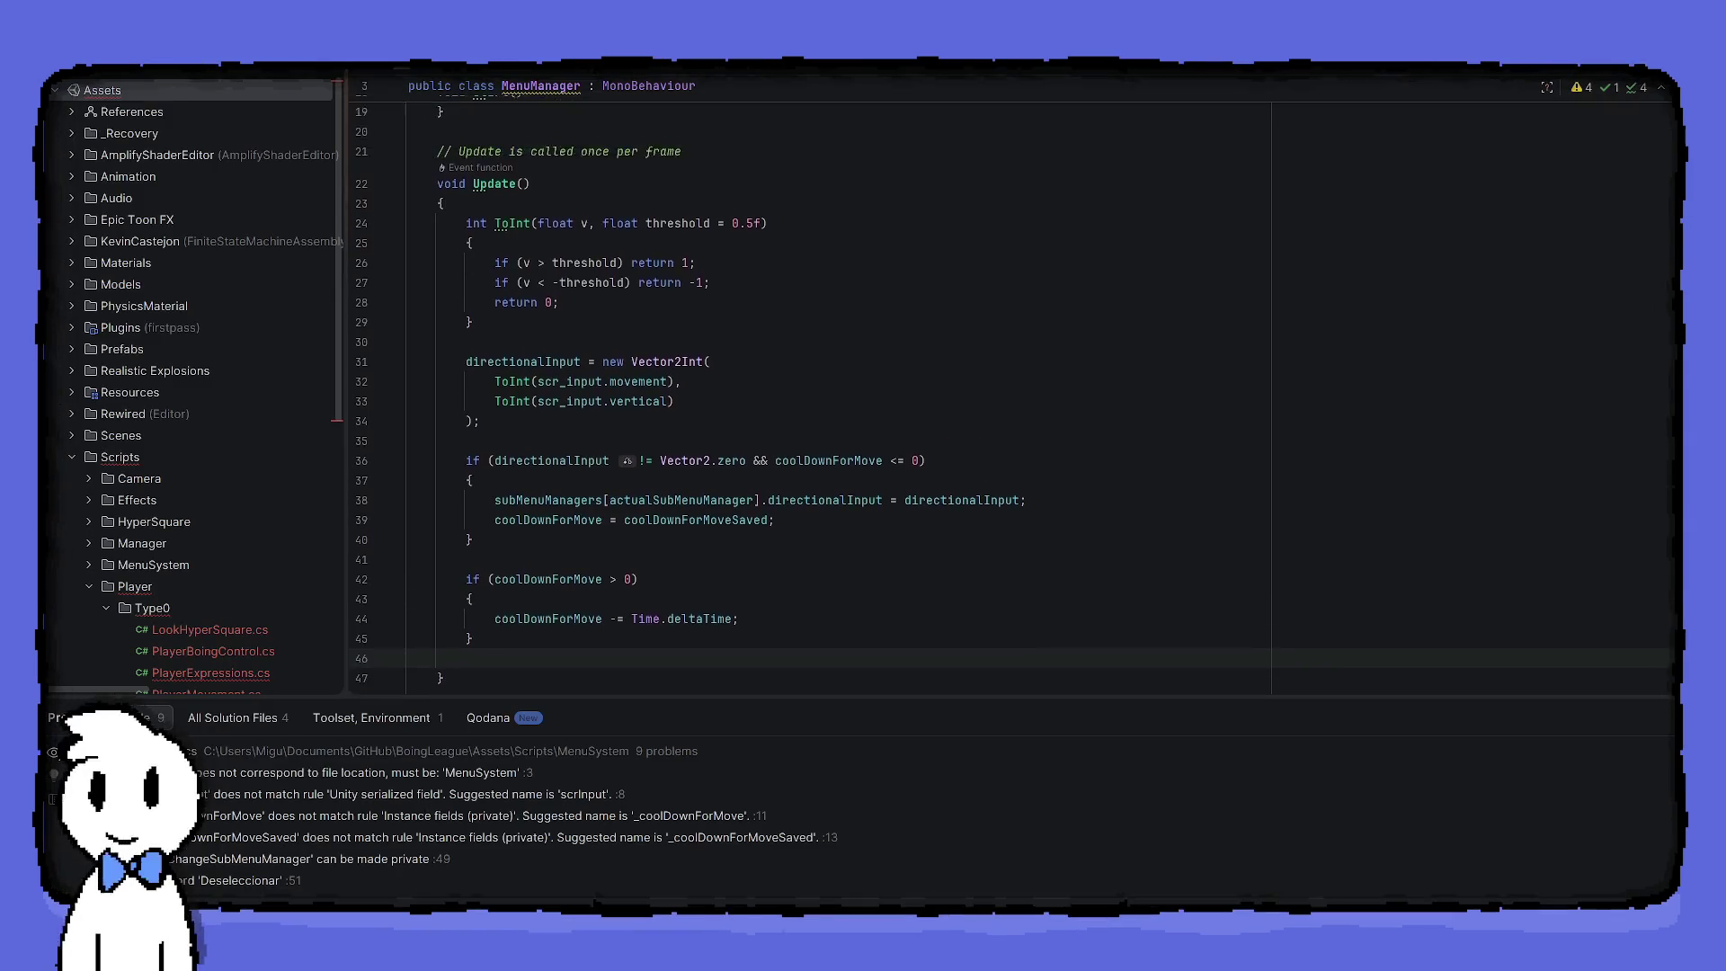
scroll(668, 359, "up", 6)
left_click(669, 276)
Change coolDownForMoveSaved from private to public in MenuManager.cs
double_click(460, 336)
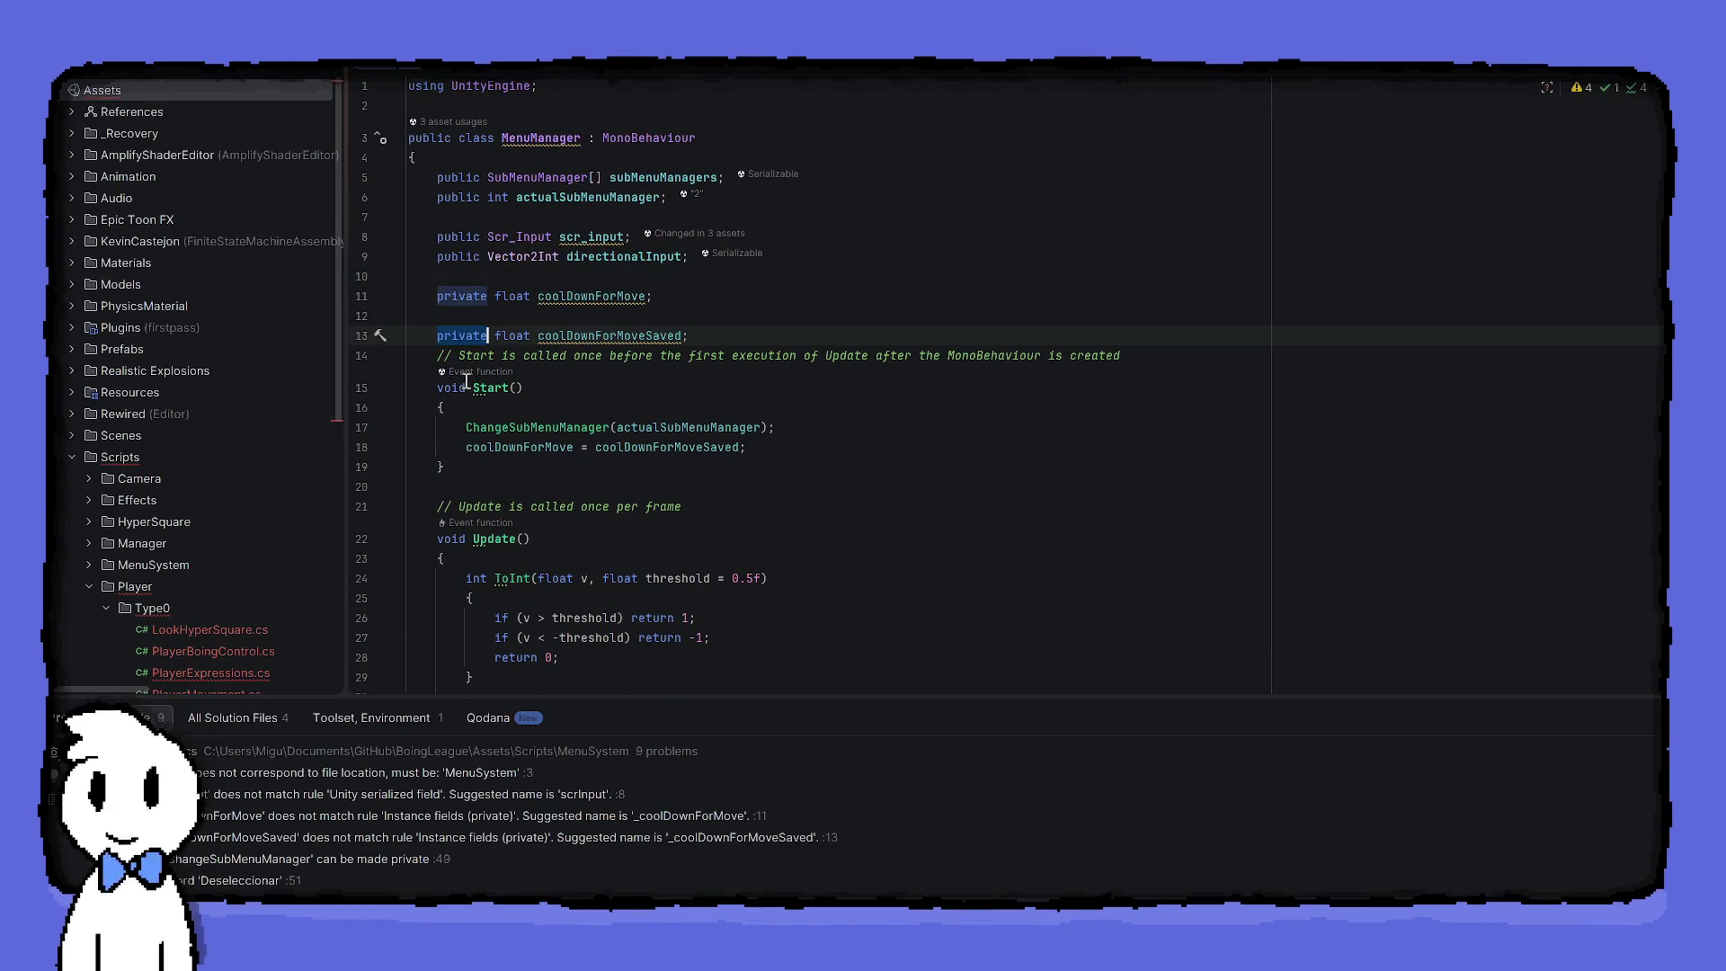
type("public")
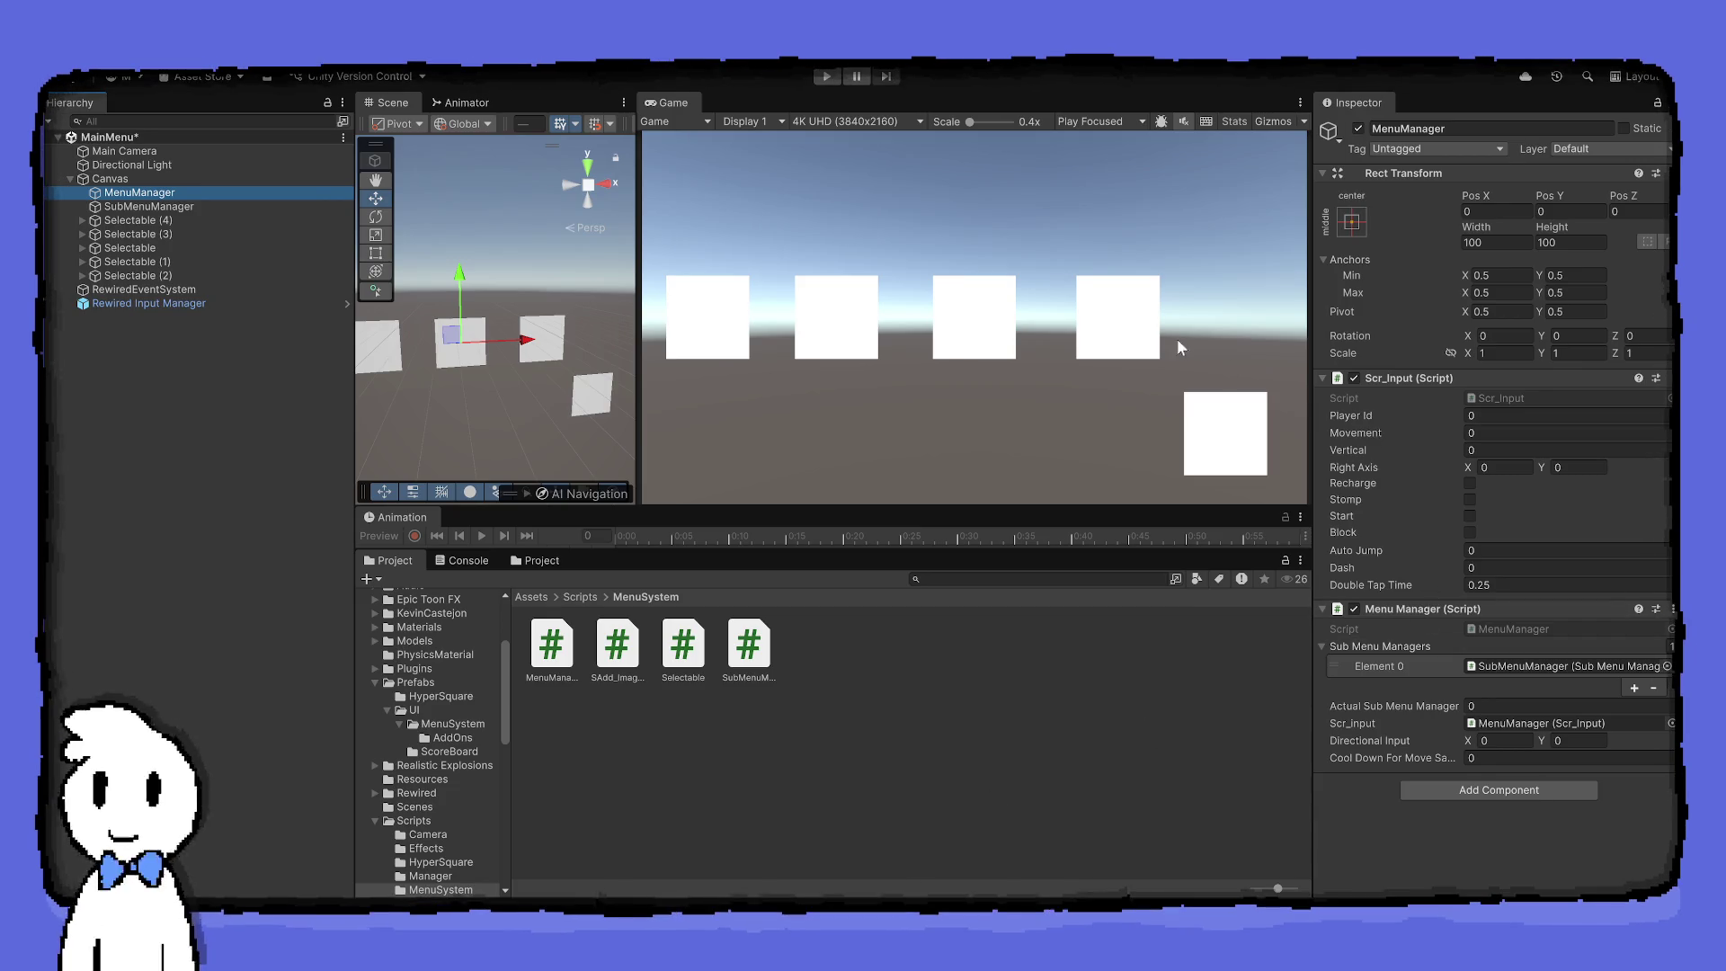
Set Cool Down For Move Saved to 0.5, then play-test wrapping the highlight between first and last squares
left_click(1528, 758)
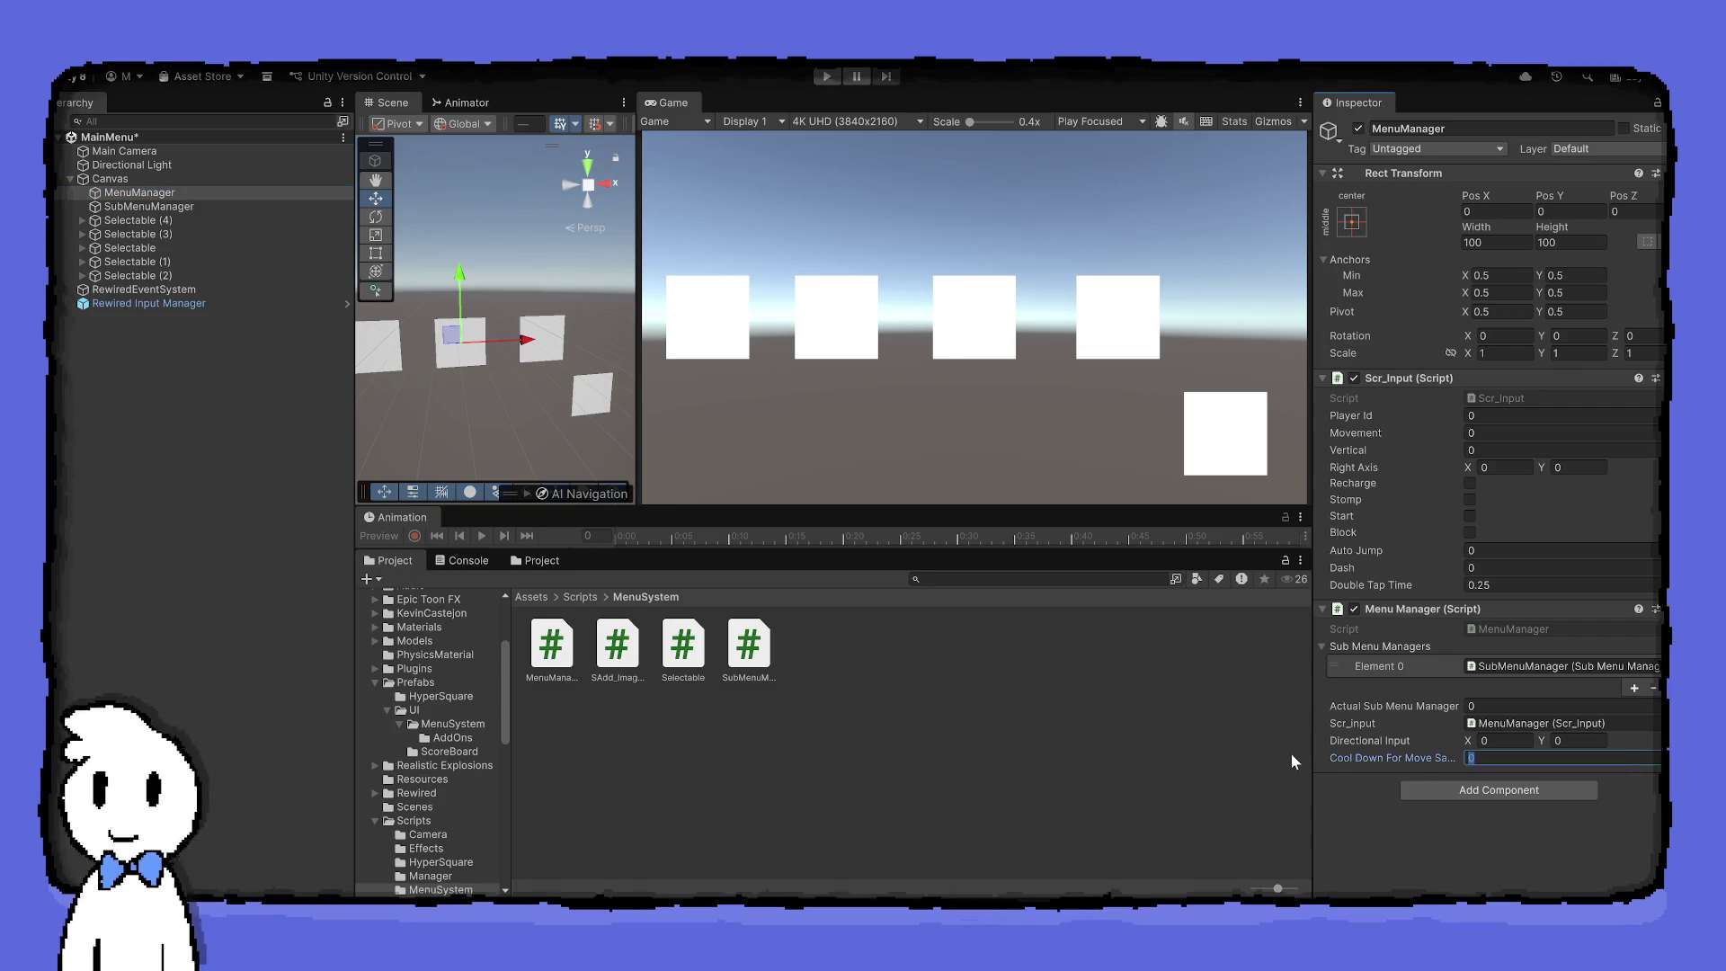
type("0.5")
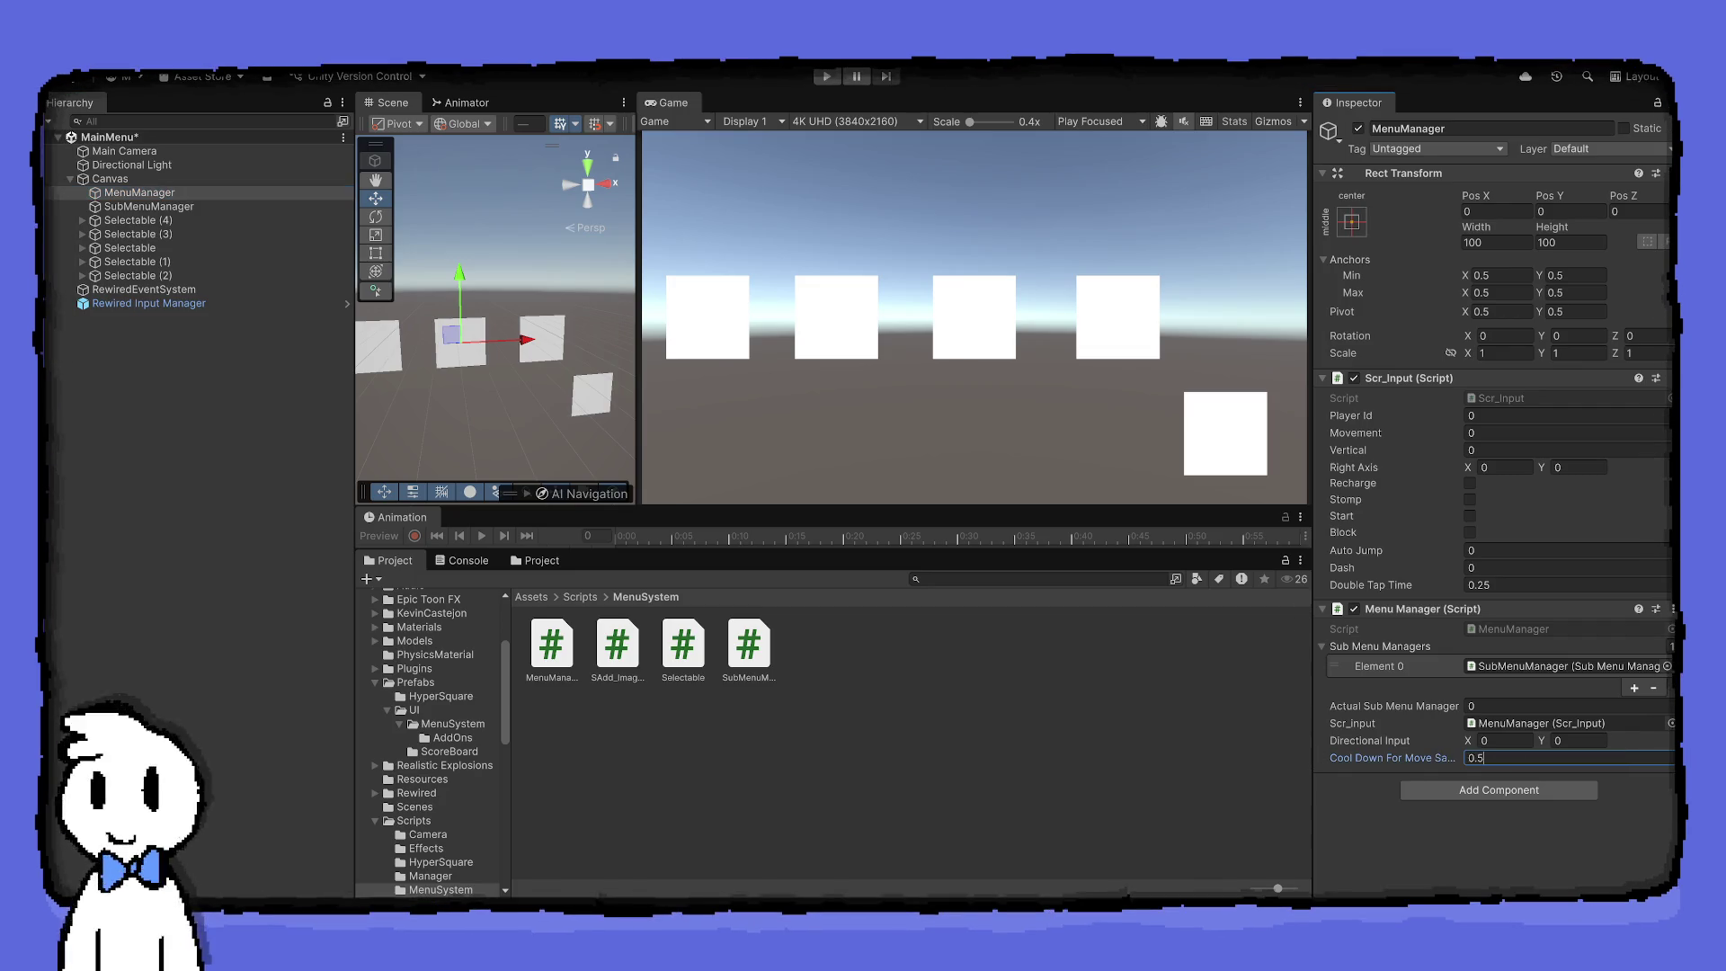
left_click(826, 77)
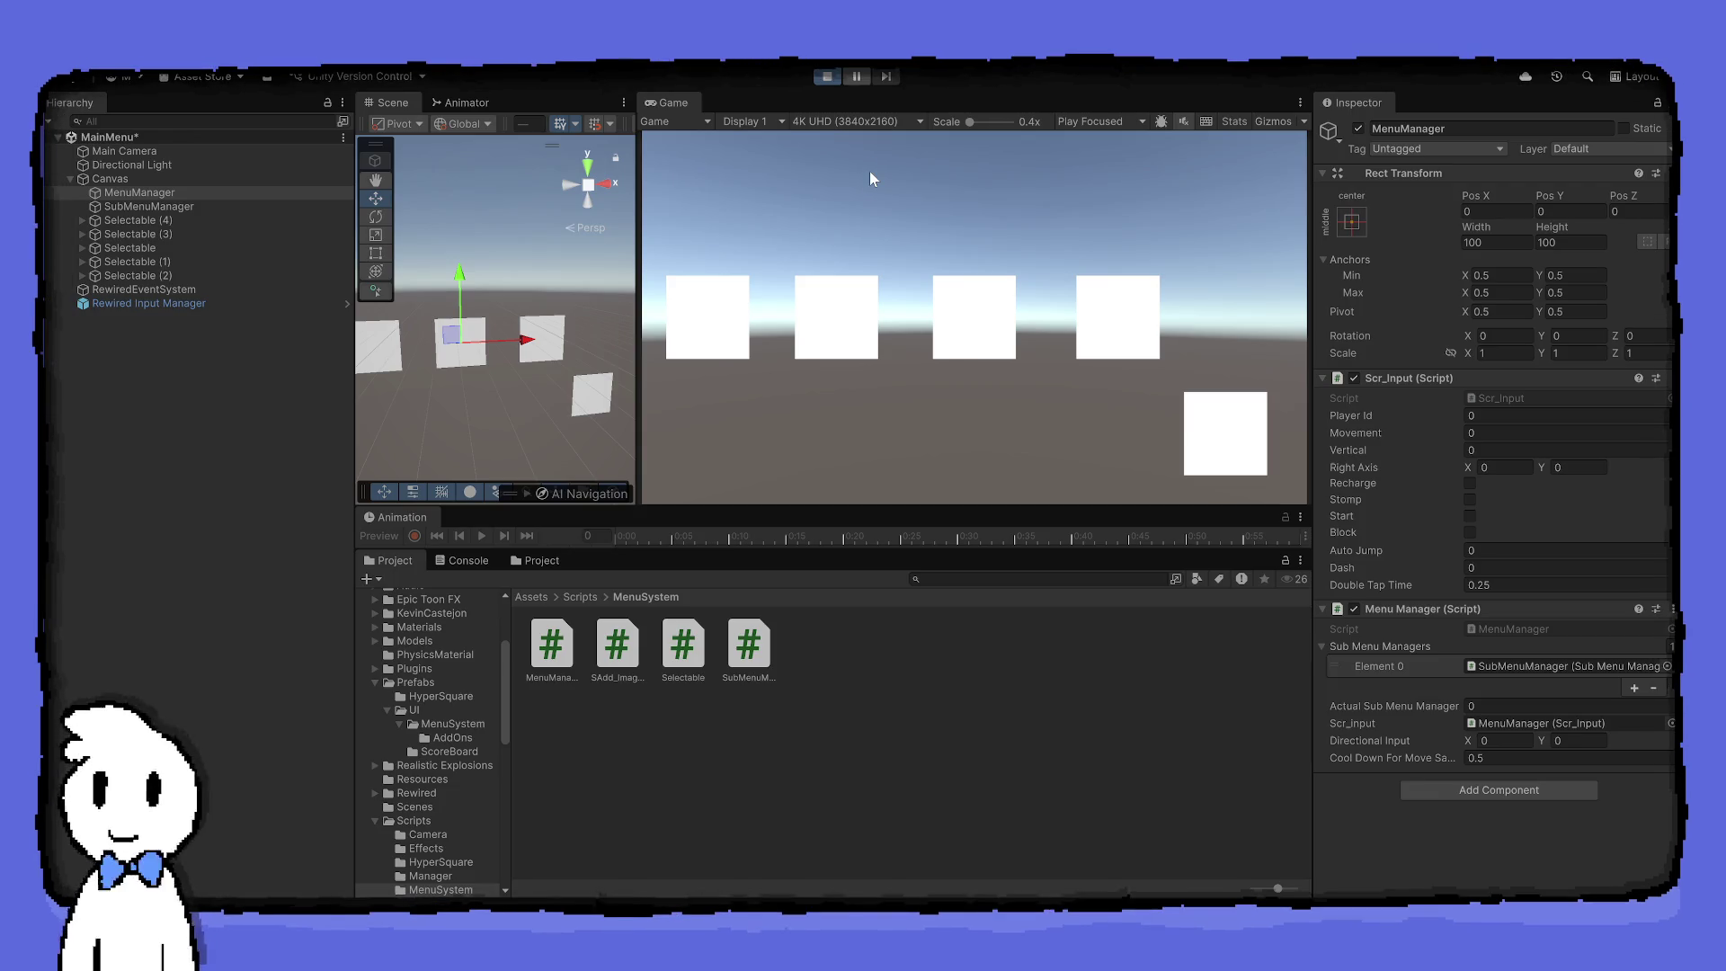
key("Right")
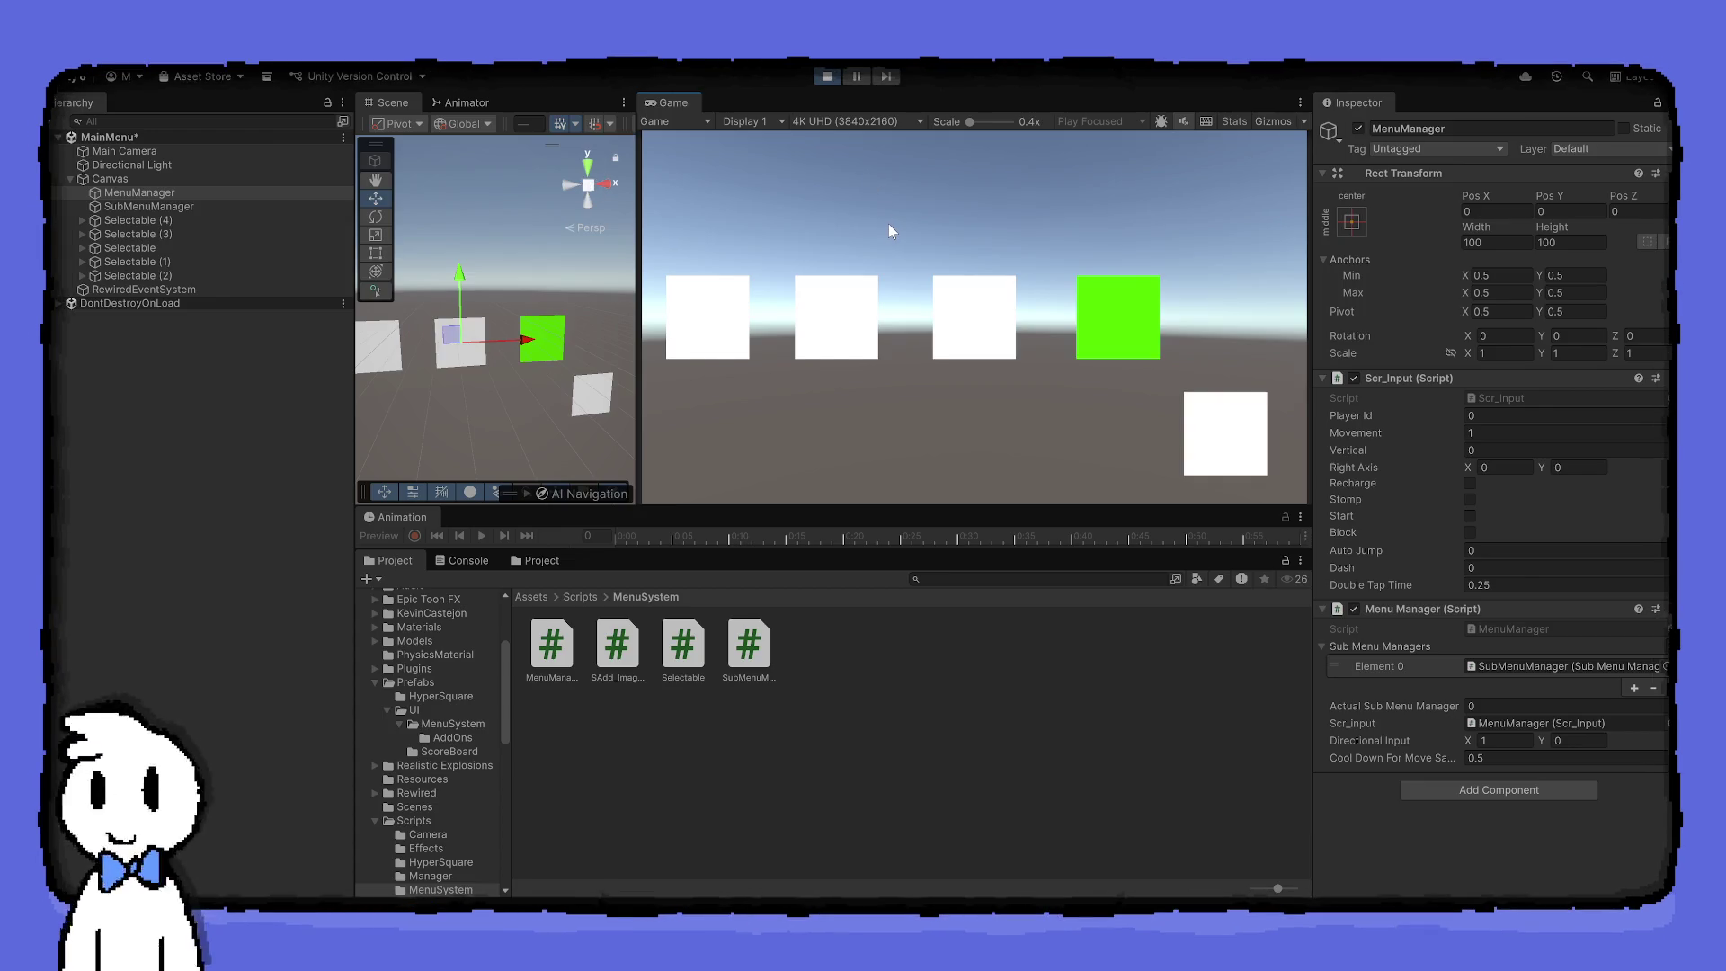
key("Left")
key("Right")
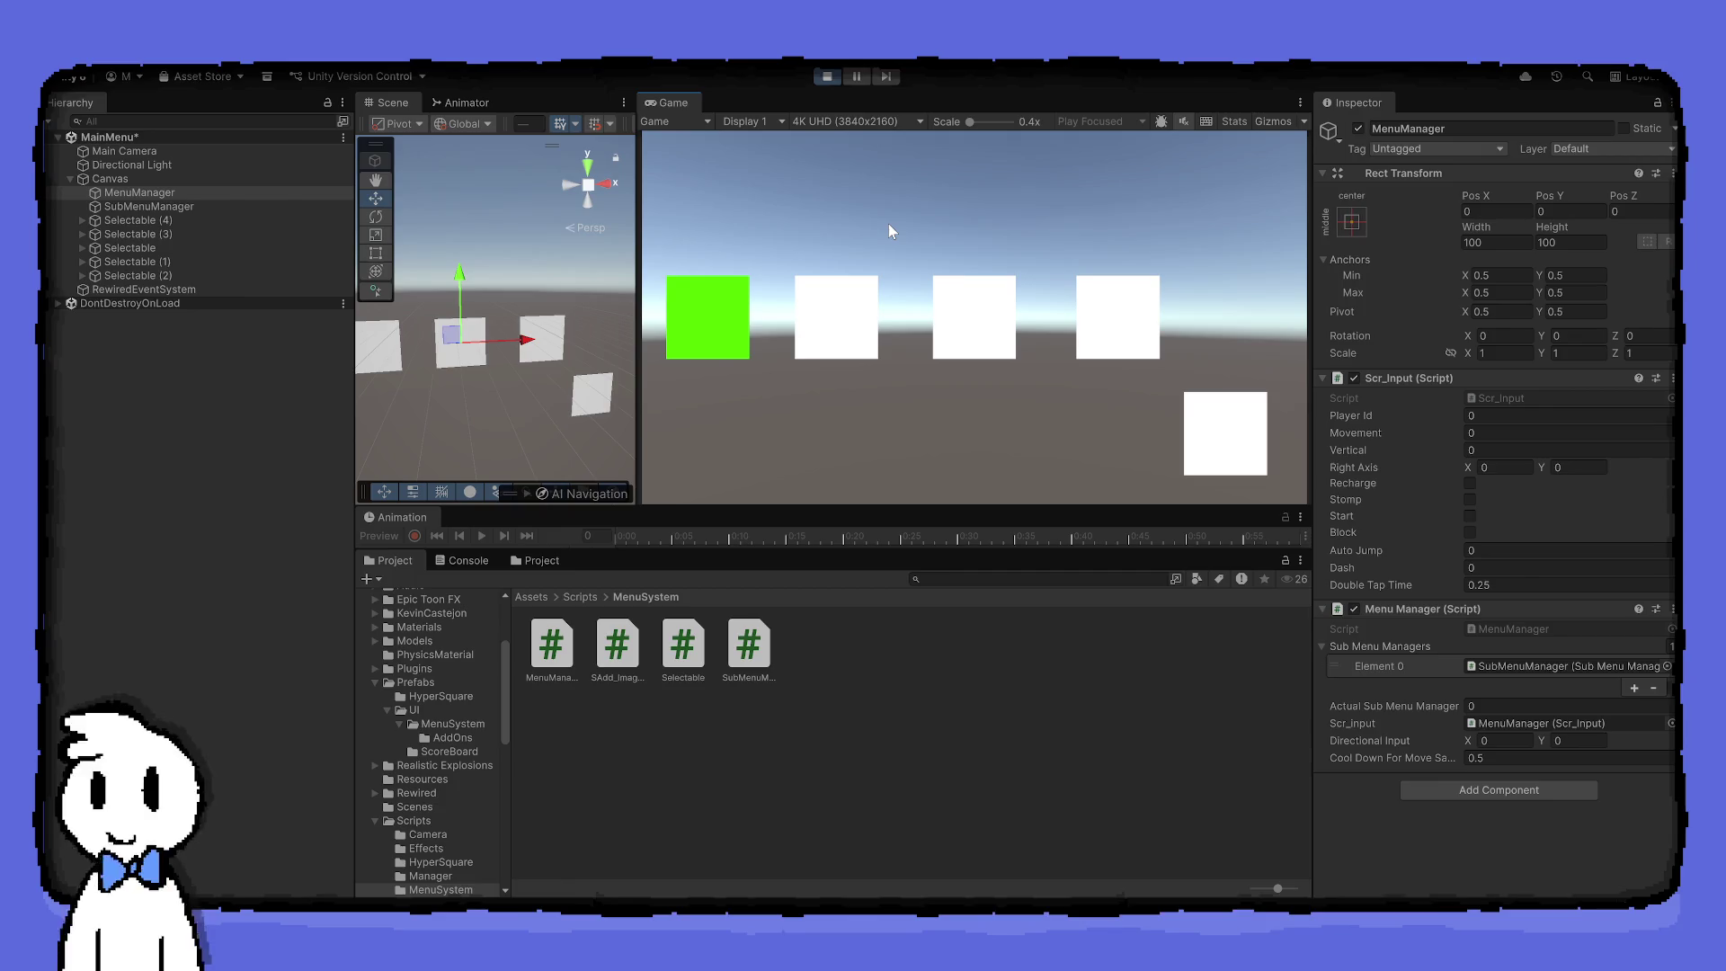
key("Left")
key("Right")
key("Left")
key("ctrl+p")
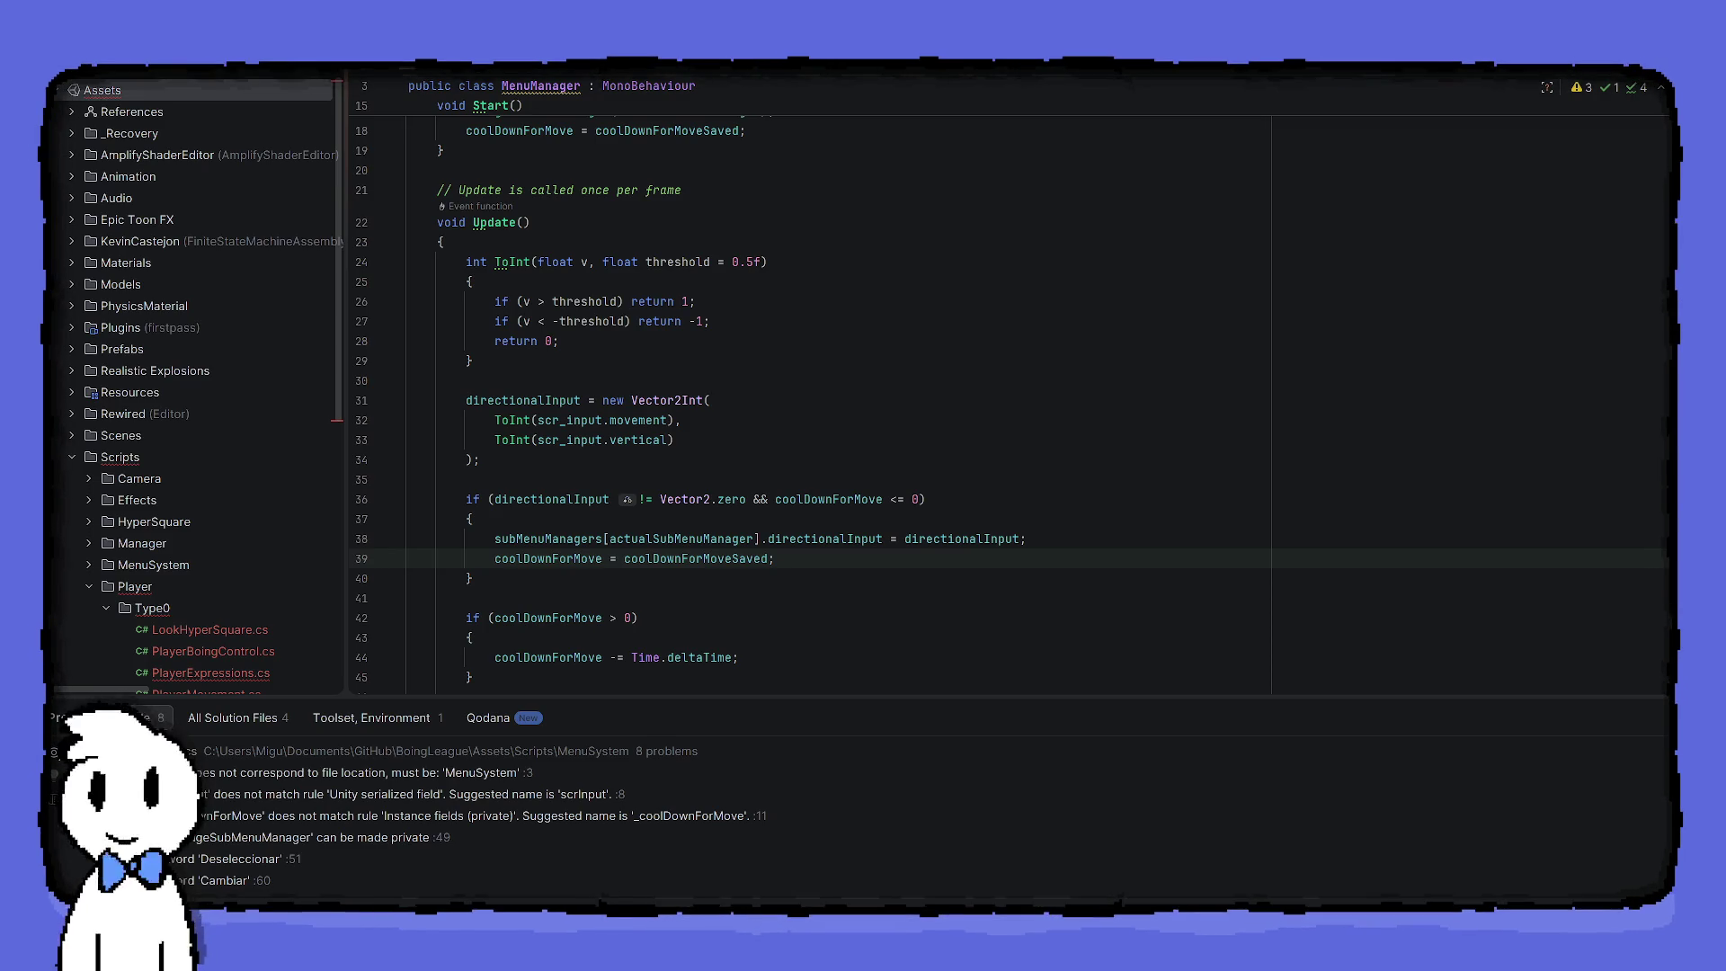
Add an empty 'else if(coolDownForMove <= 0) { }' branch after the cooldown block
scroll(1008, 394, "down", 1)
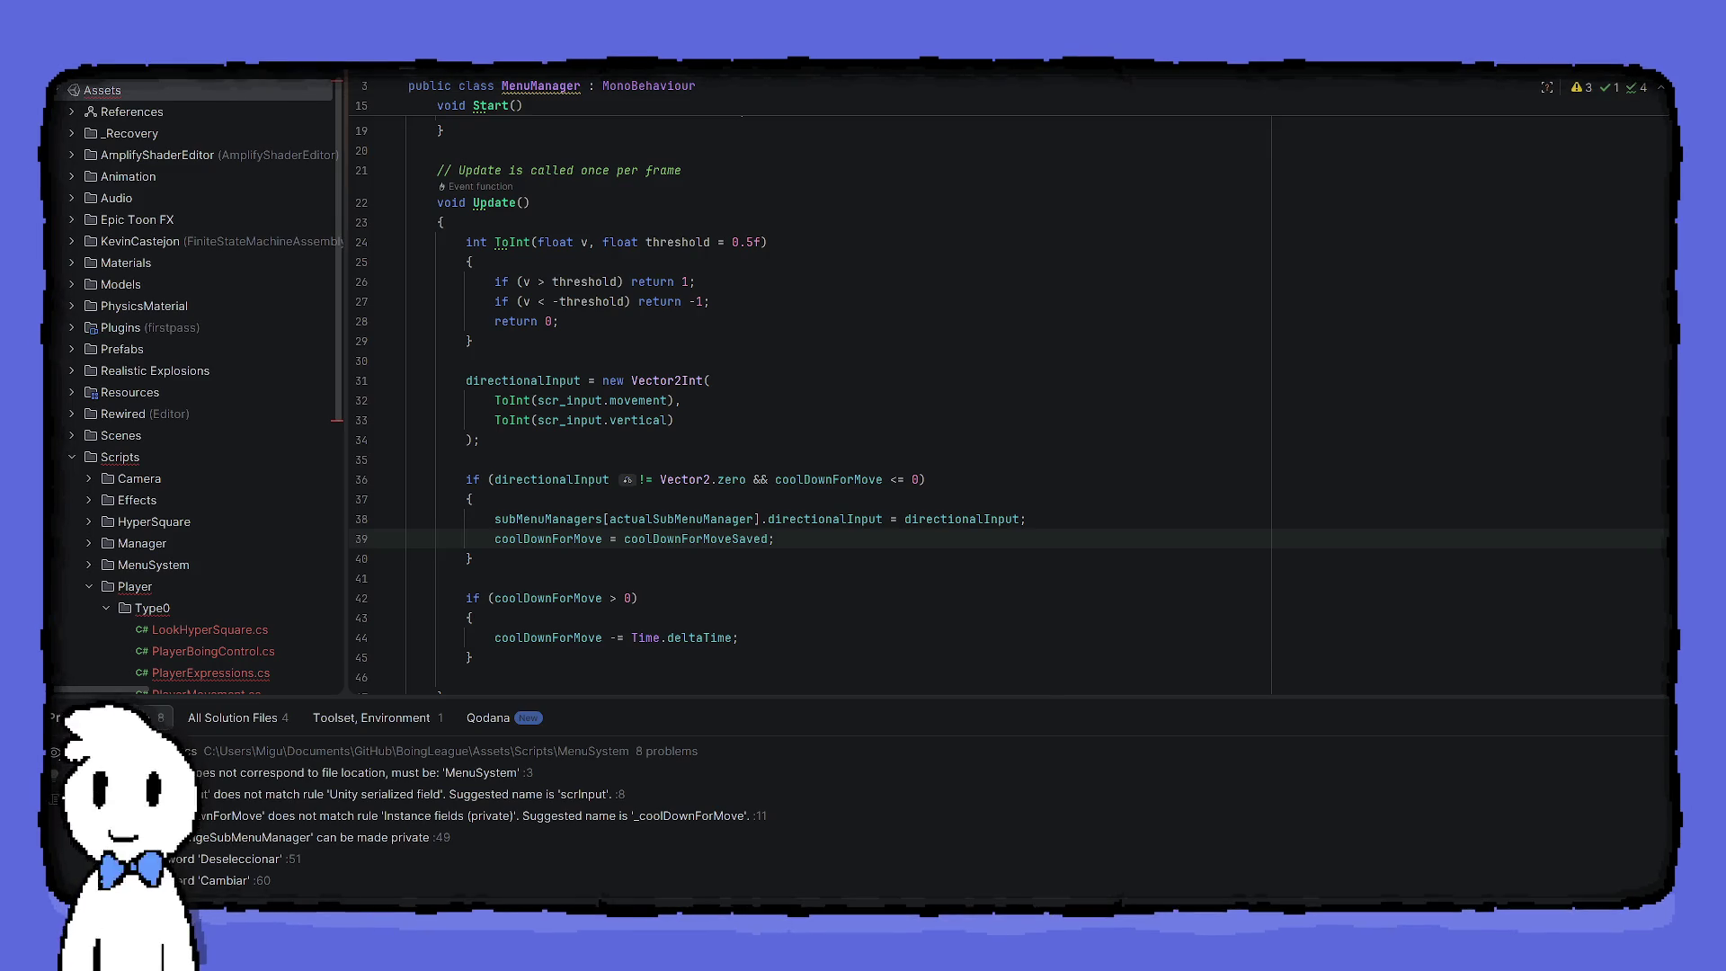
left_click(629, 658)
key("Return")
type("else")
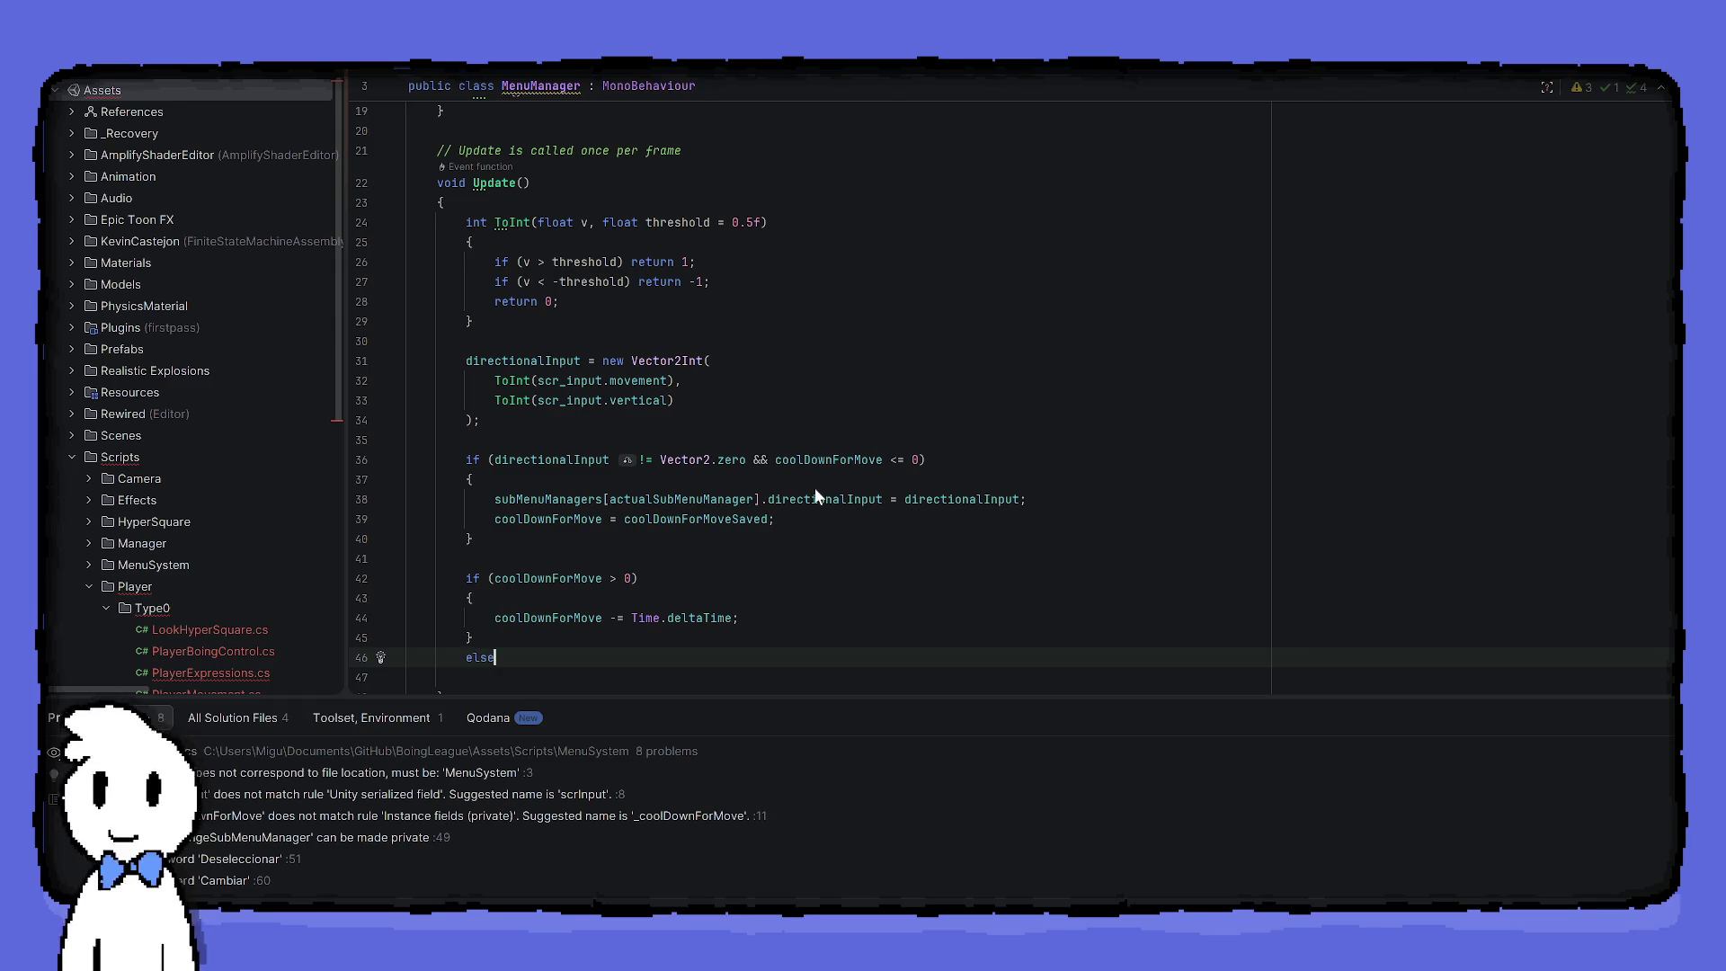
type(" if(coolDownForMove <= 0")
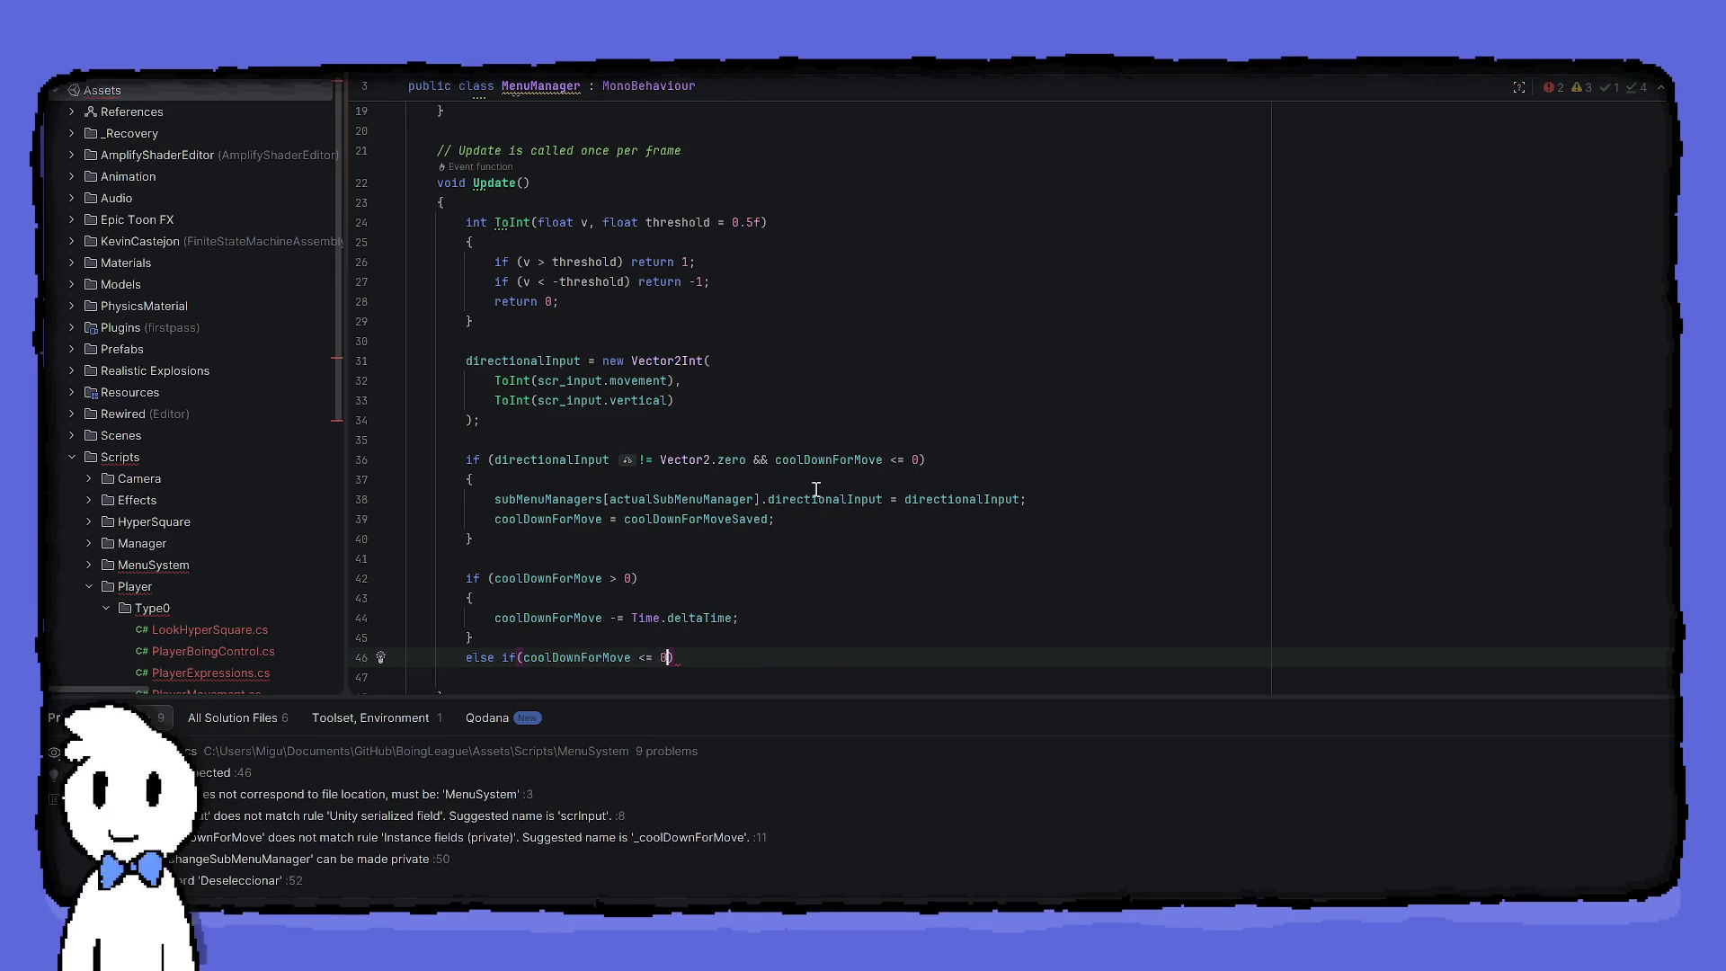
type(")")
key("Return")
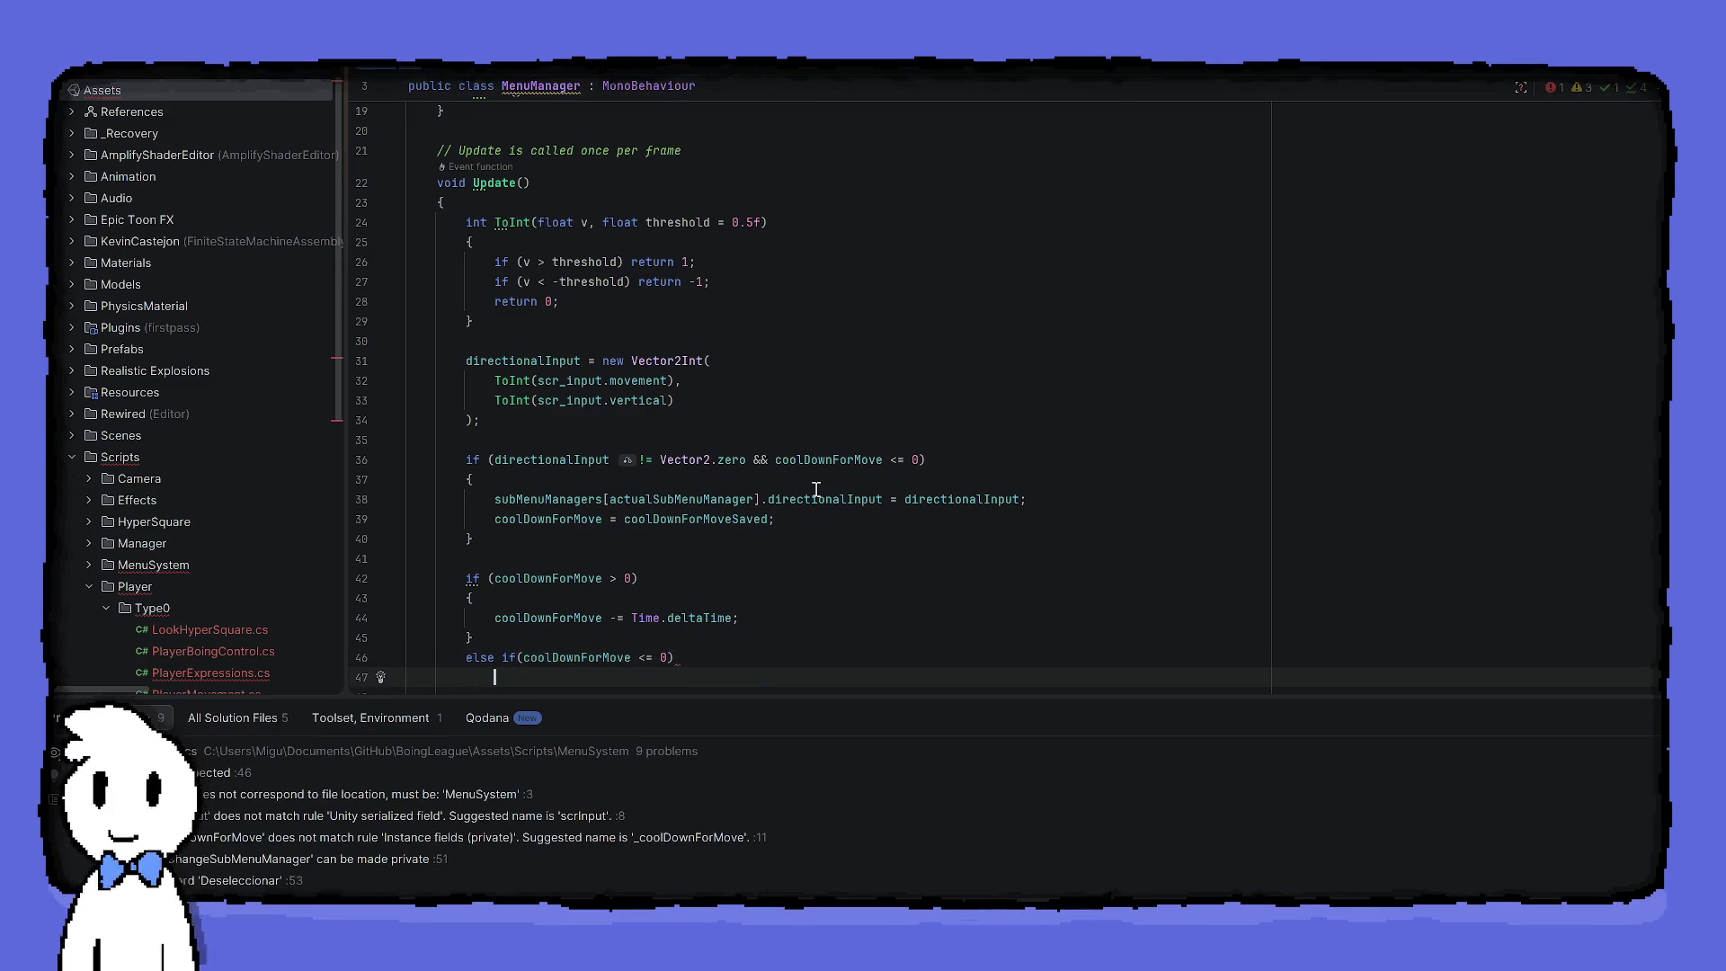
scroll(816, 489, "down", 5)
type("{")
key("Return")
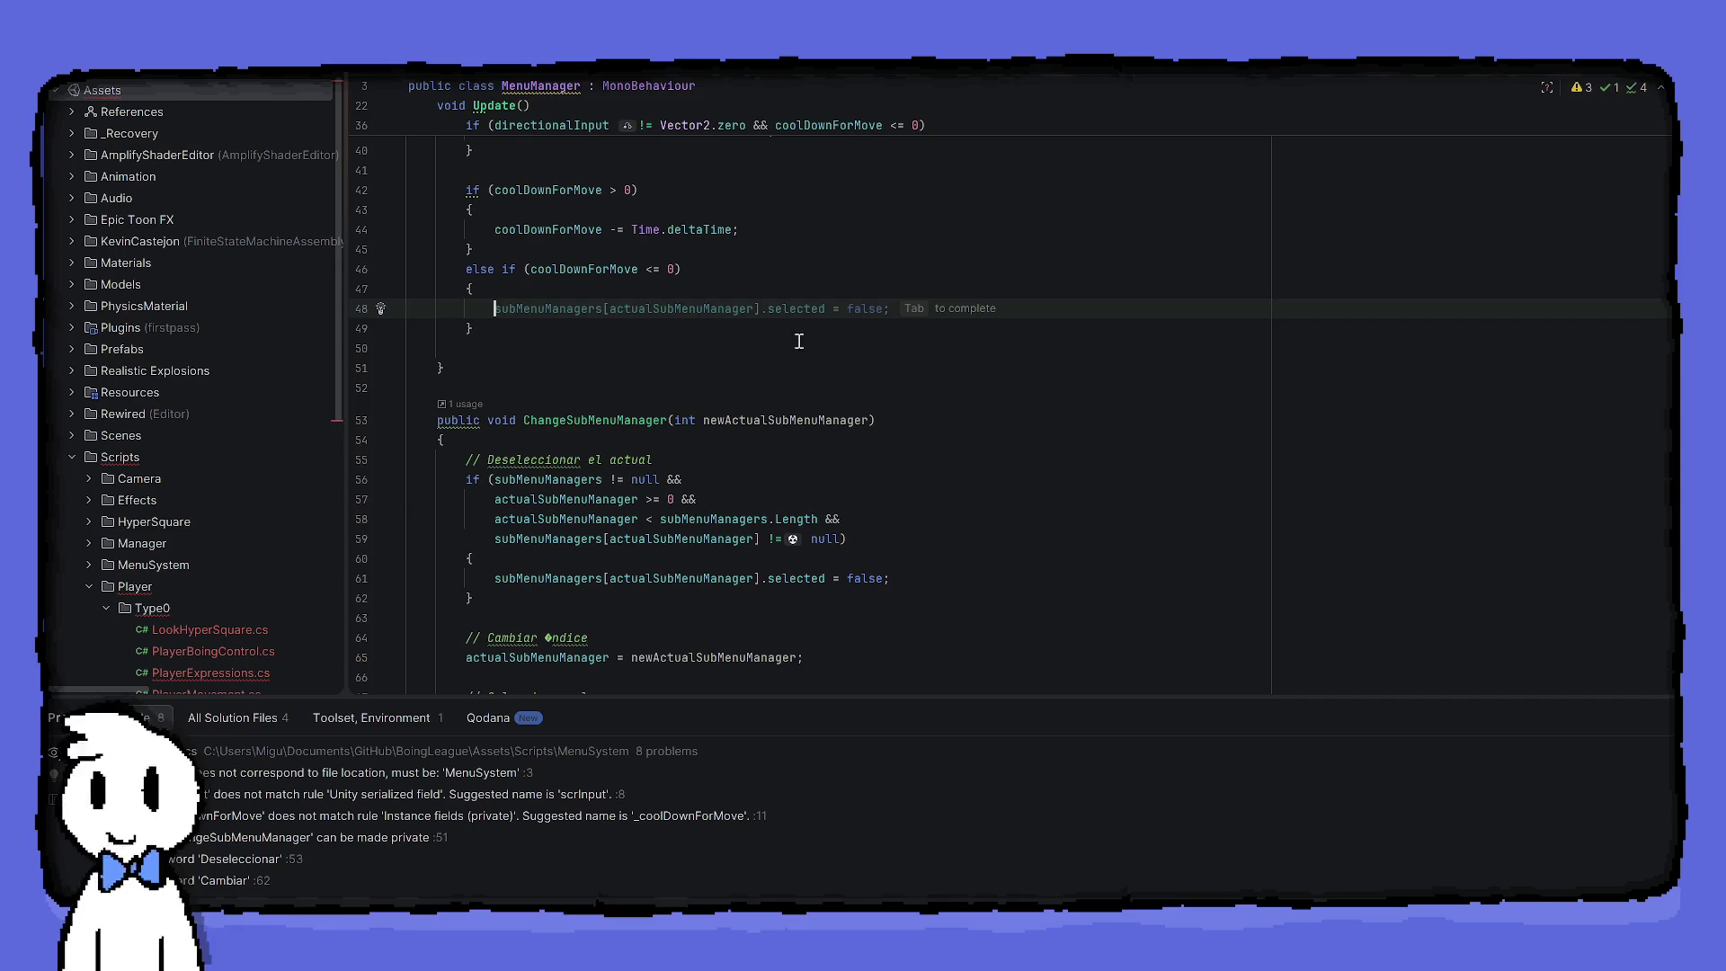
Remove the cooldown condition from the directional-input if and move that block inside the else-if body
scroll(798, 342, "up", 3)
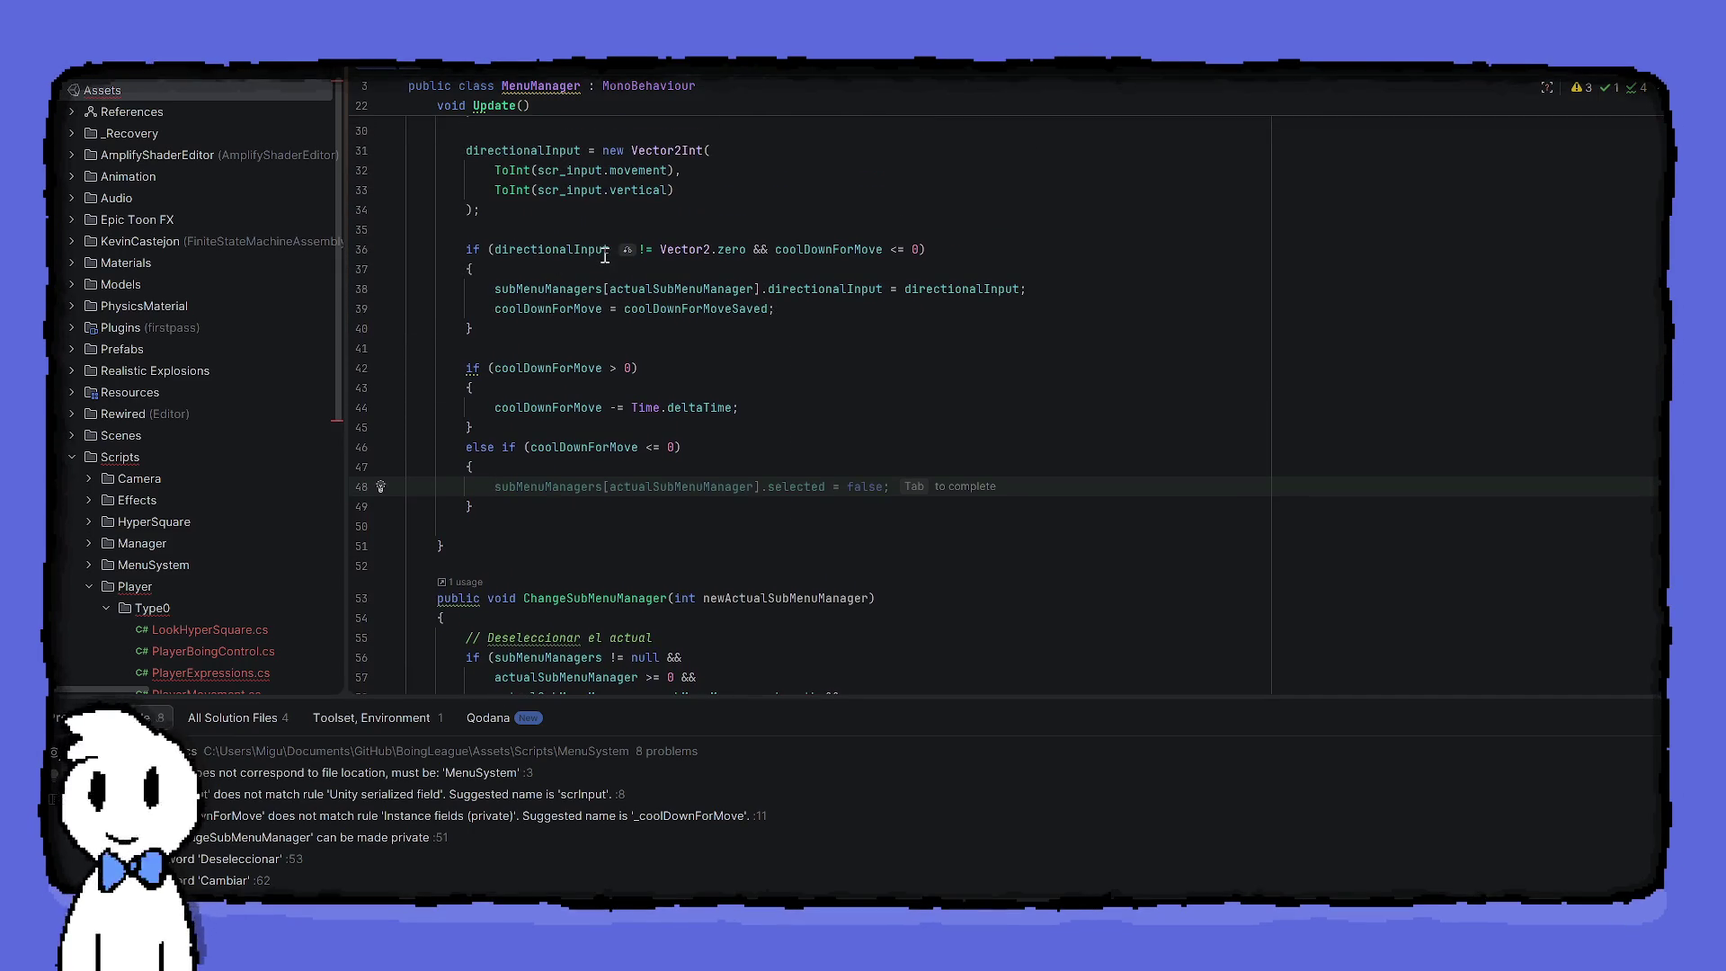
left_click_drag(756, 252, 920, 252)
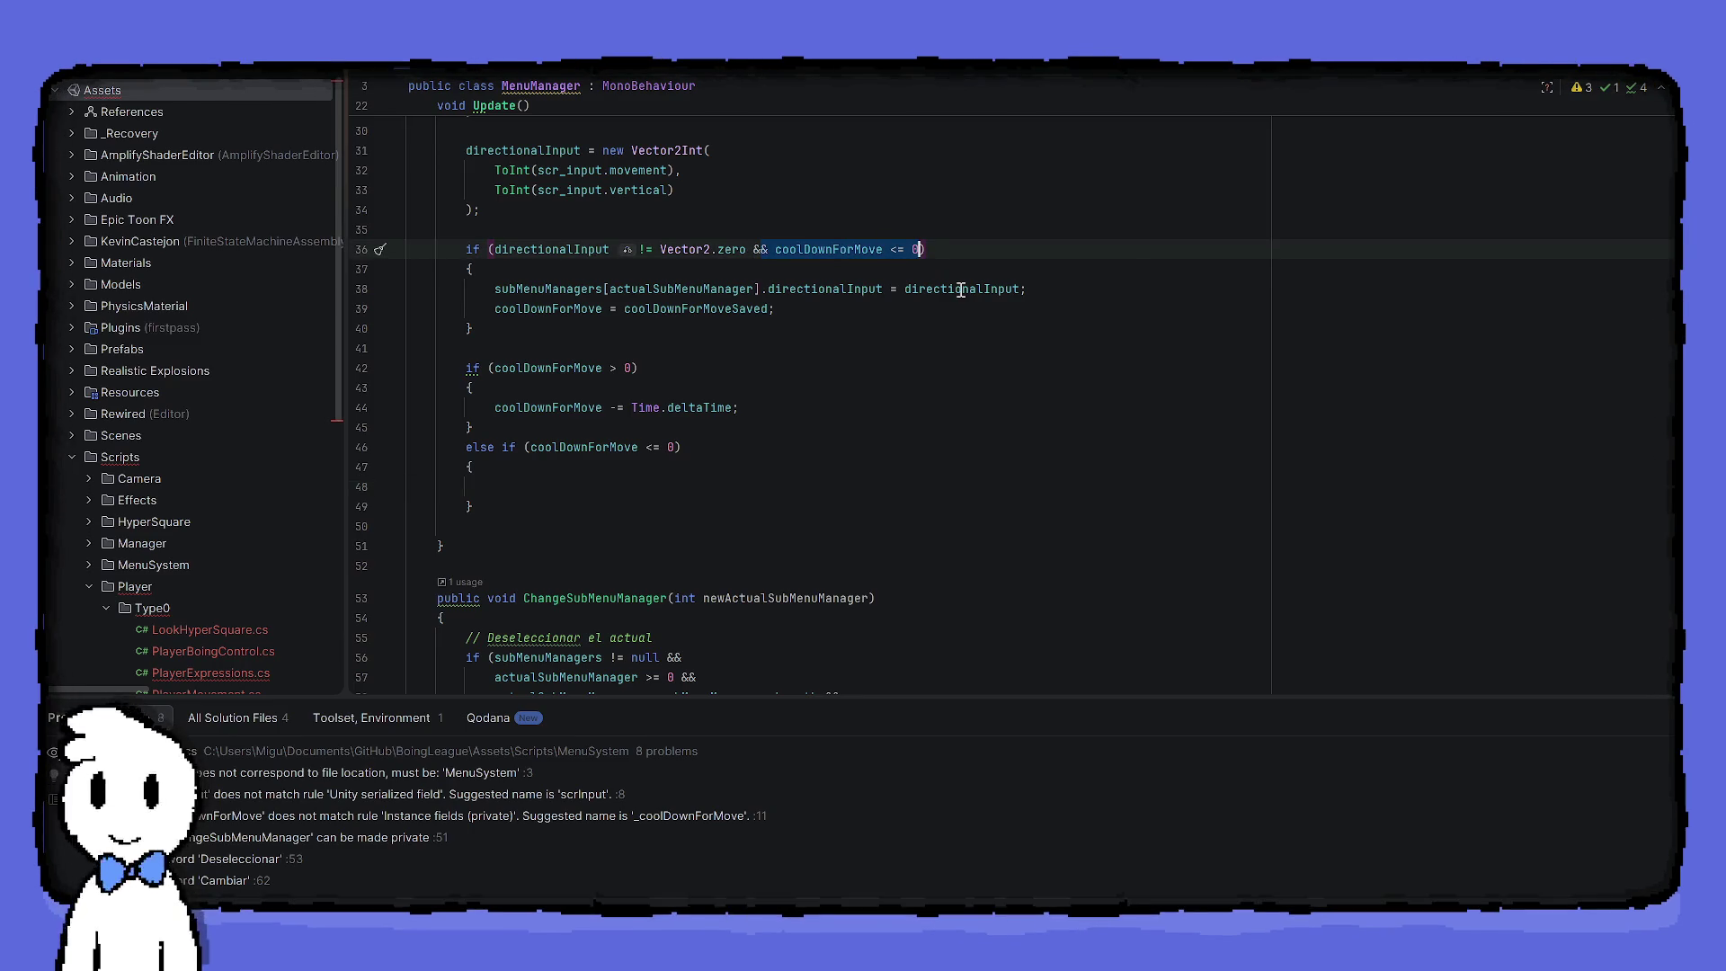
key("BackSpace")
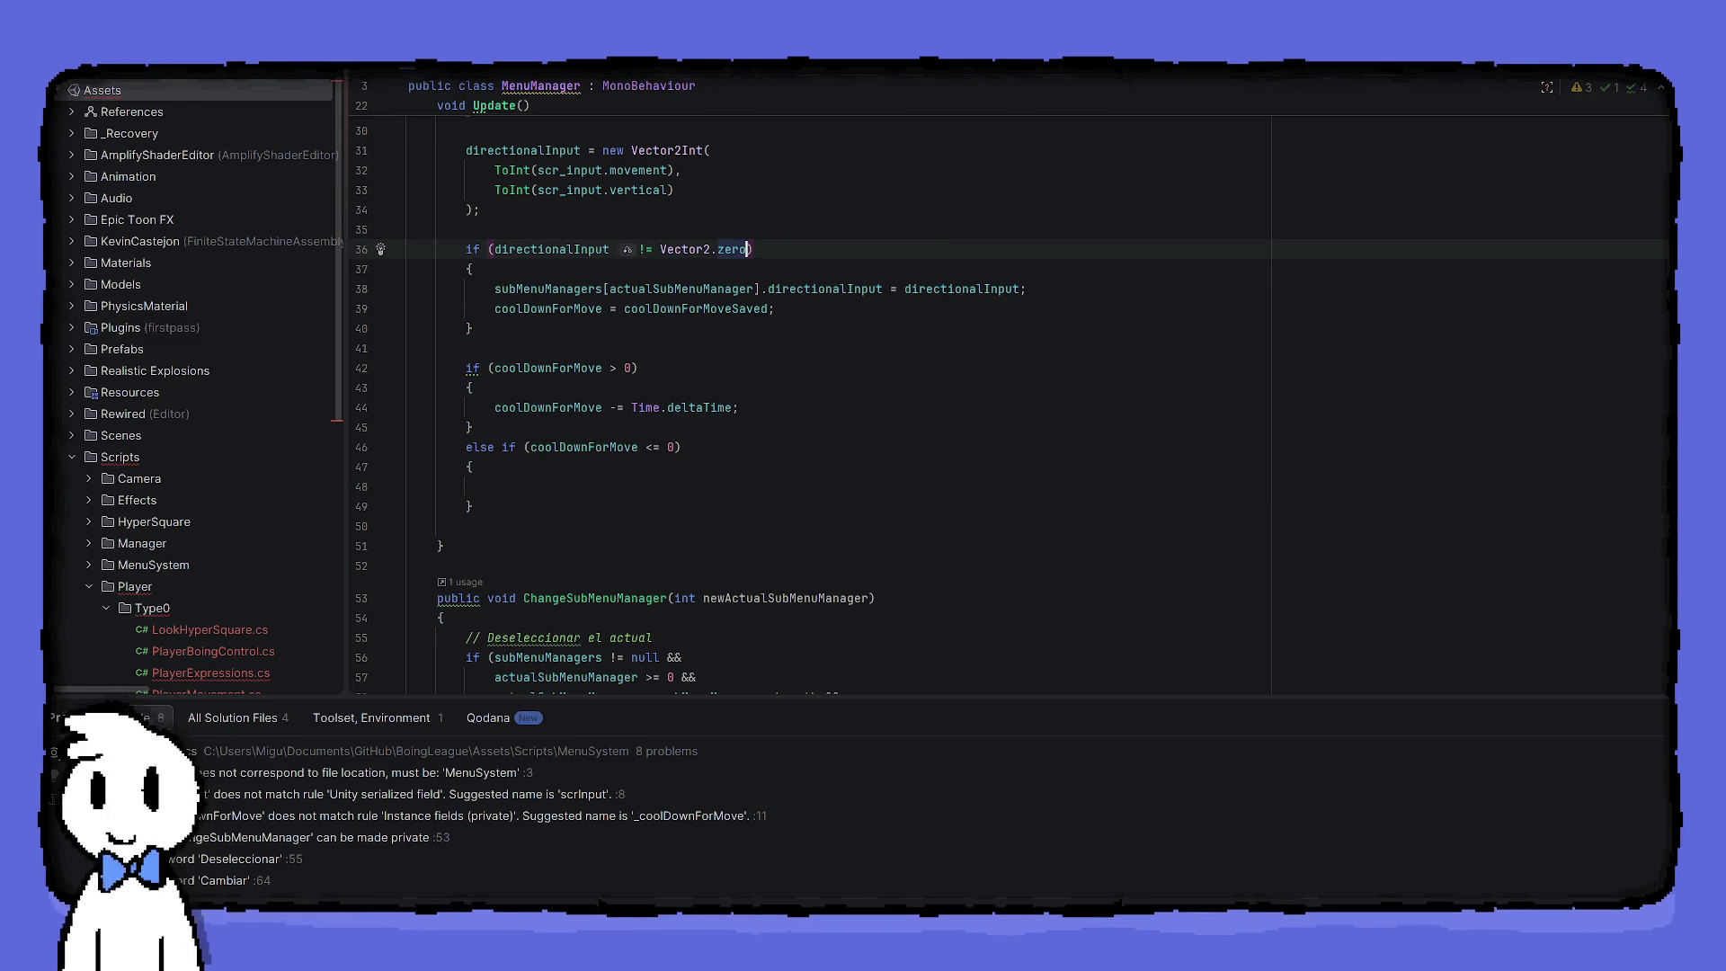
left_click_drag(474, 329, 273, 260)
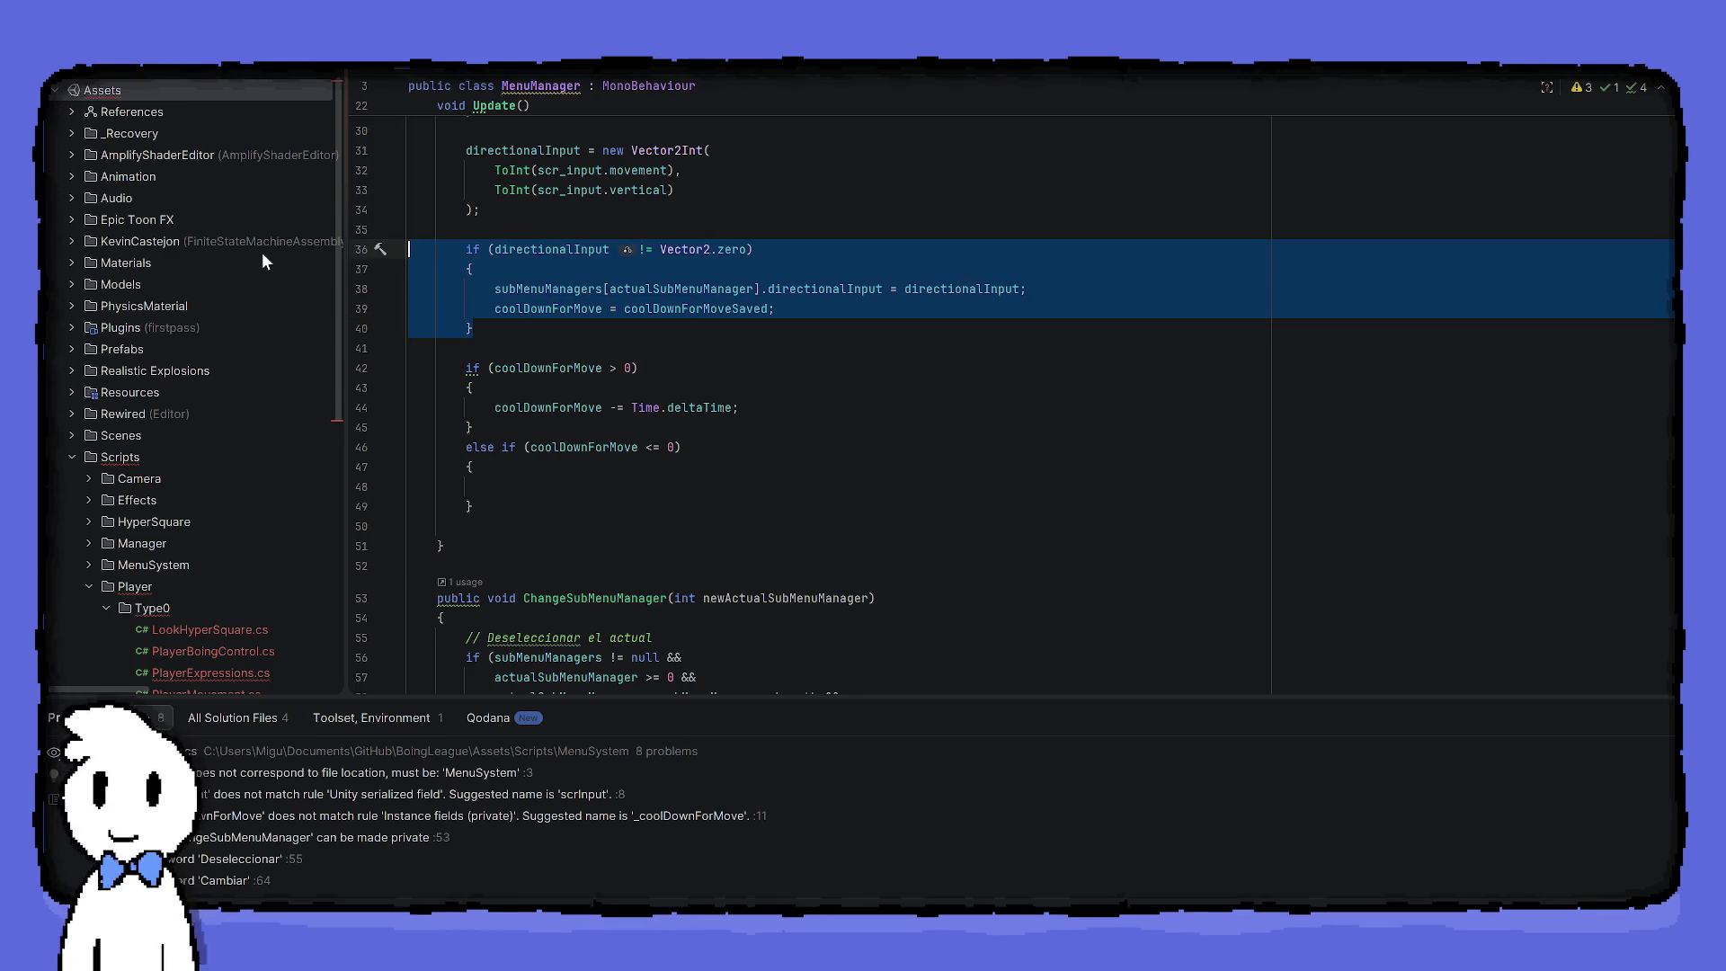
key("BackSpace")
key("Delete")
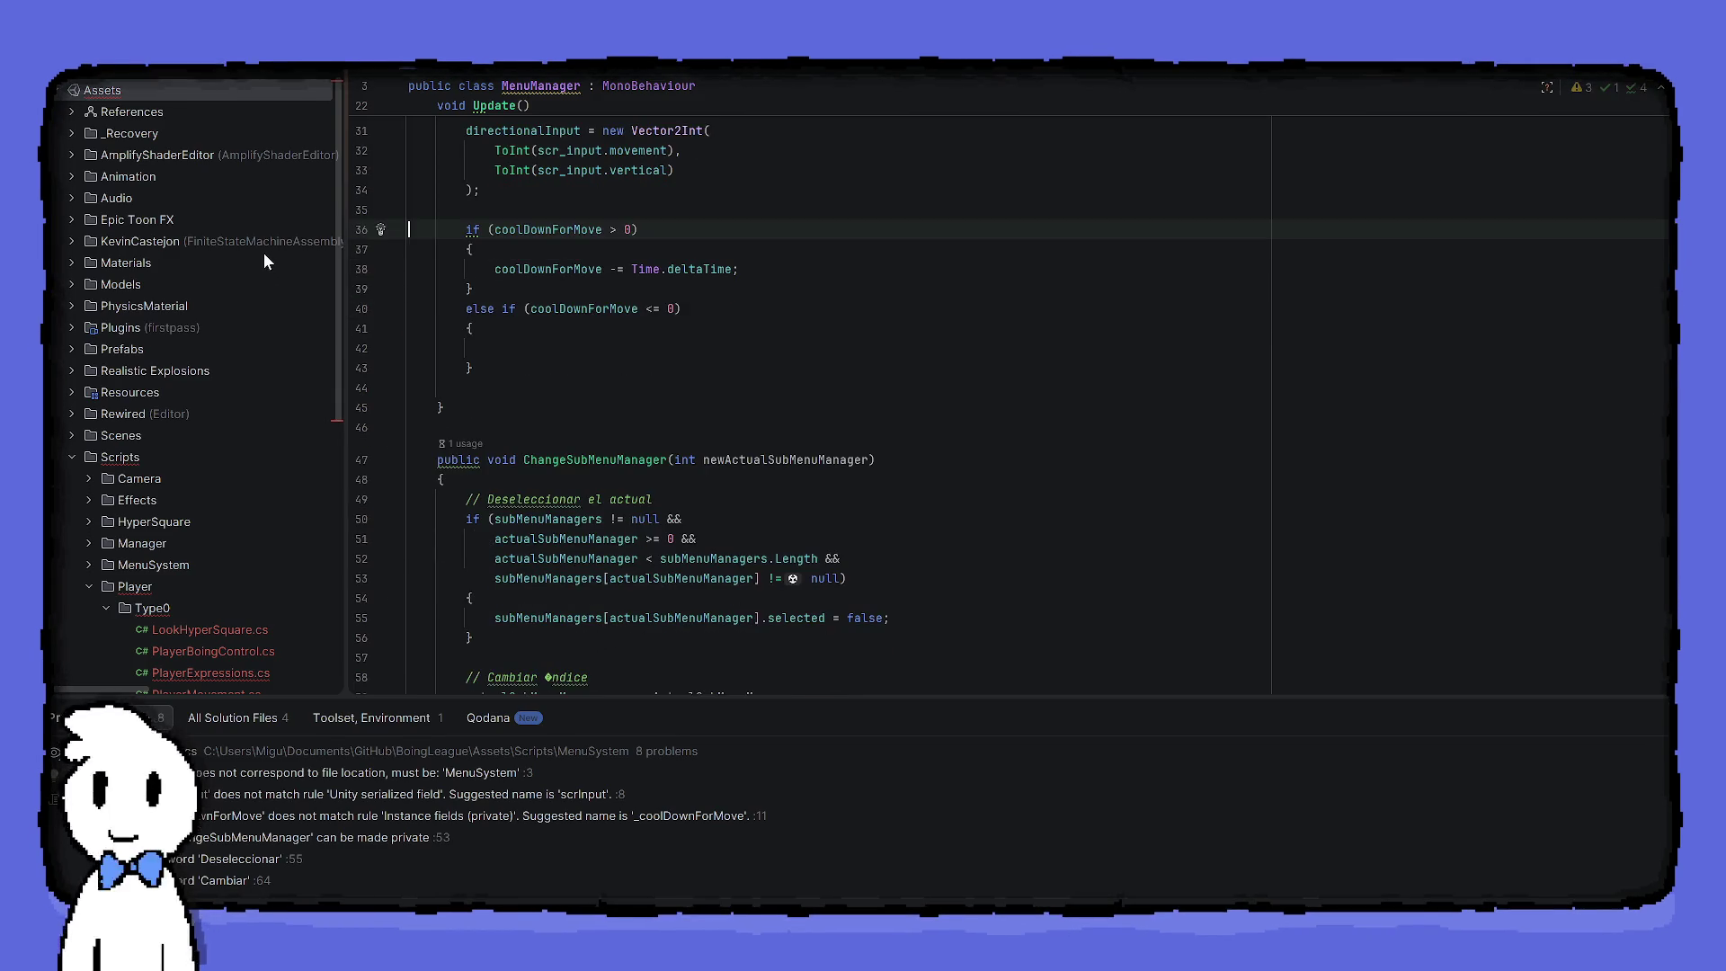
left_click(809, 350)
type("if (directionalInput != Vector2.zero)             {                 subMenuManagers[actualSubMenuManager].directionalInput = directionalInput;                 coolDownForMove = coolDownForMoveSaved;             }")
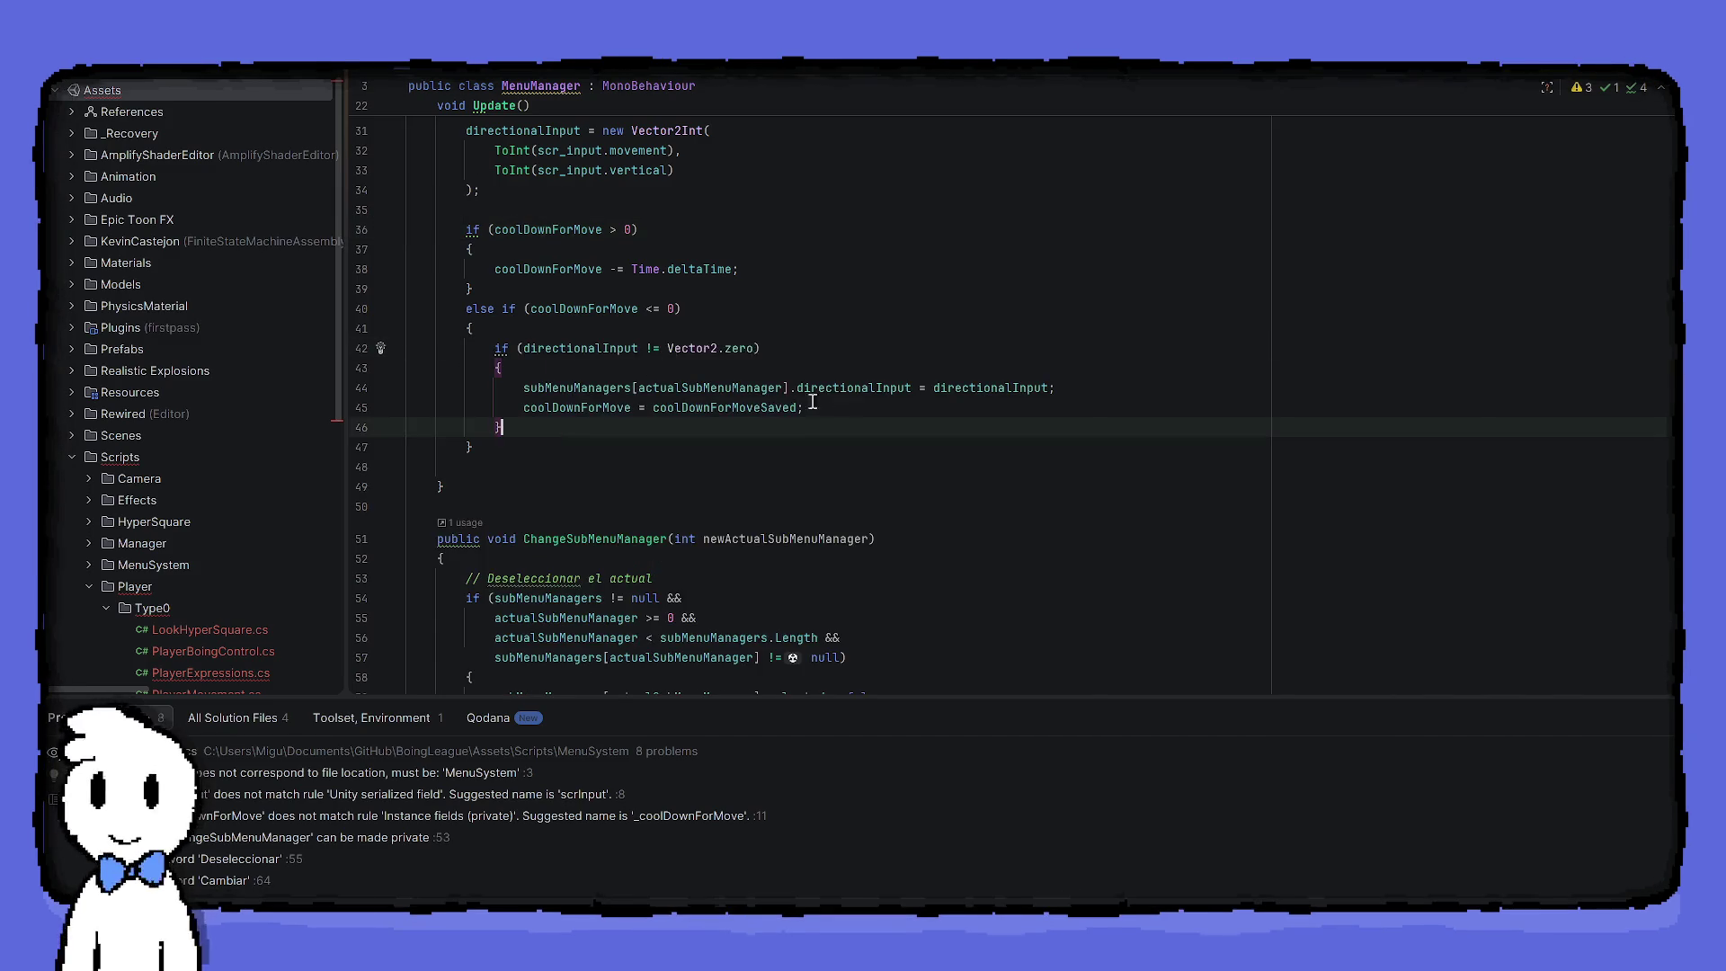
scroll(925, 452, "up", 1)
Step the green highlight right three times, wrapping around, then left once, and stop the game
scroll(925, 451, "up", 4)
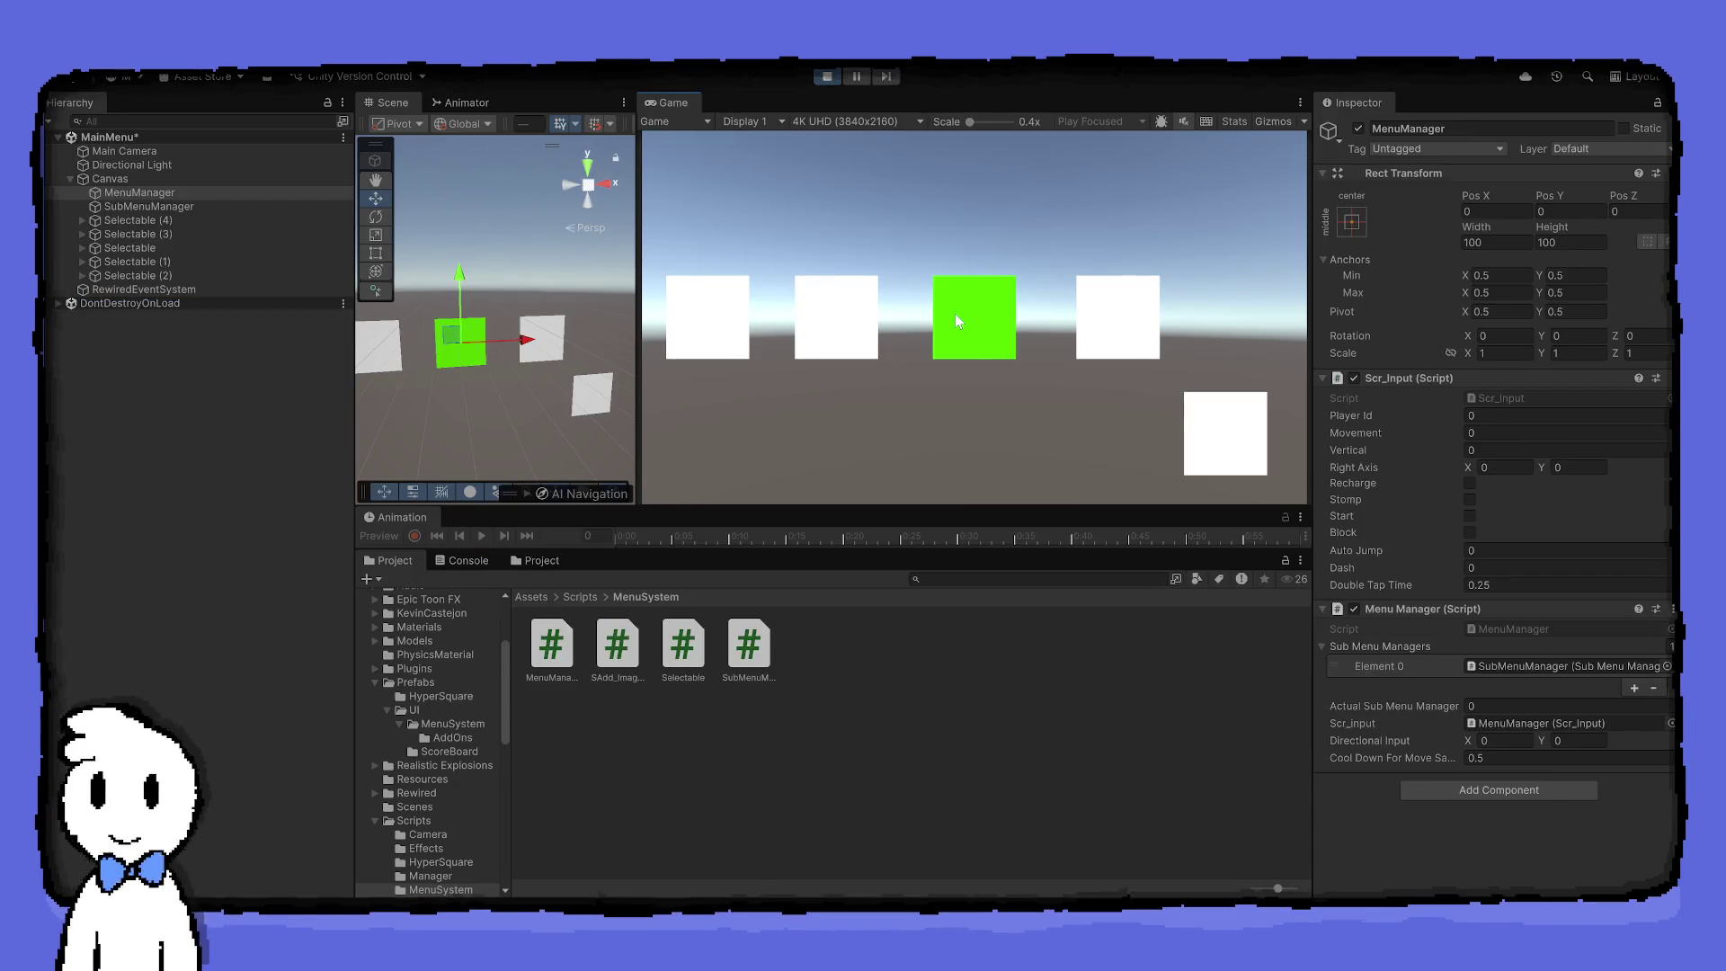
key("Right")
key("Right")
key("Right")
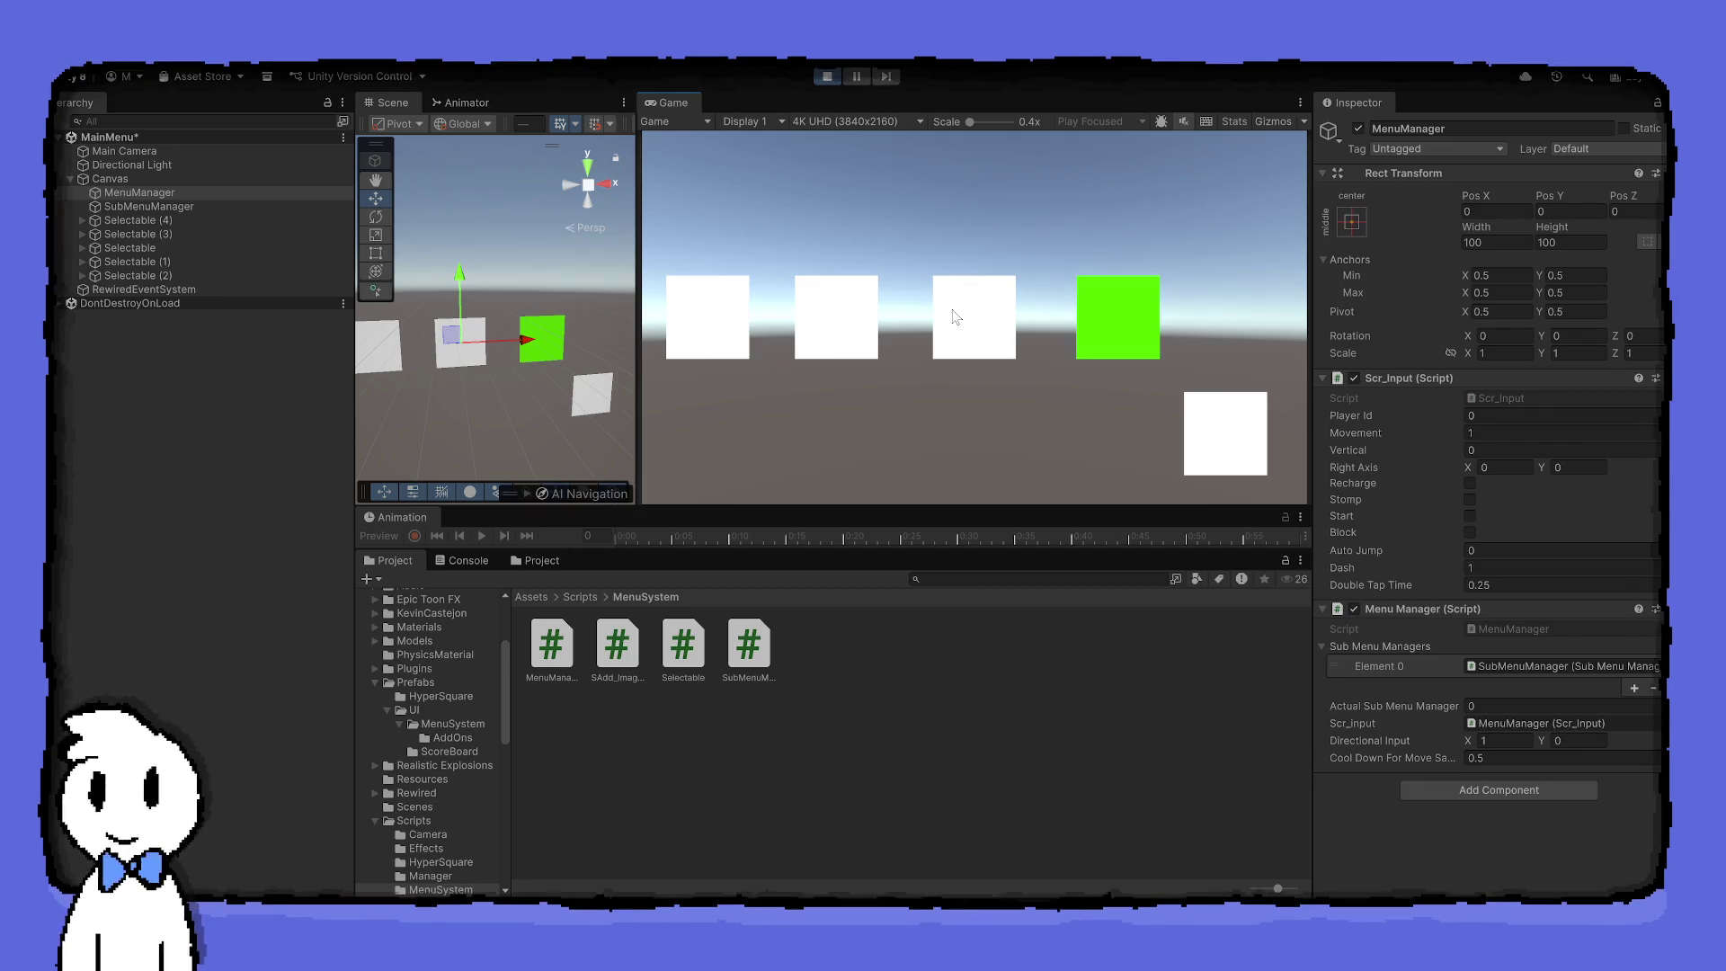
key("Right")
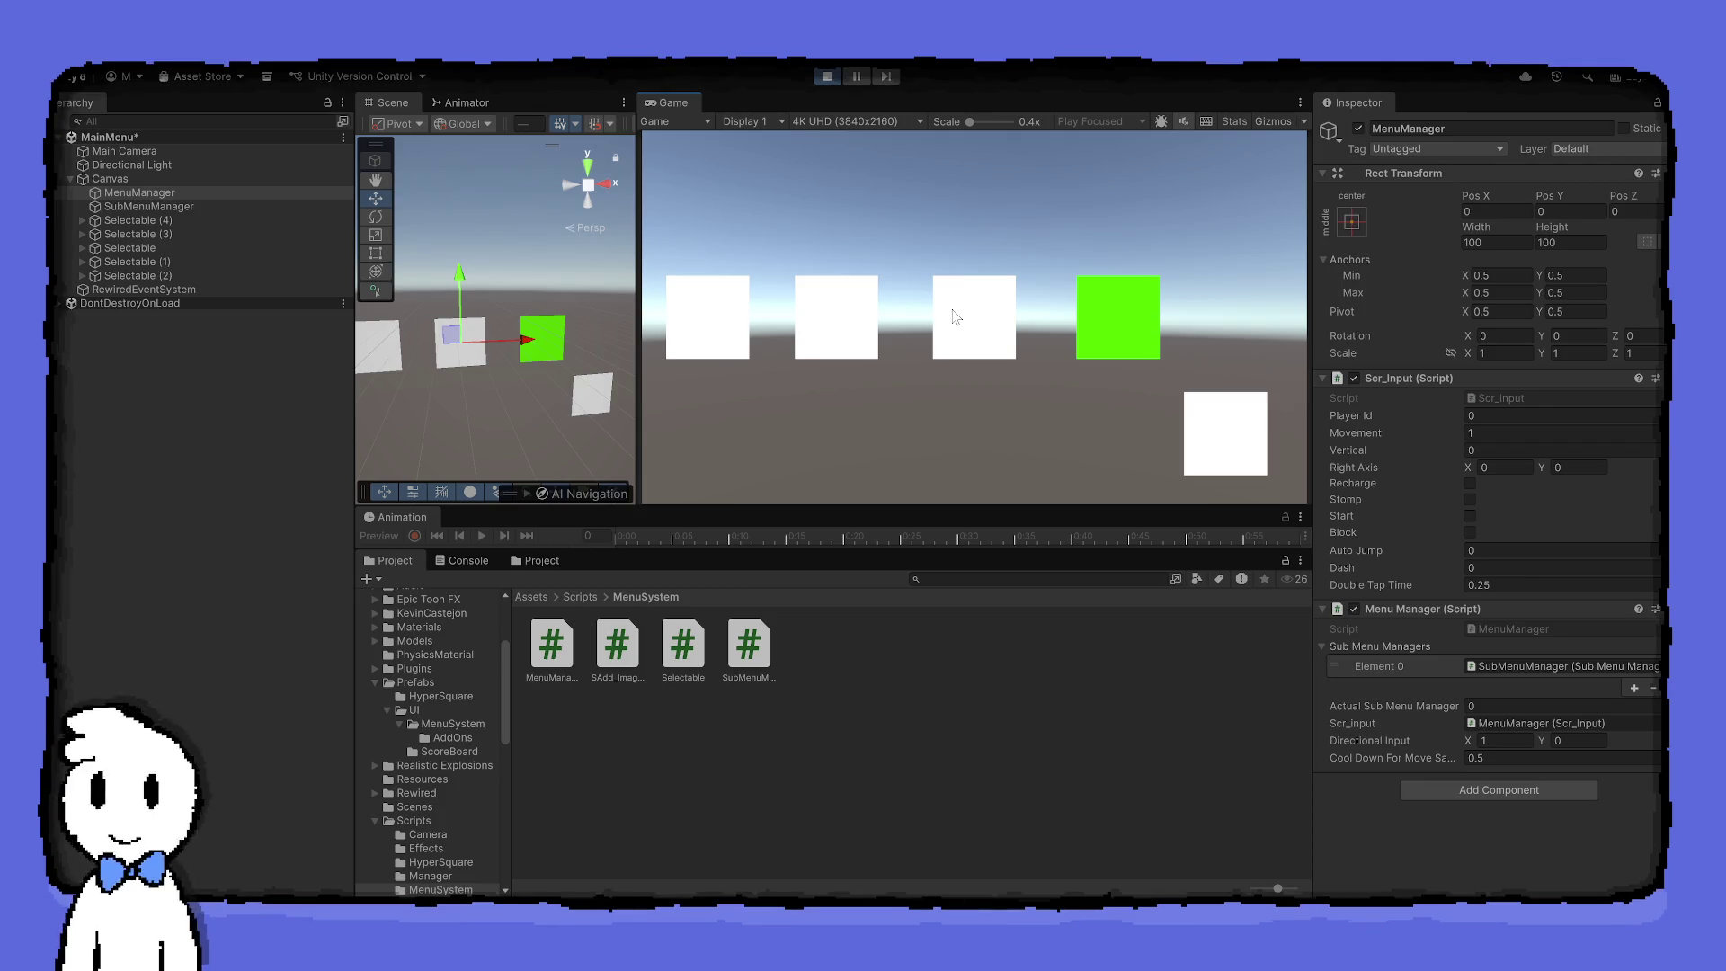
key("Right")
key("Left")
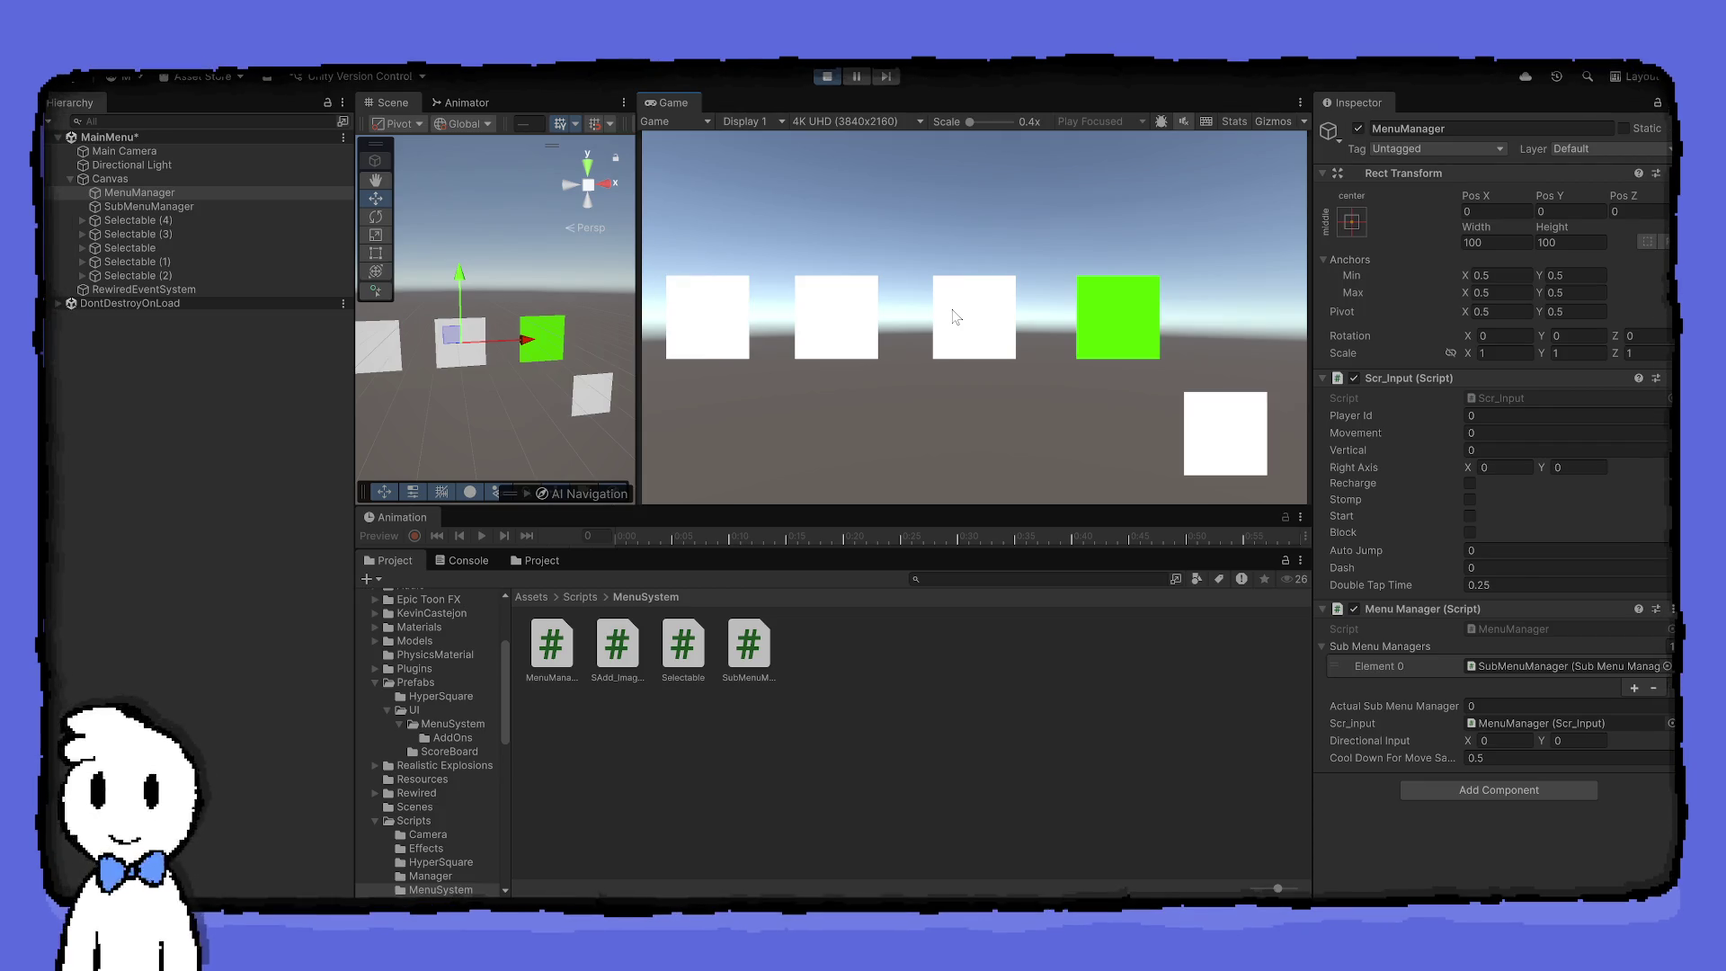
left_click(826, 76)
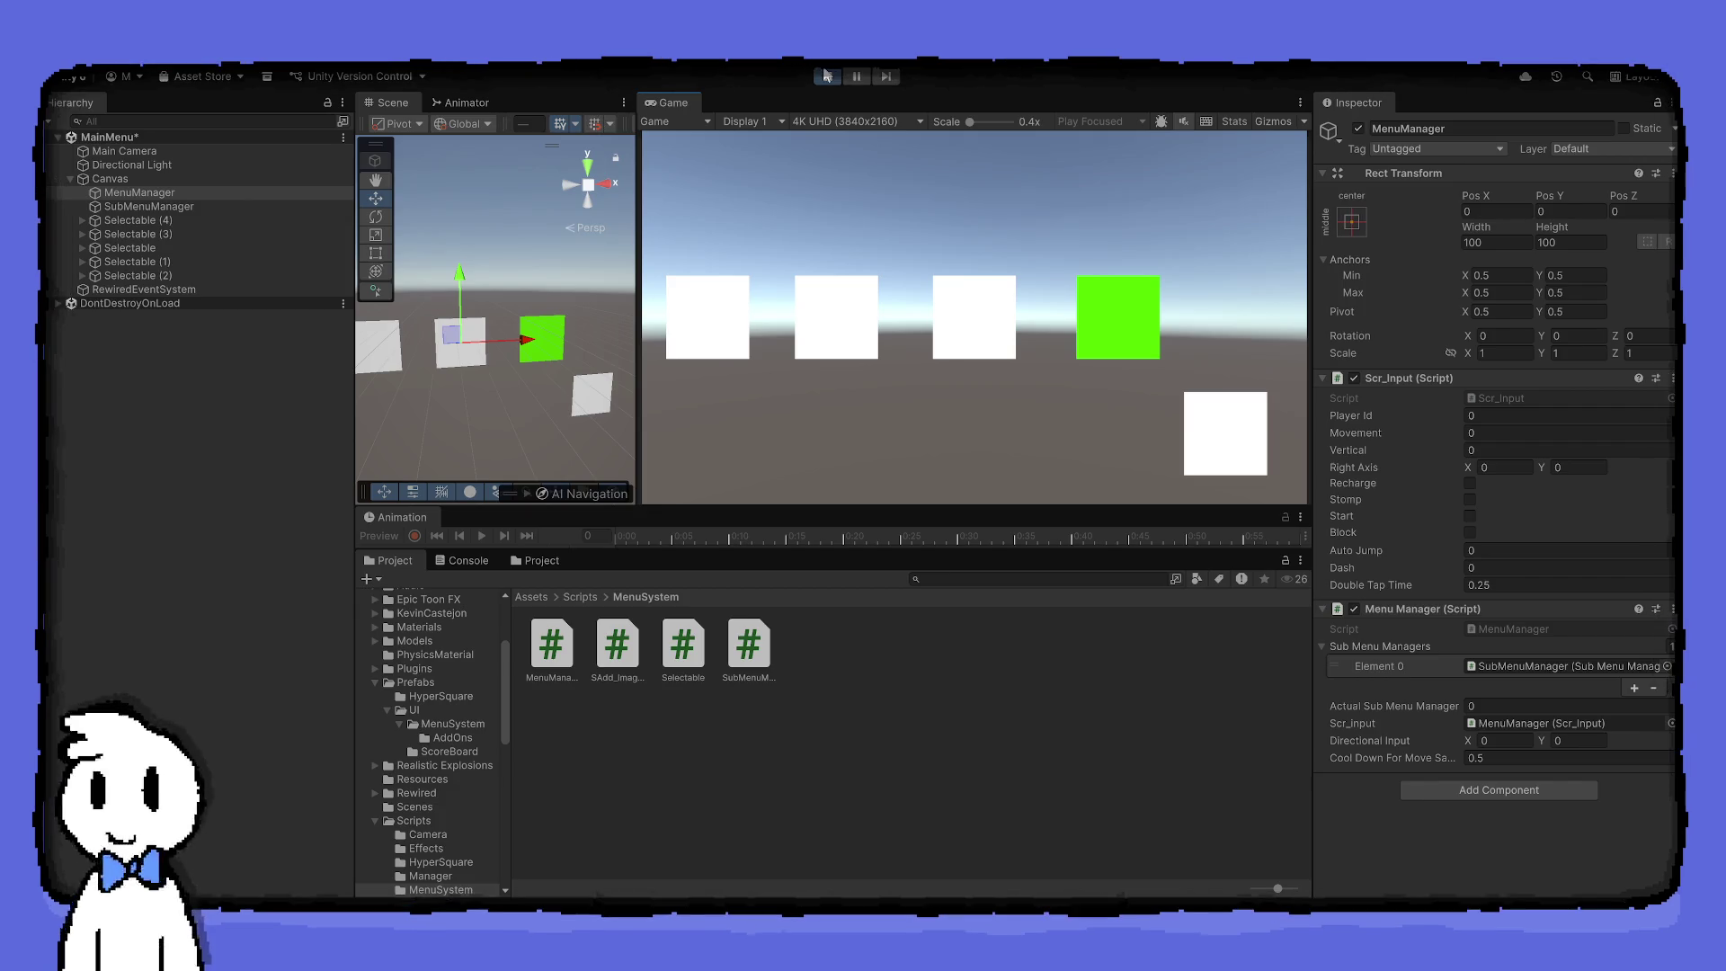
Review the Left/Right Selectable links on Selectable (2), (1), Selectable, (3) and (4)
left_click(139, 276)
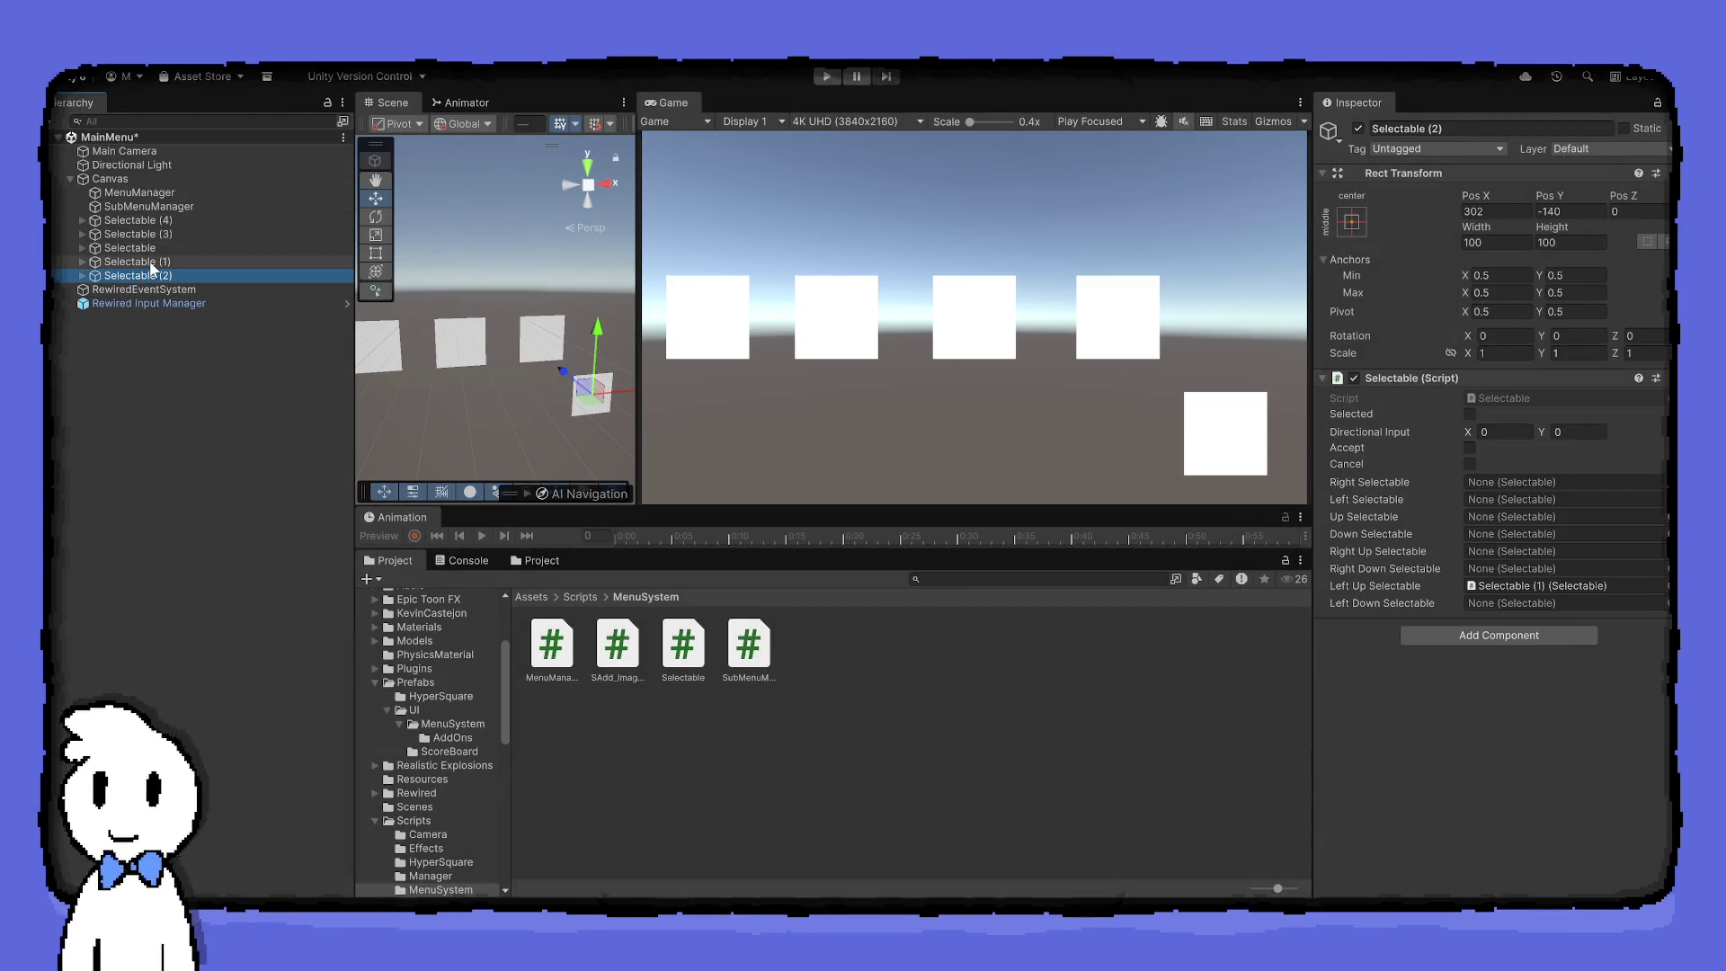
left_click(149, 263)
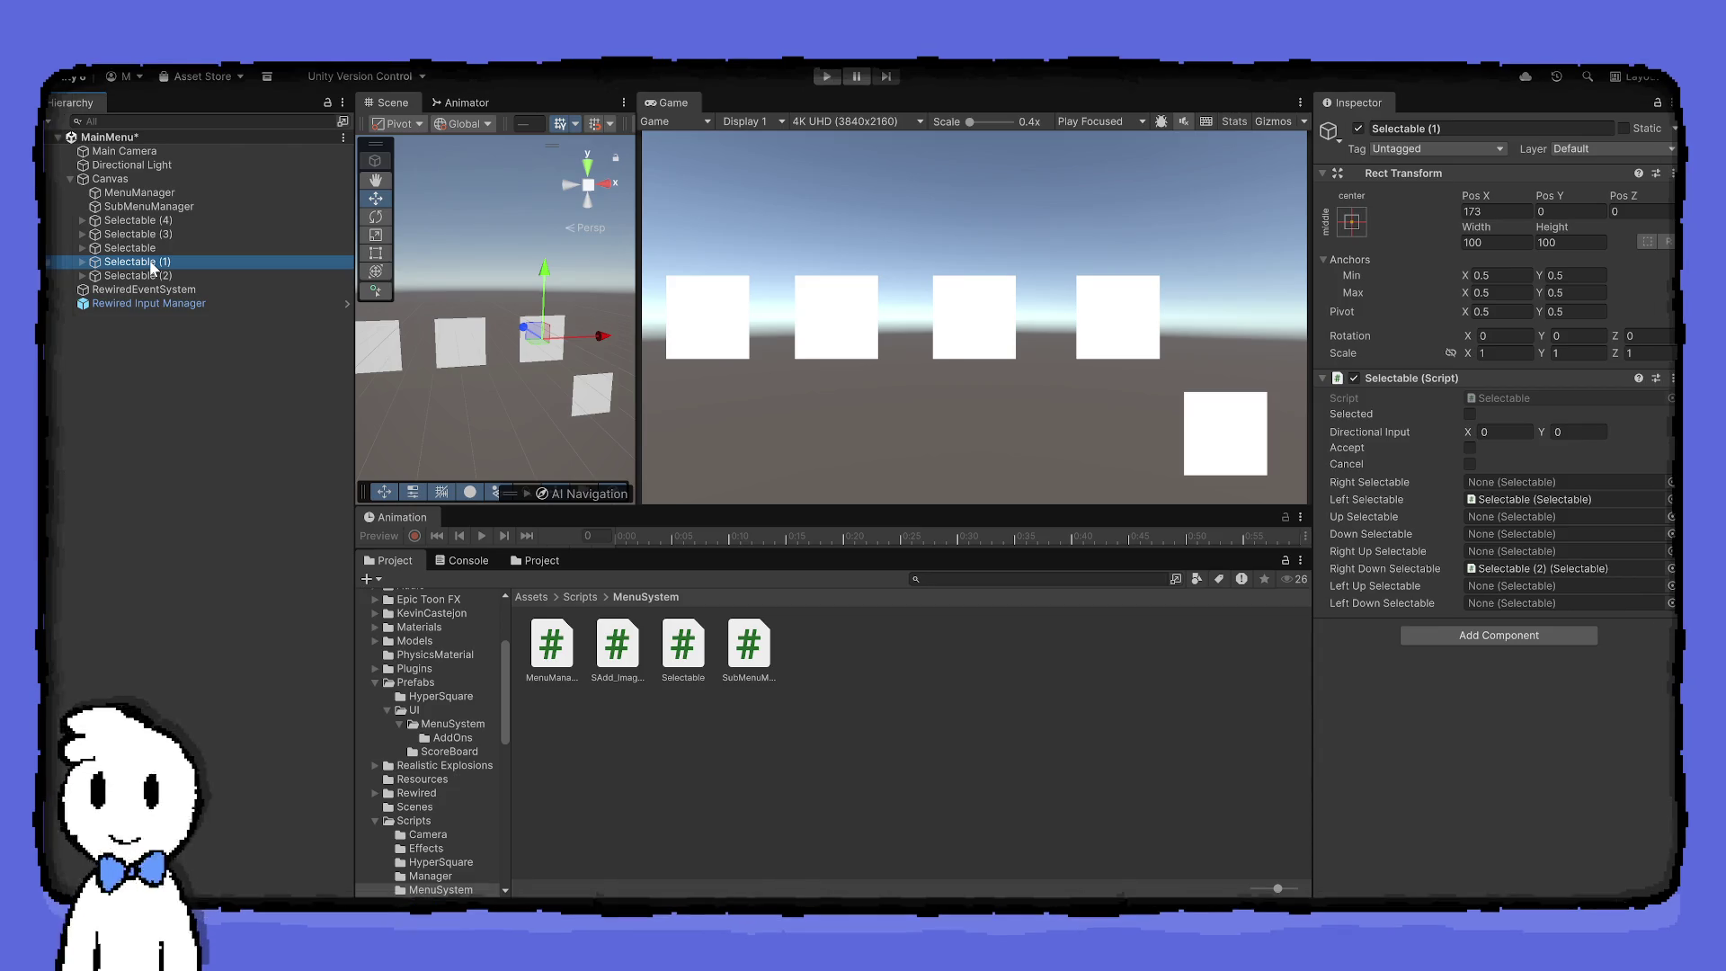
left_click(159, 254)
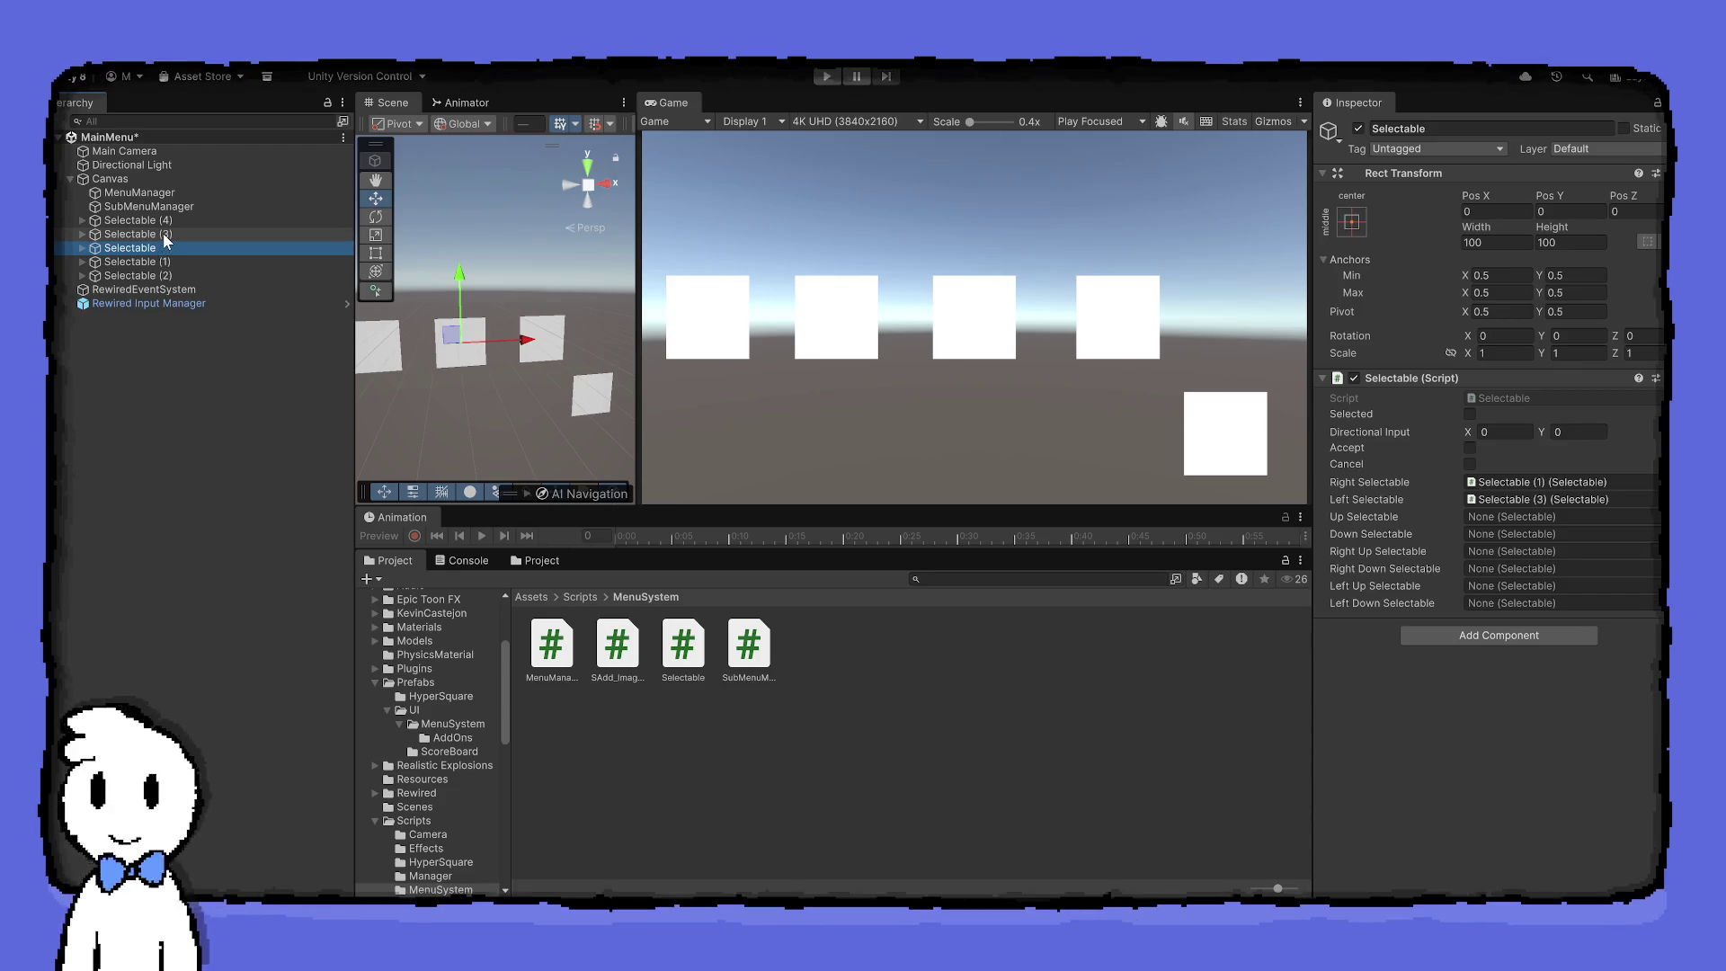
left_click(169, 233)
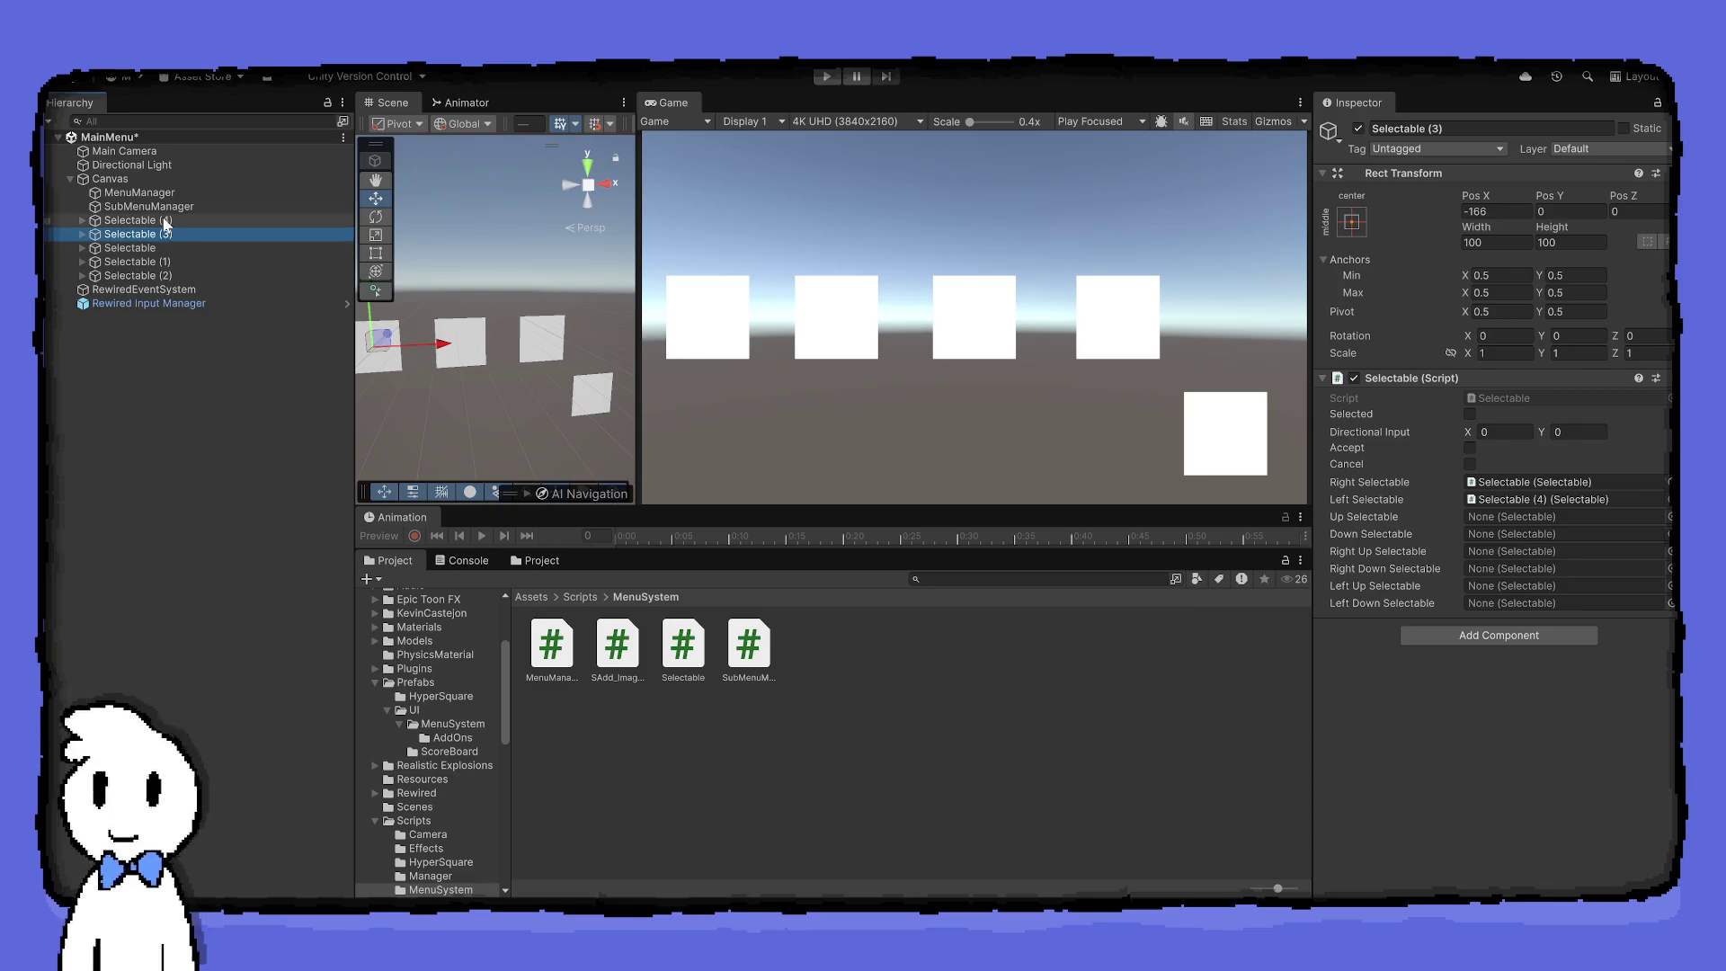
left_click(166, 222)
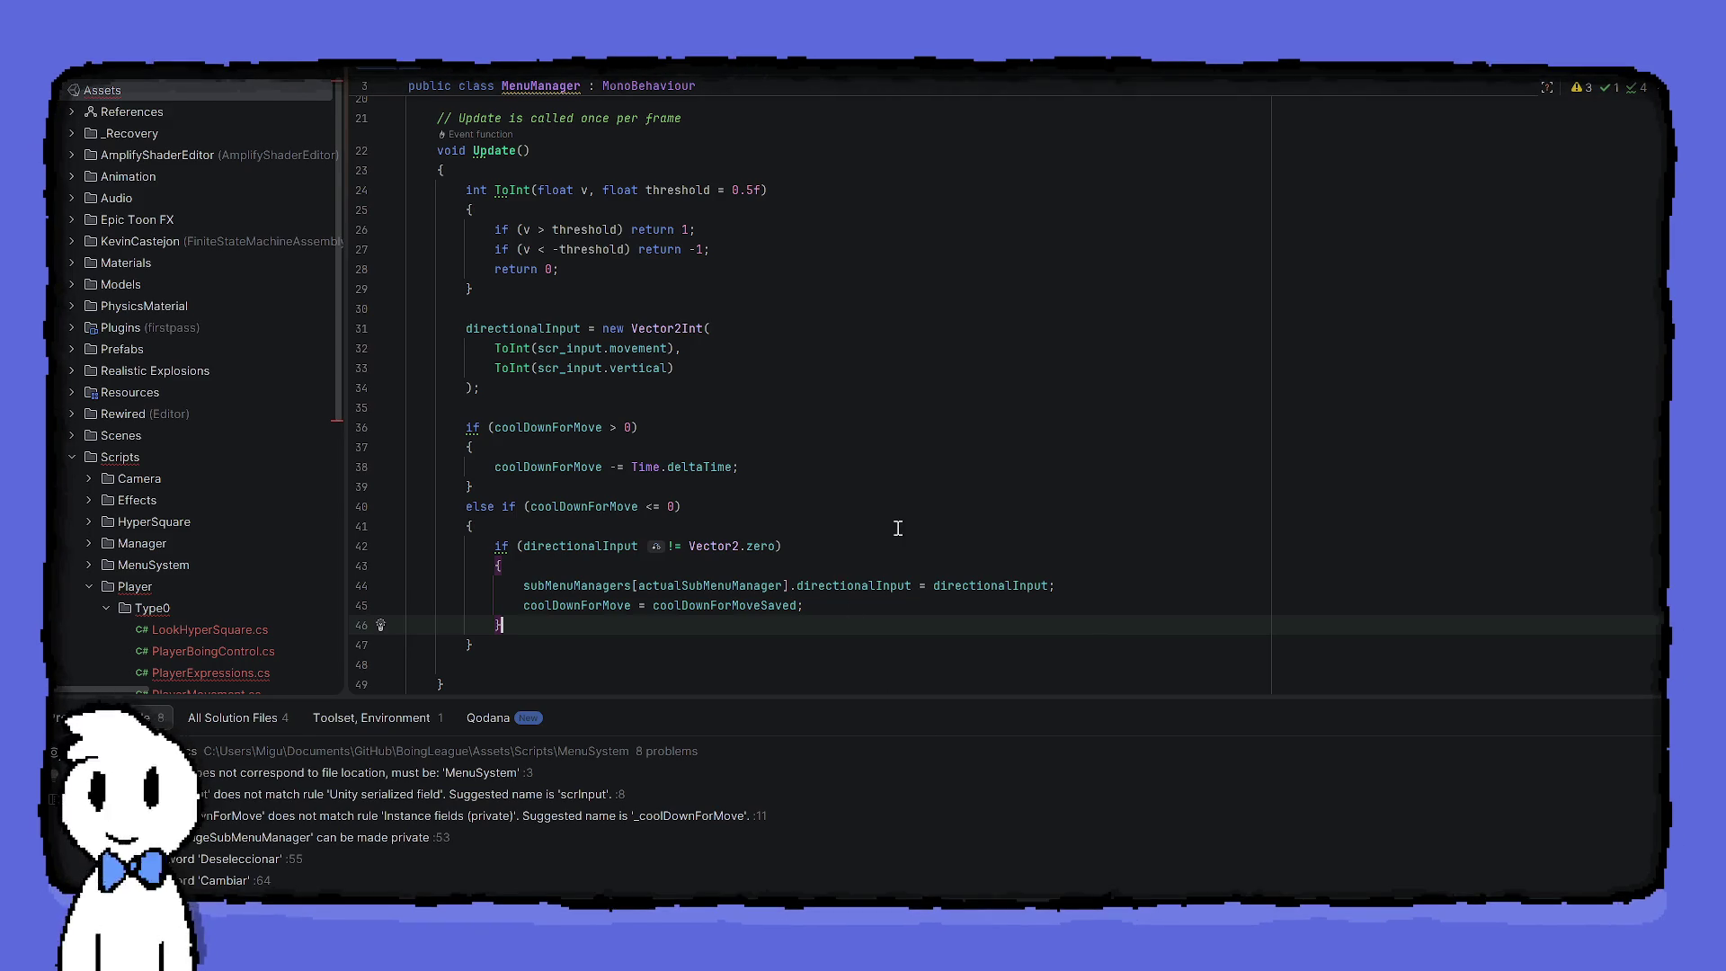
Move 'coolDownForMove = coolDownForMoveSaved;' above the subMenuManagers input line in the else-if branch
scroll(903, 522, "up", 2)
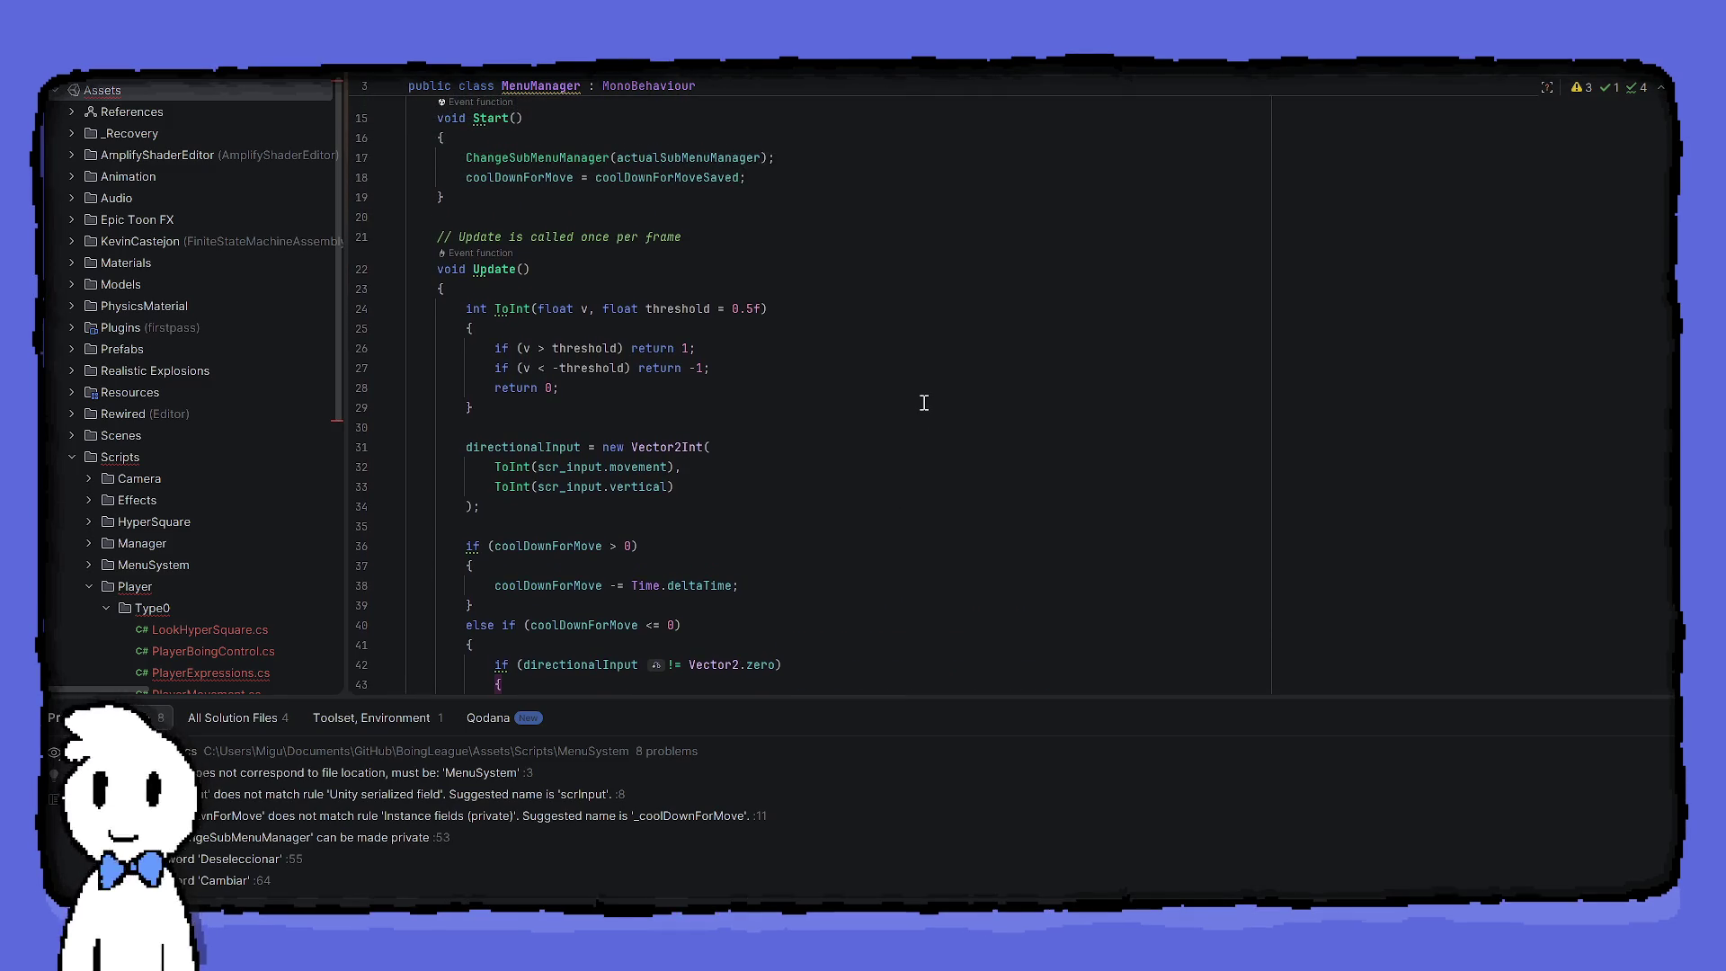
scroll(912, 405, "up", 1)
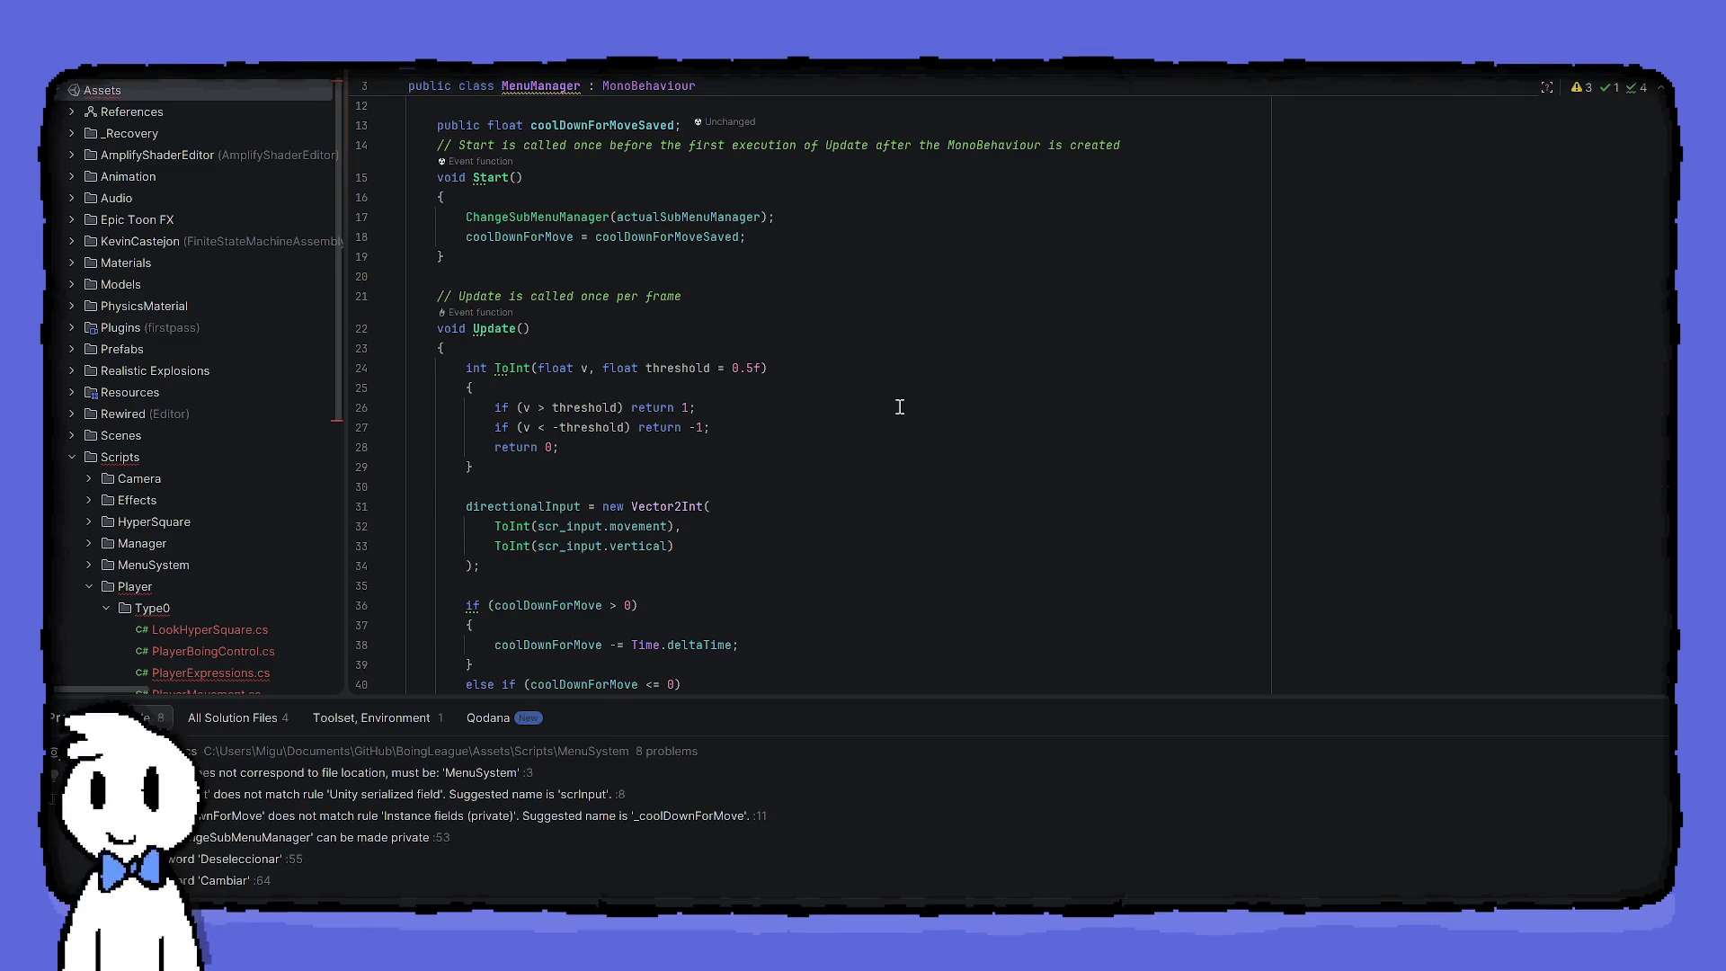
scroll(911, 453, "down", 1)
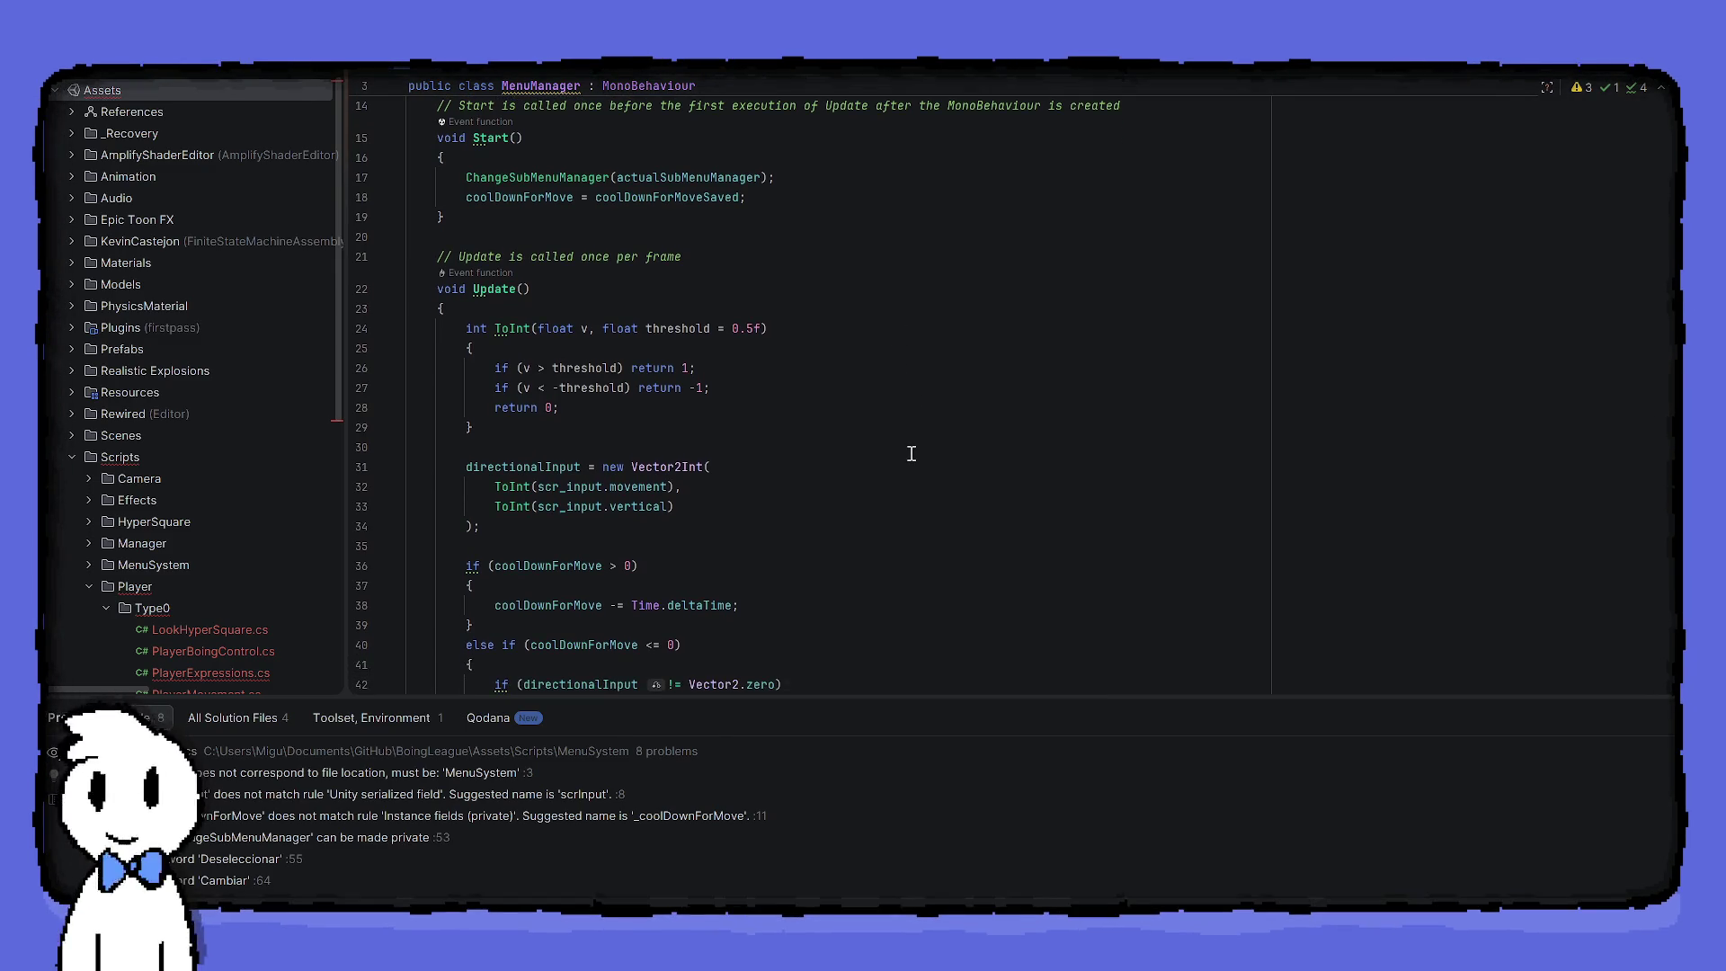
scroll(911, 453, "down", 2)
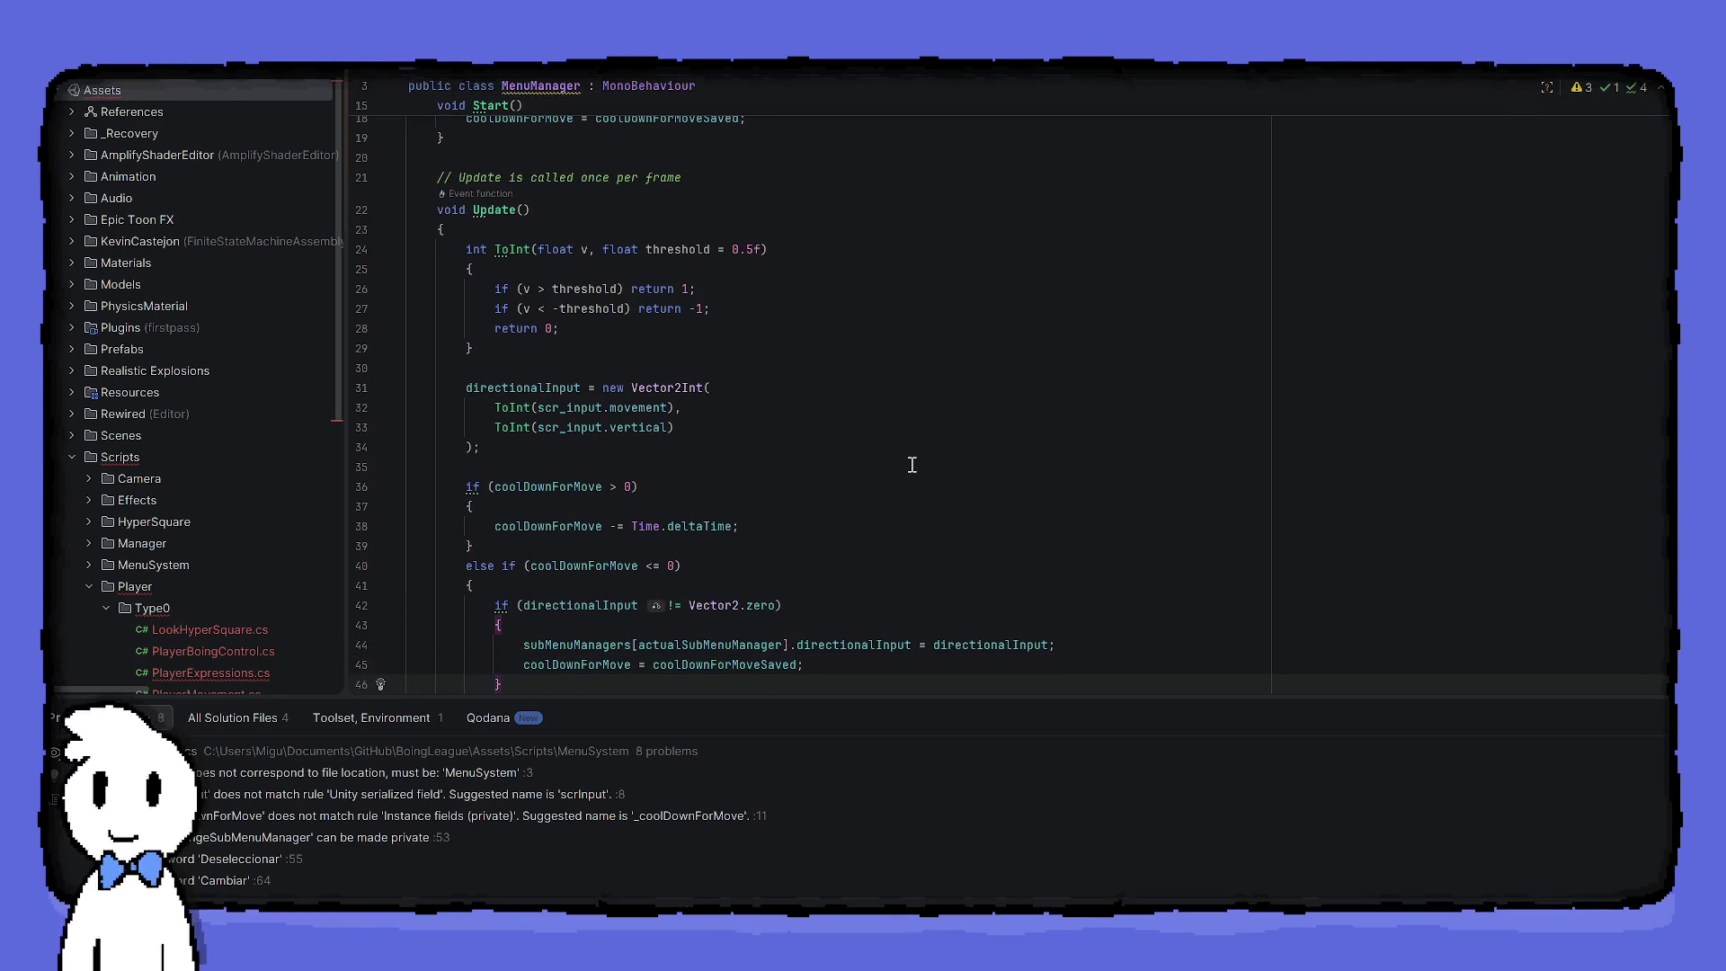
scroll(912, 464, "down", 1)
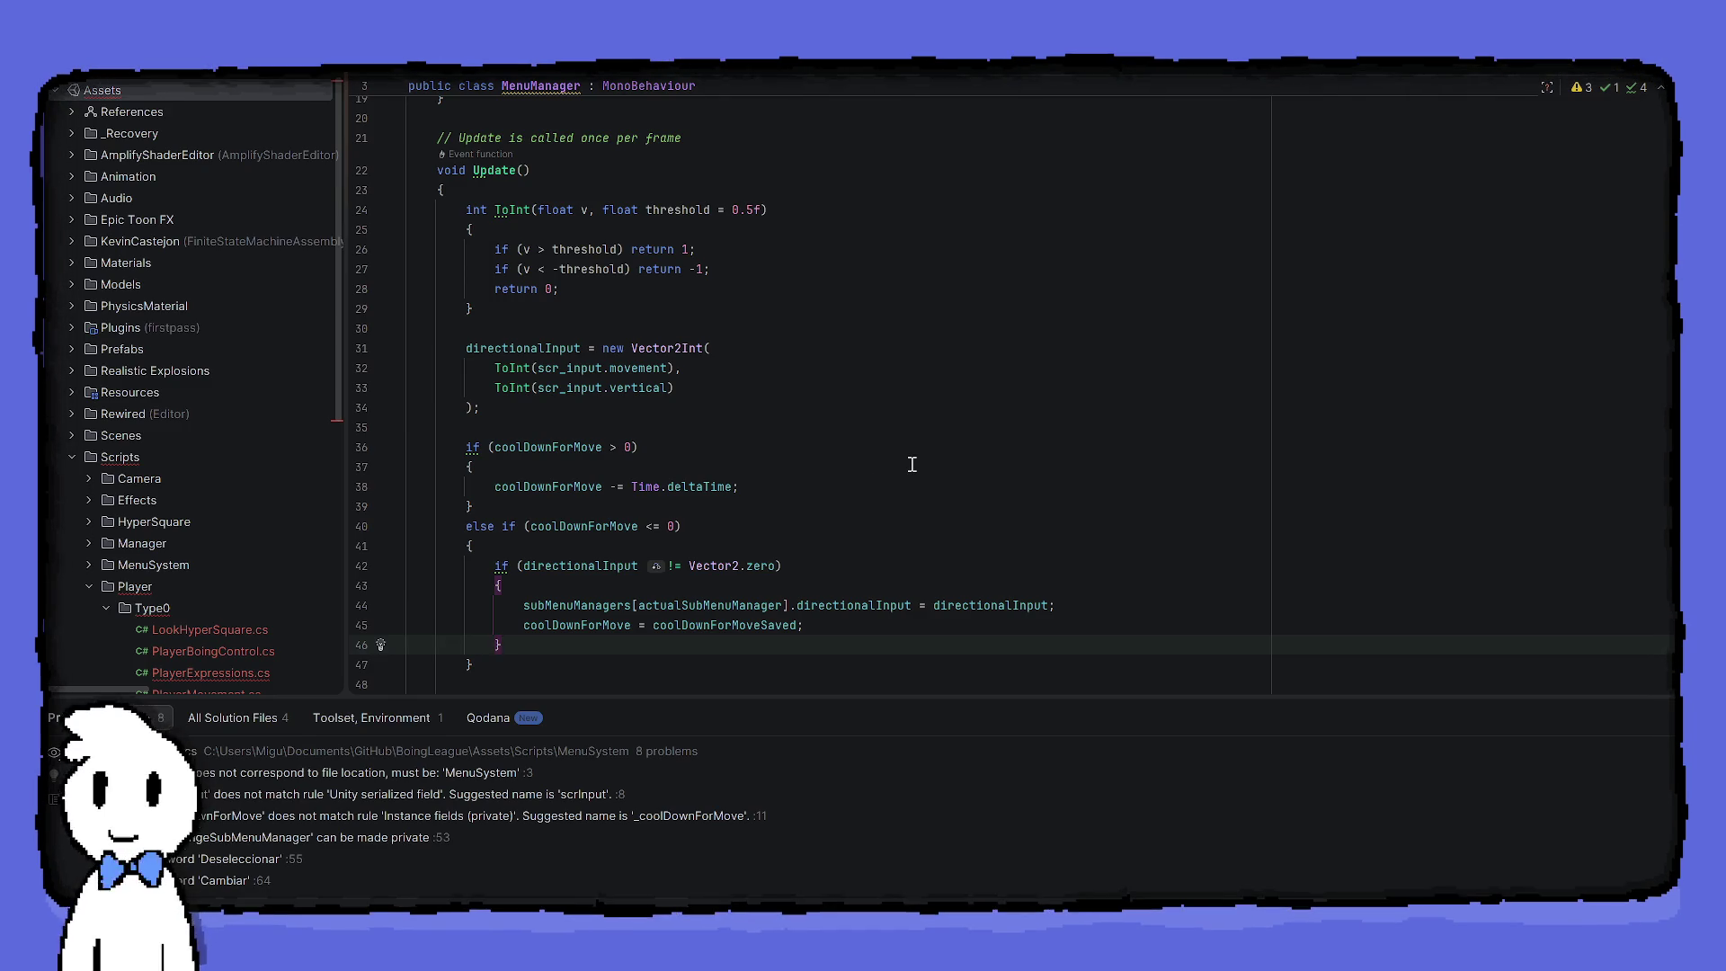
left_click(808, 623)
left_click_drag(809, 623, 351, 635)
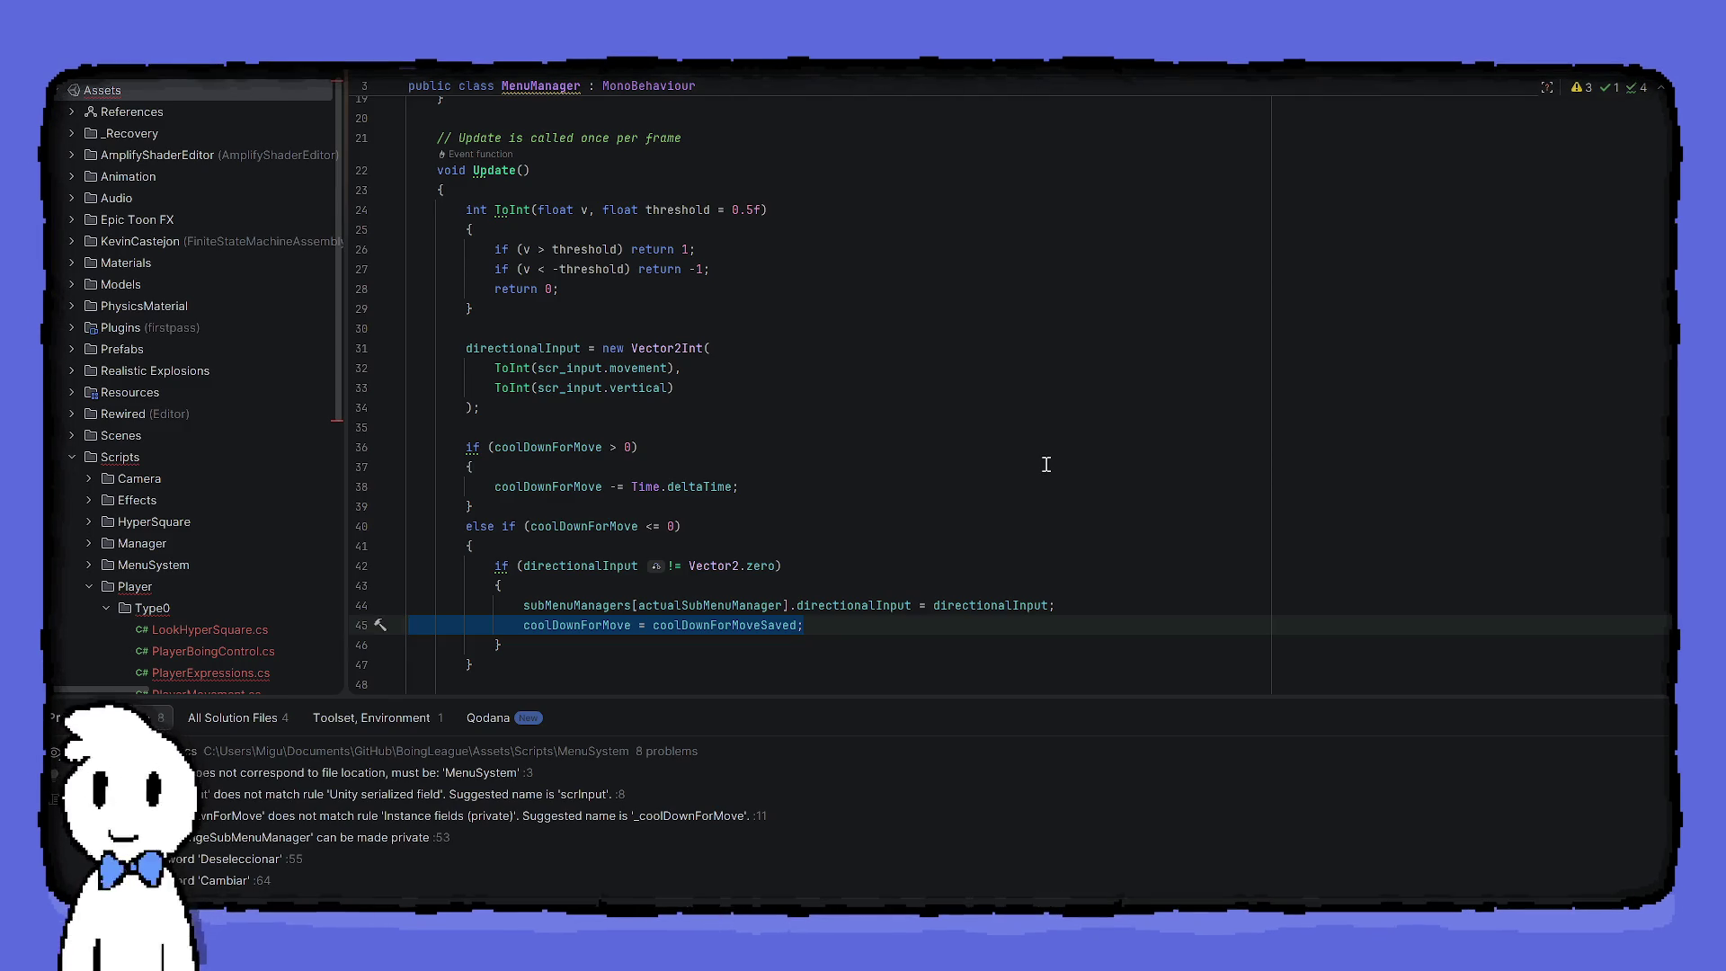
key("ctrl+x")
key("alt+shift+Up")
key("ctrl+v")
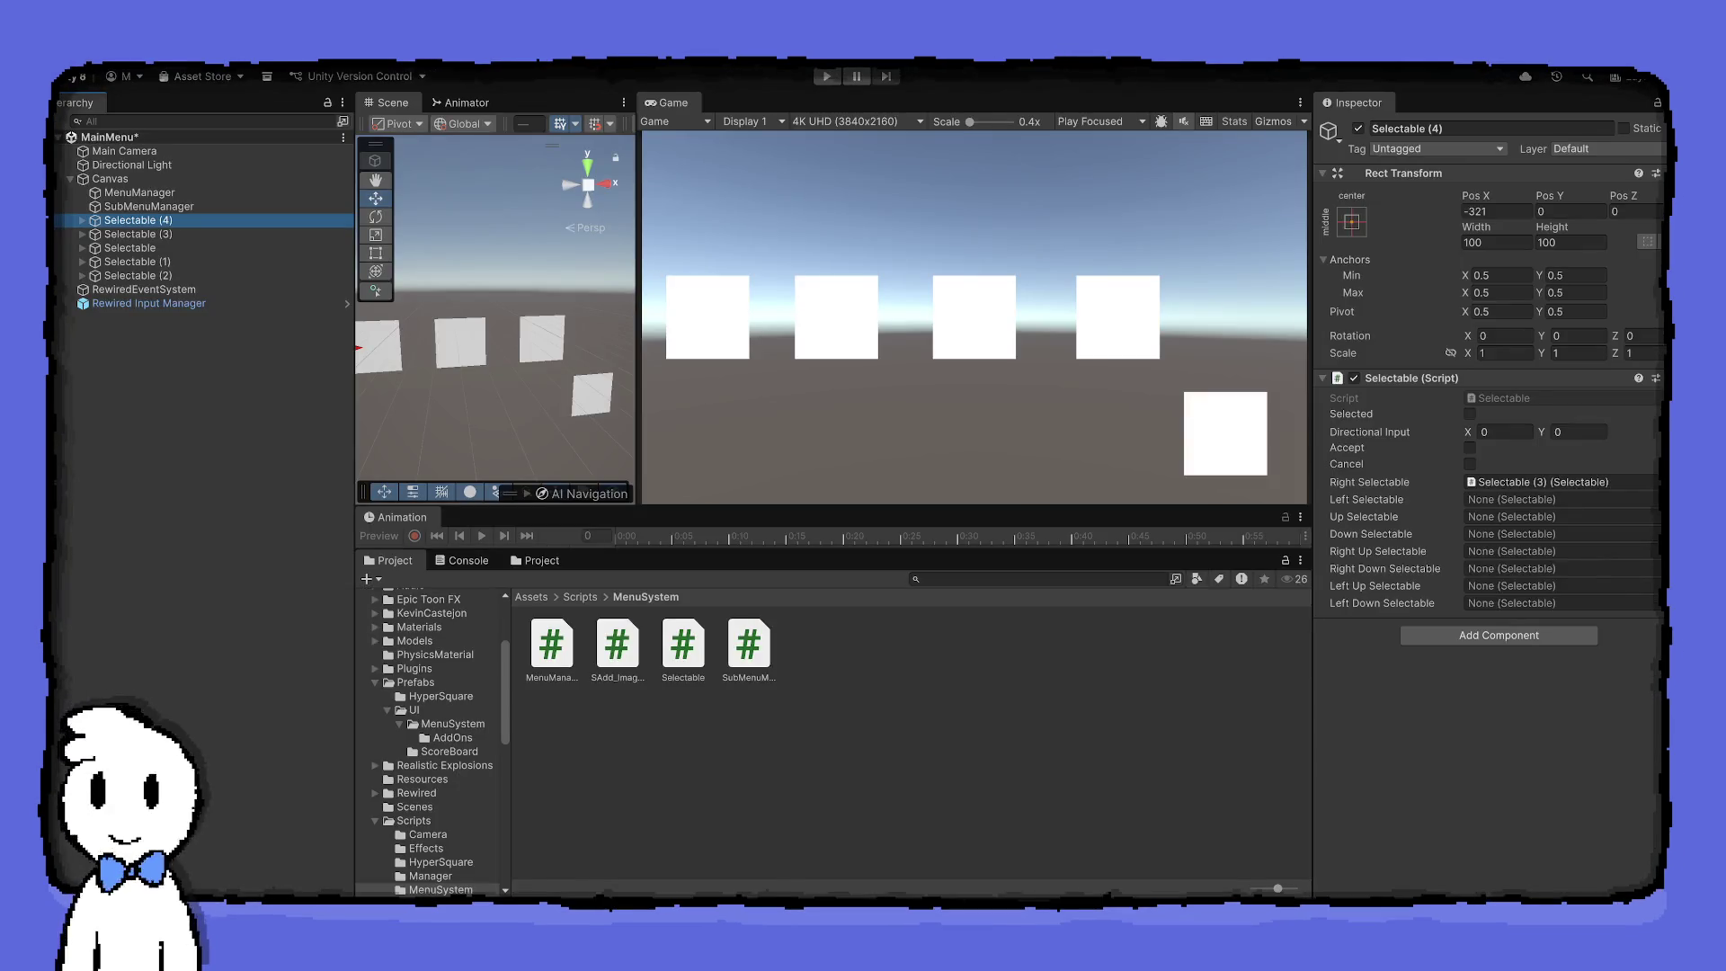
Run the game to confirm the leftmost square starts green, then stop it
left_click(827, 77)
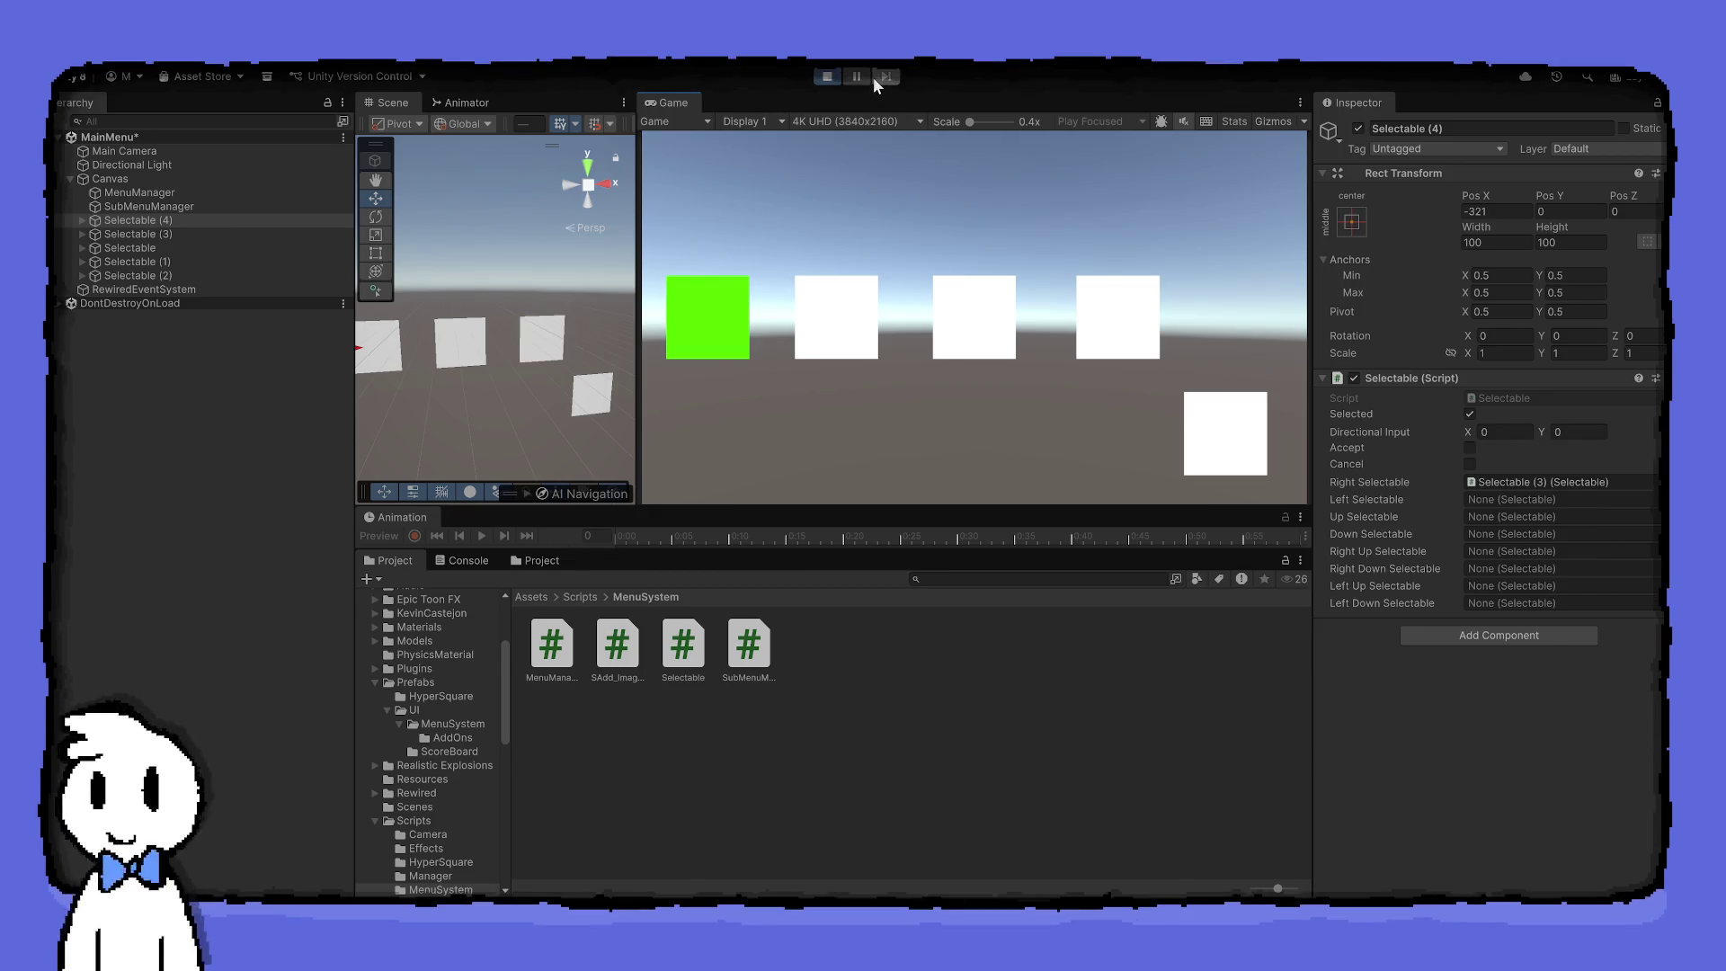
key("ctrl+p")
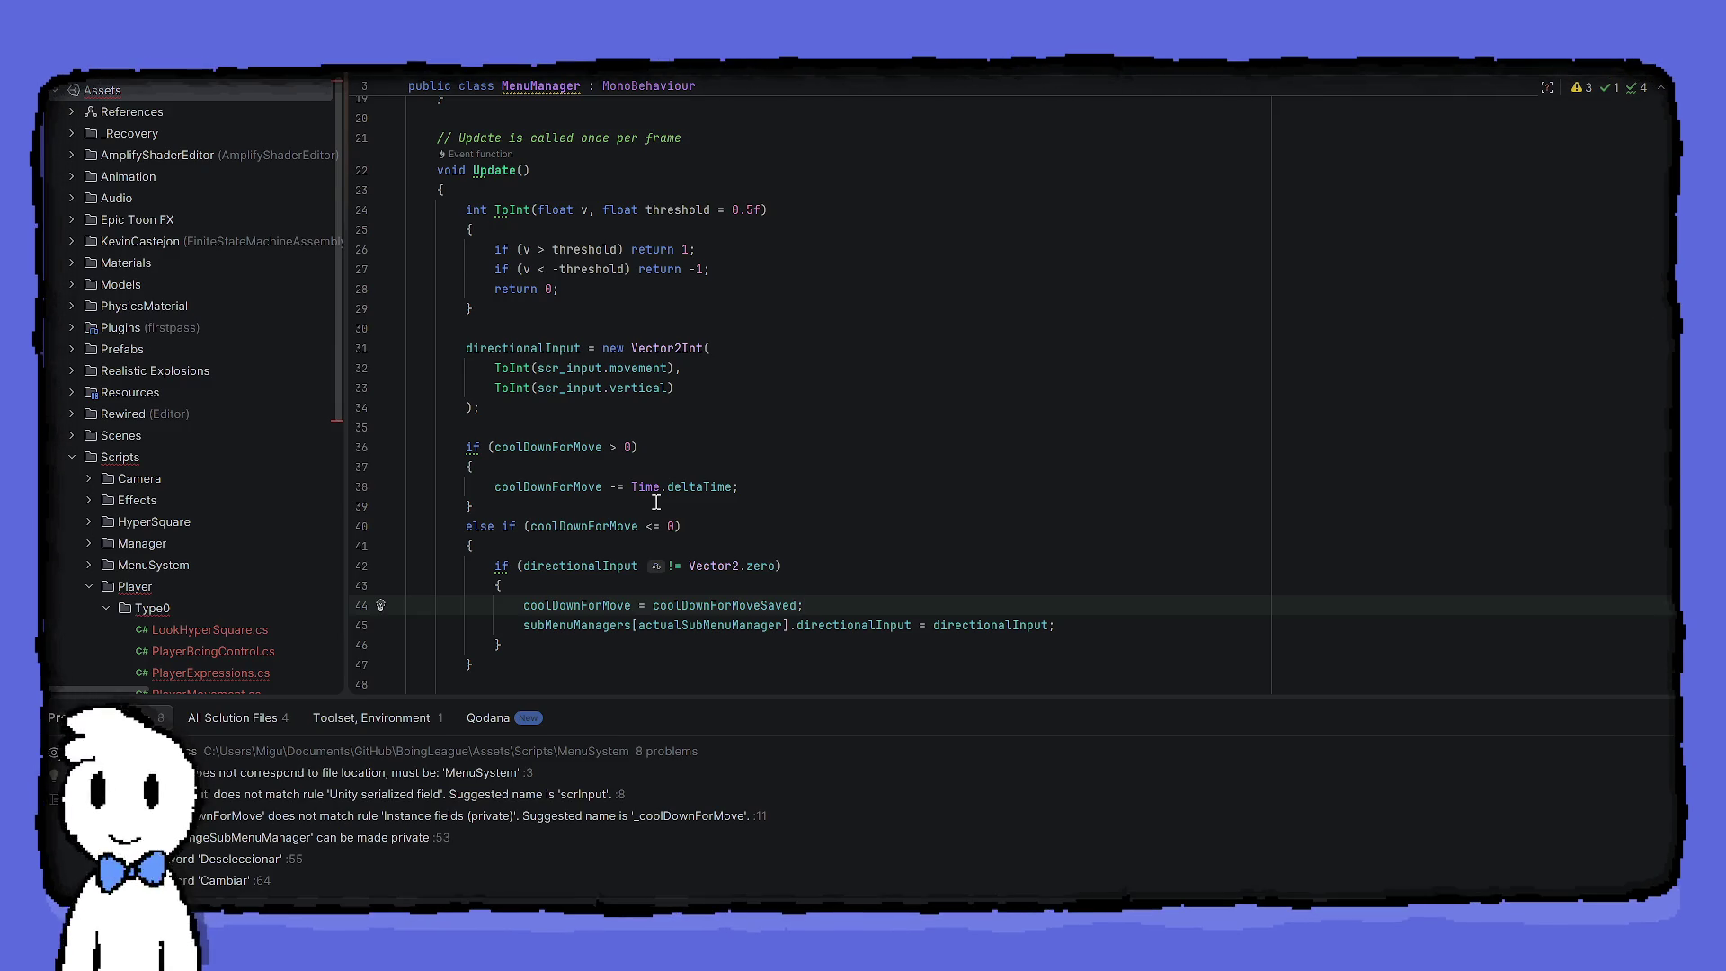
Scroll through MenuManager.cs to review the coolDownForMove if/else logic in Update
scroll(656, 502, "down", 1)
scroll(656, 502, "down", 5)
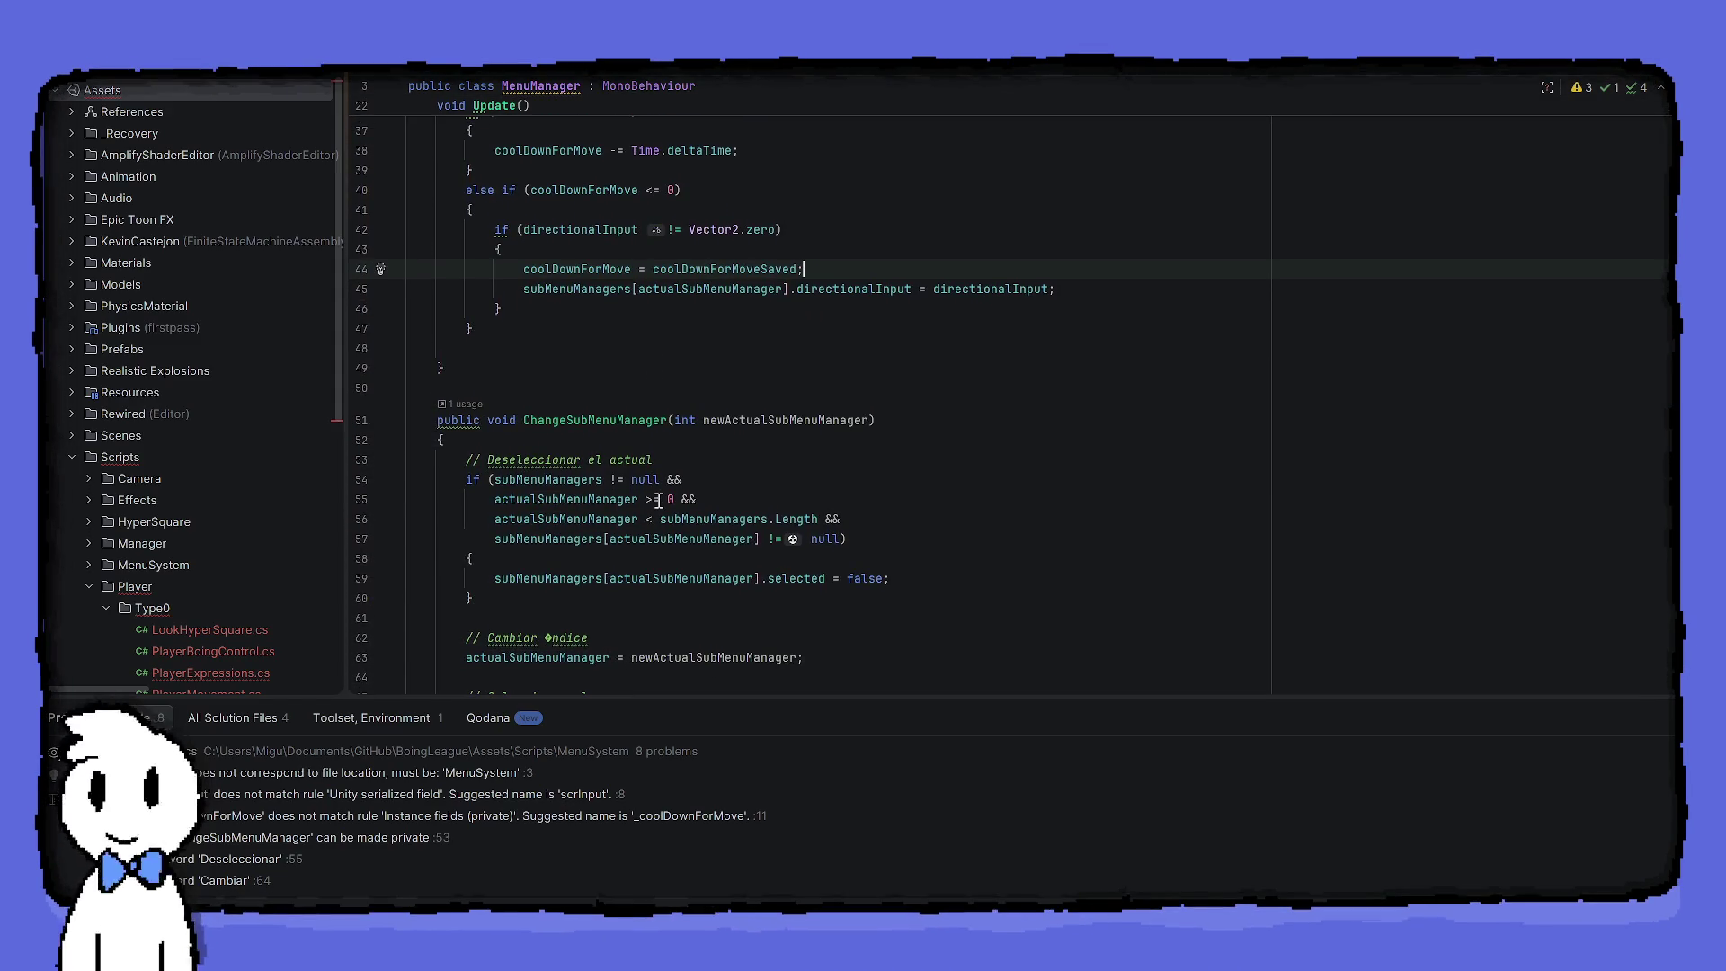
scroll(659, 501, "up", 1)
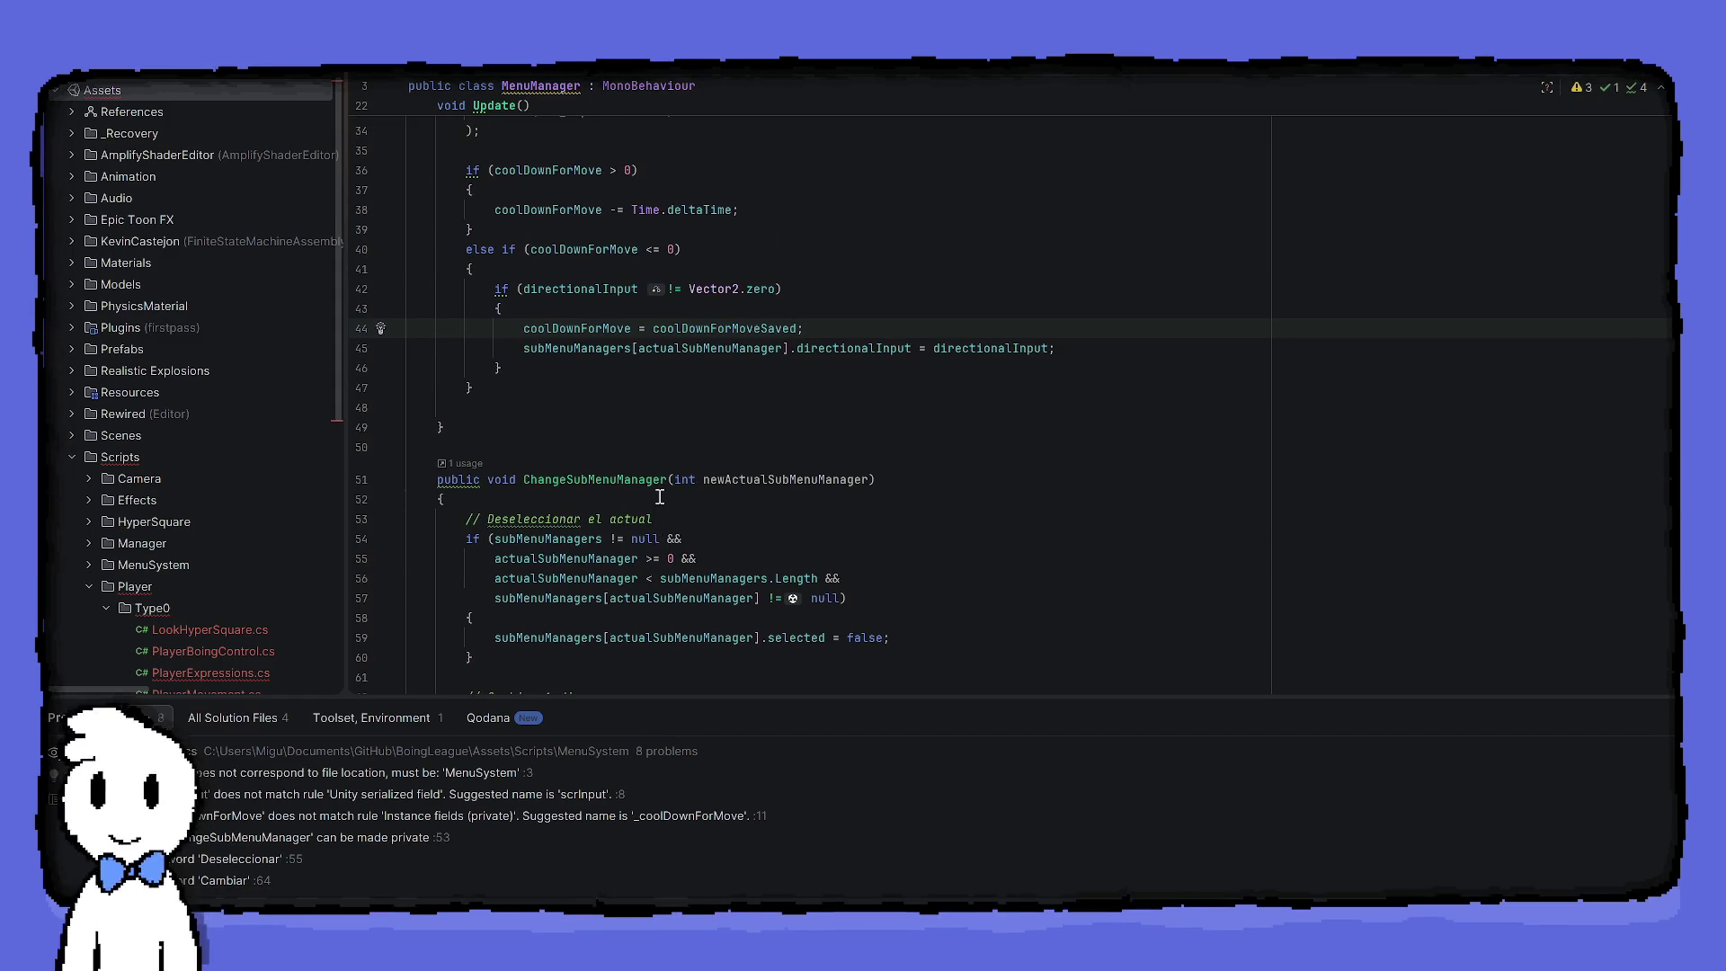
scroll(659, 496, "up", 1)
scroll(659, 496, "down", 1)
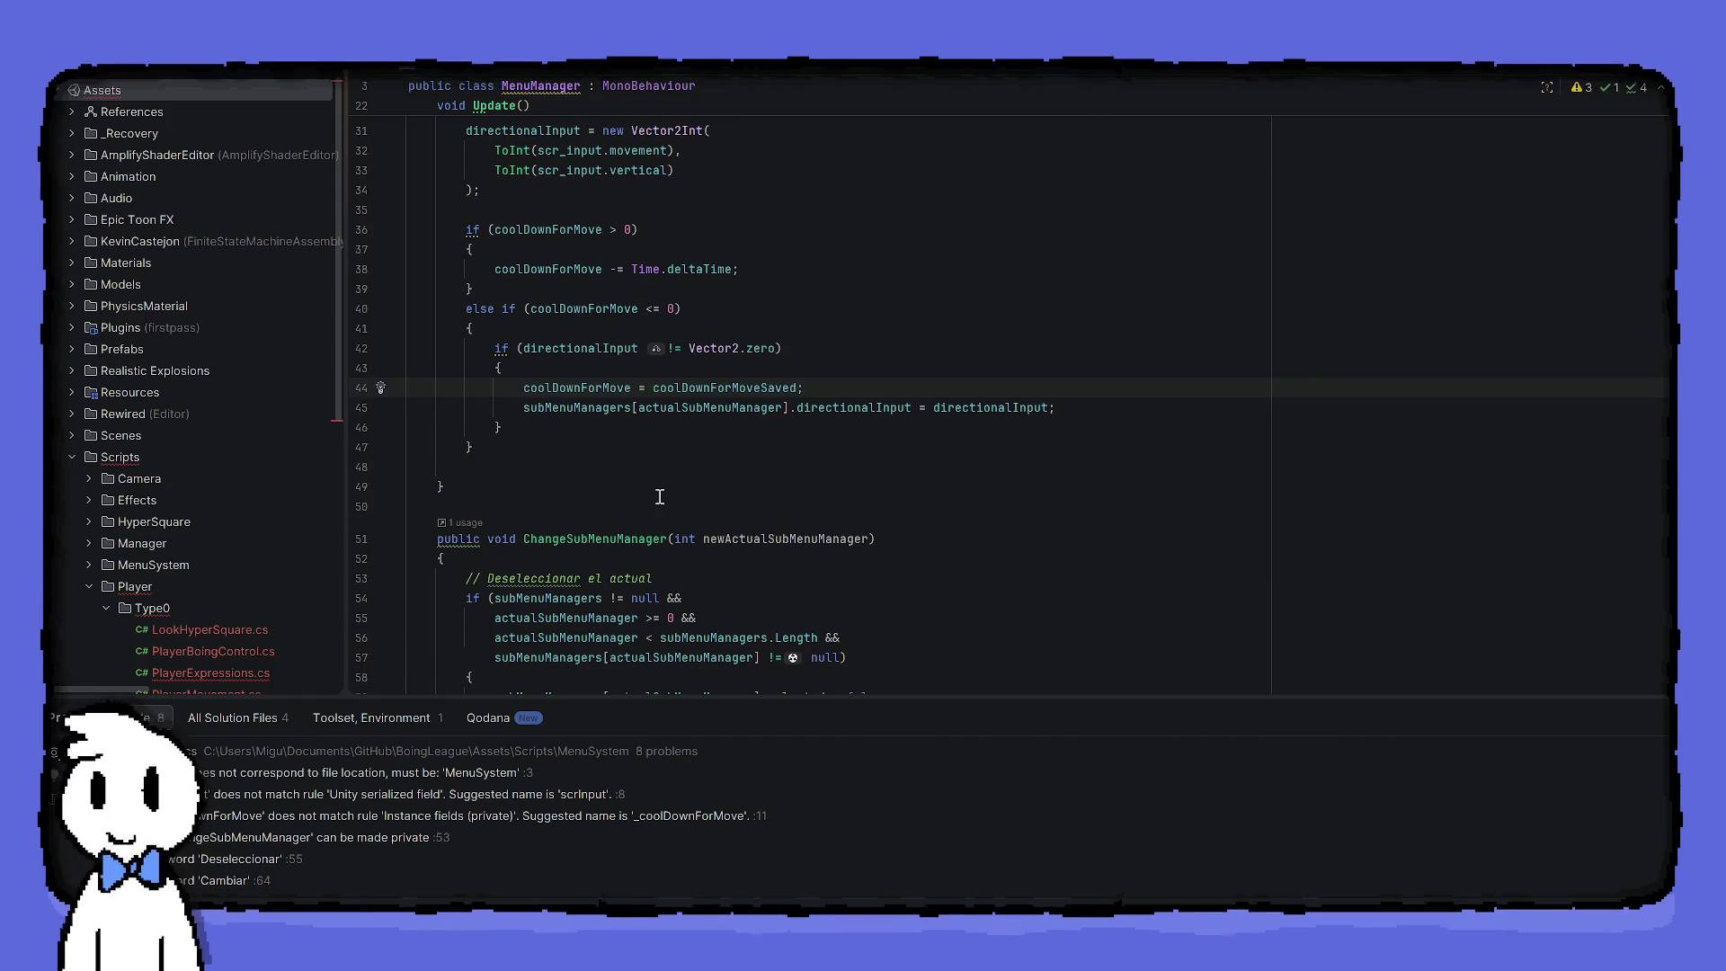
scroll(659, 496, "up", 1)
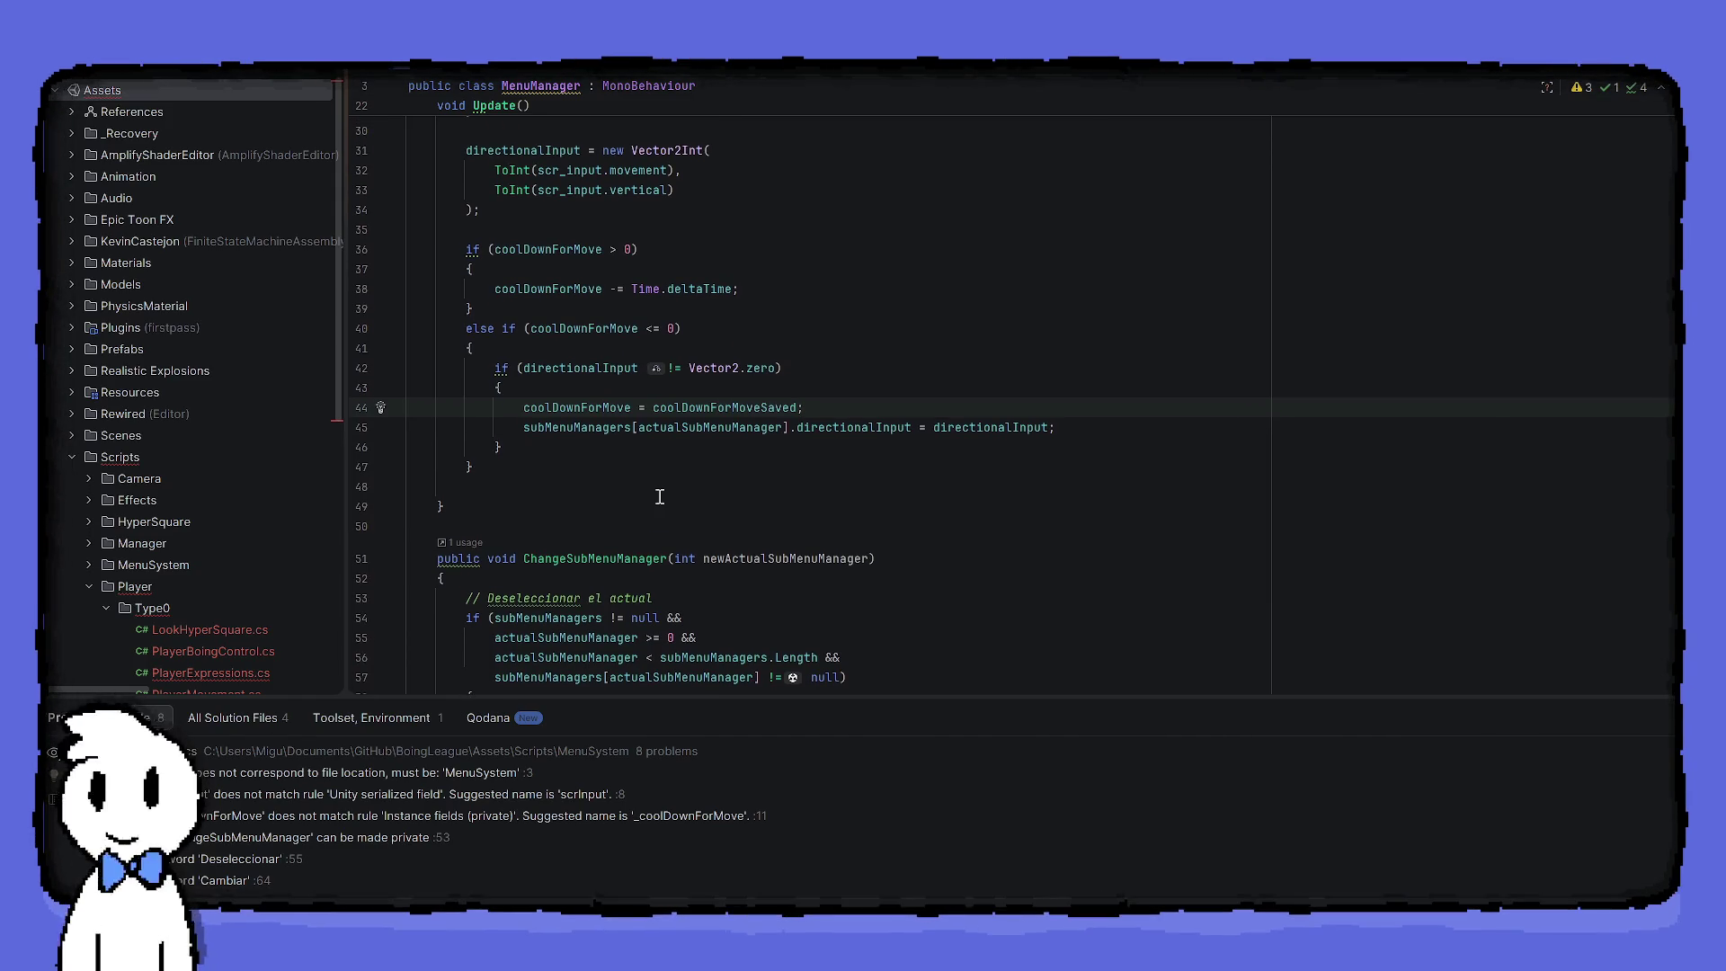
scroll(659, 496, "down", 3)
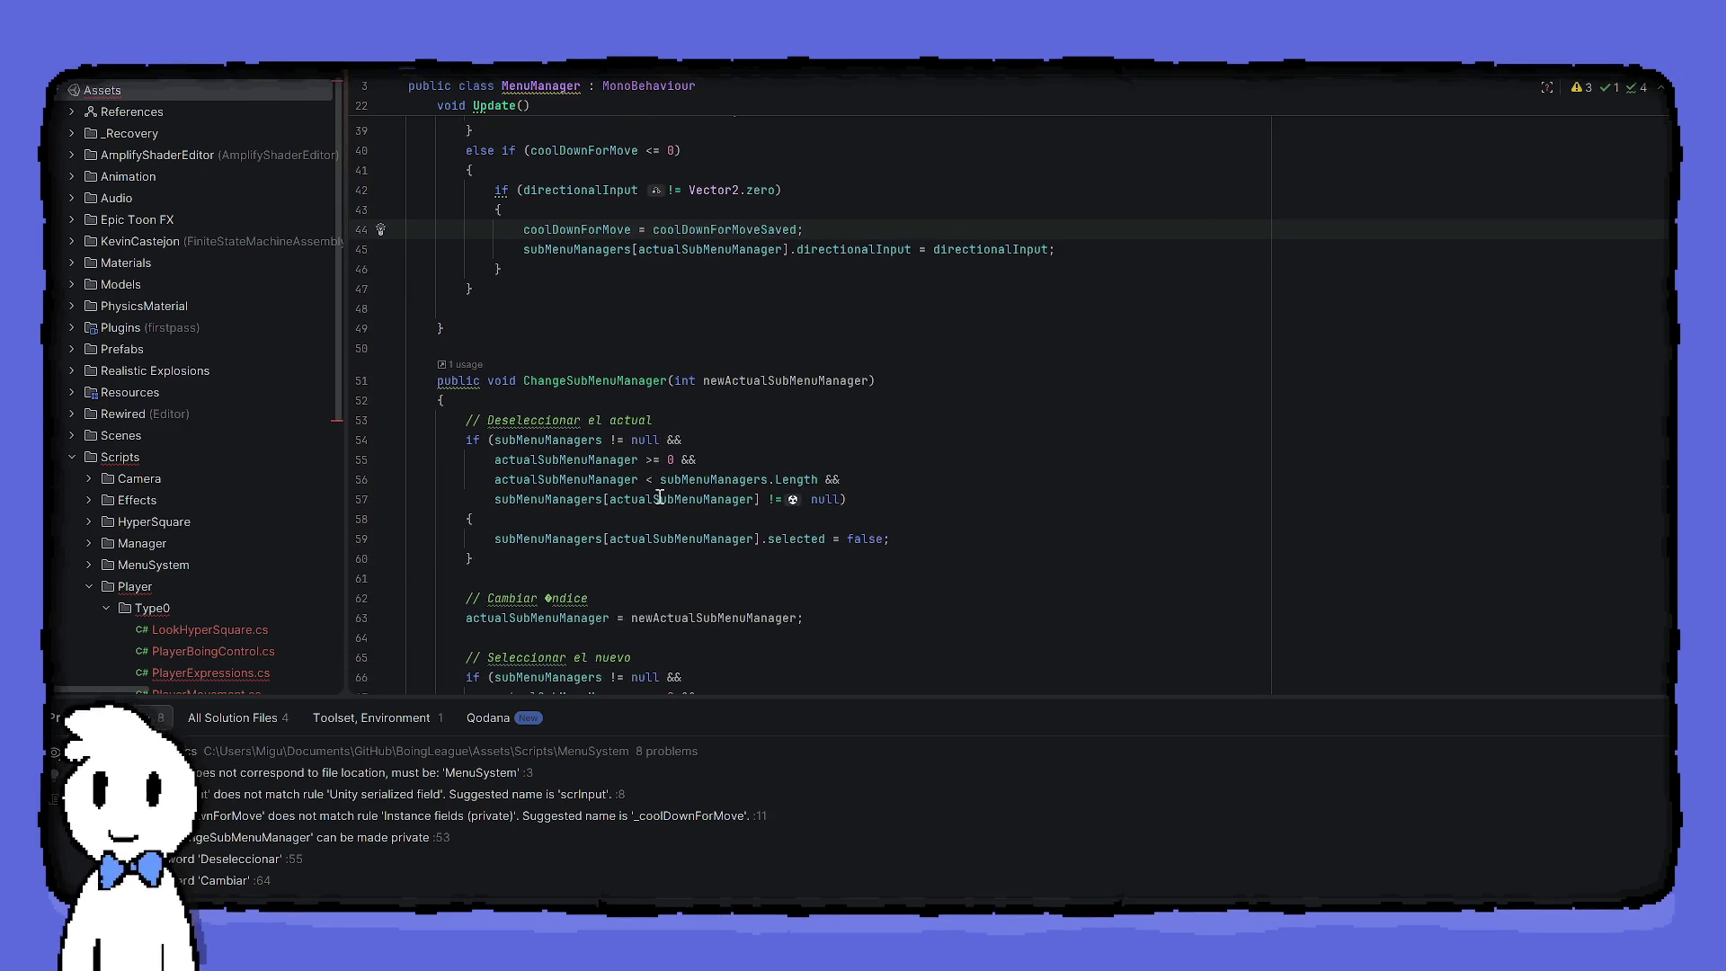
scroll(659, 496, "up", 5)
scroll(659, 496, "up", 2)
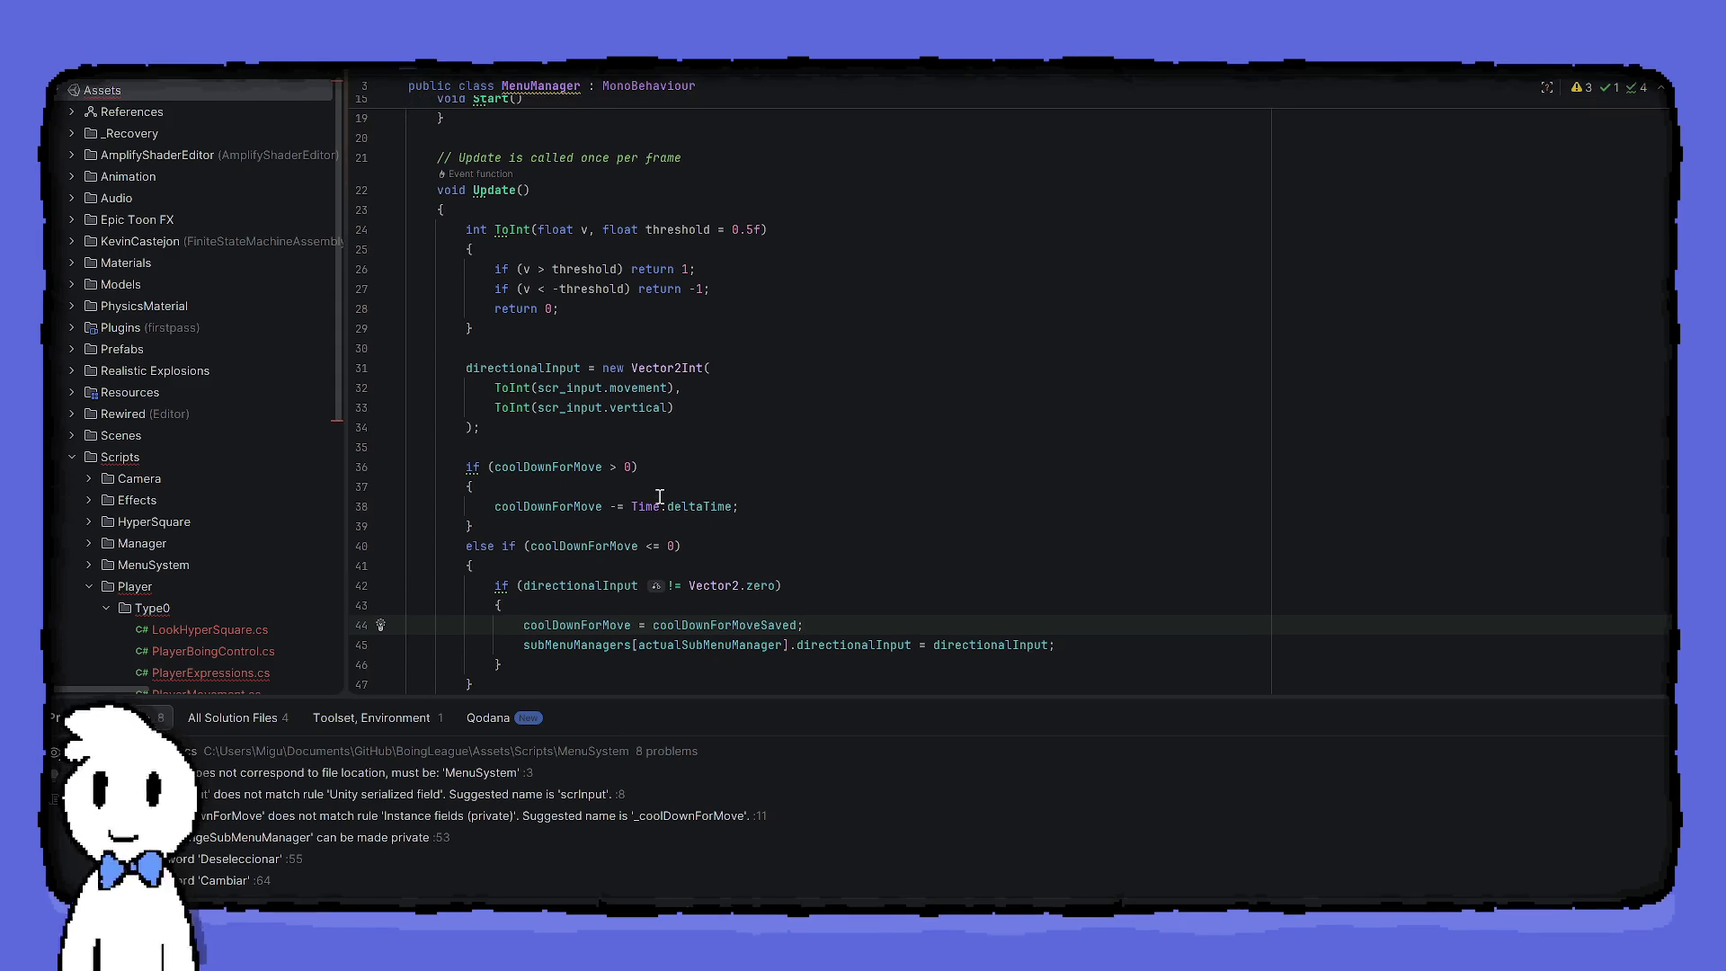
scroll(658, 497, "down", 4)
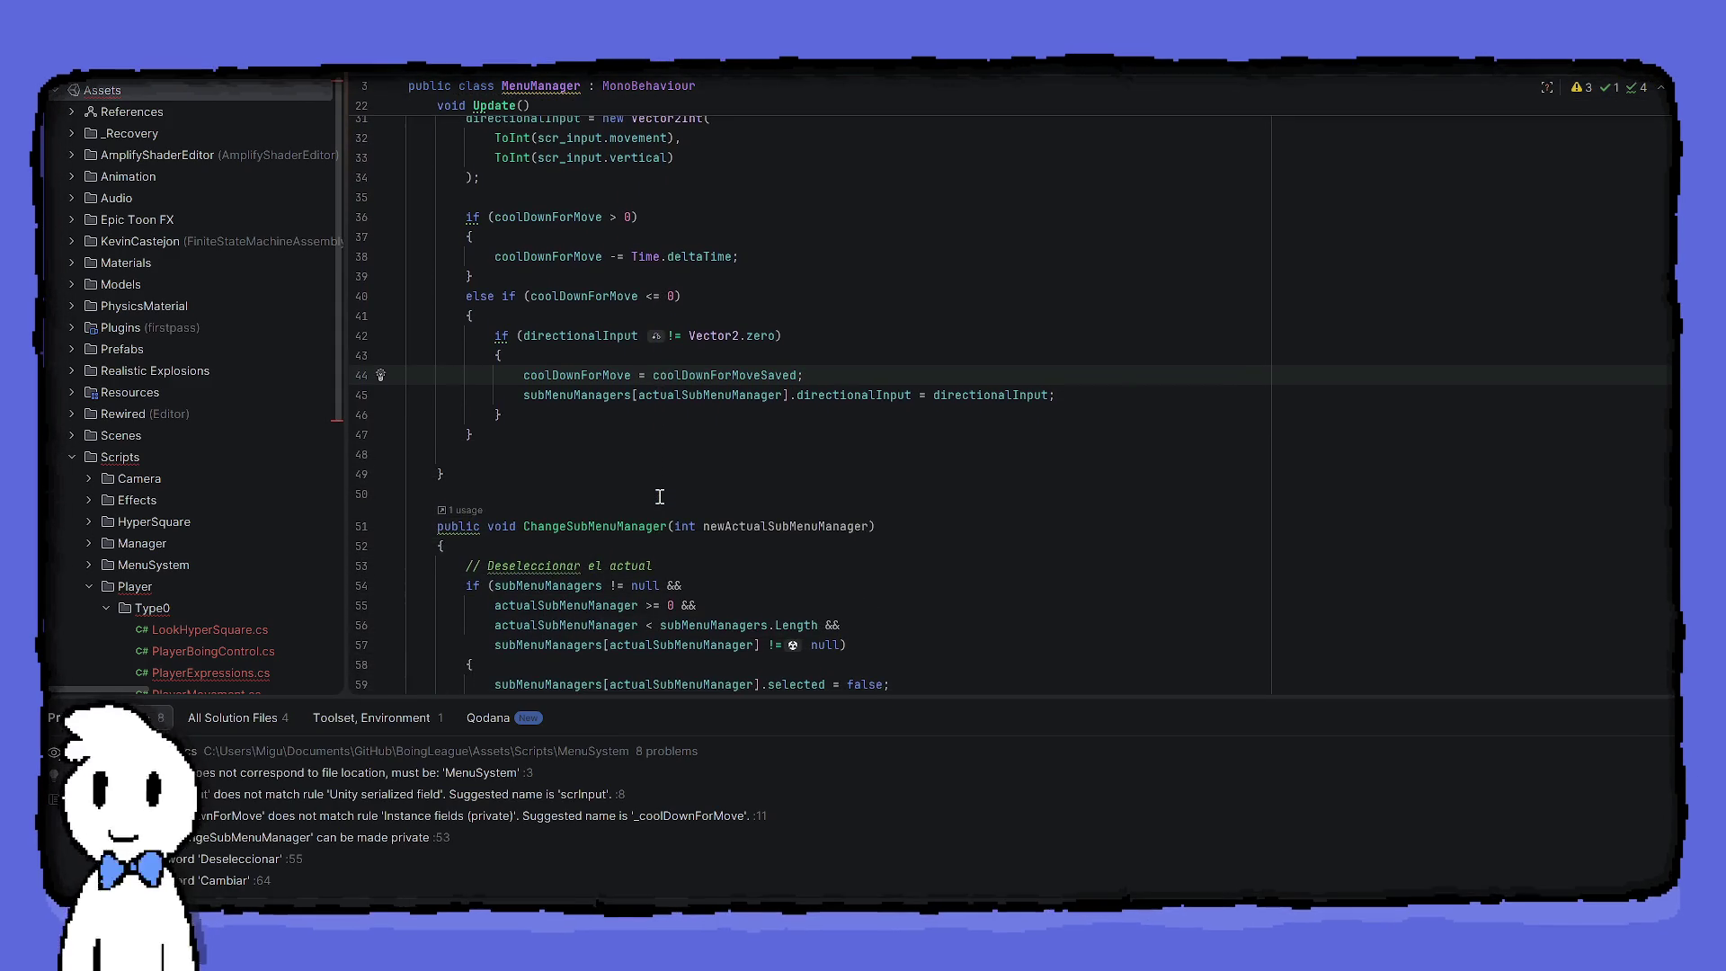
scroll(659, 496, "down", 1)
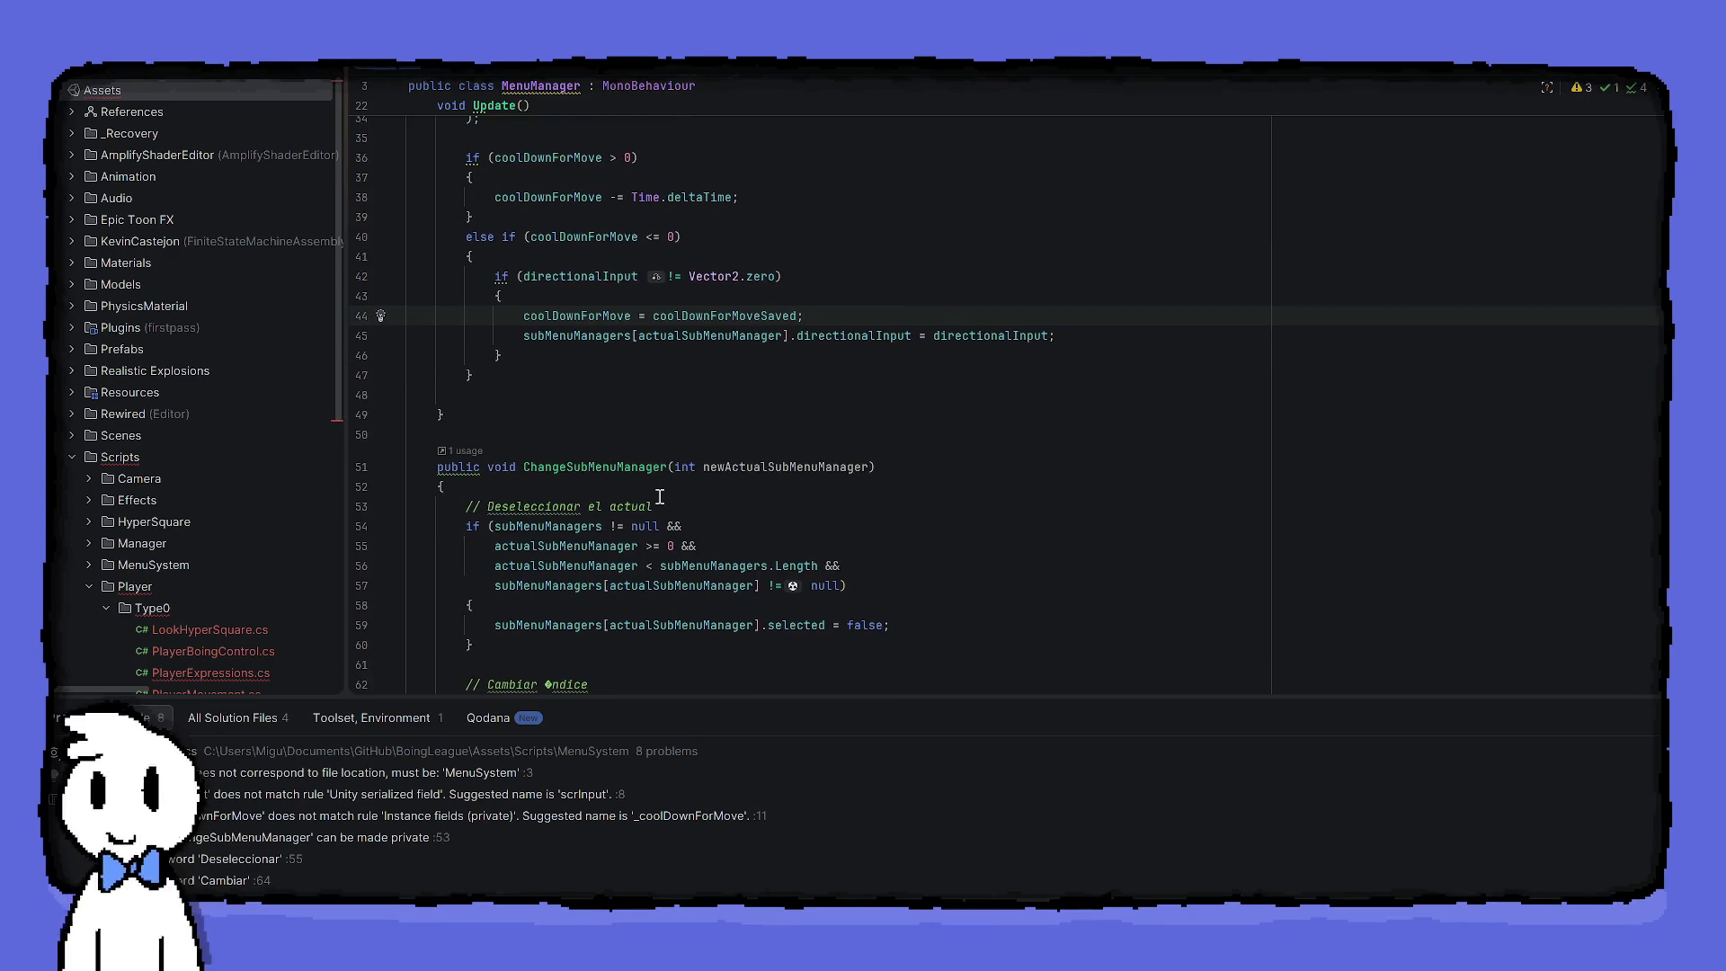
scroll(659, 496, "up", 1)
scroll(659, 496, "down", 2)
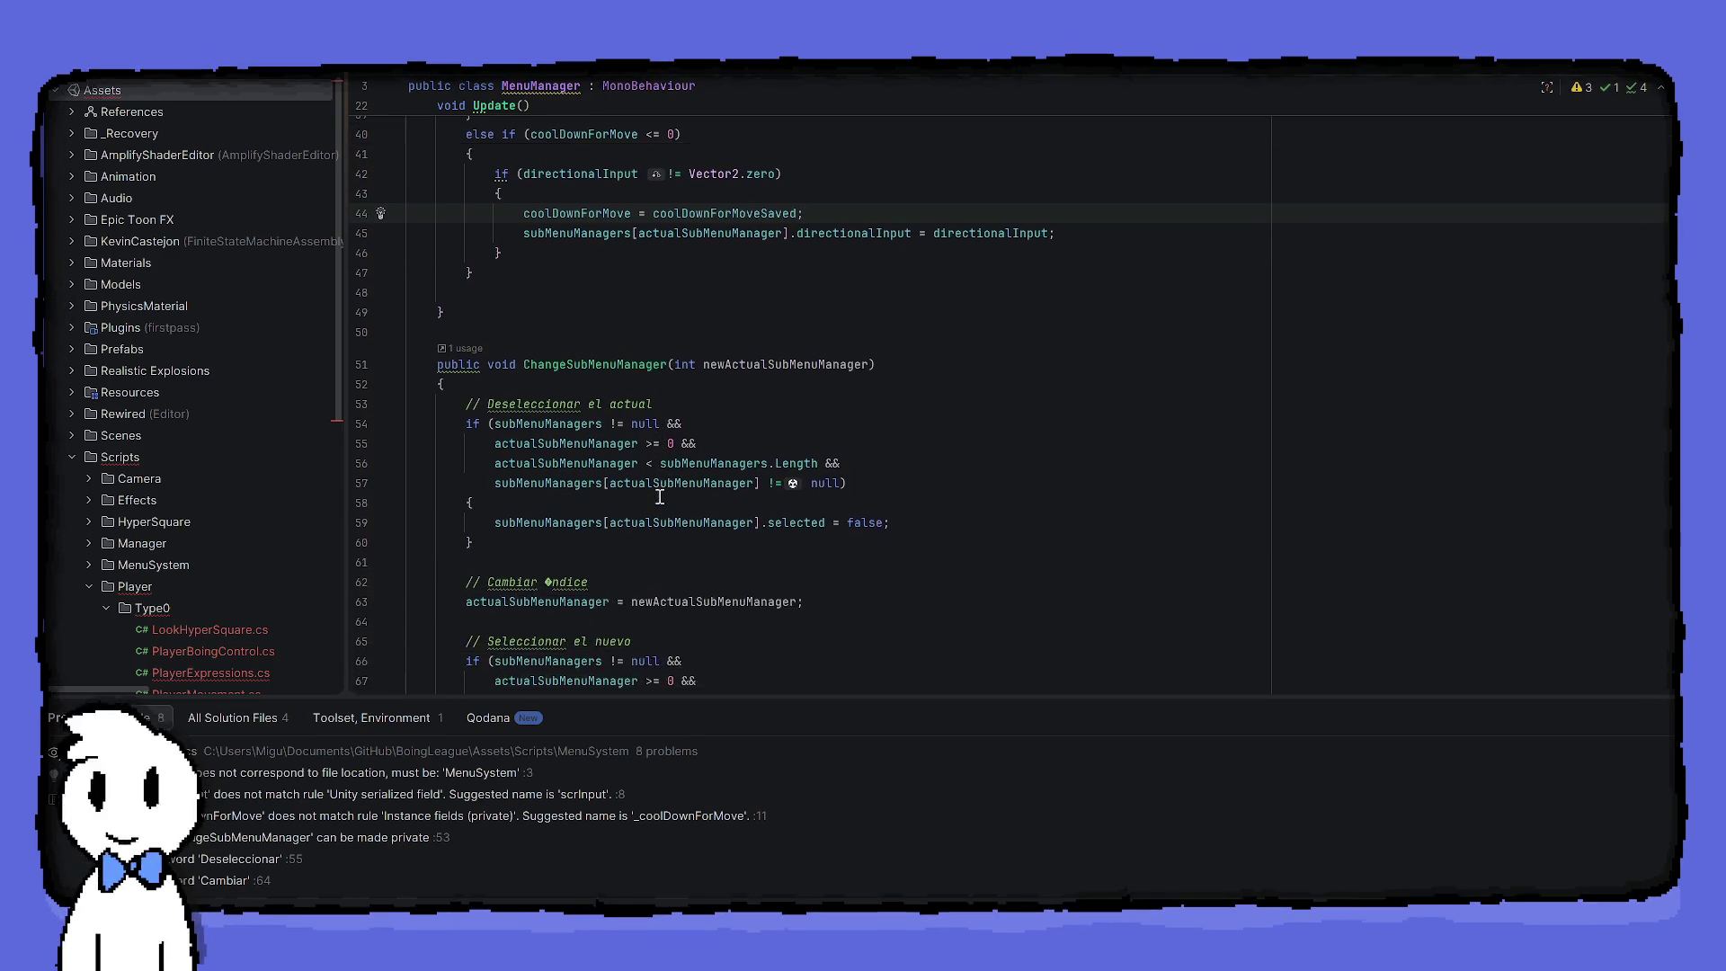
scroll(659, 497, "up", 2)
scroll(659, 496, "up", 2)
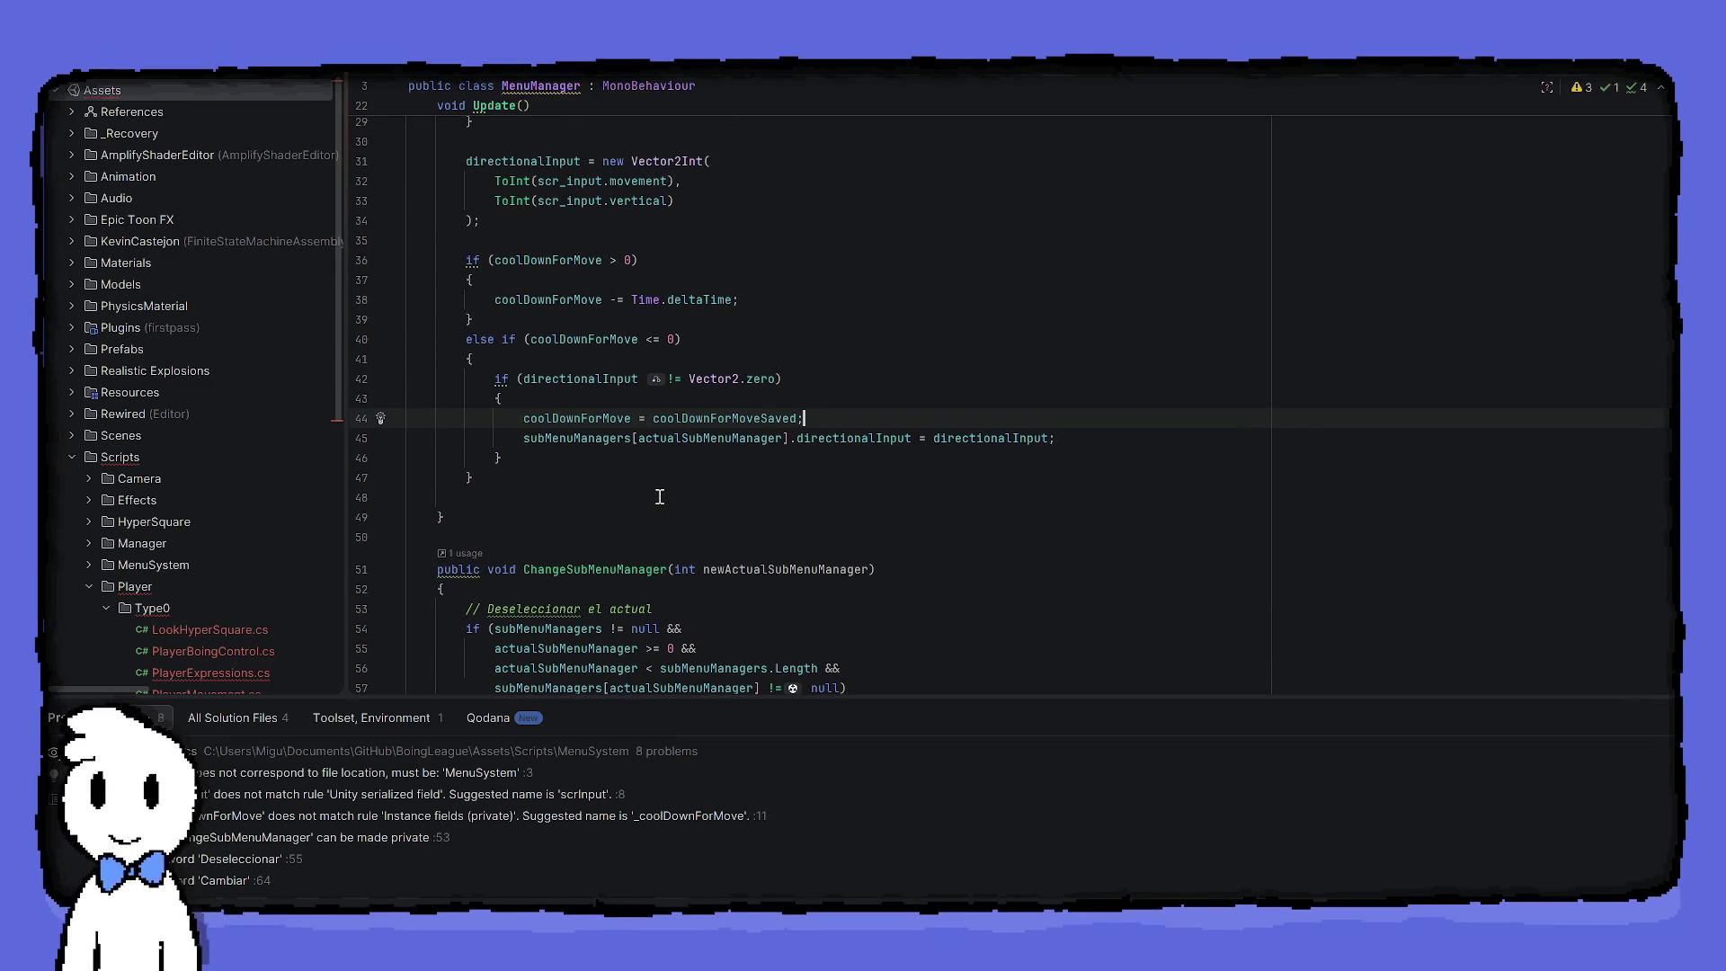
scroll(659, 496, "up", 1)
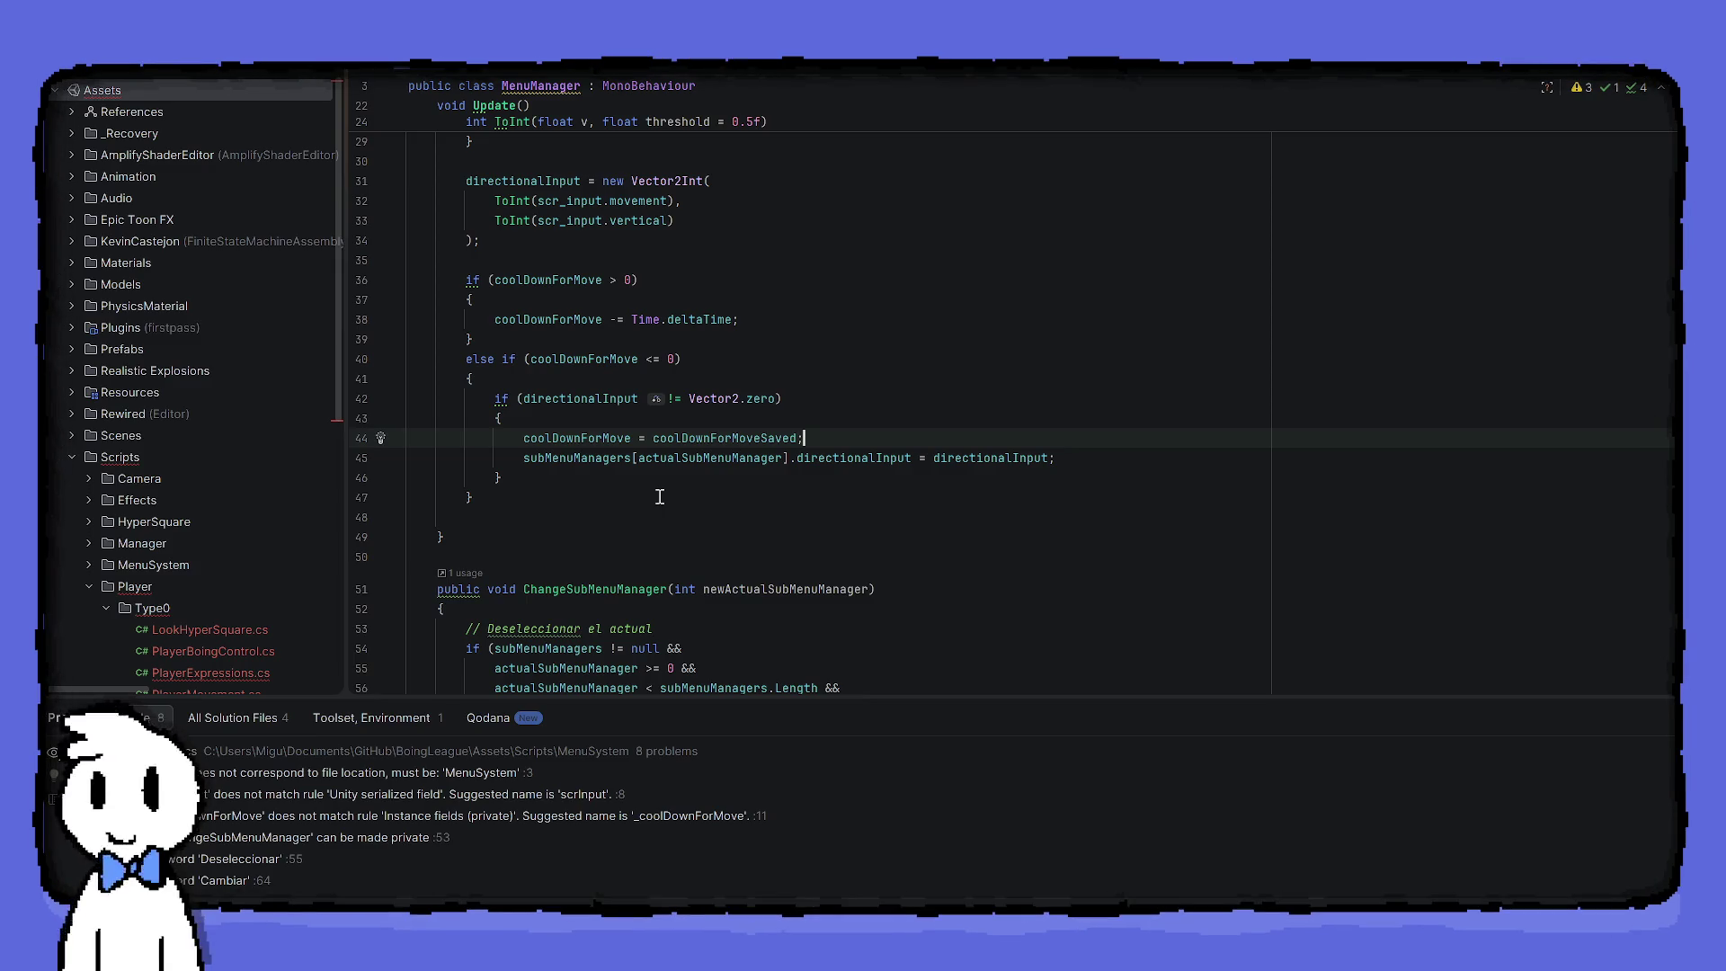
scroll(659, 497, "up", 2)
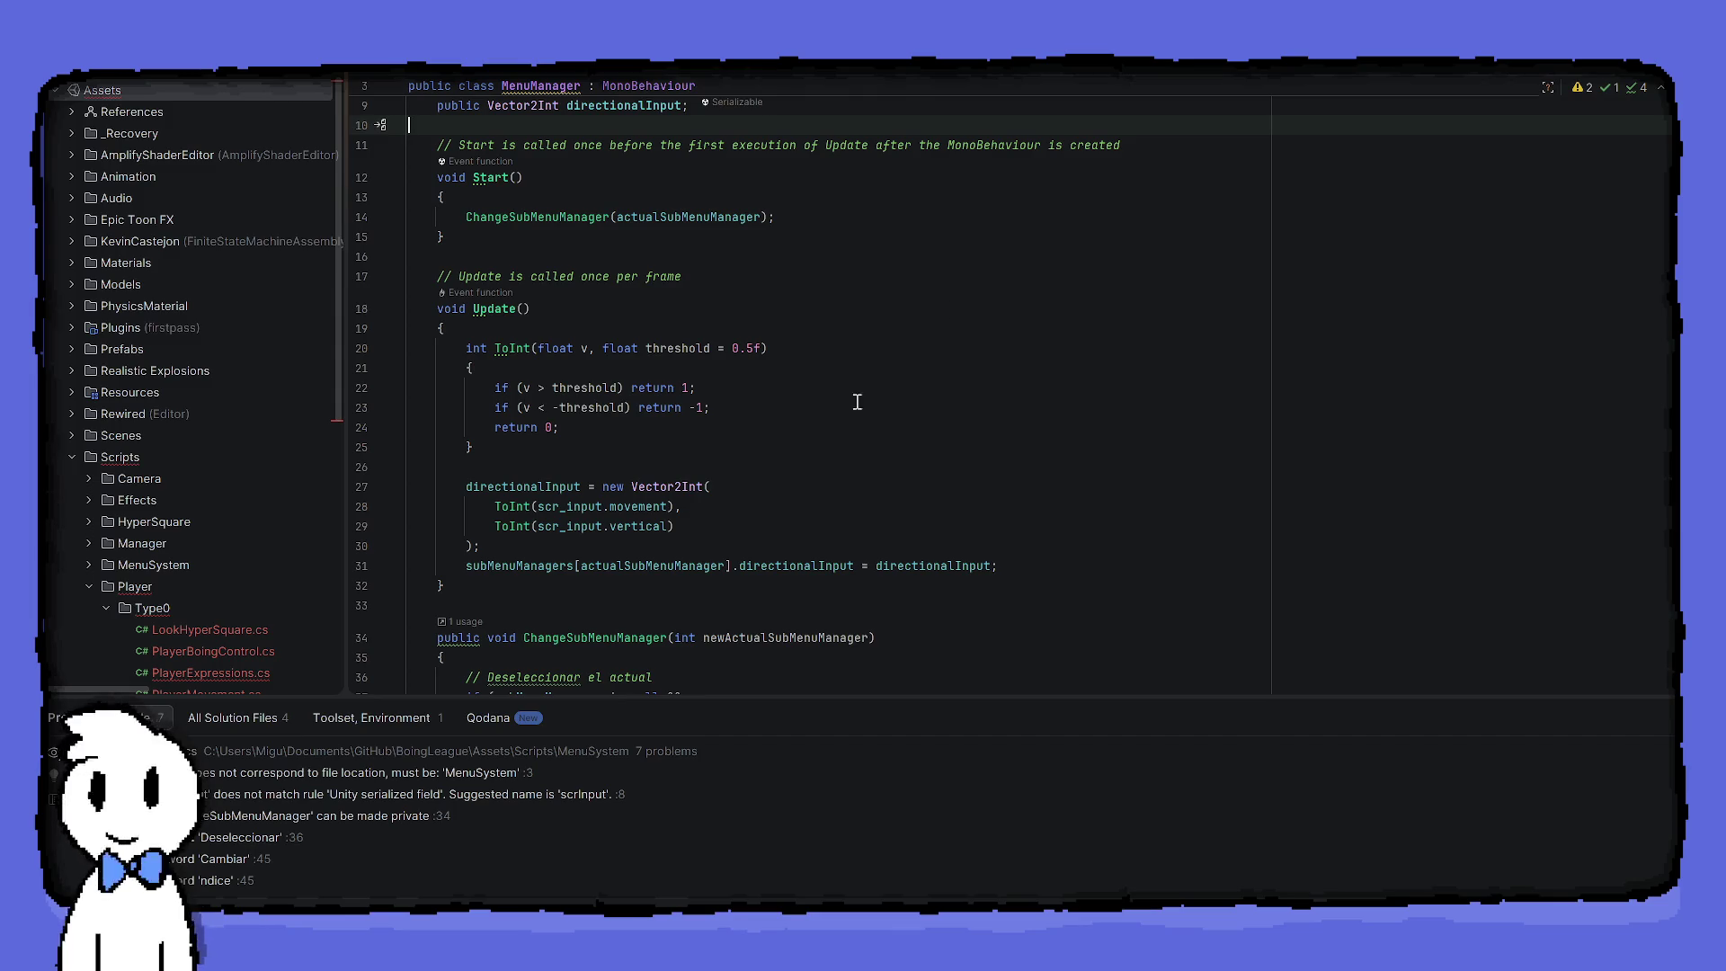
In SubMenuManager.cs, add 'float coolDownForMove;' and 'public float coolDownForMoveSaved;' below actualSelectable
left_click(1021, 69)
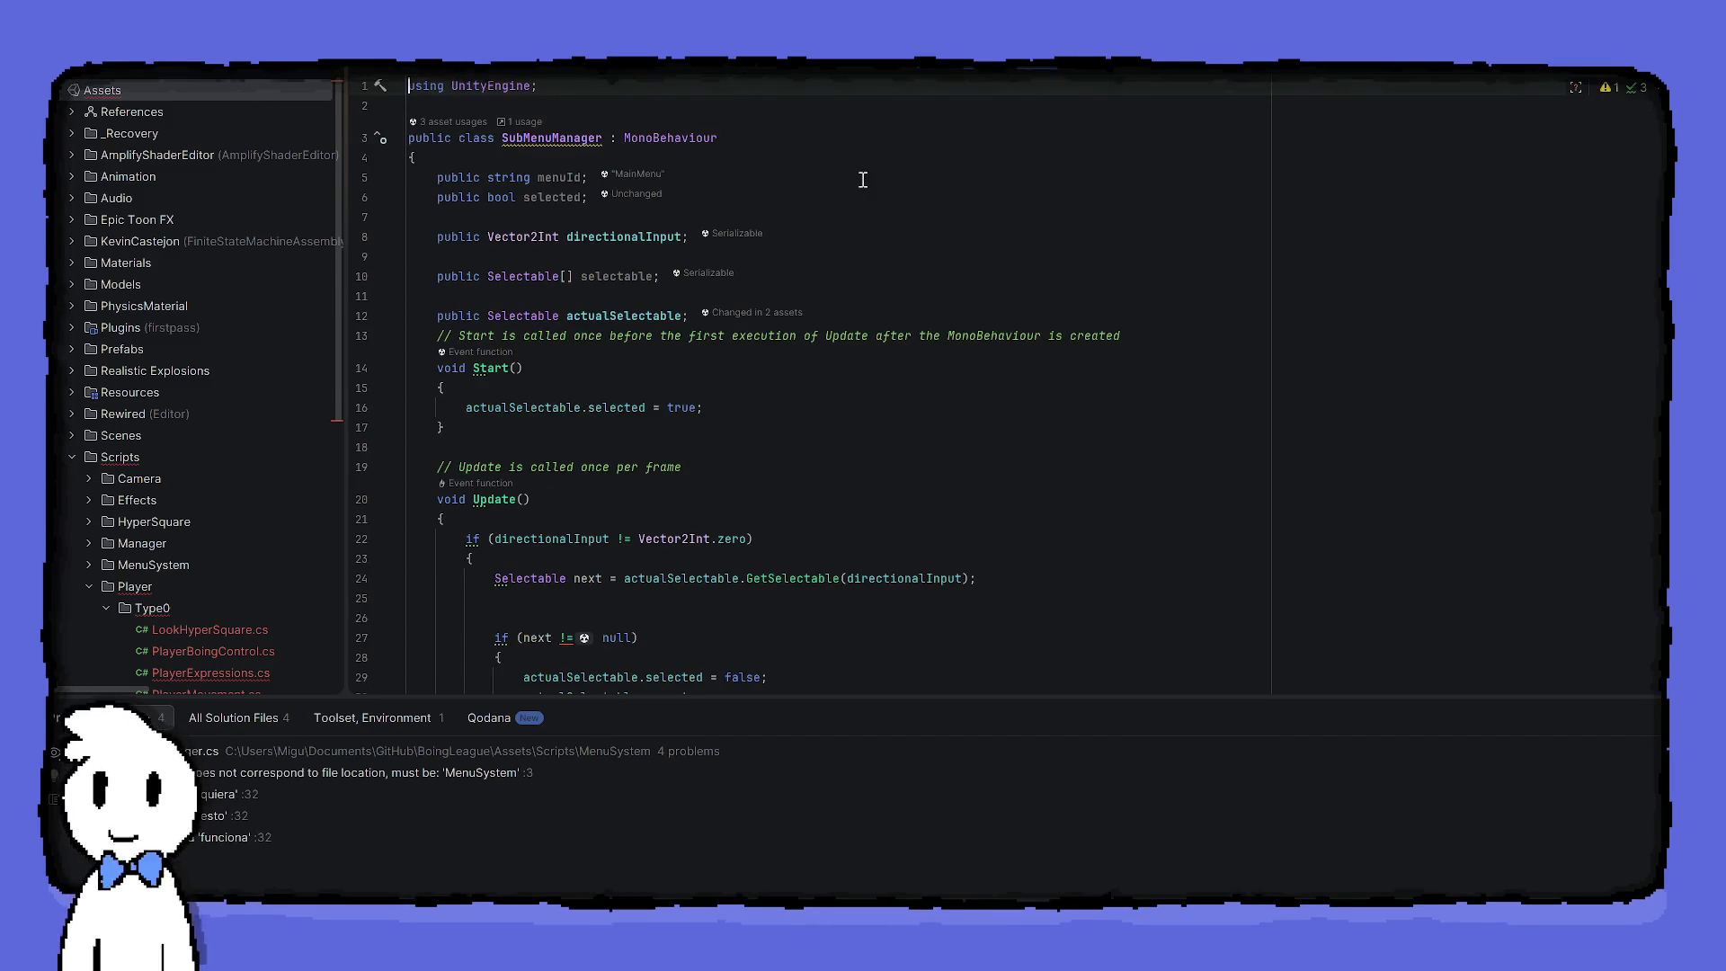
scroll(720, 238, "down", 1)
left_click(862, 299)
key("Return")
scroll(905, 347, "down", 2)
key("Return")
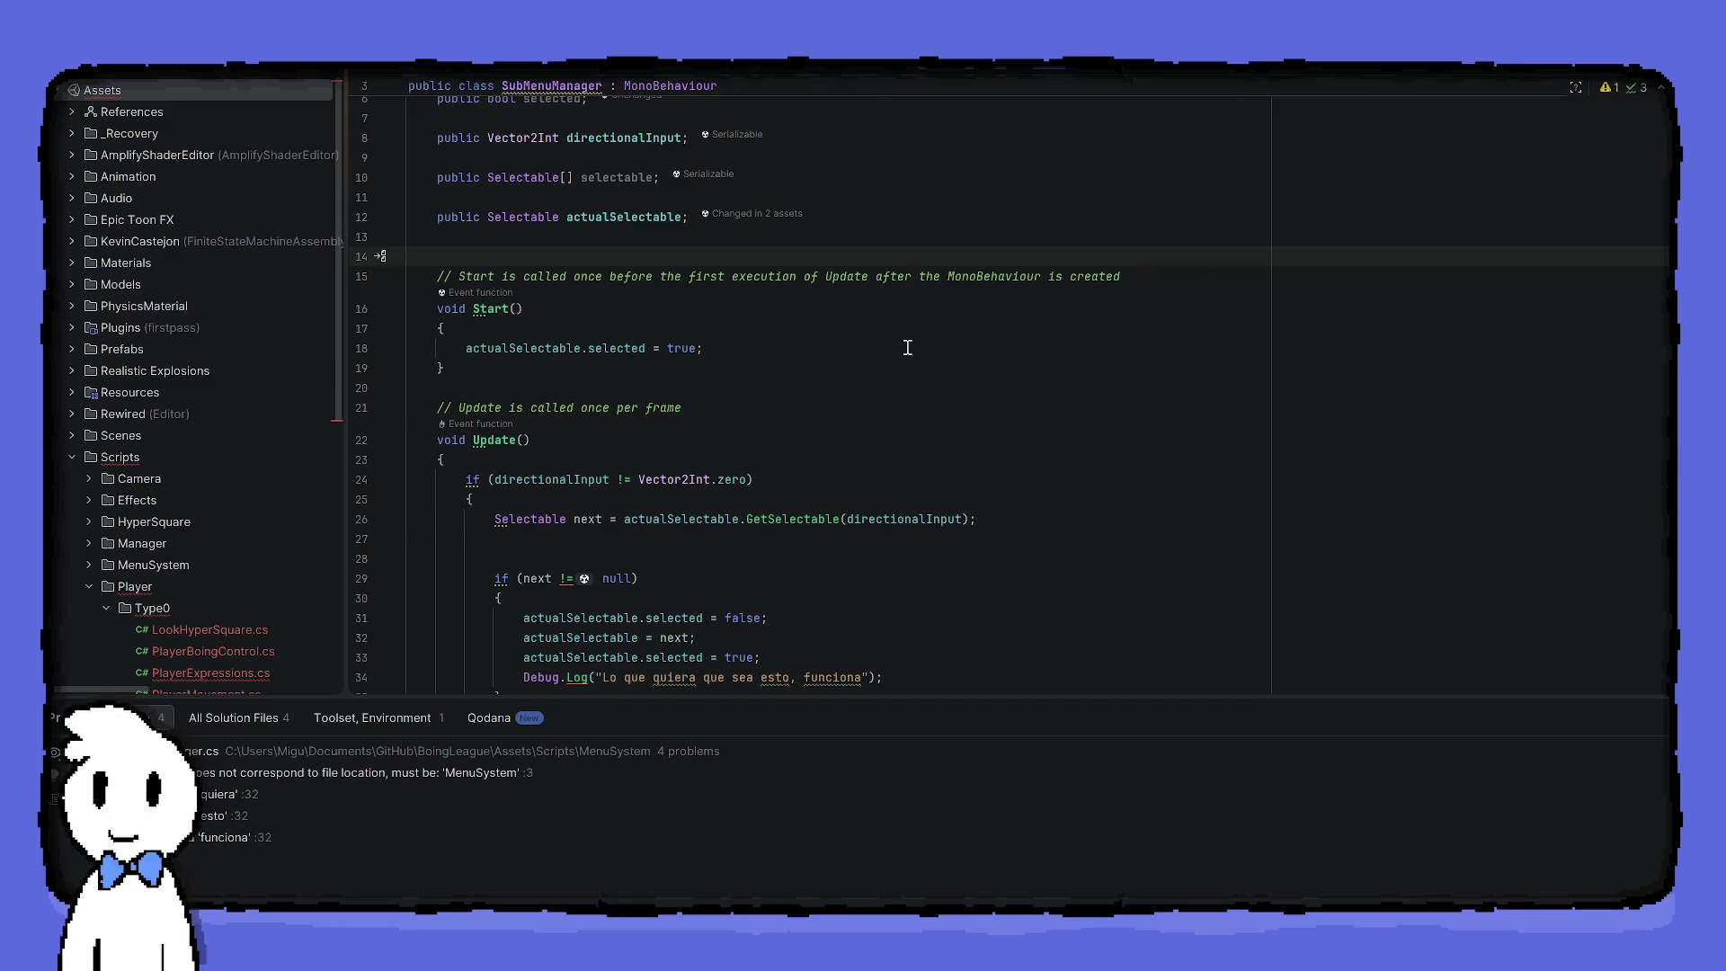
type("float coo")
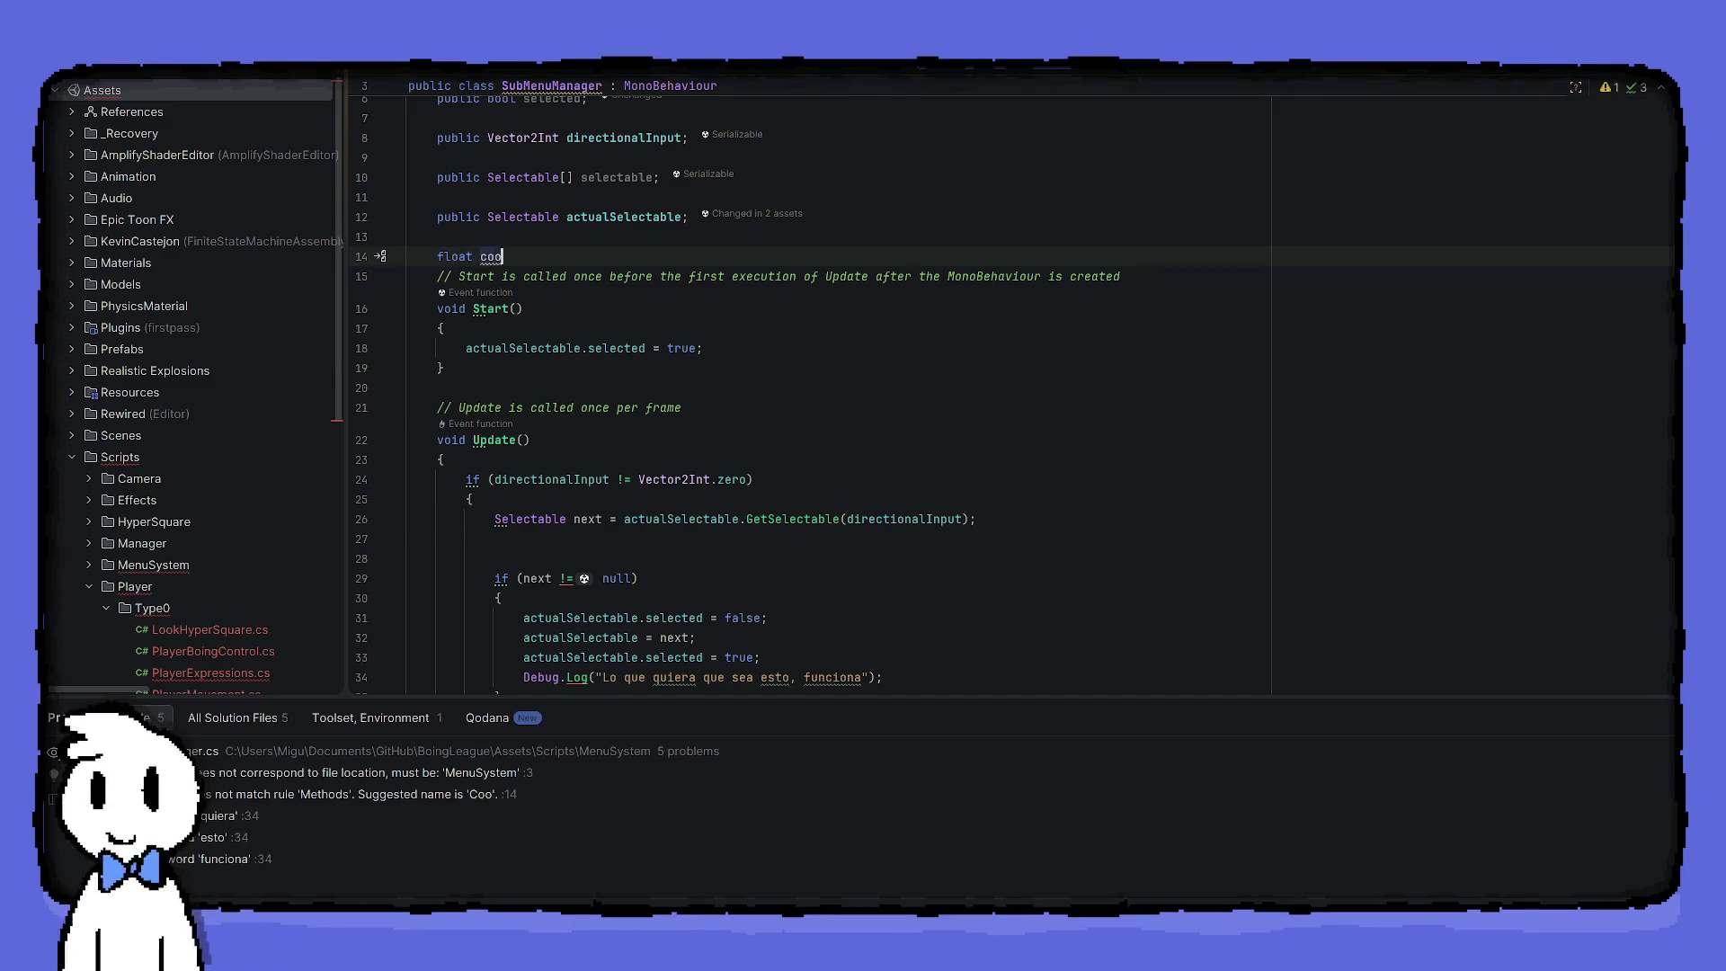
type("lDown")
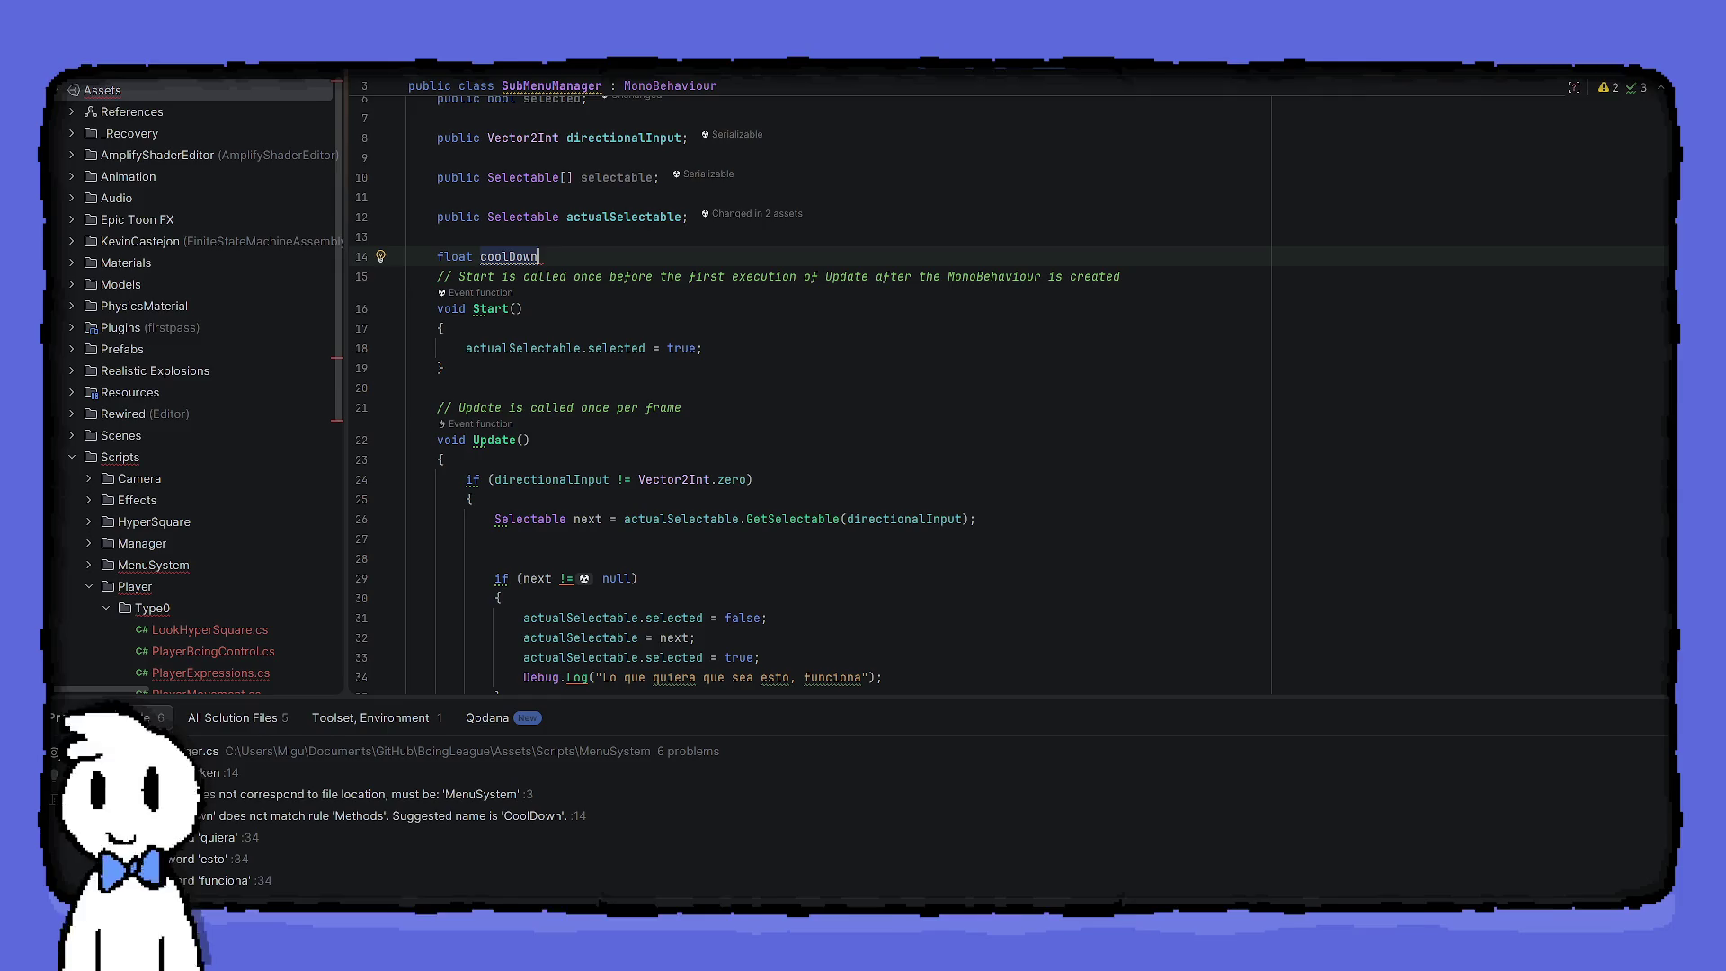
type("For")
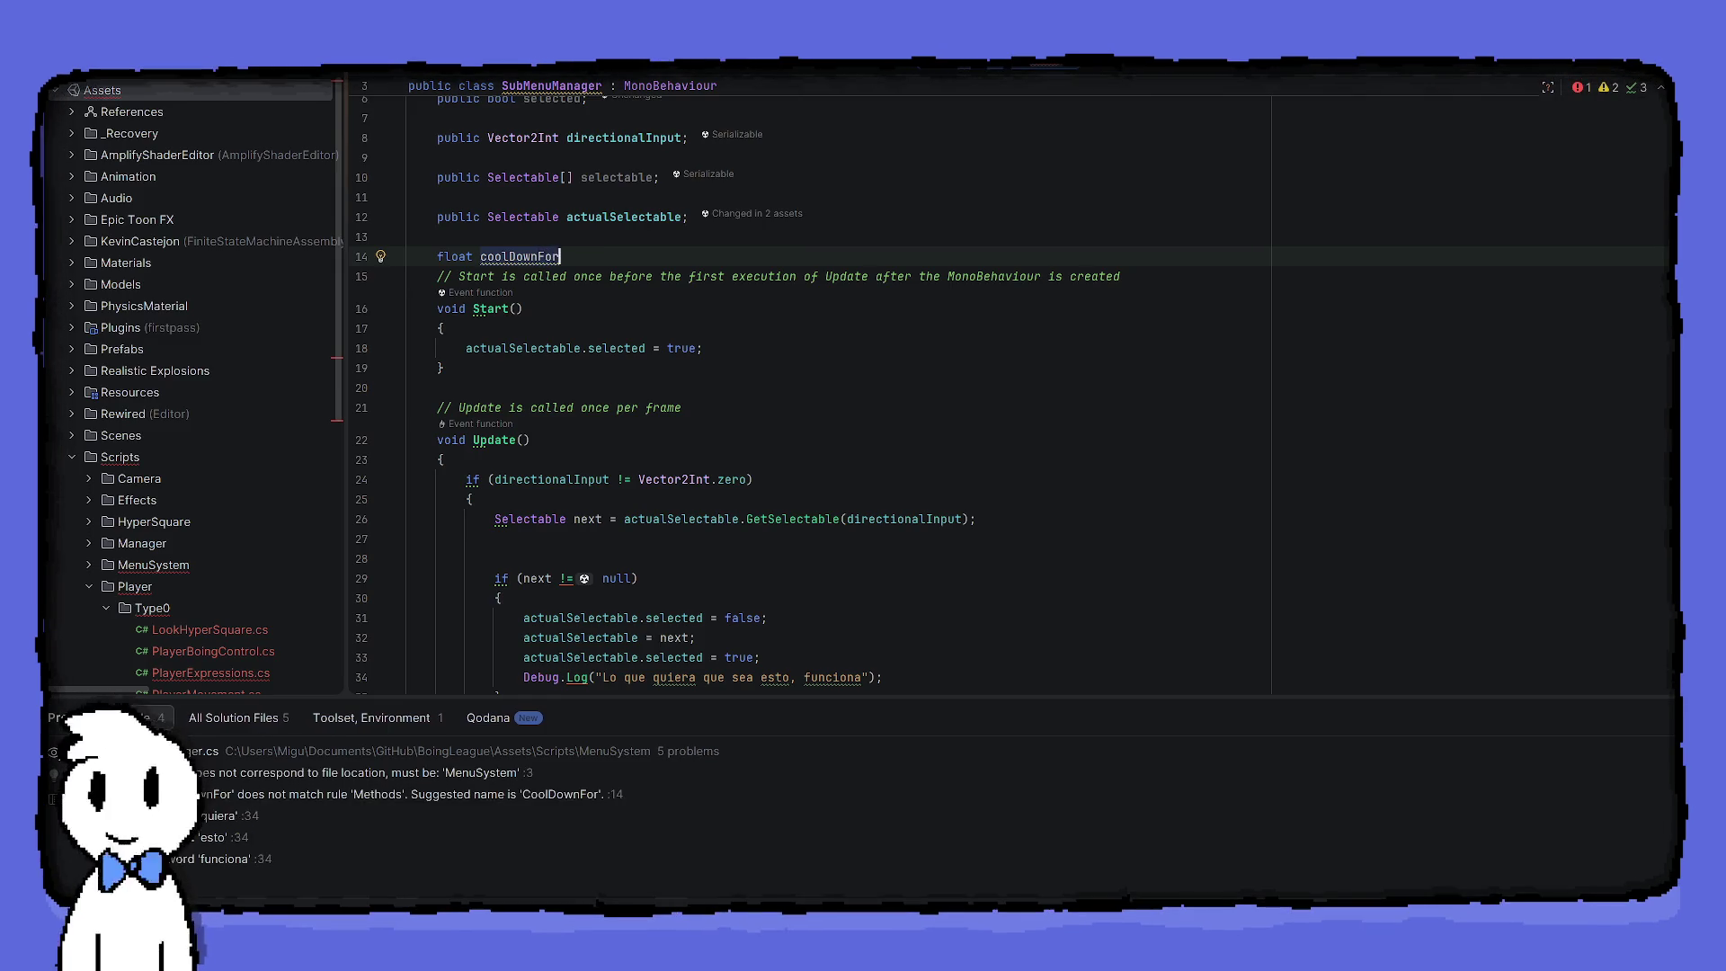
type("Move;")
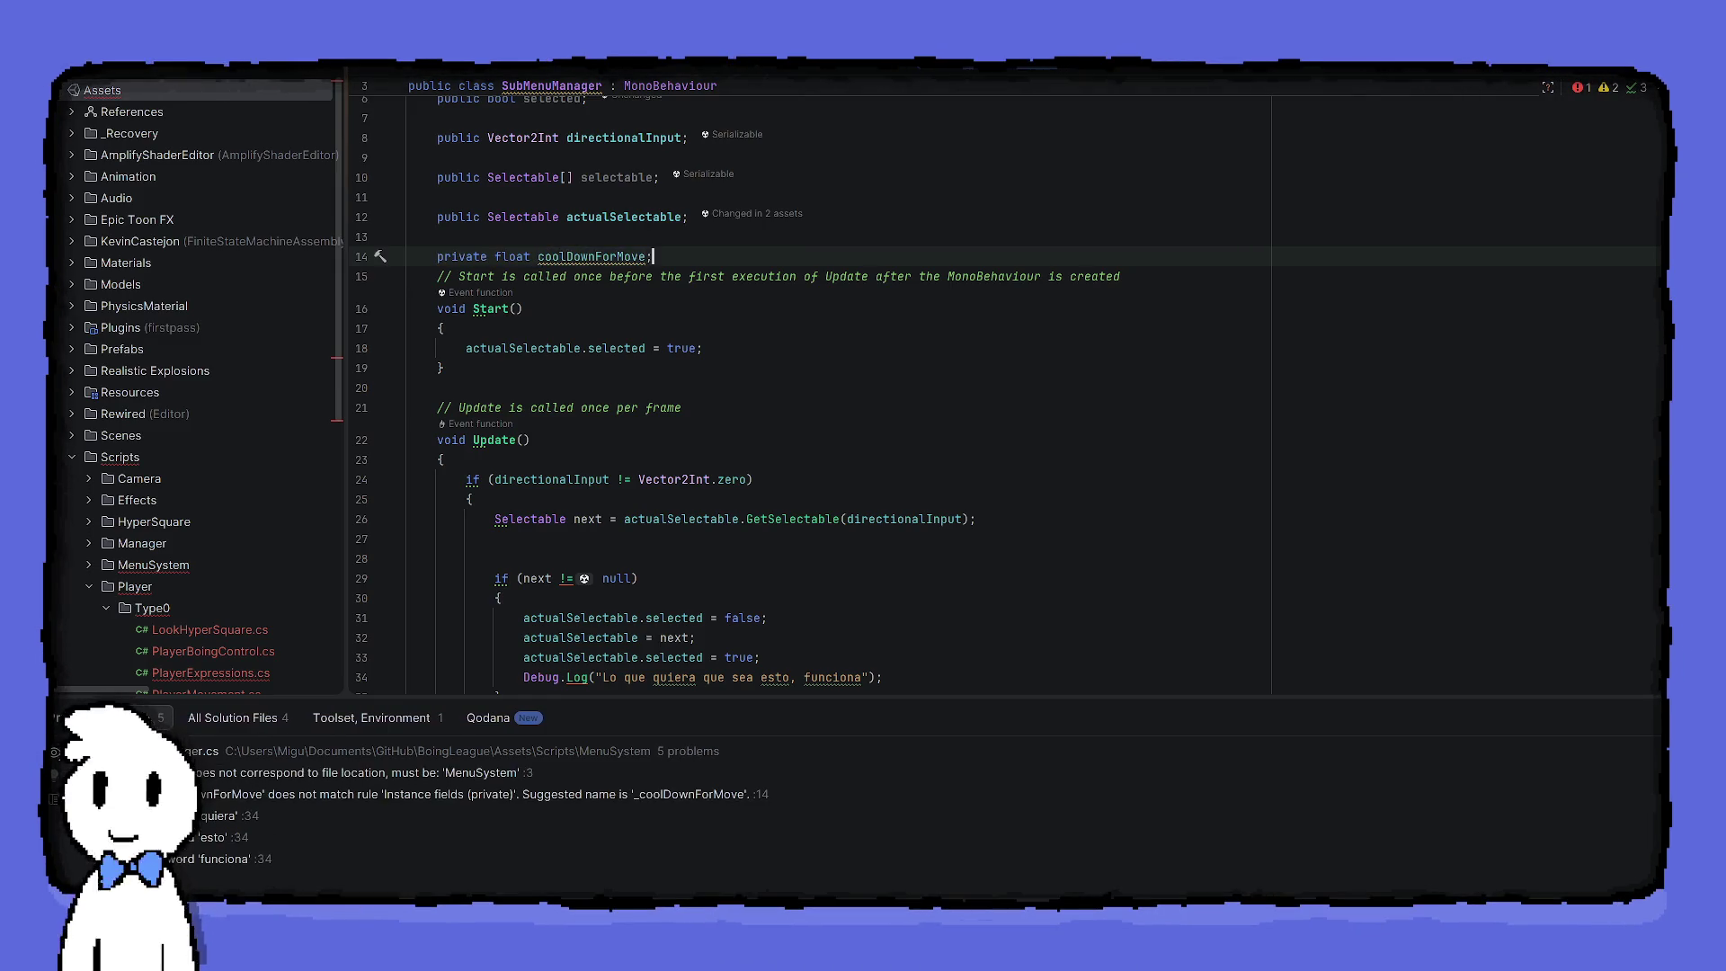
key("Return")
type("p")
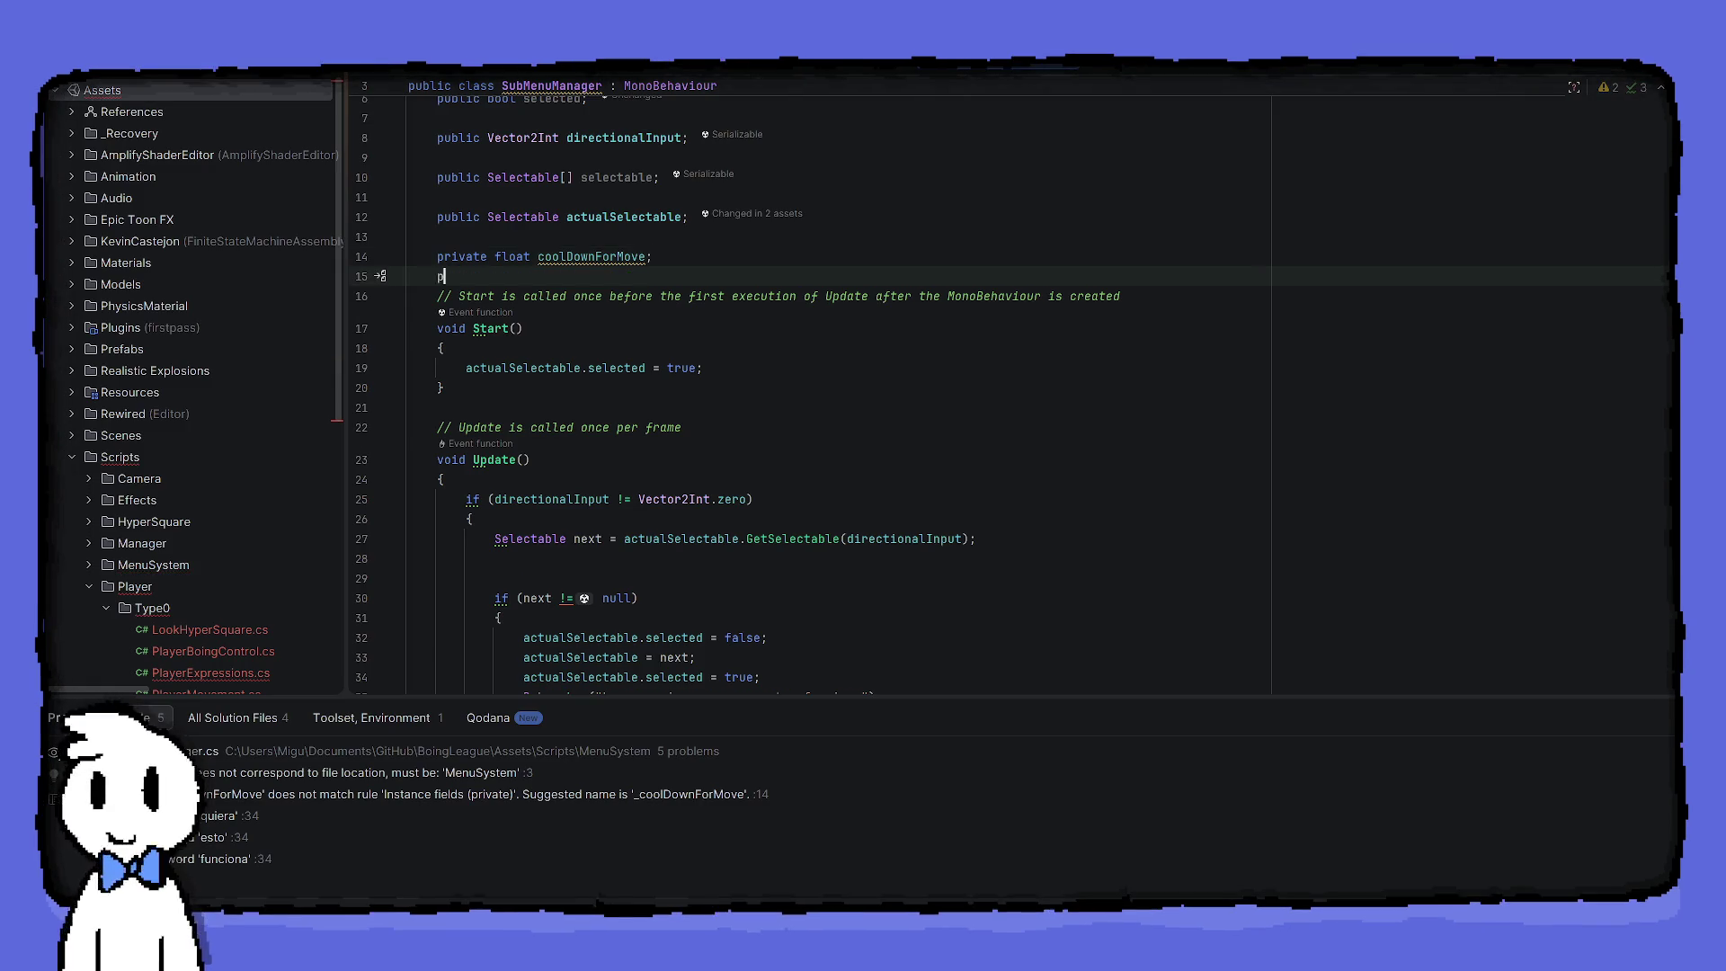
type("ublic float coo")
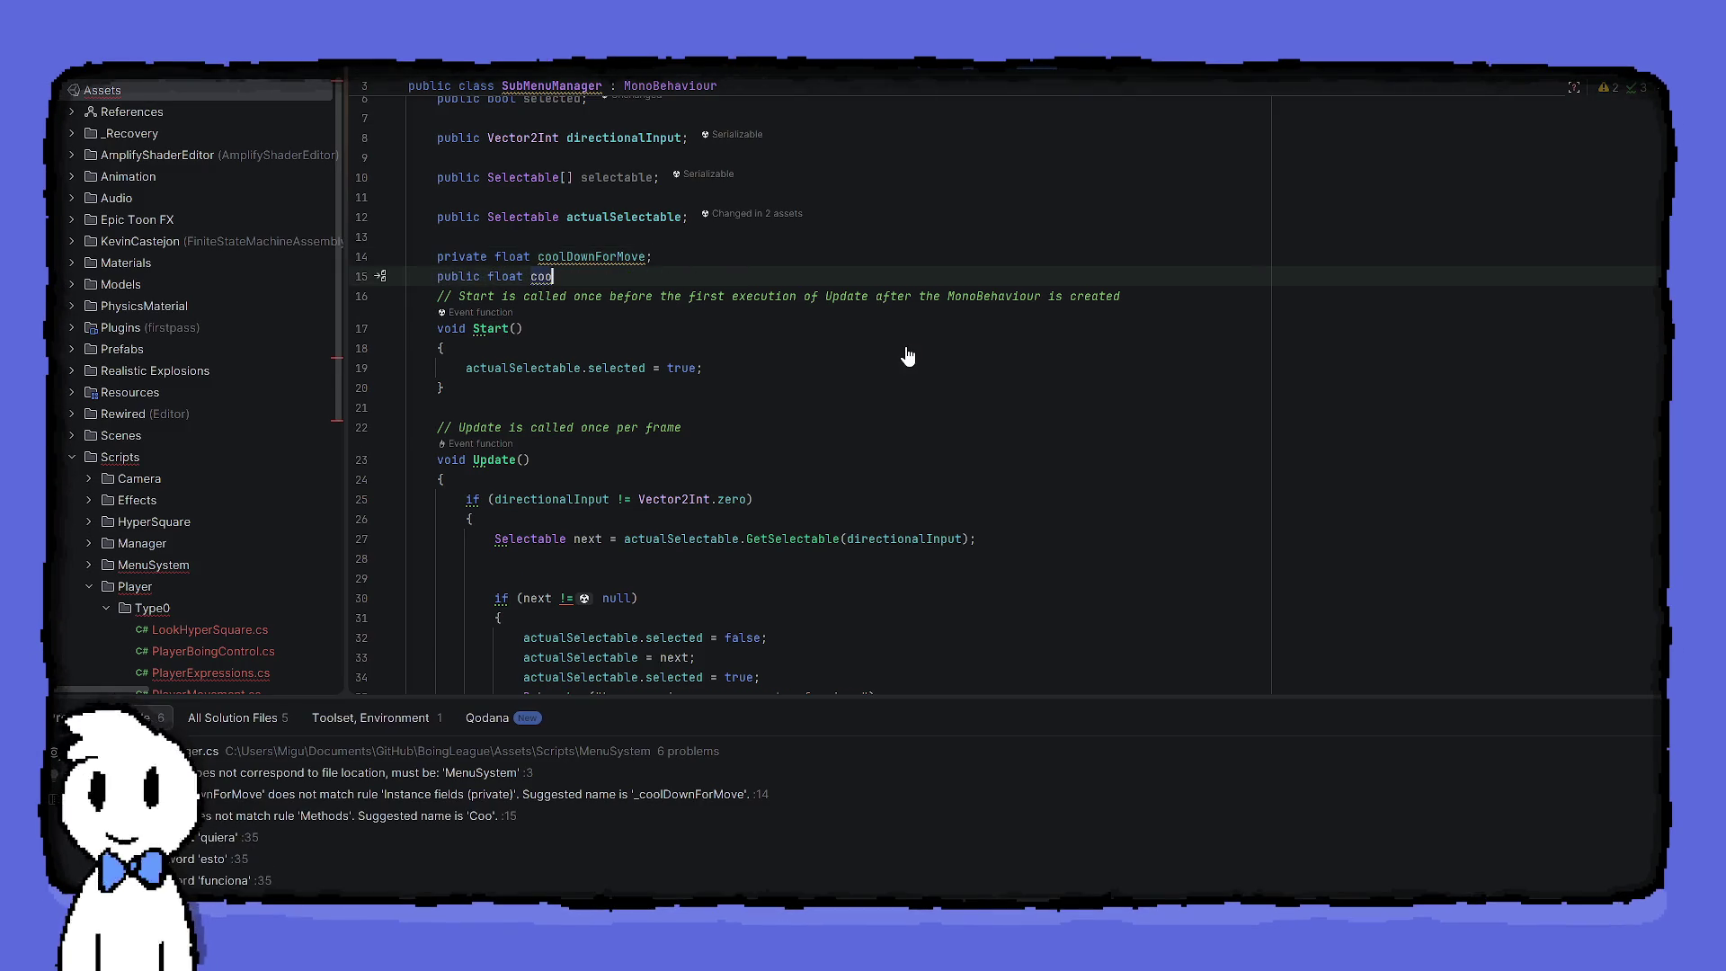
type("lD")
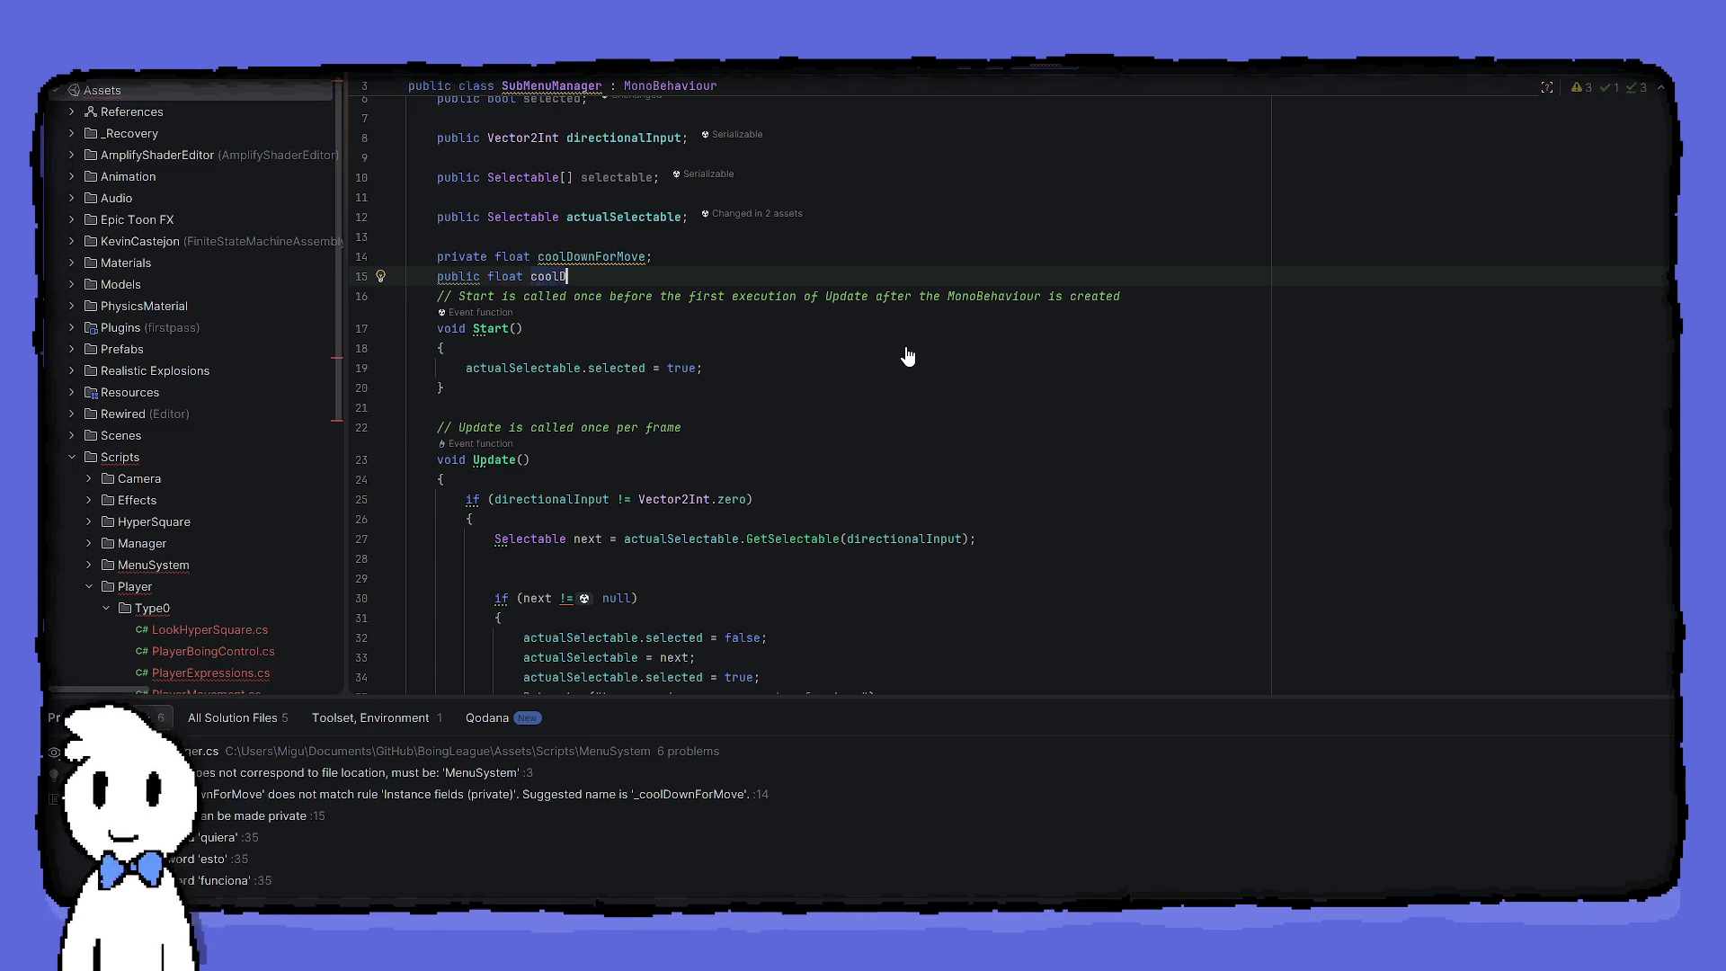
type("ownForM")
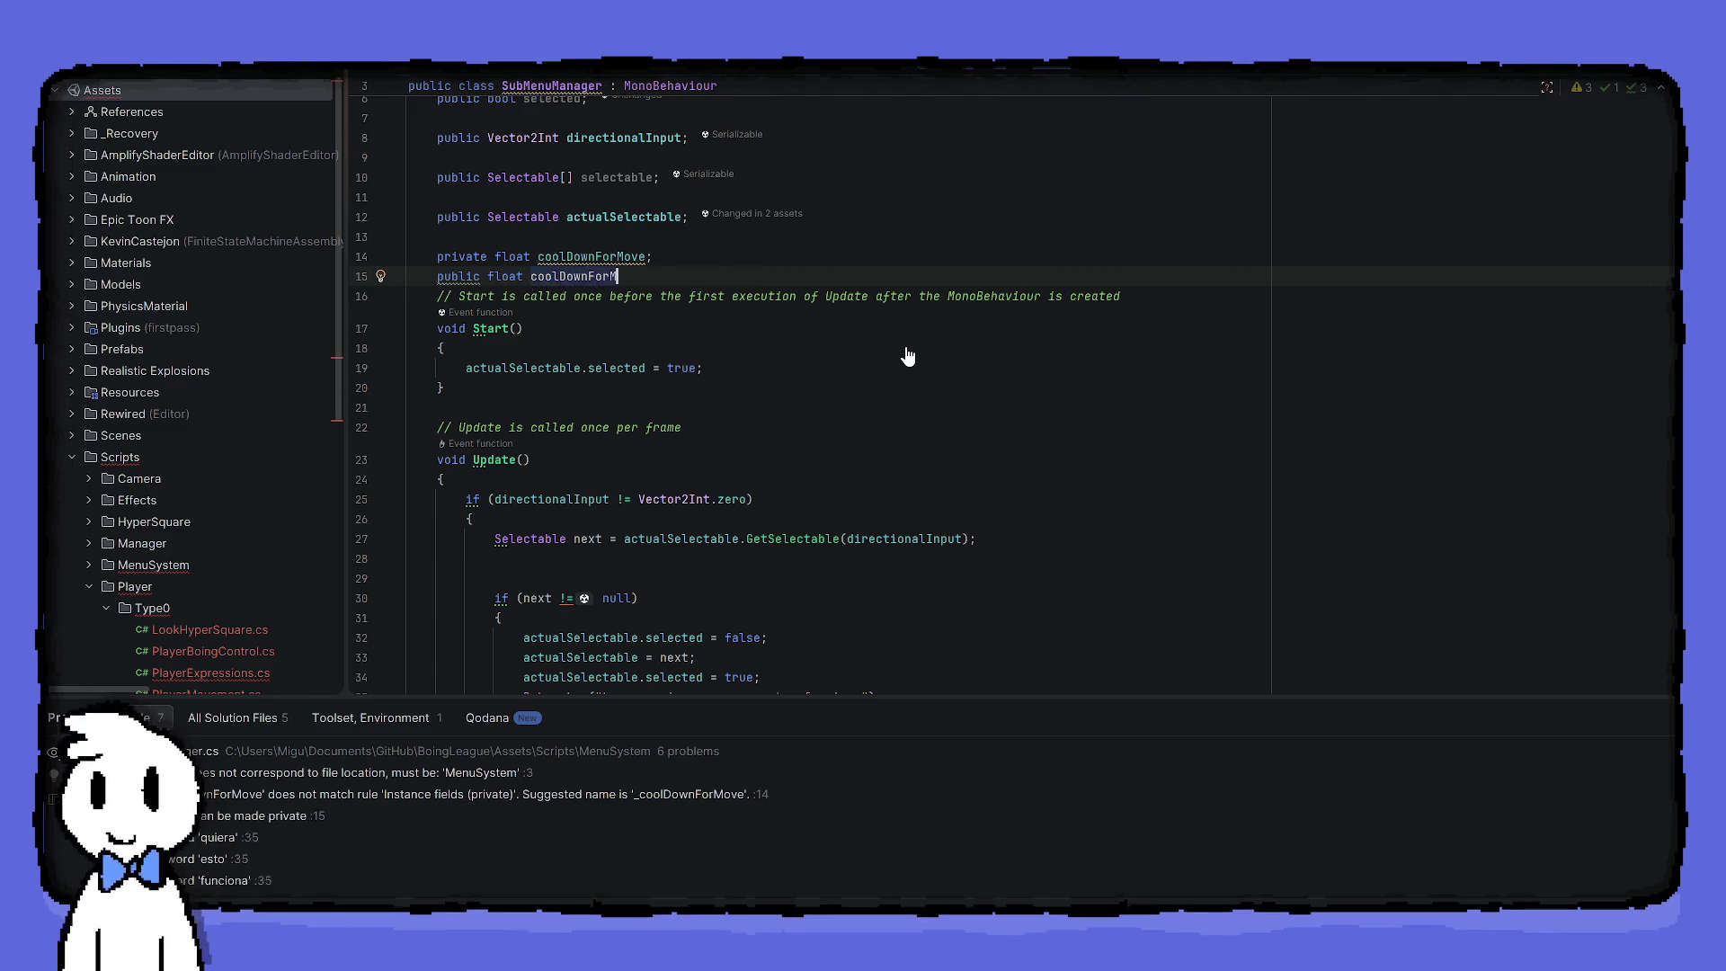
type("oveSaved;")
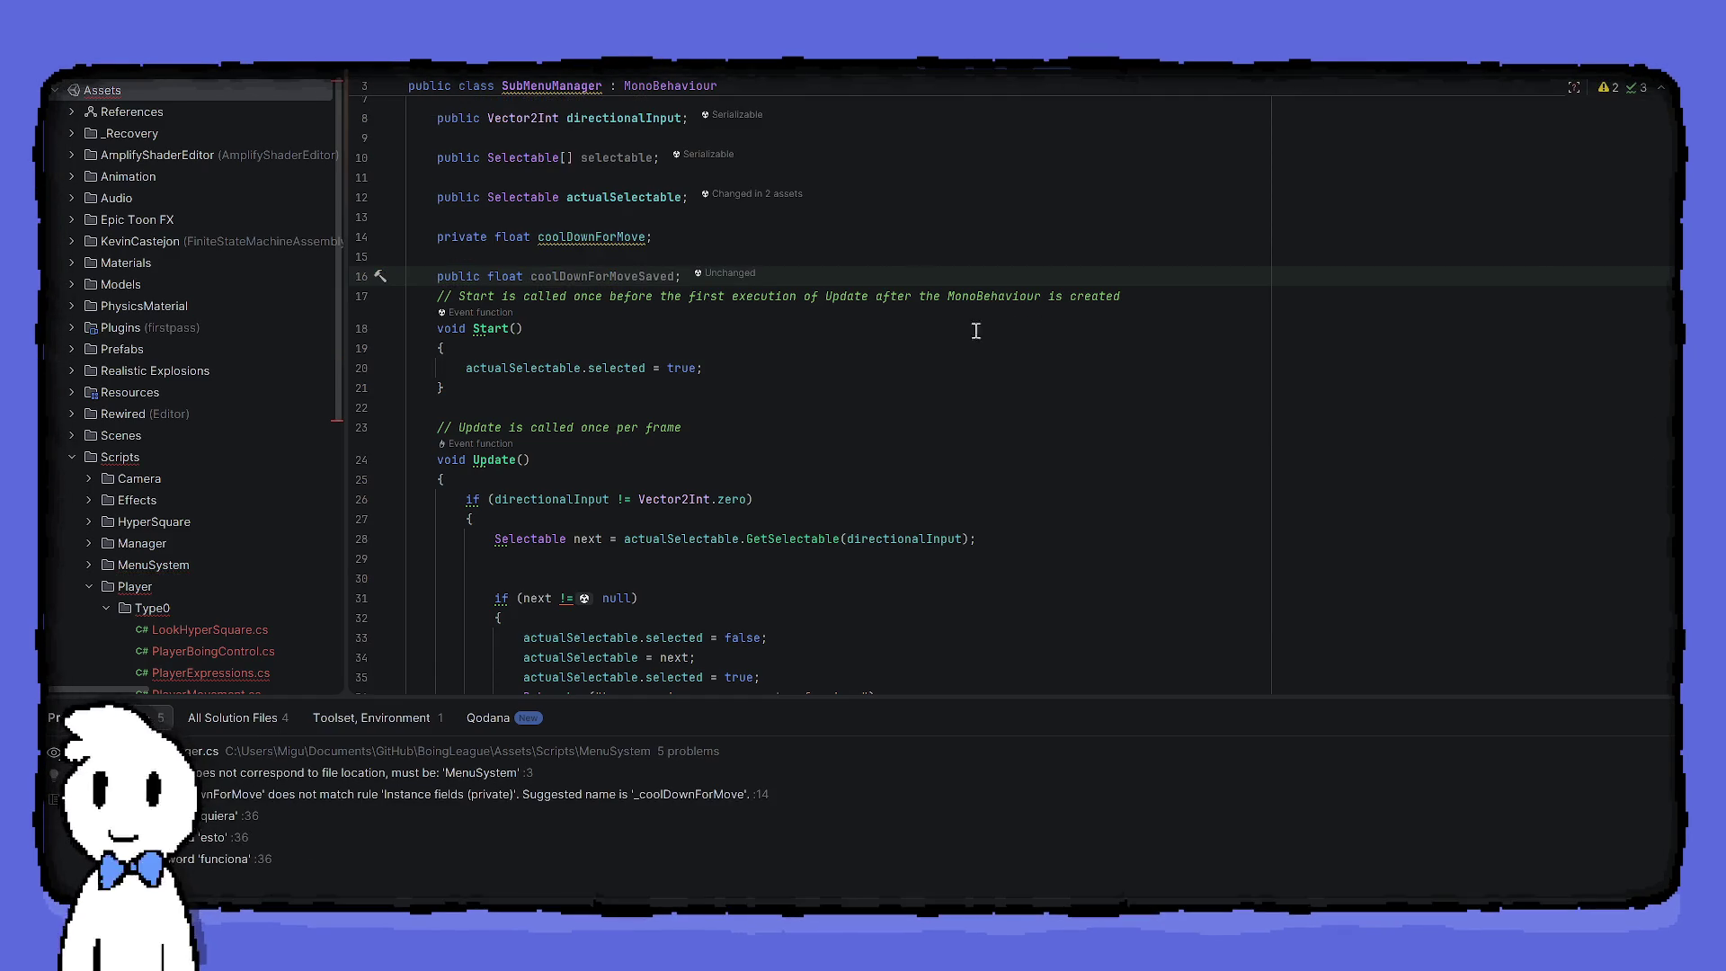
Start a new line in Start after the selected-true line, typing 'co'
left_click(789, 365)
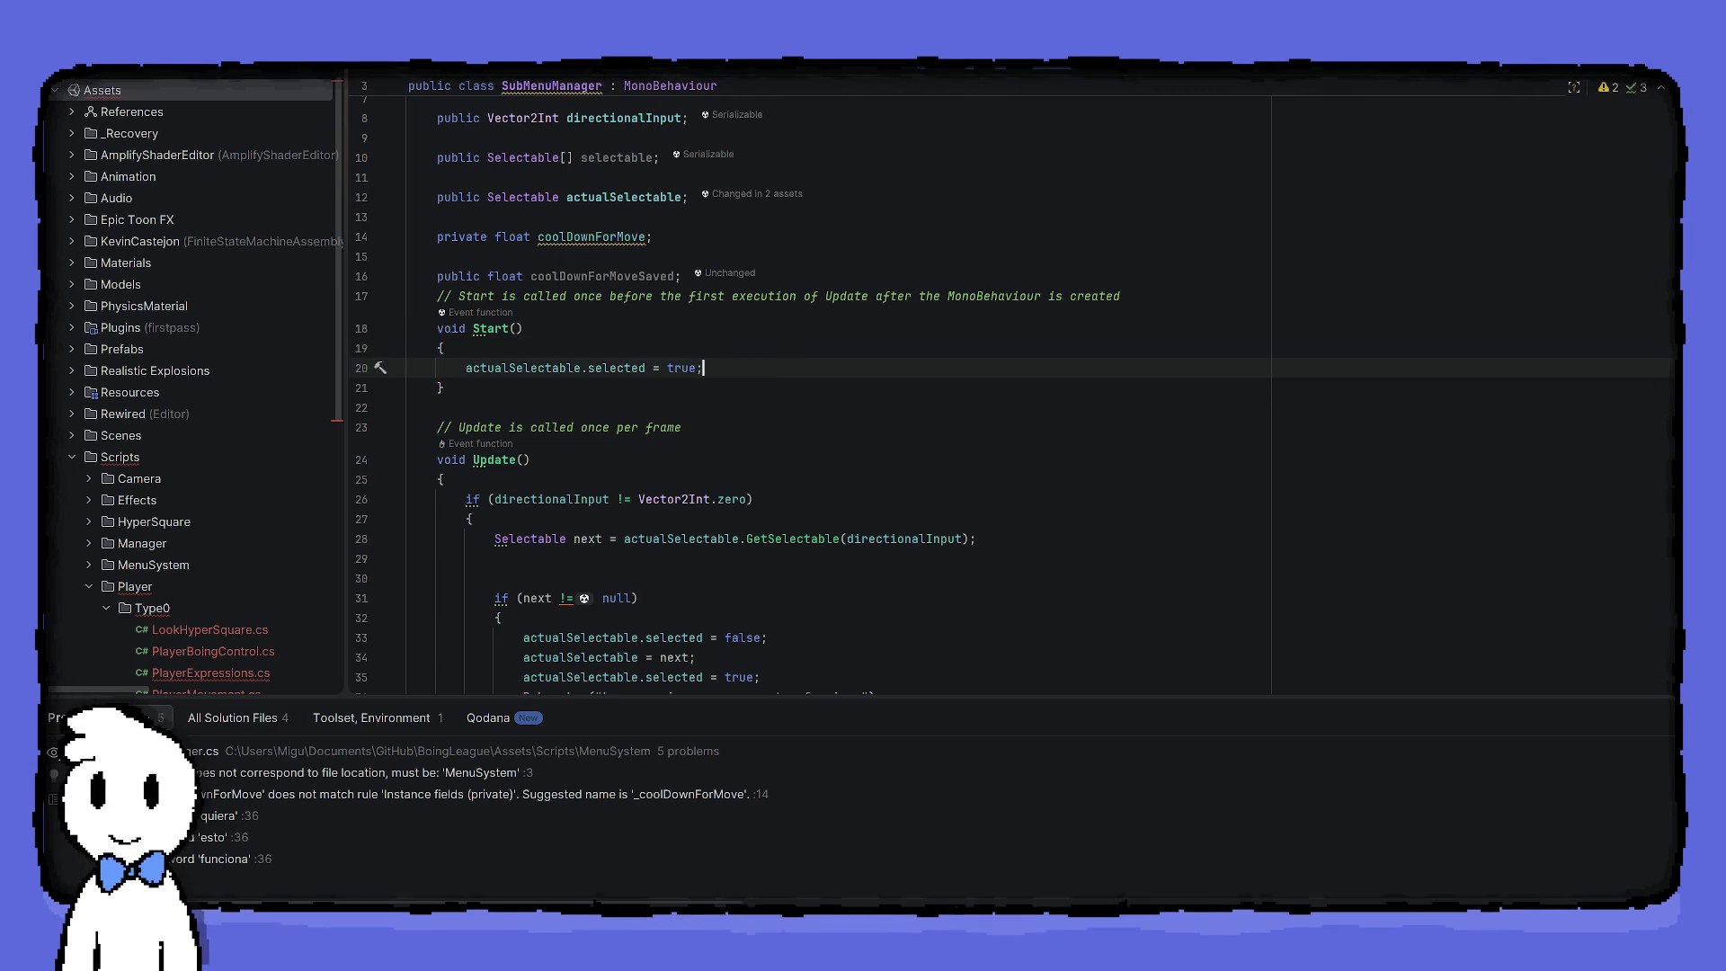
key("Return")
type("co")
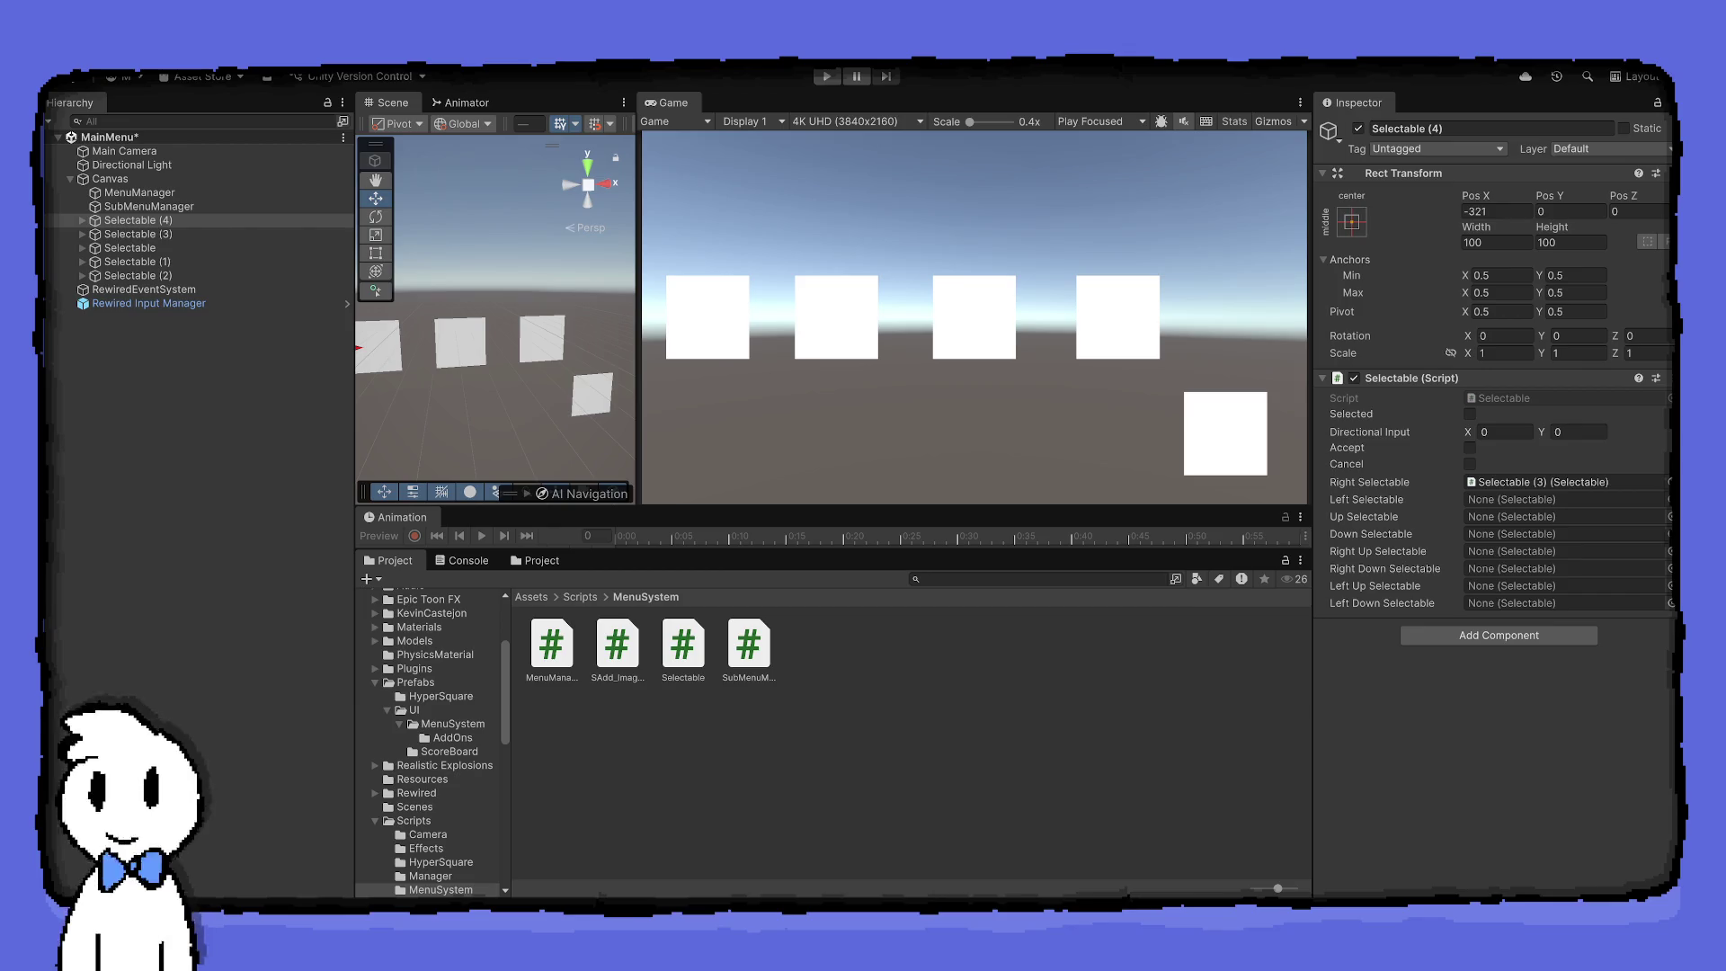
Select SubMenuManager in the MenuSystem folder and open it in Rider
left_click(746, 647)
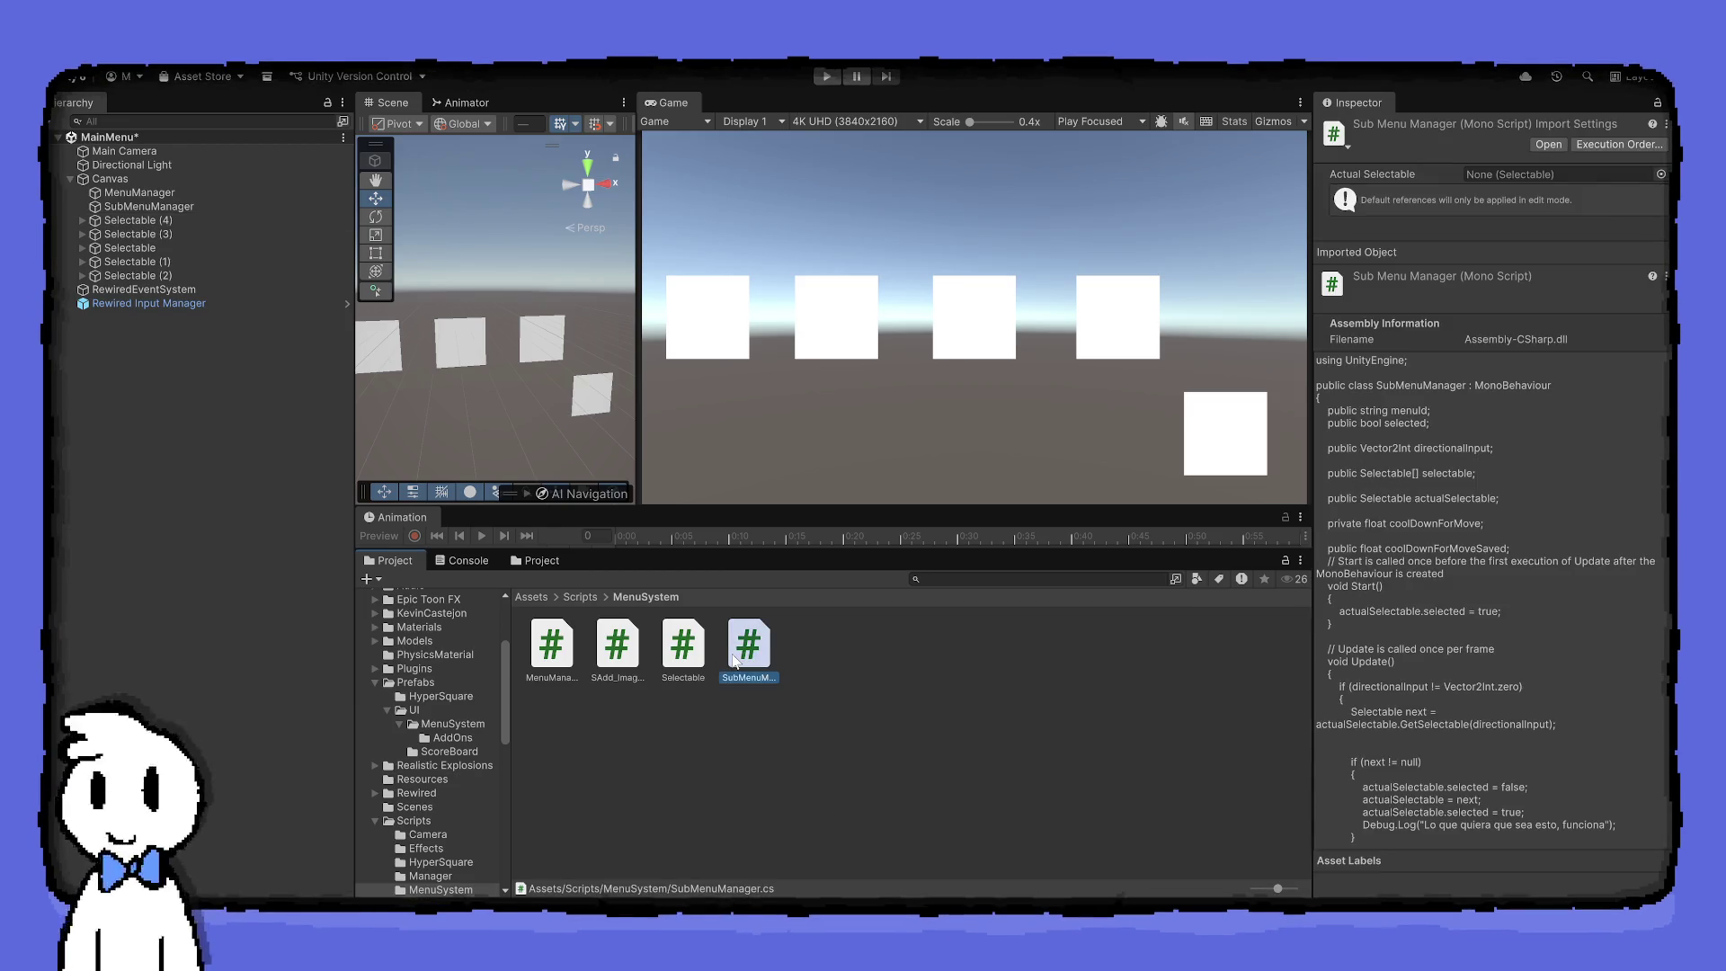
double_click(734, 661)
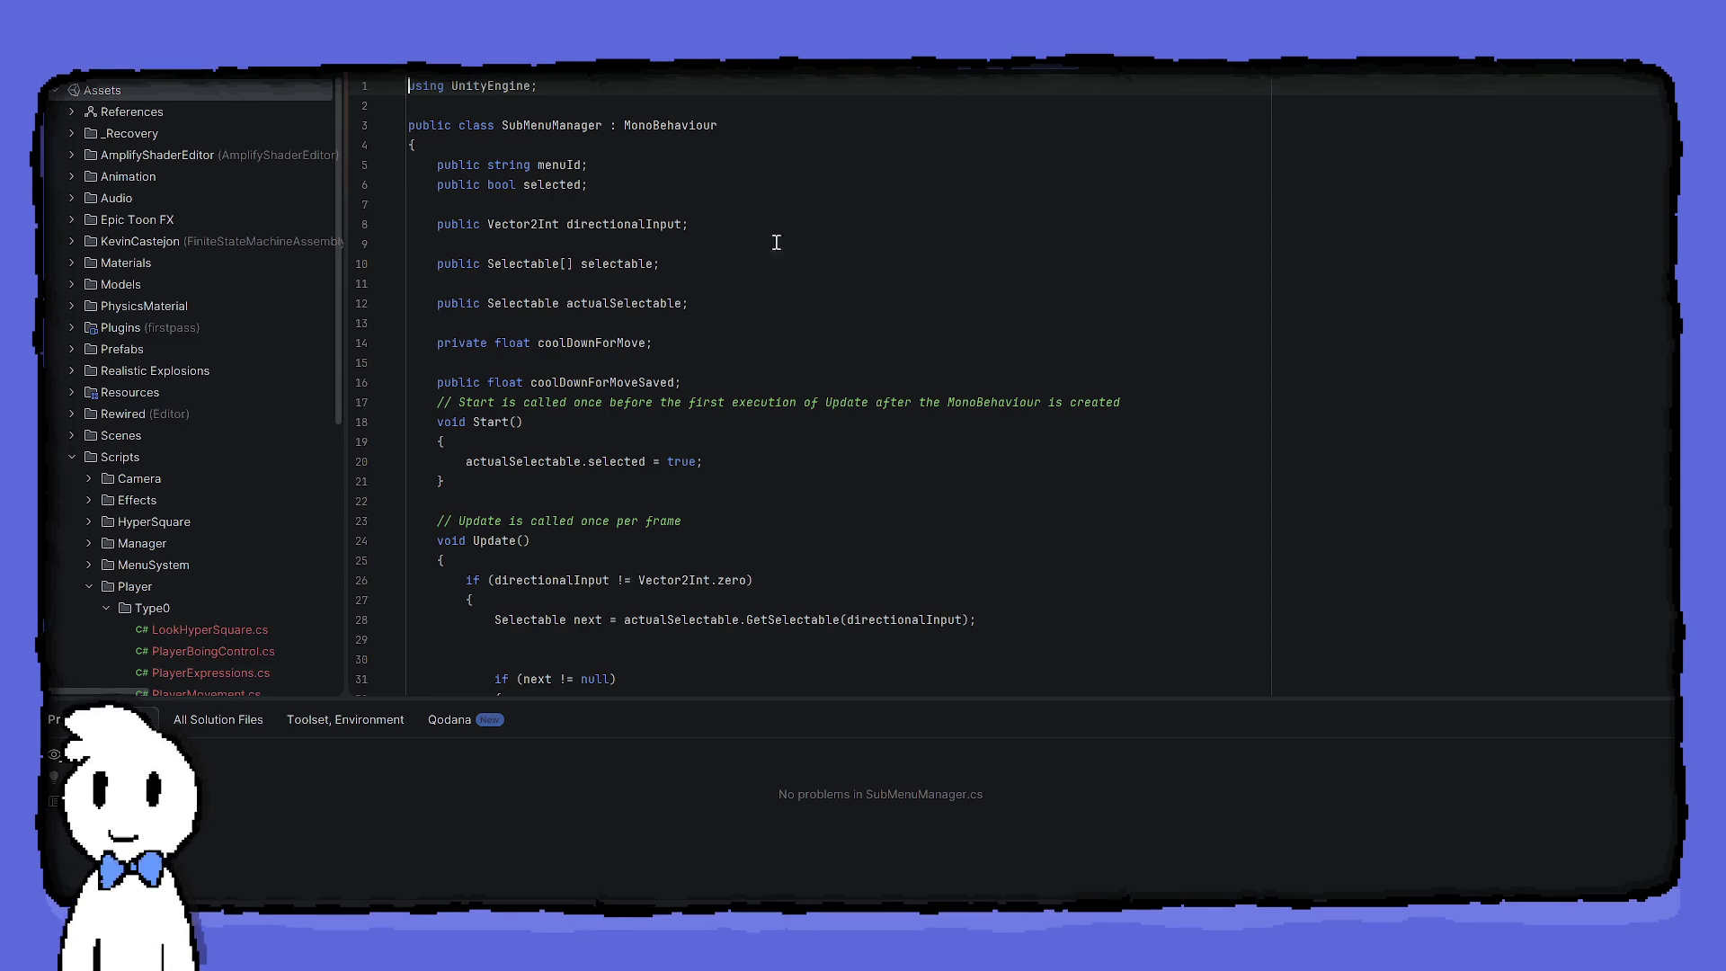
Add 'coolDownForMove = coolDownForMoveSaved;' after the selected-true line in Start
left_click(777, 301)
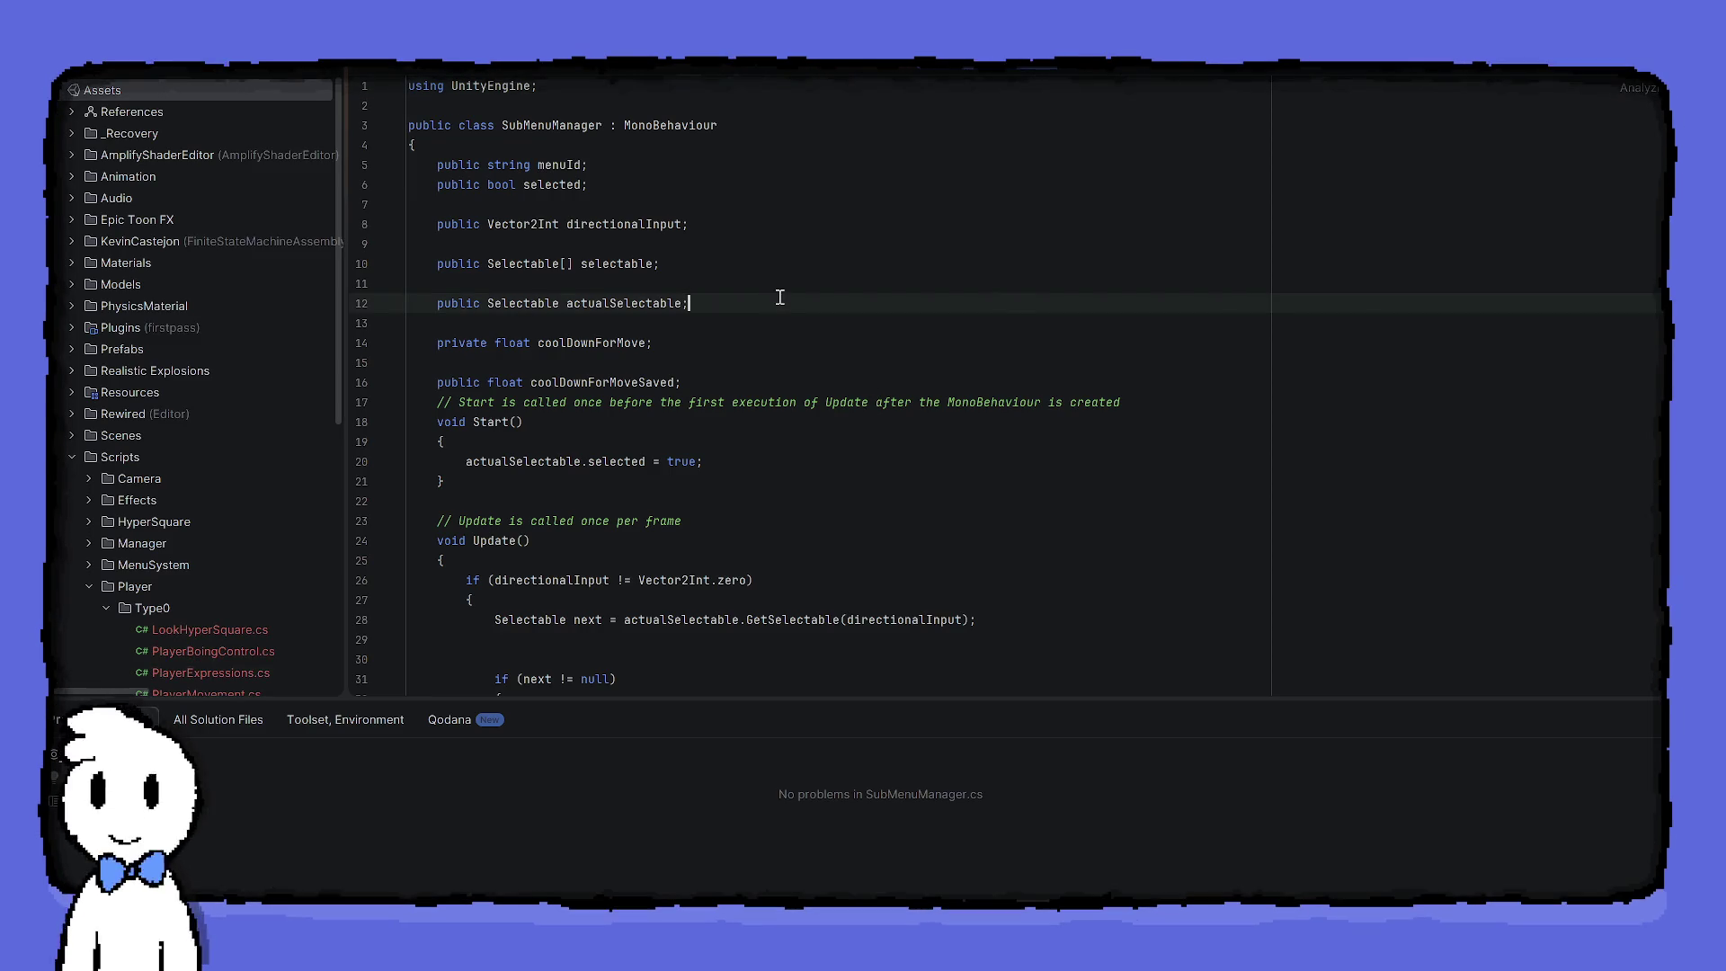
scroll(782, 294, "down", 1)
left_click(720, 422)
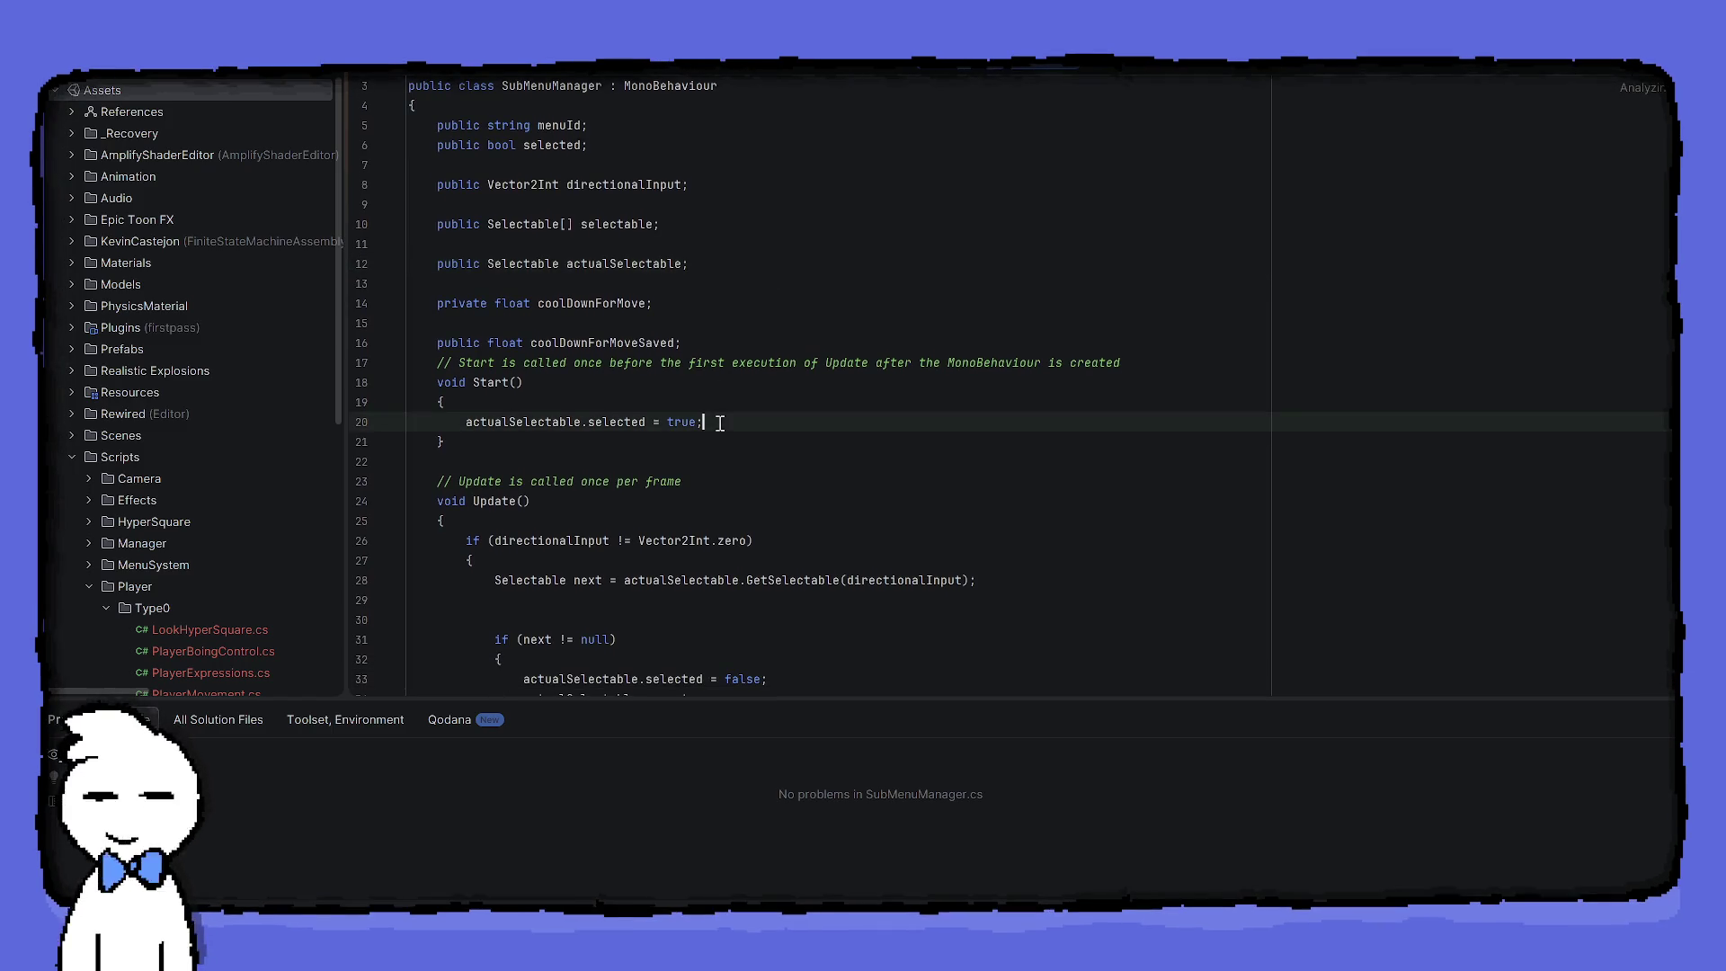
key("Return")
type("cool")
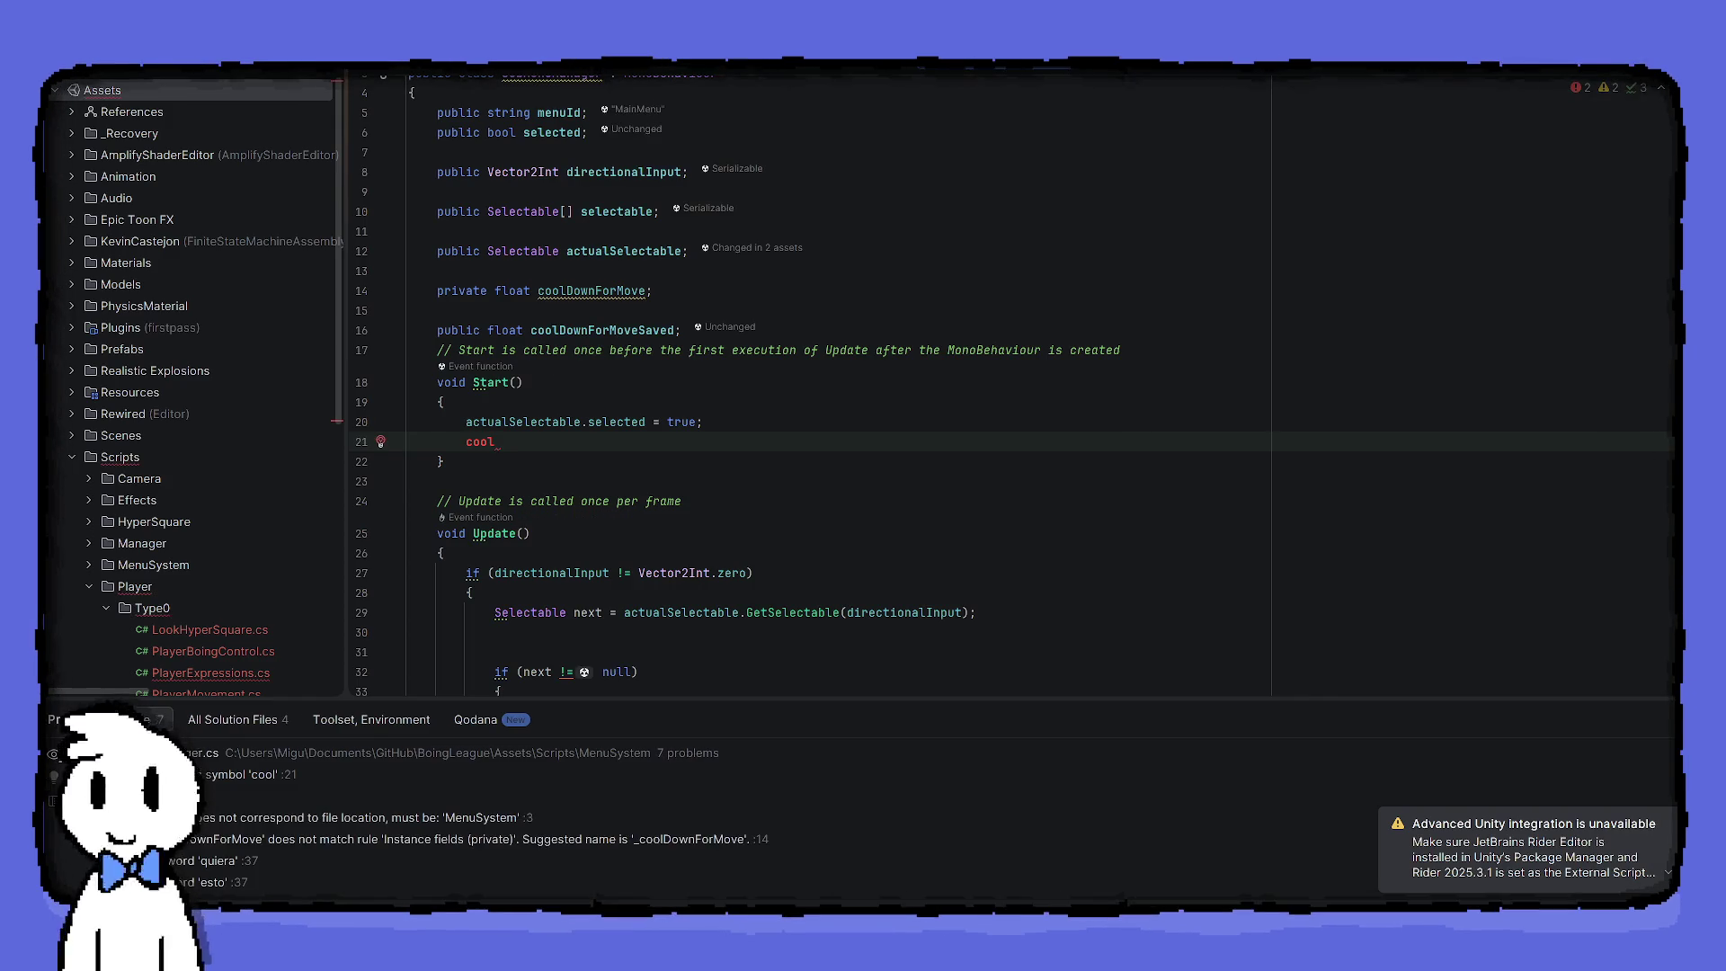
type("Down")
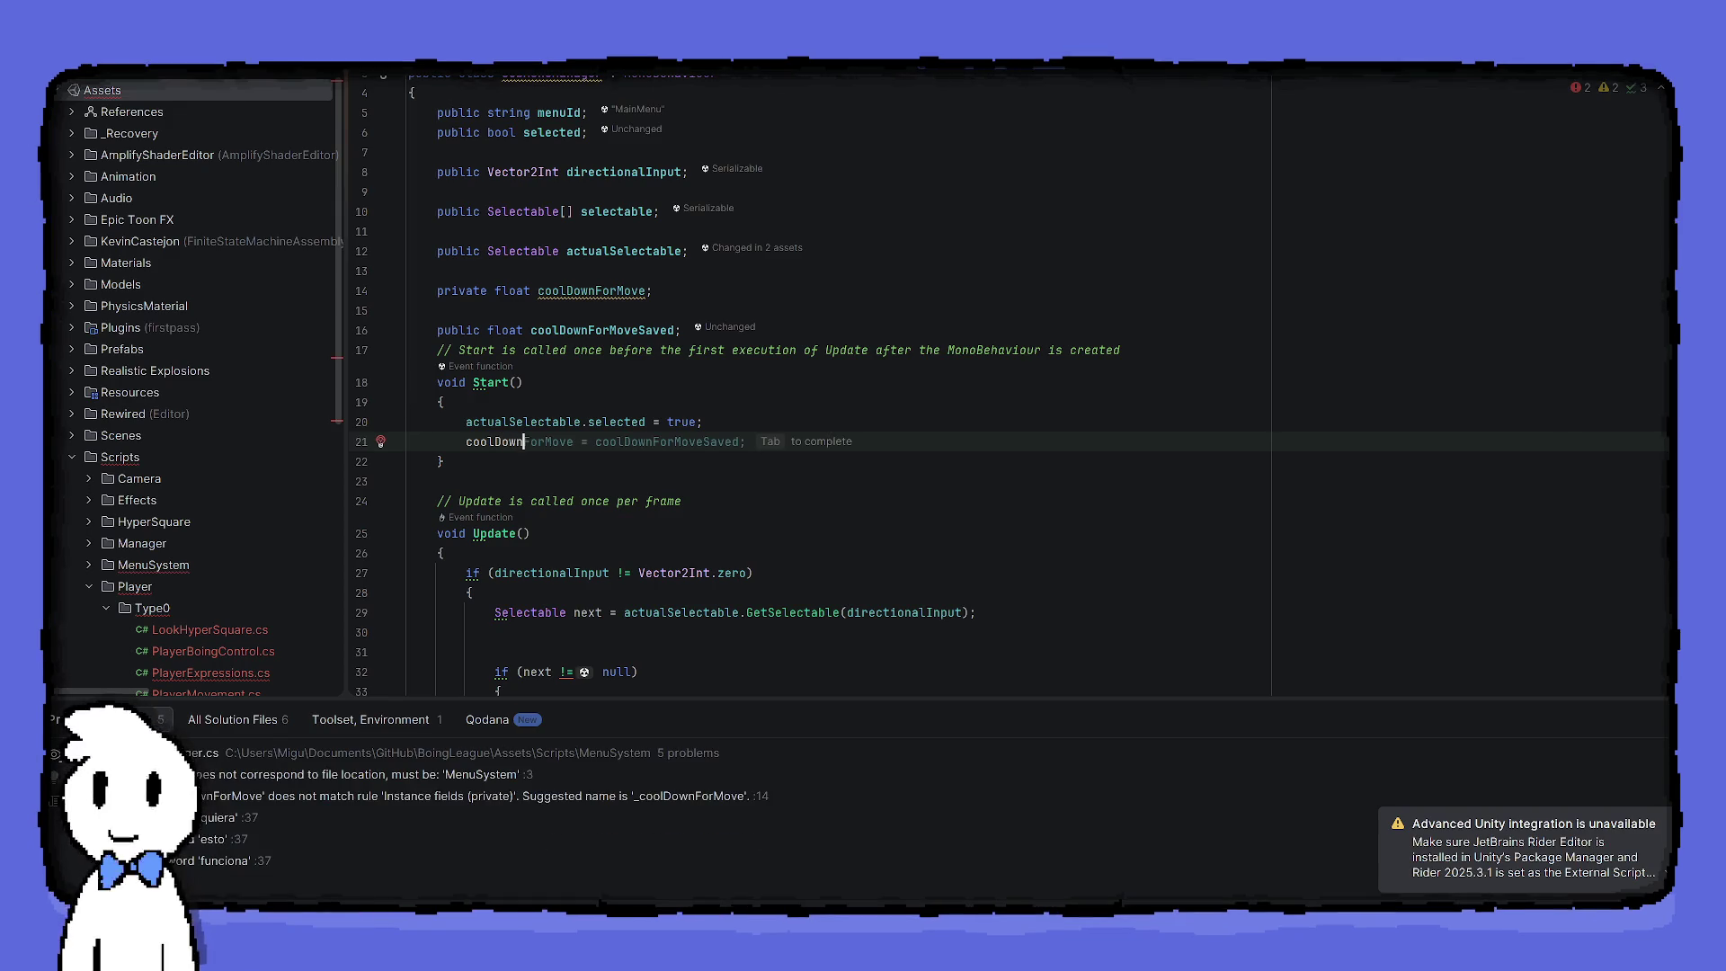
type("ForMove =")
key("BackSpace")
key("BackSpace")
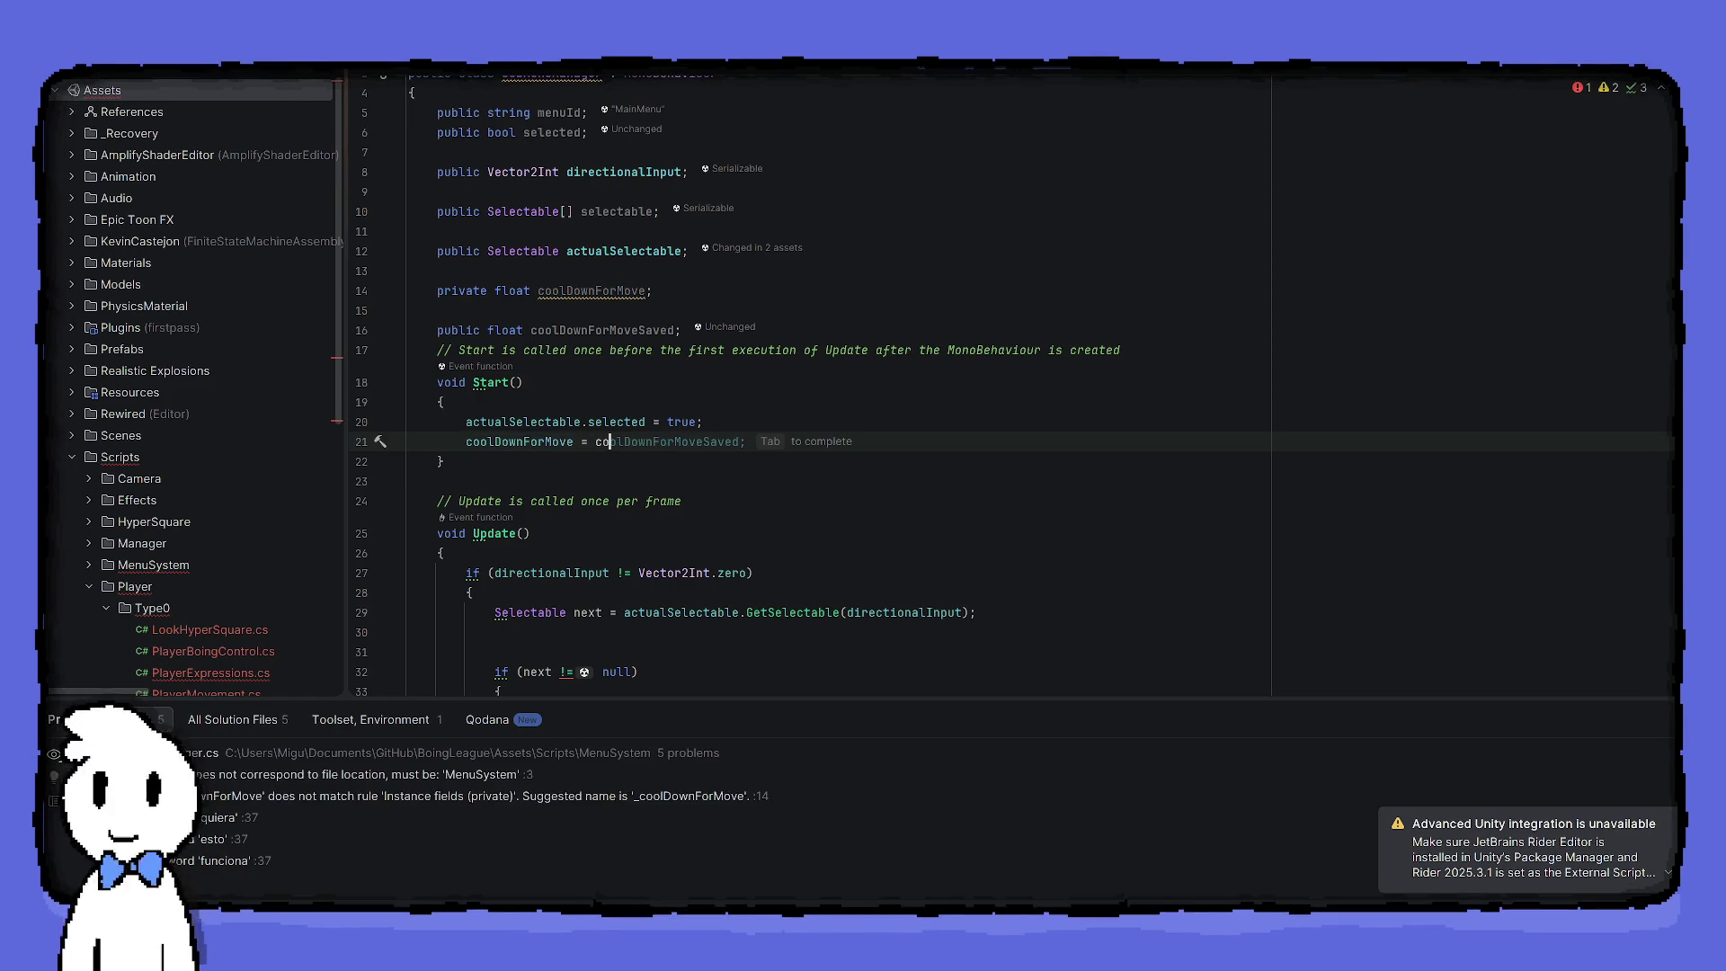
key("Tab")
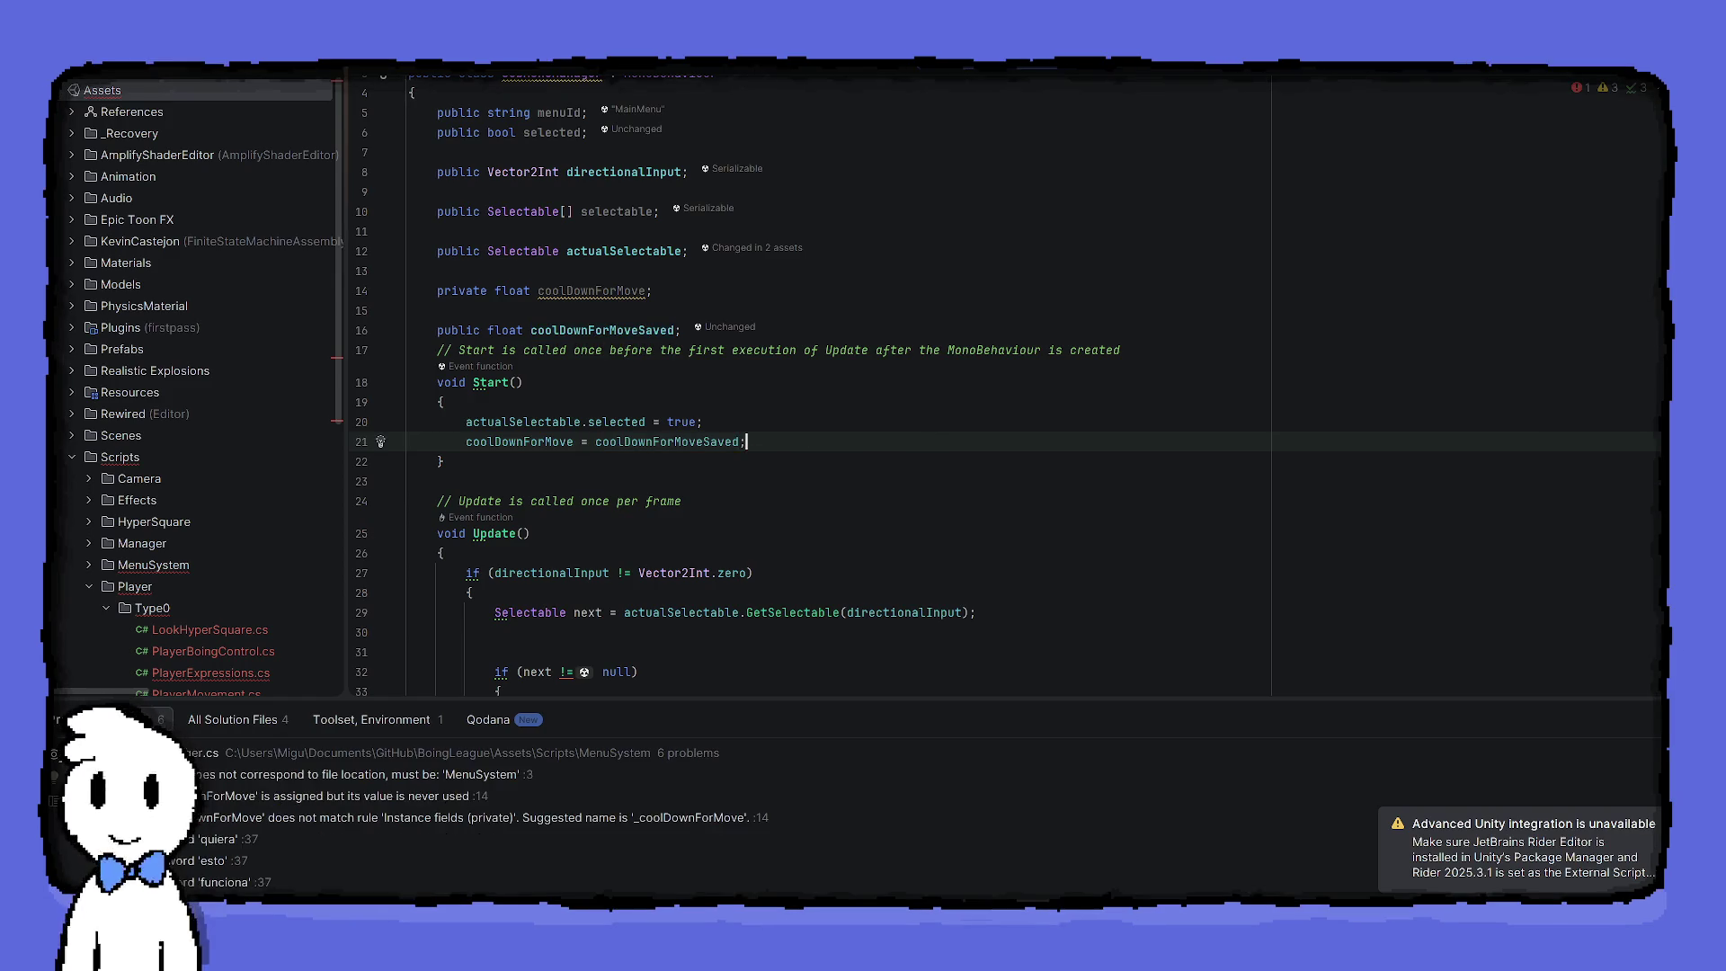
scroll(886, 398, "down", 6)
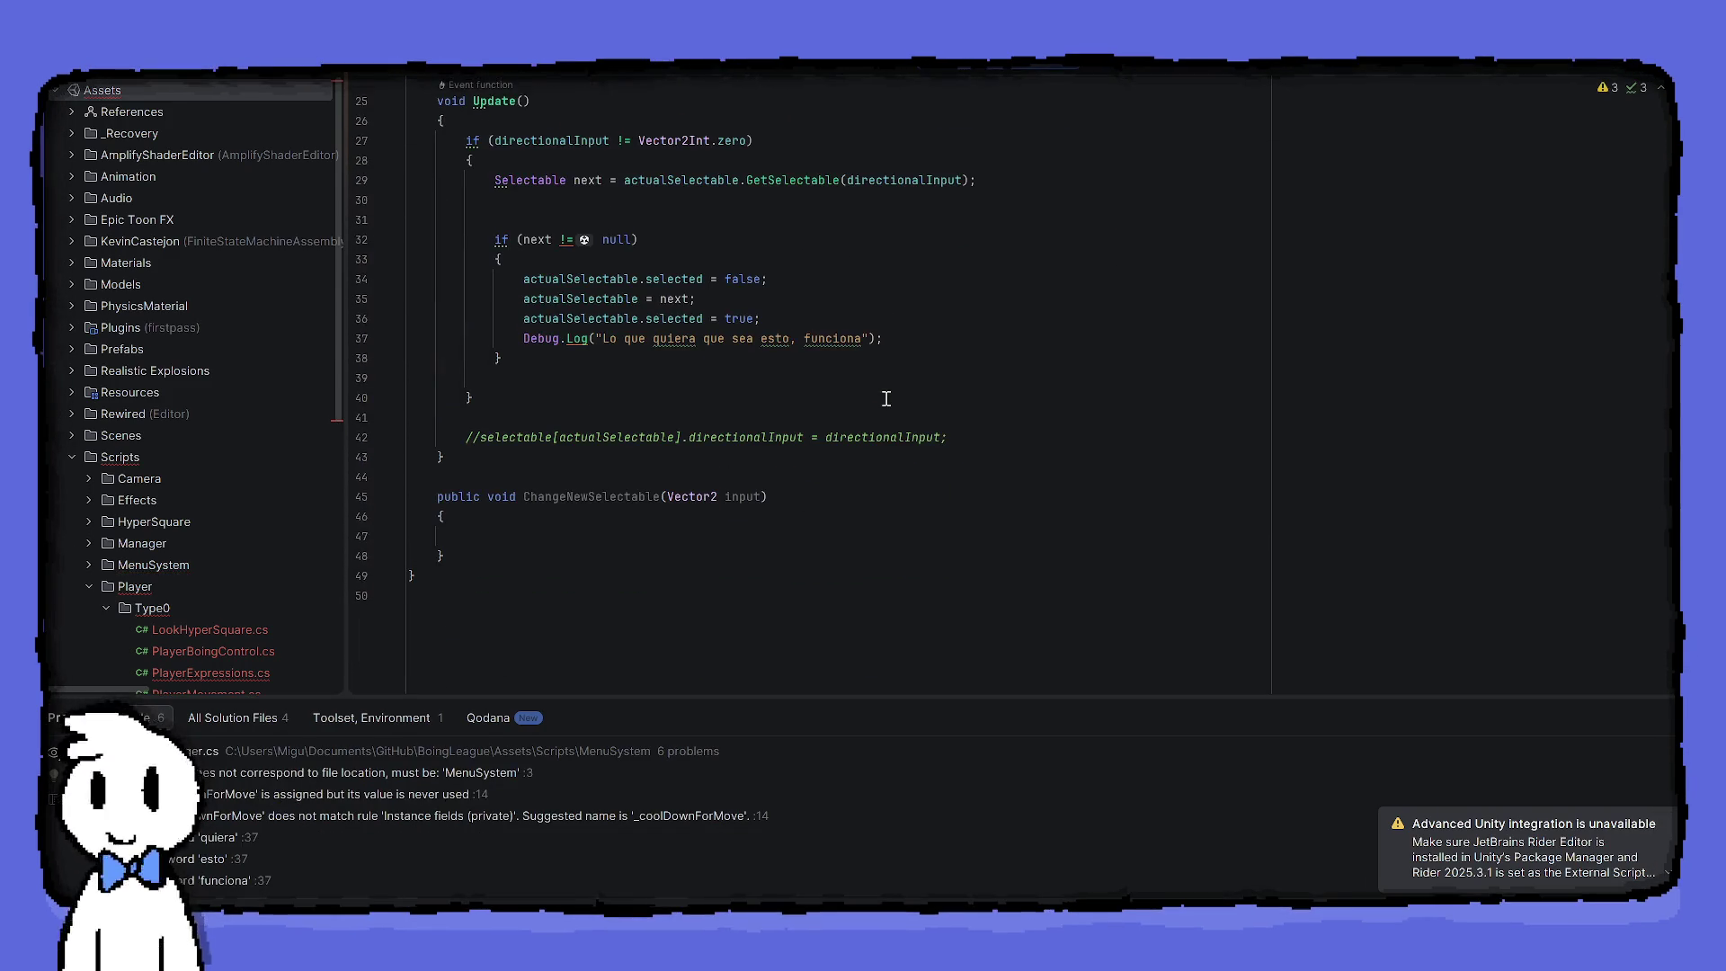
scroll(885, 399, "up", 2)
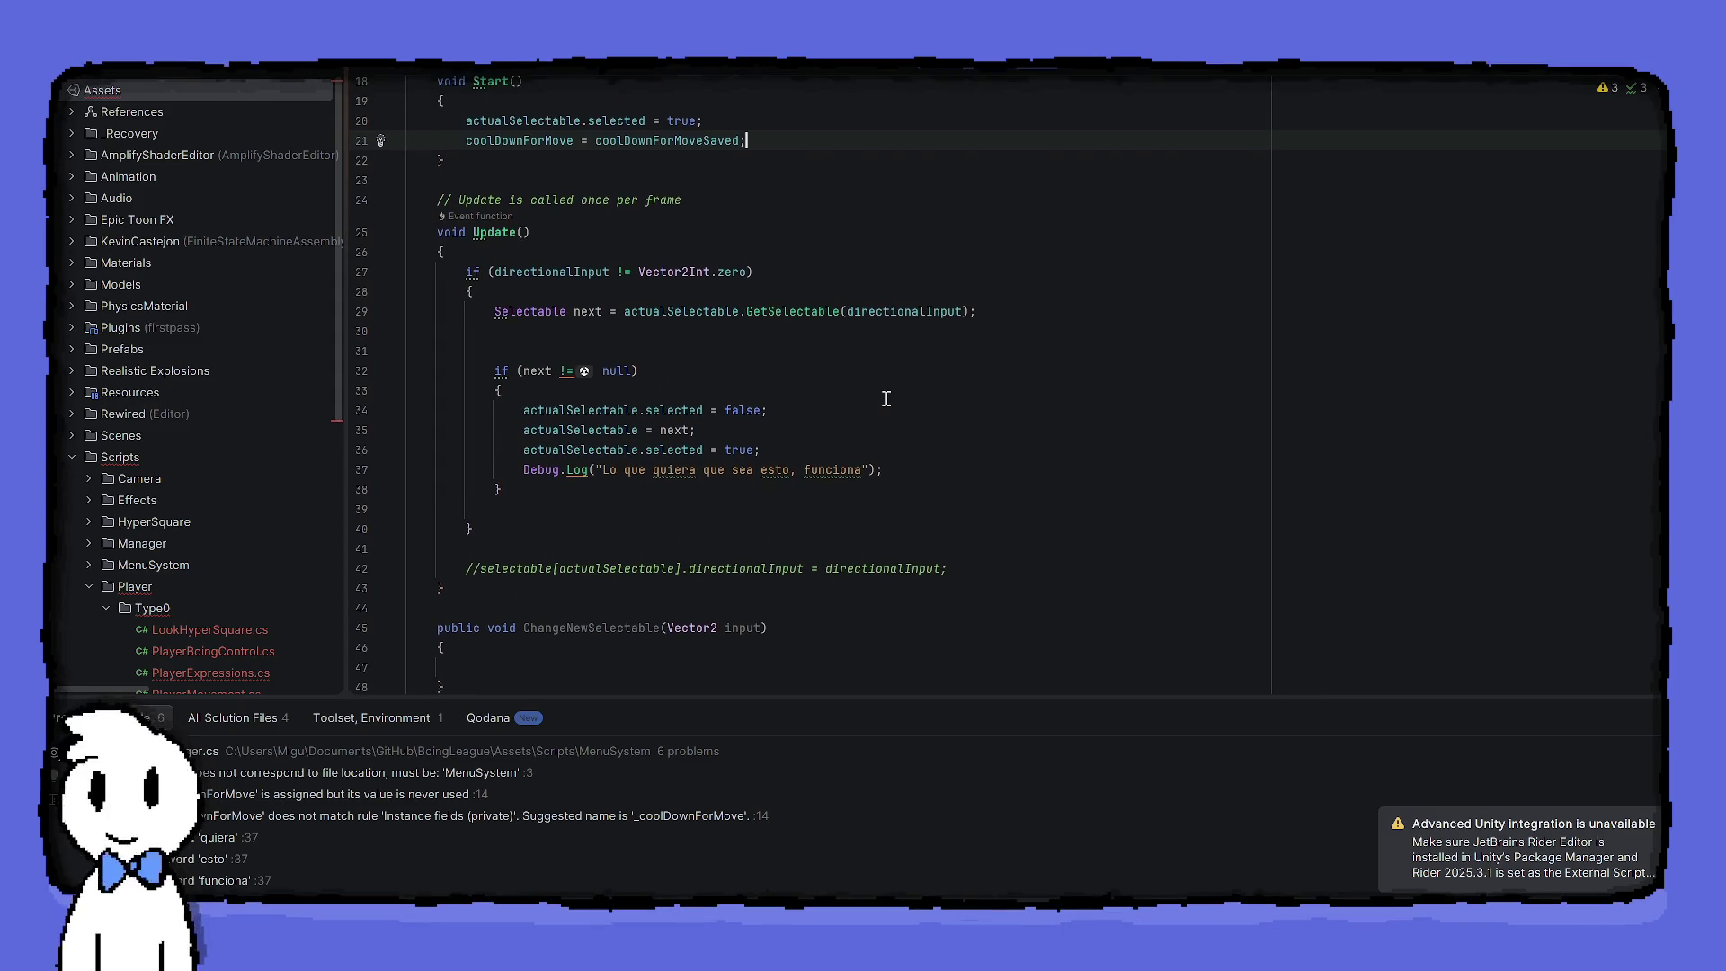
scroll(886, 398, "up", 1)
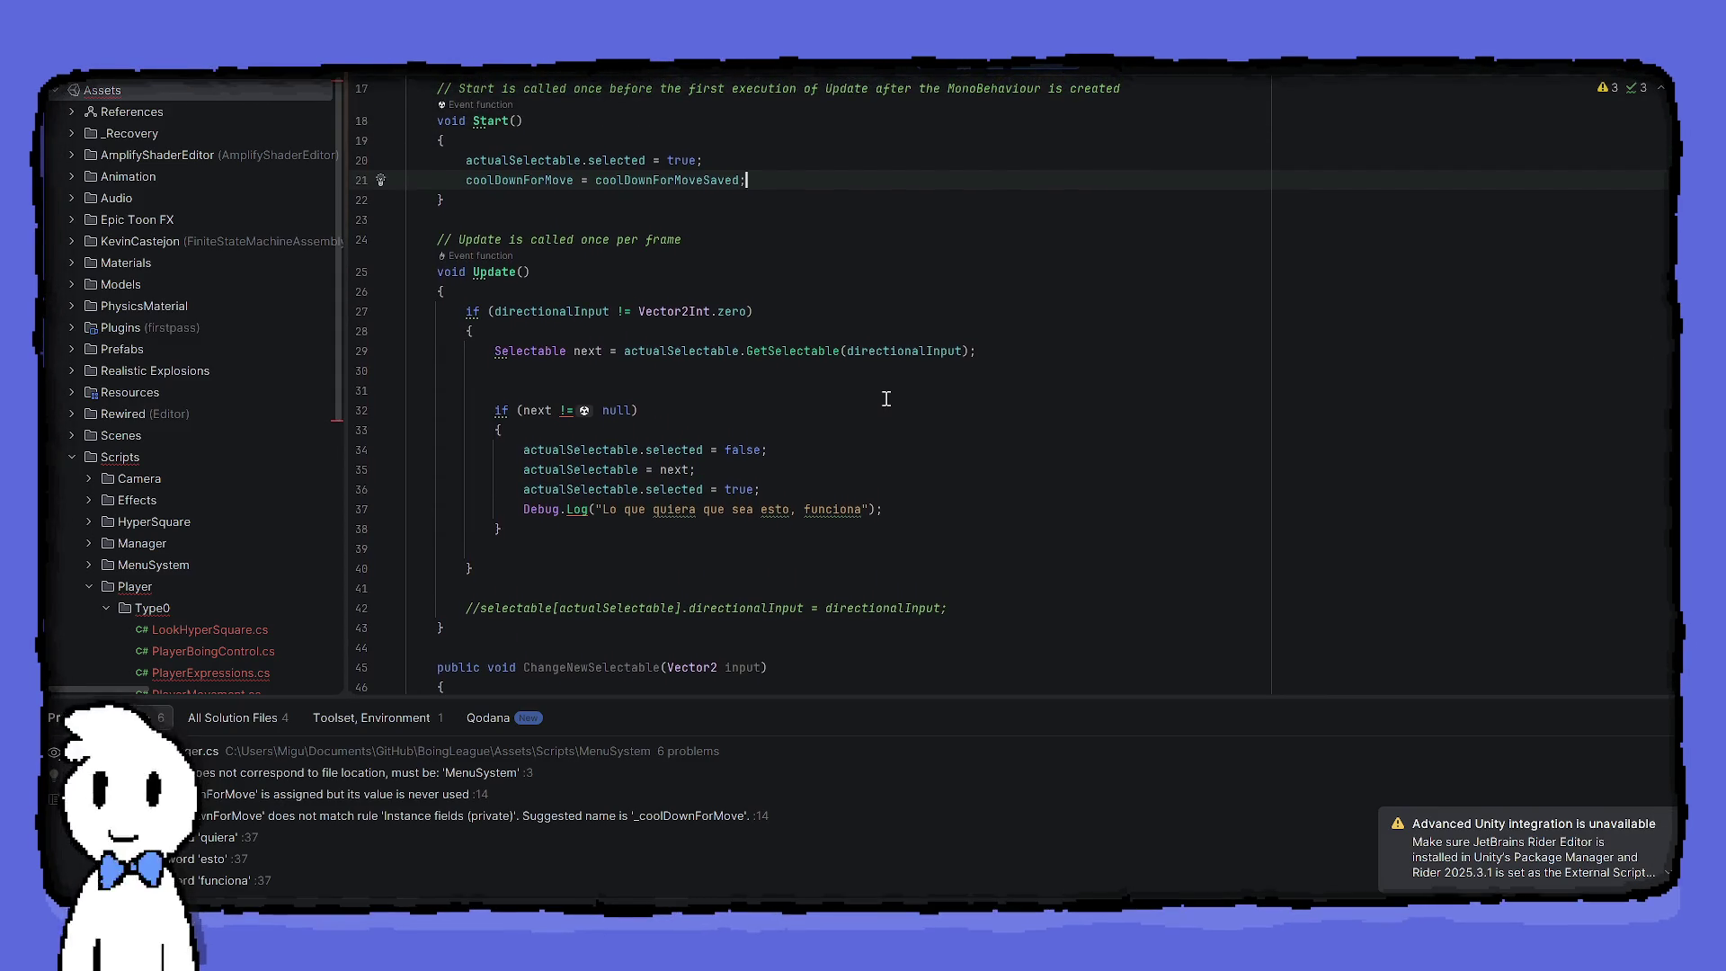
left_click(678, 296)
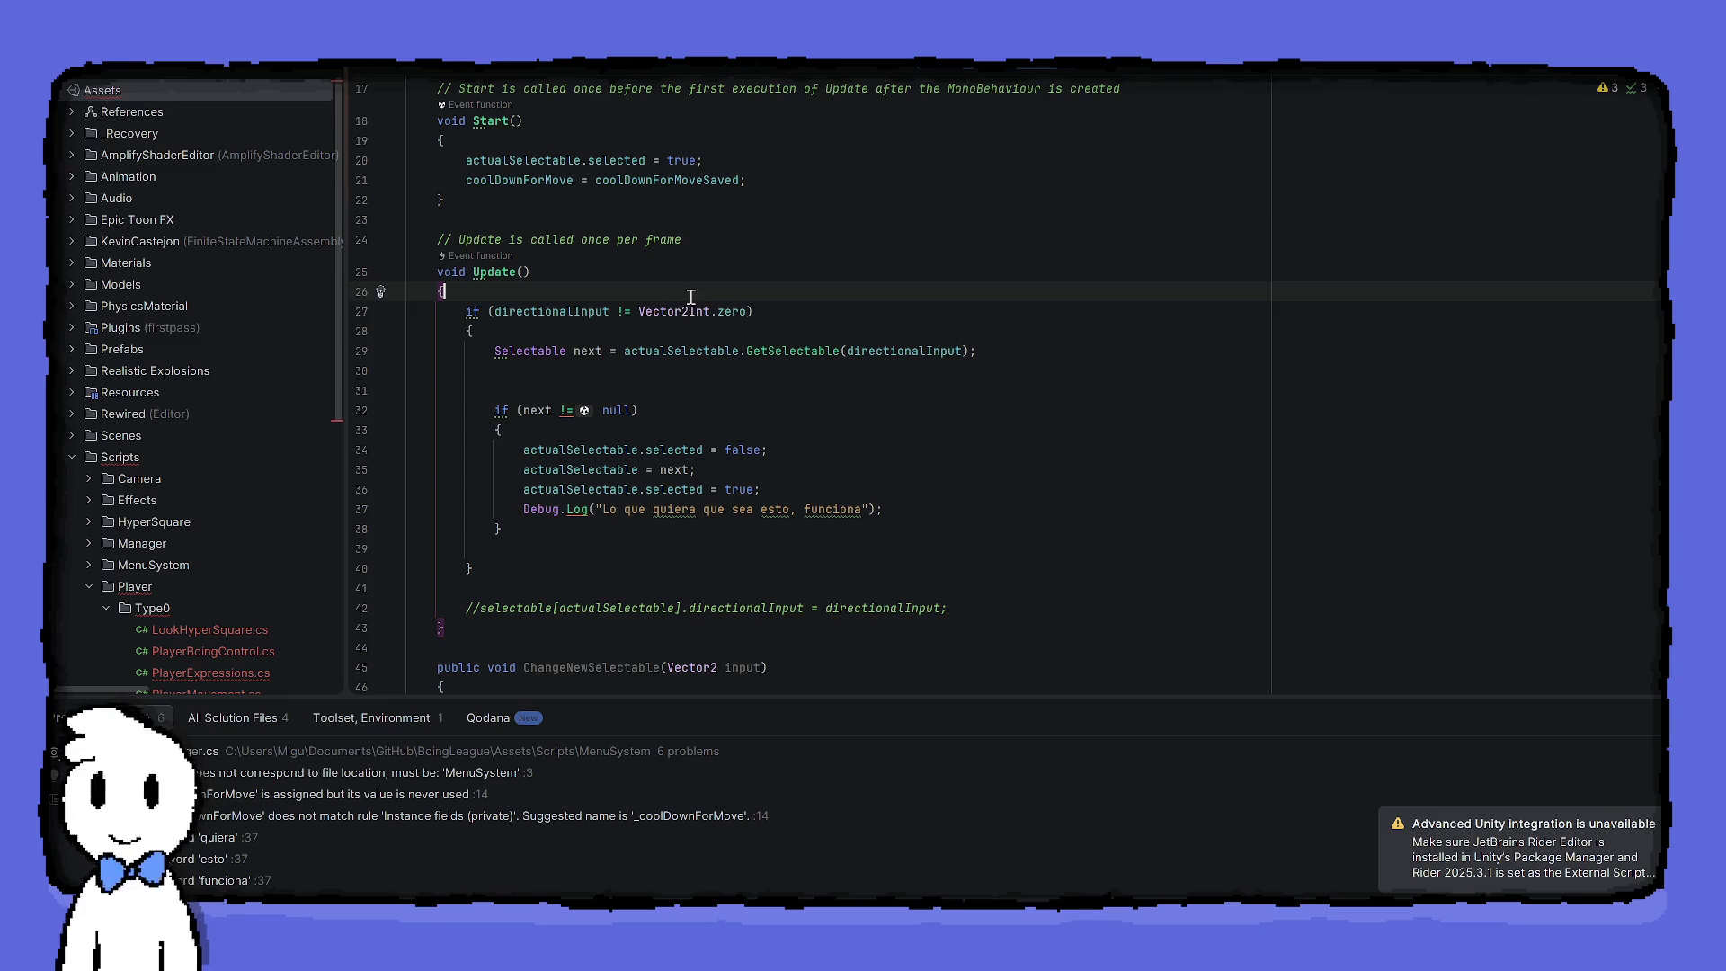
Add 'if (coolDownForMove > 0) { coolDownForMove -= Time.deltaTime; }' at the top of Update
key("Return")
type("if(coo")
key("ctrl+Right")
key("ctrl+Right")
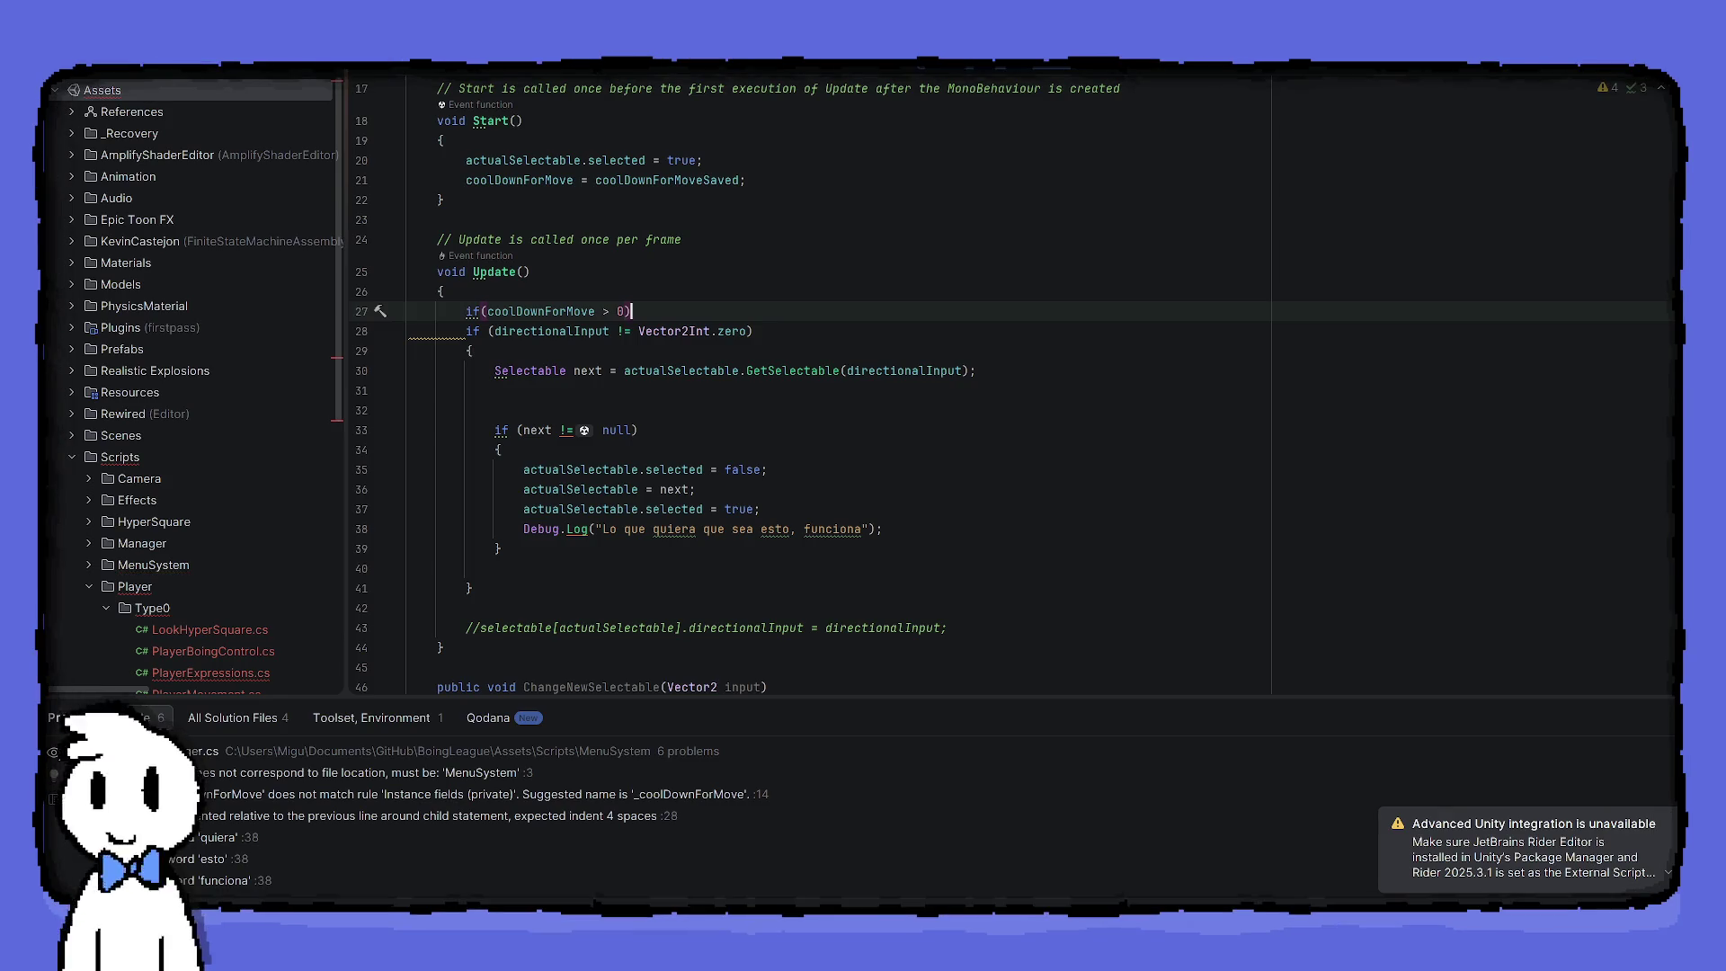
key("Return")
type("{")
key("Return")
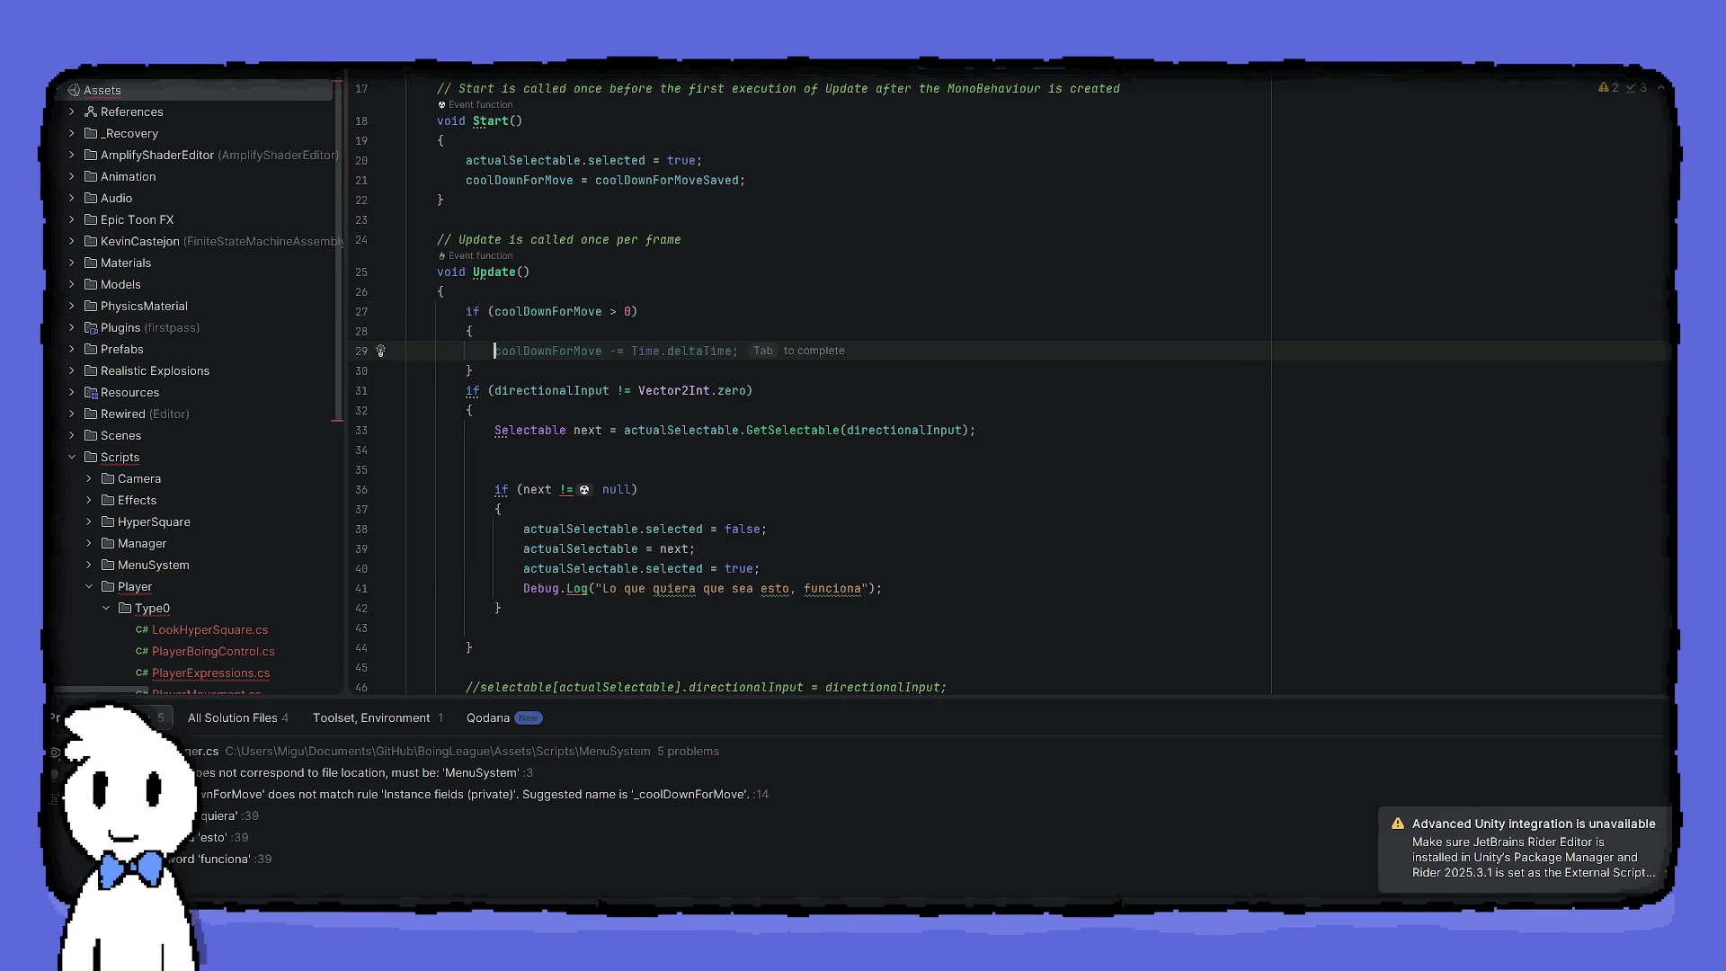
type("co")
key("ctrl+Right")
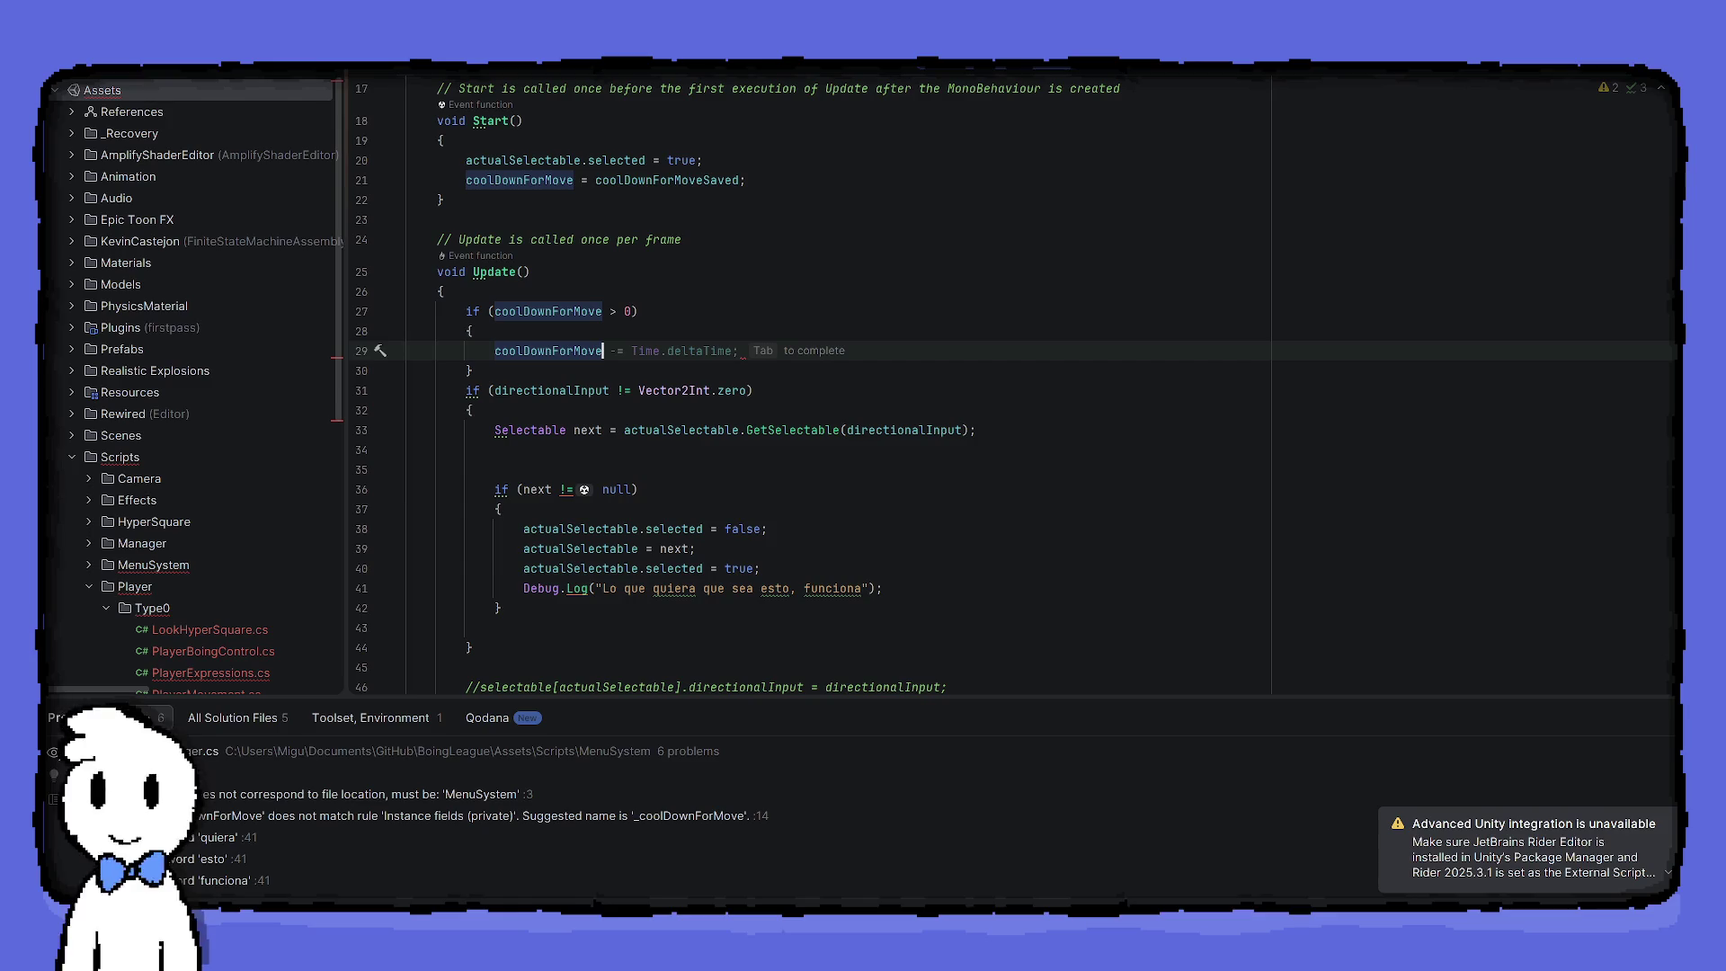
type("-")
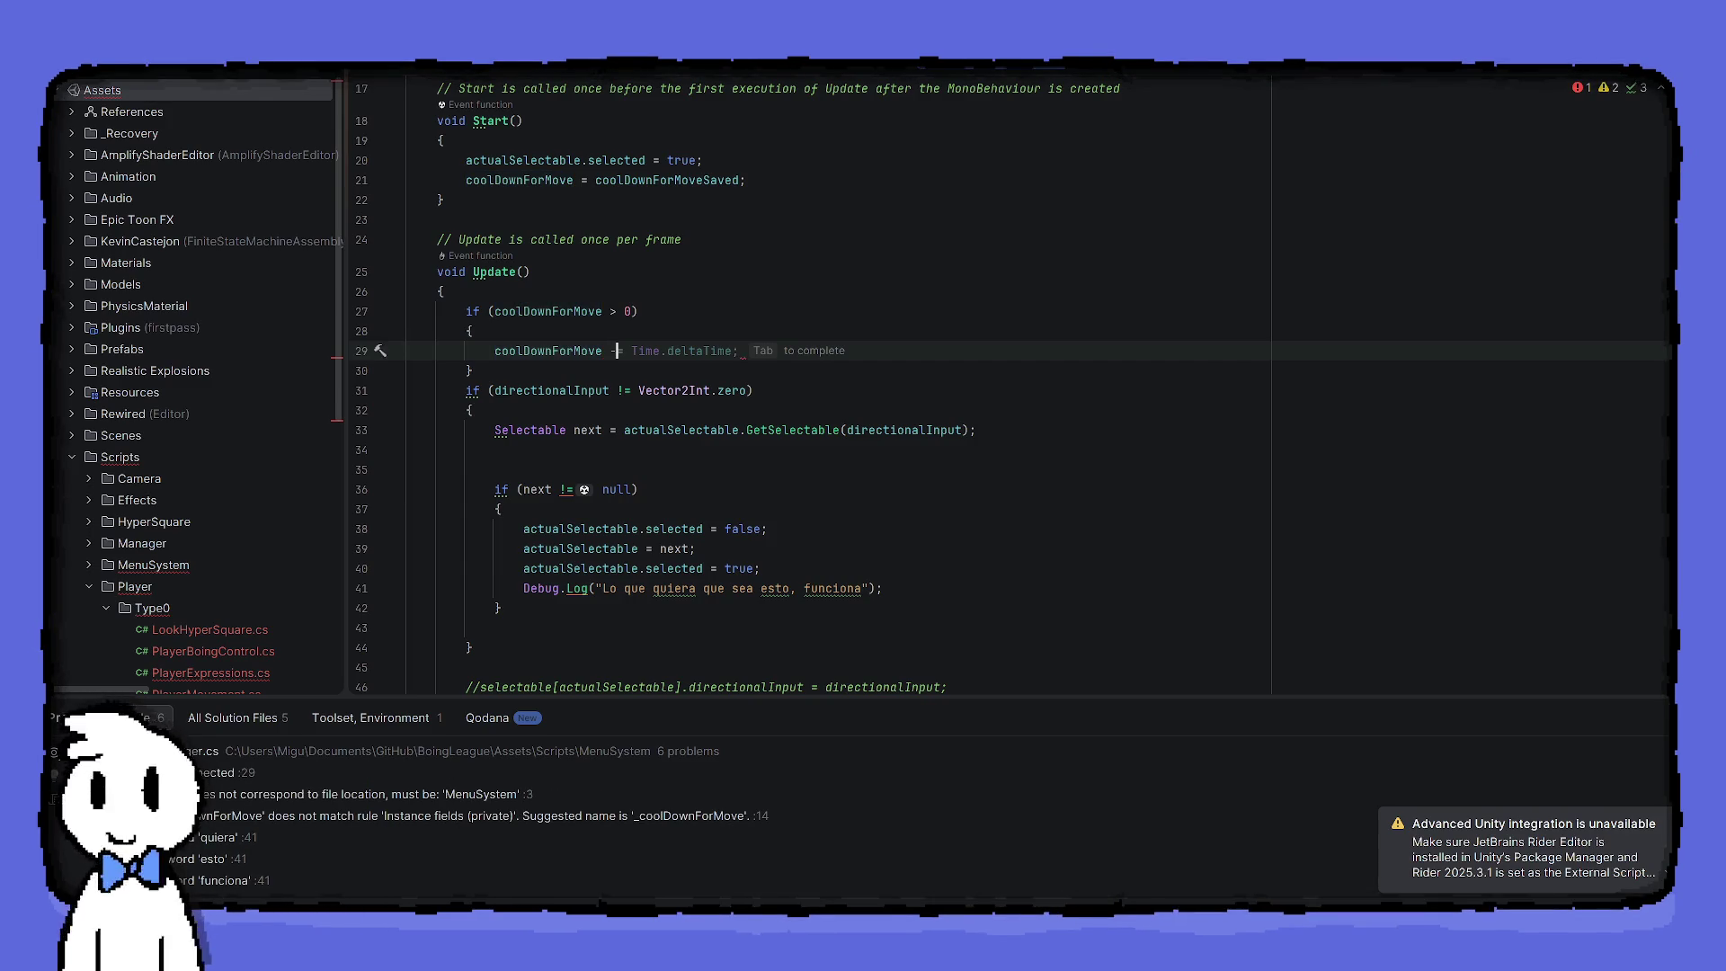
type("= Time.deltaTime;")
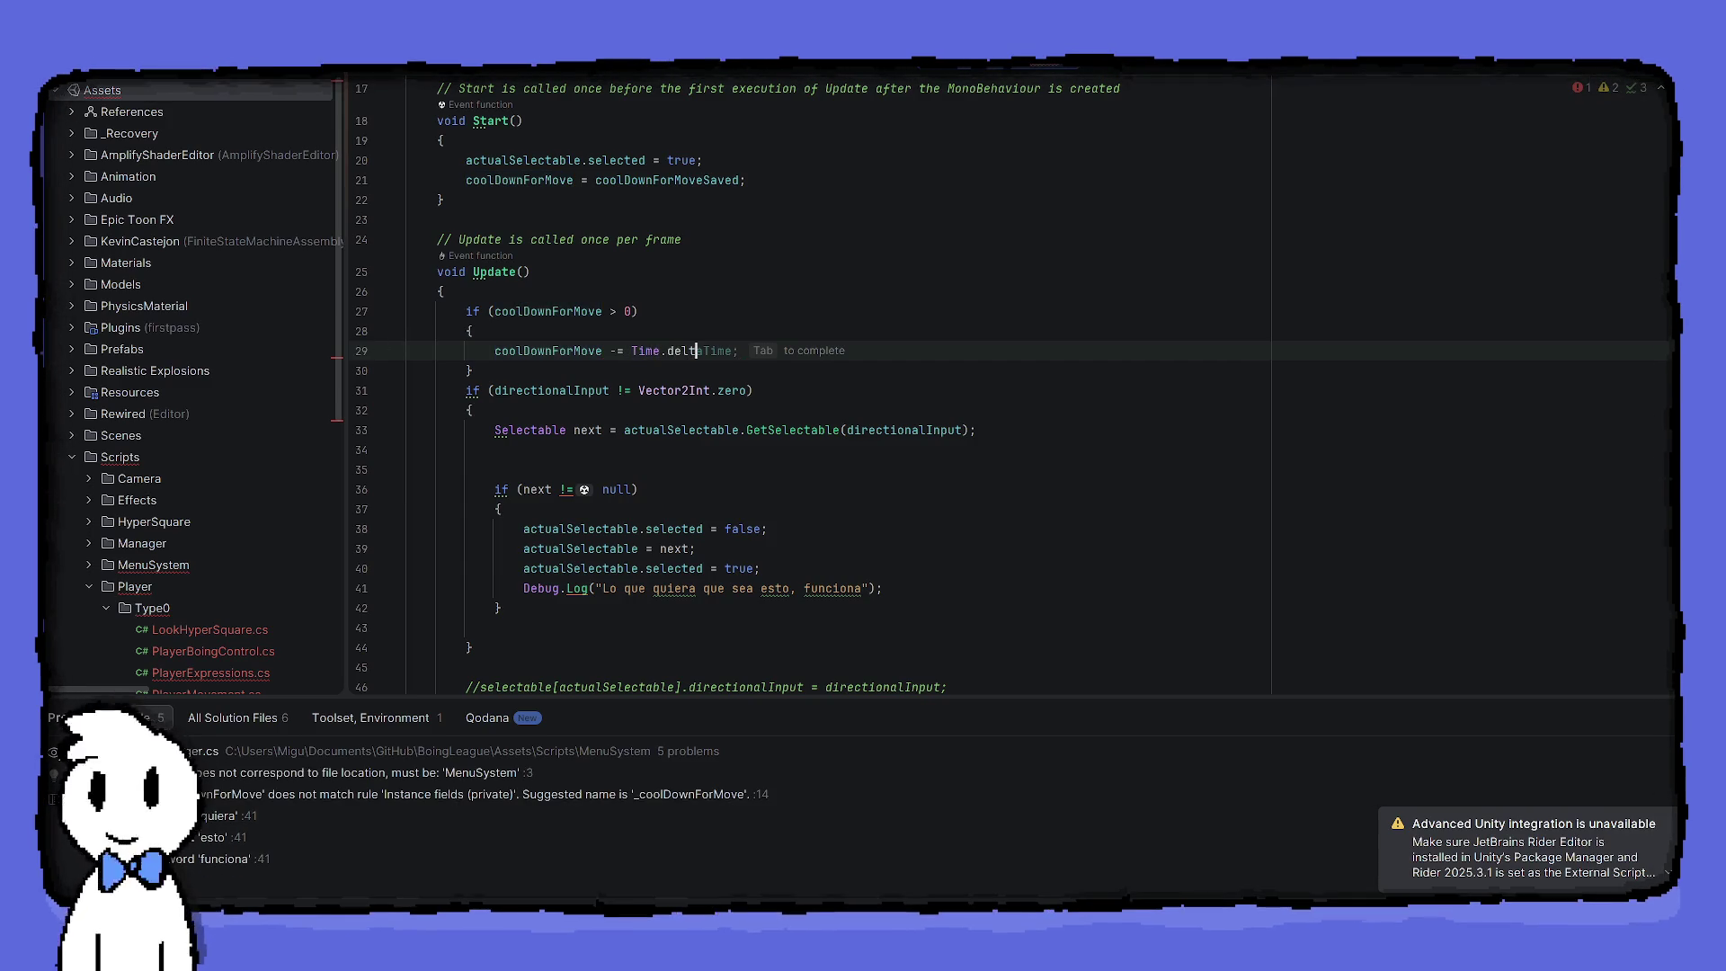
Add an 'else if (coolDownForMove <= 0)' block wrapping the directional-input code
key("Down")
key("Return")
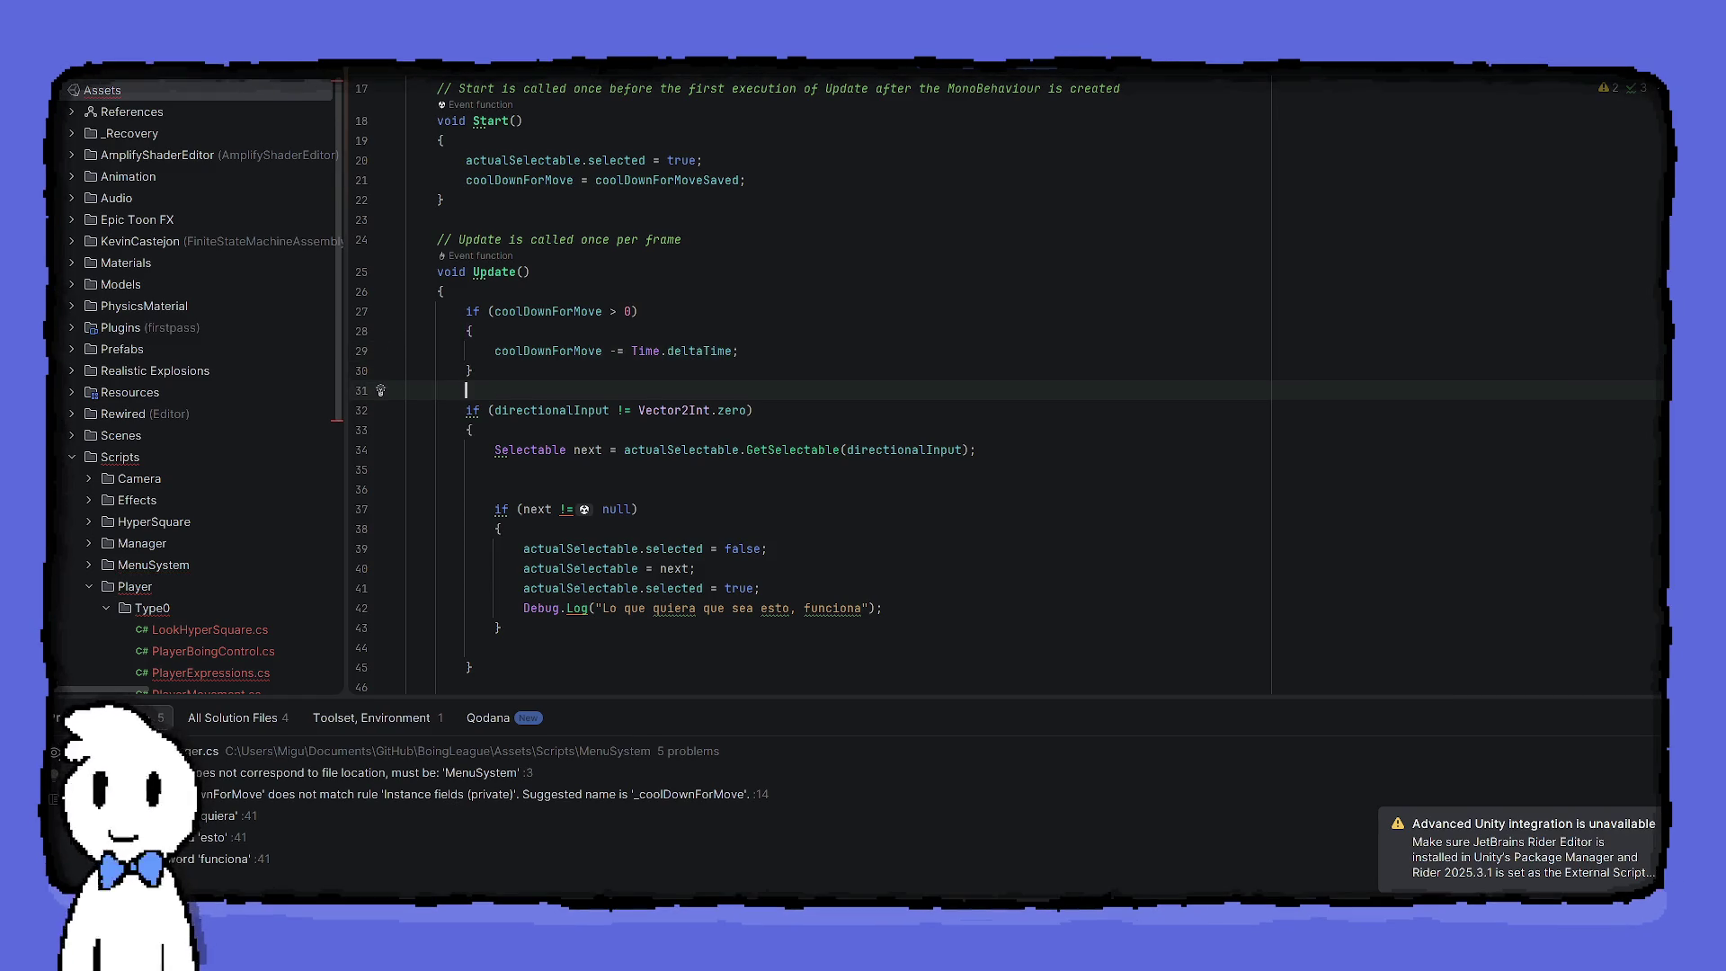
type("else ")
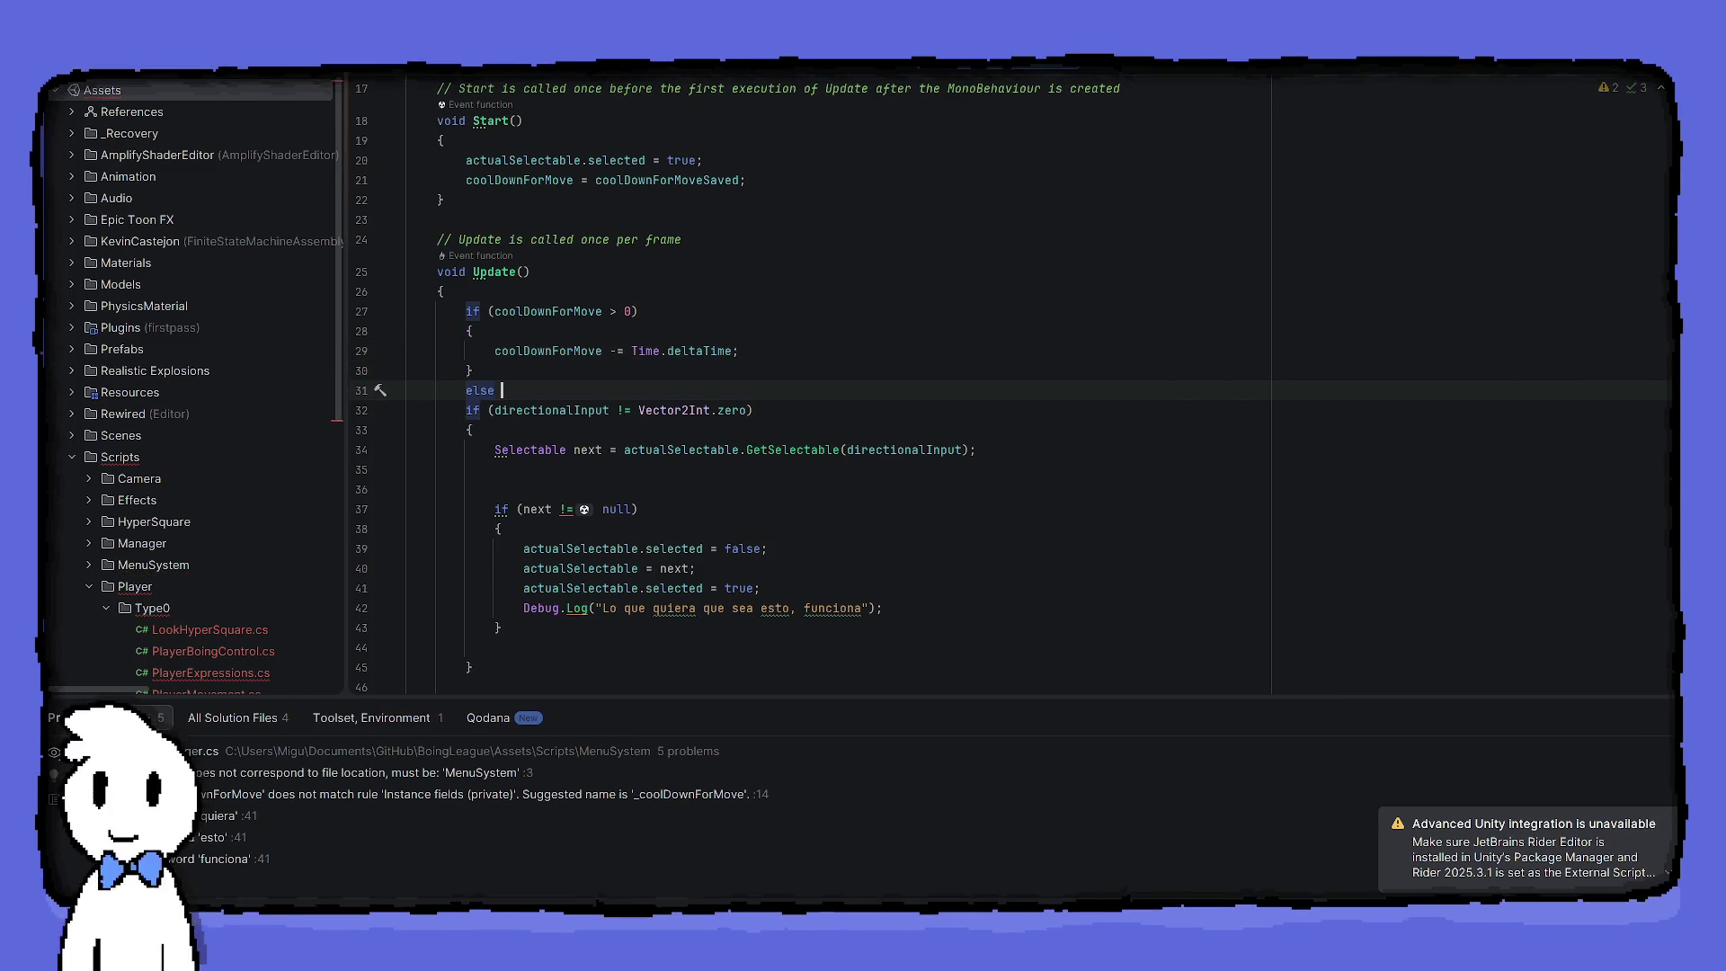
type("if(c")
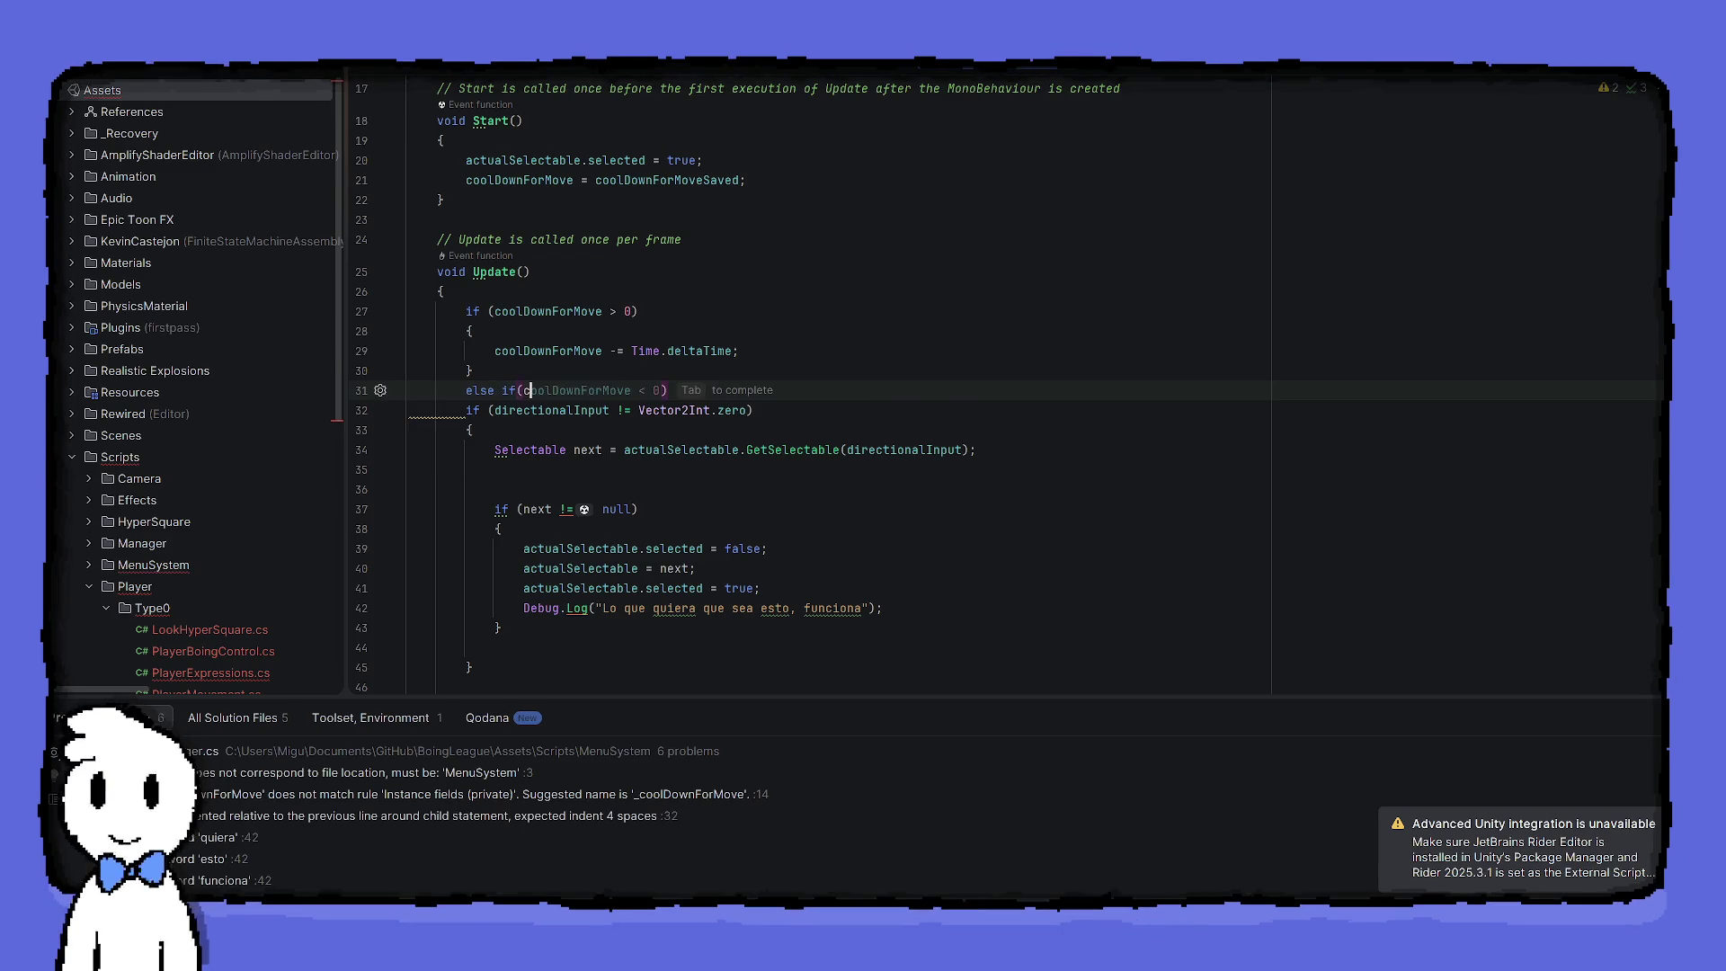
type("oolDownForMove <")
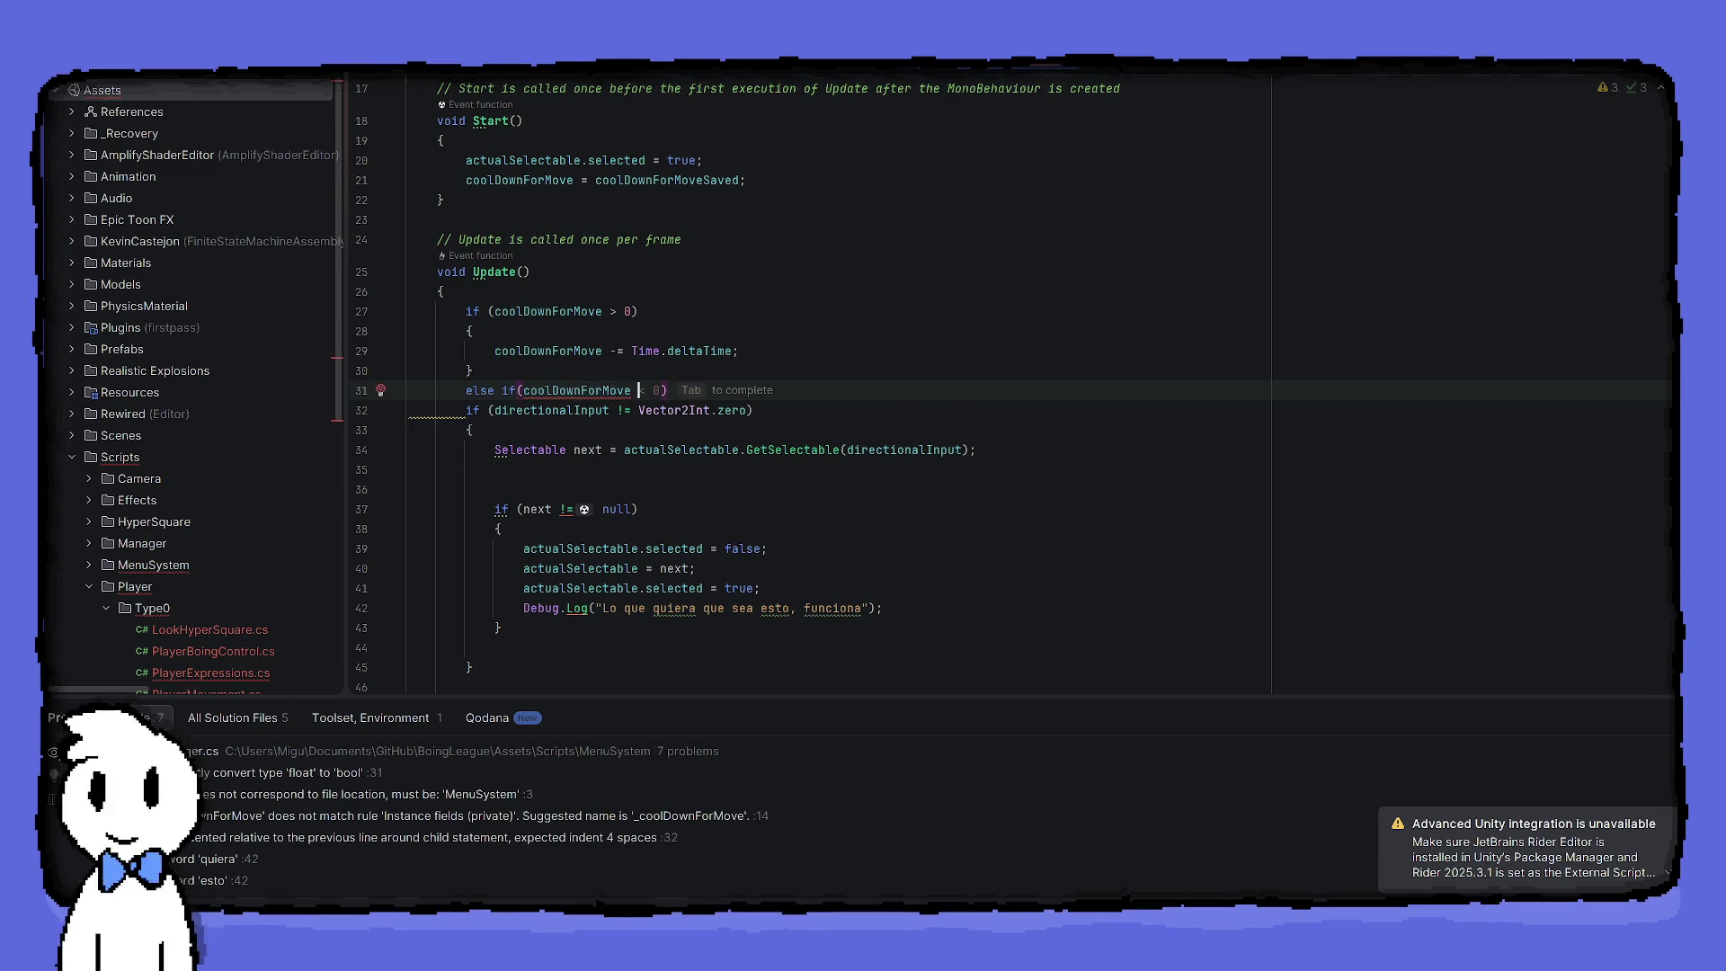
type("= 0)")
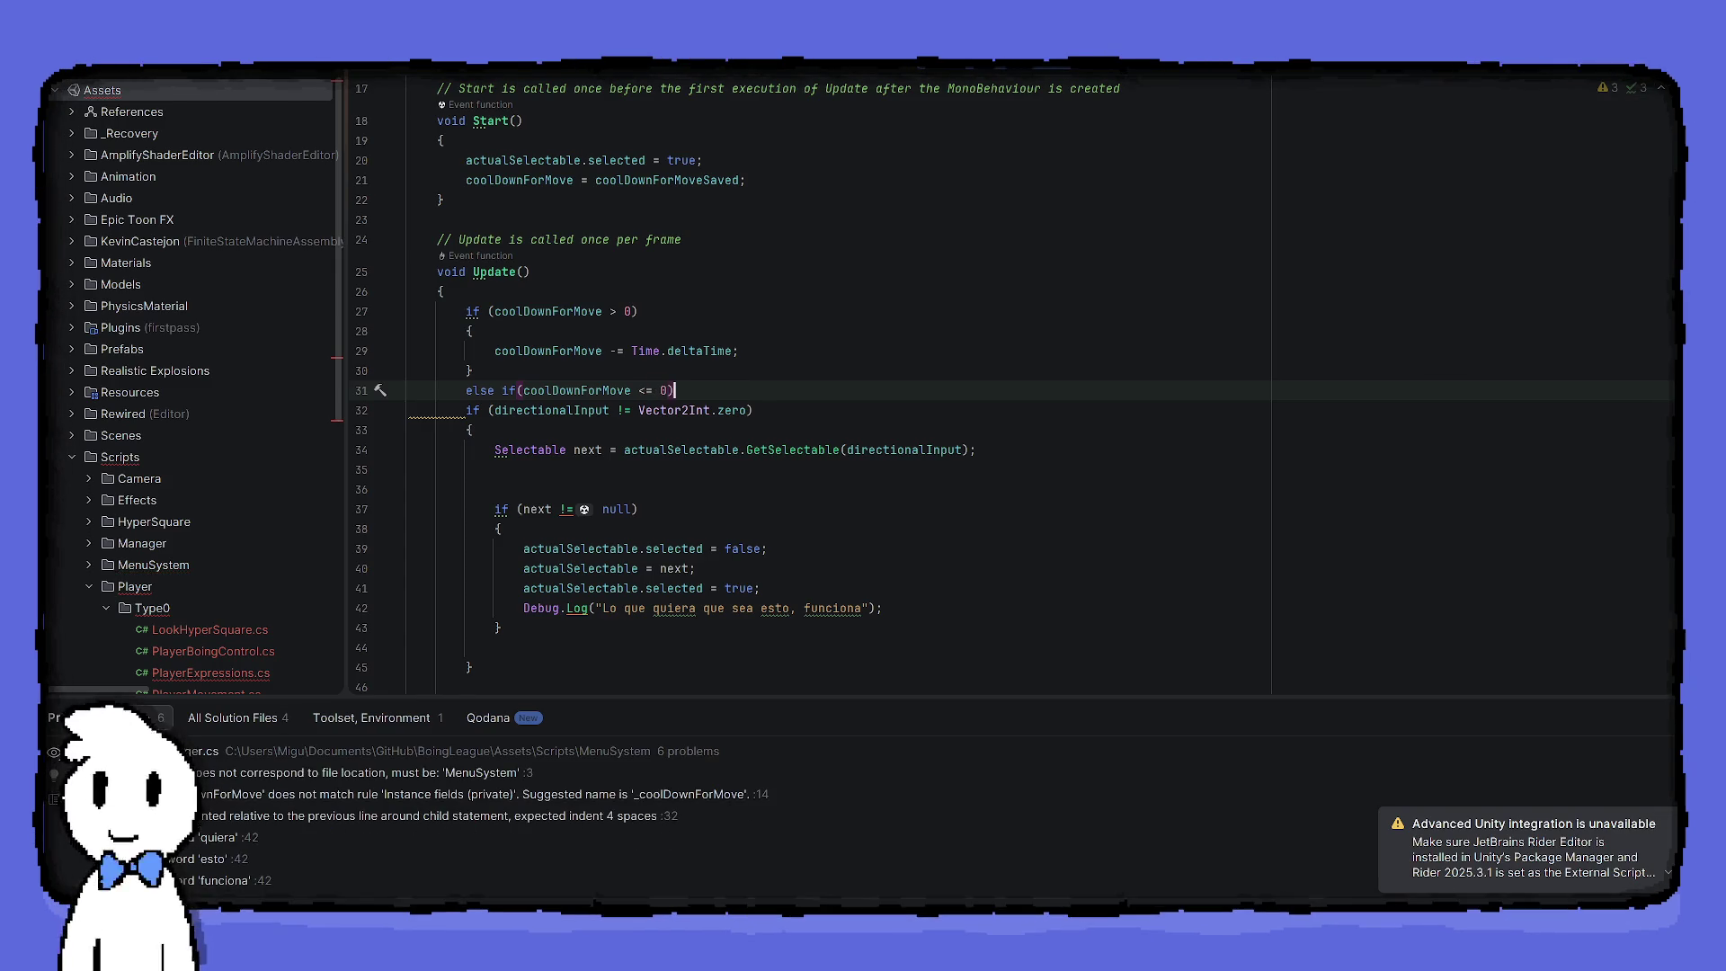
key("Return")
type("{")
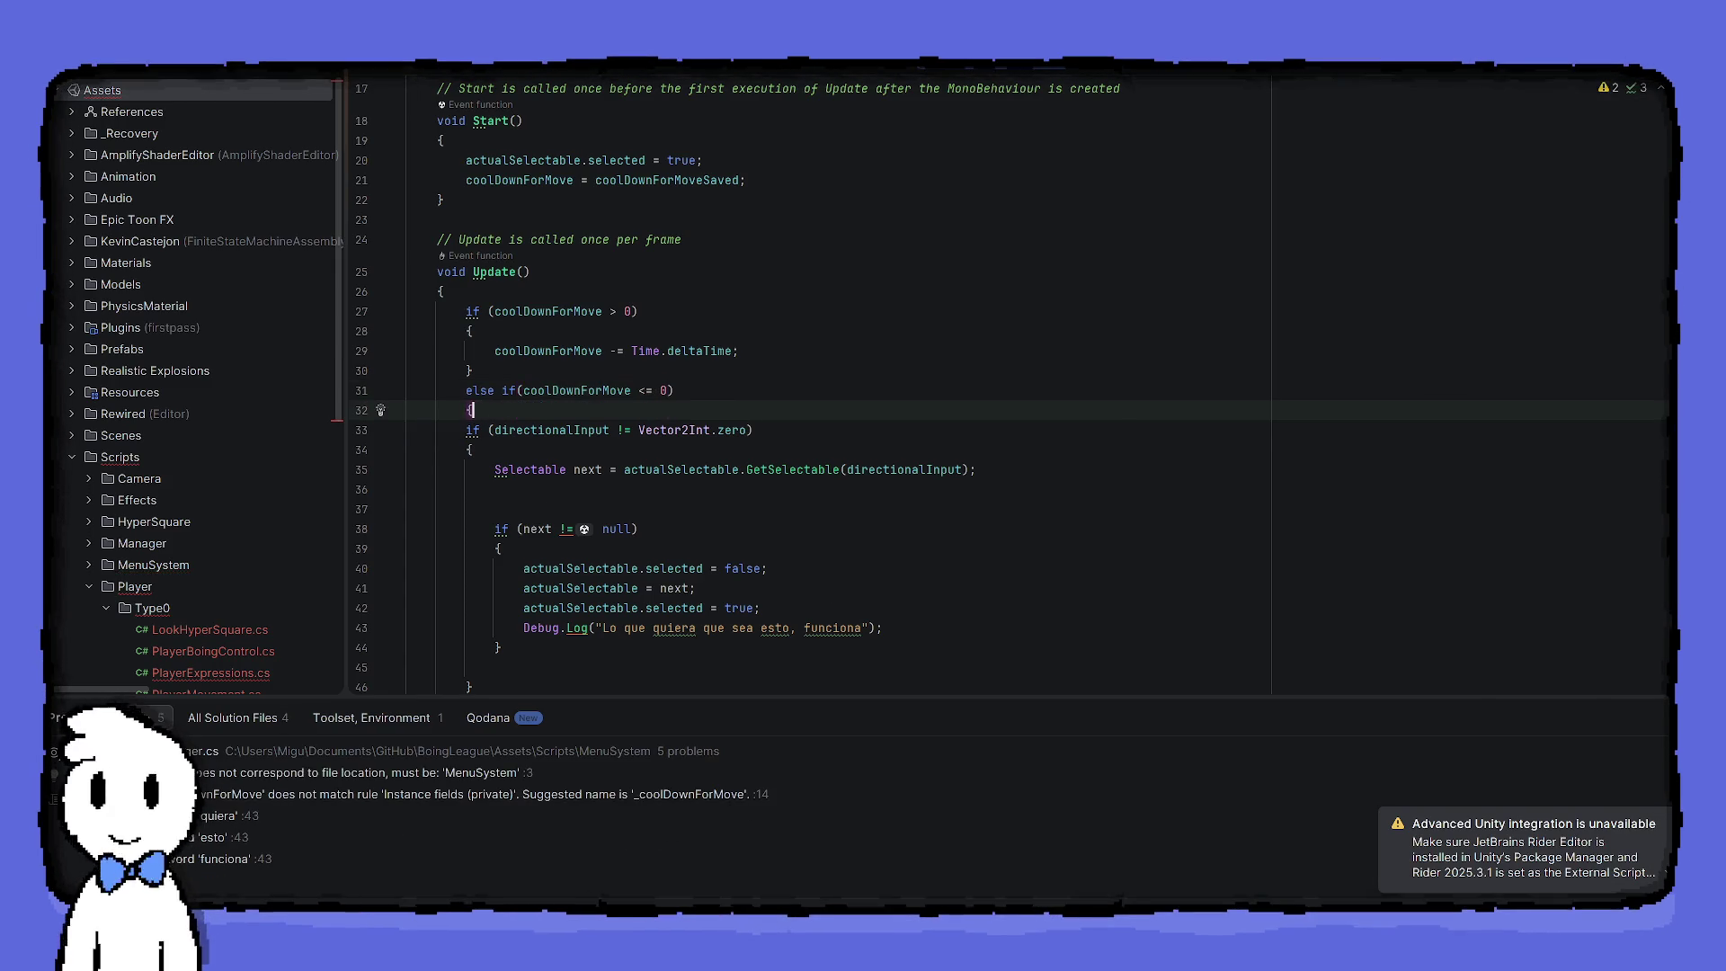
scroll(794, 214, "down", 1)
scroll(794, 213, "down", 1)
left_click(537, 646)
type("}")
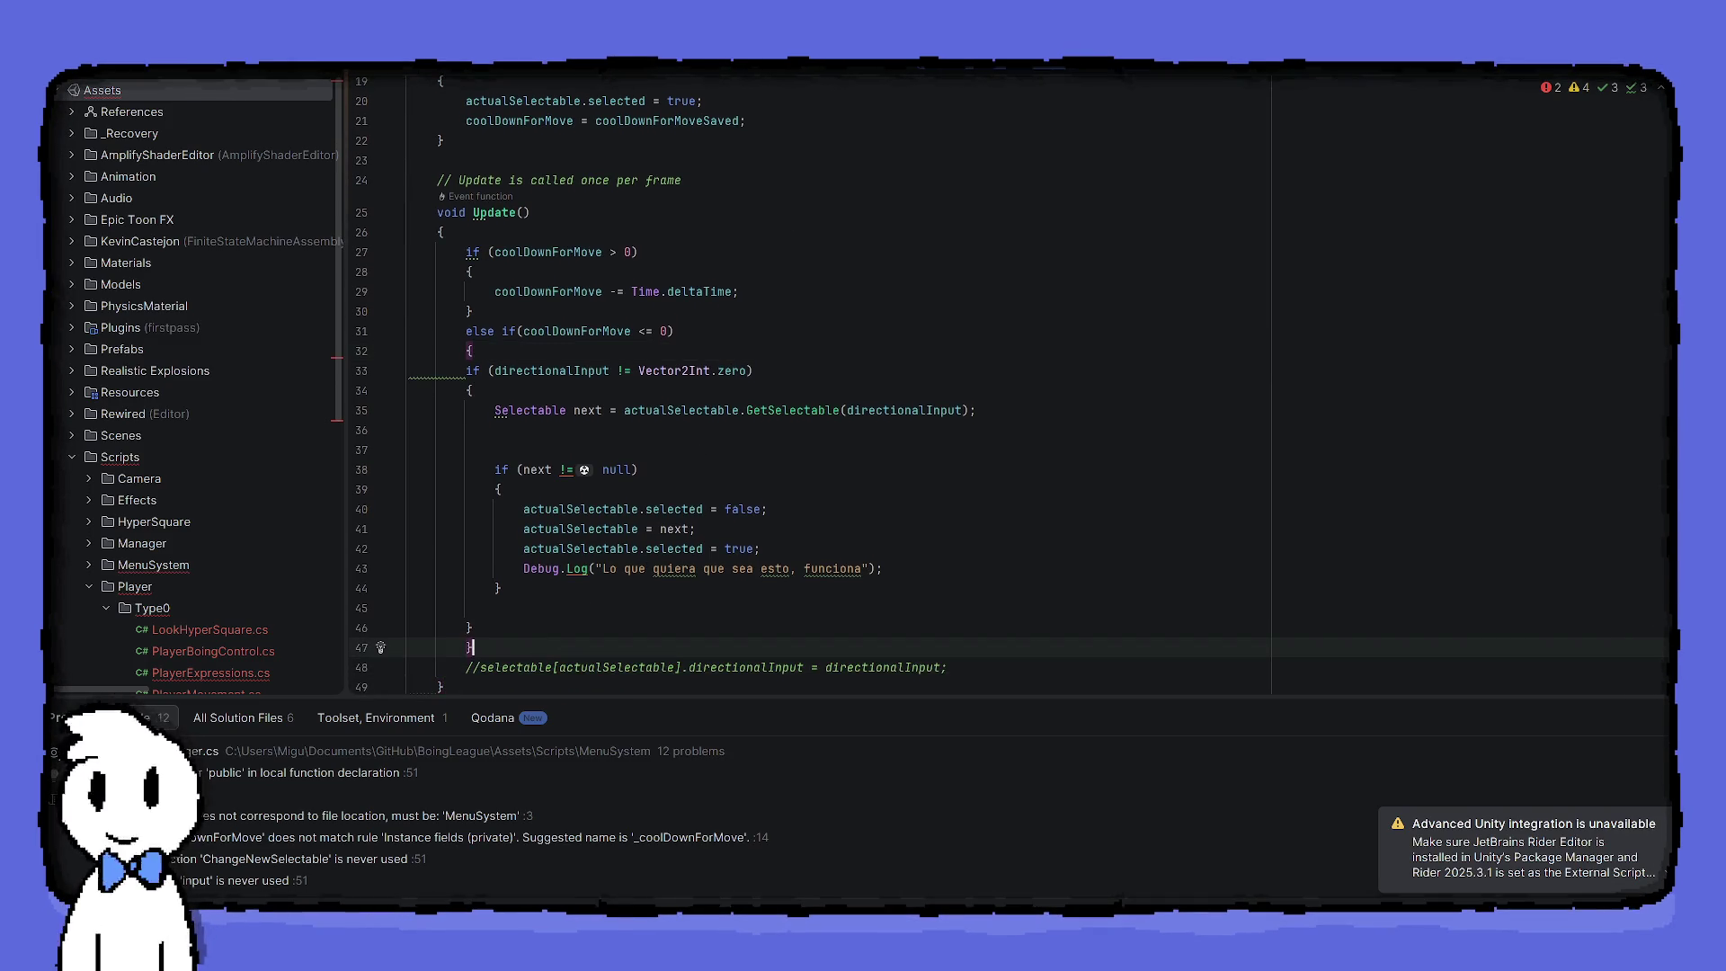
left_click(539, 451)
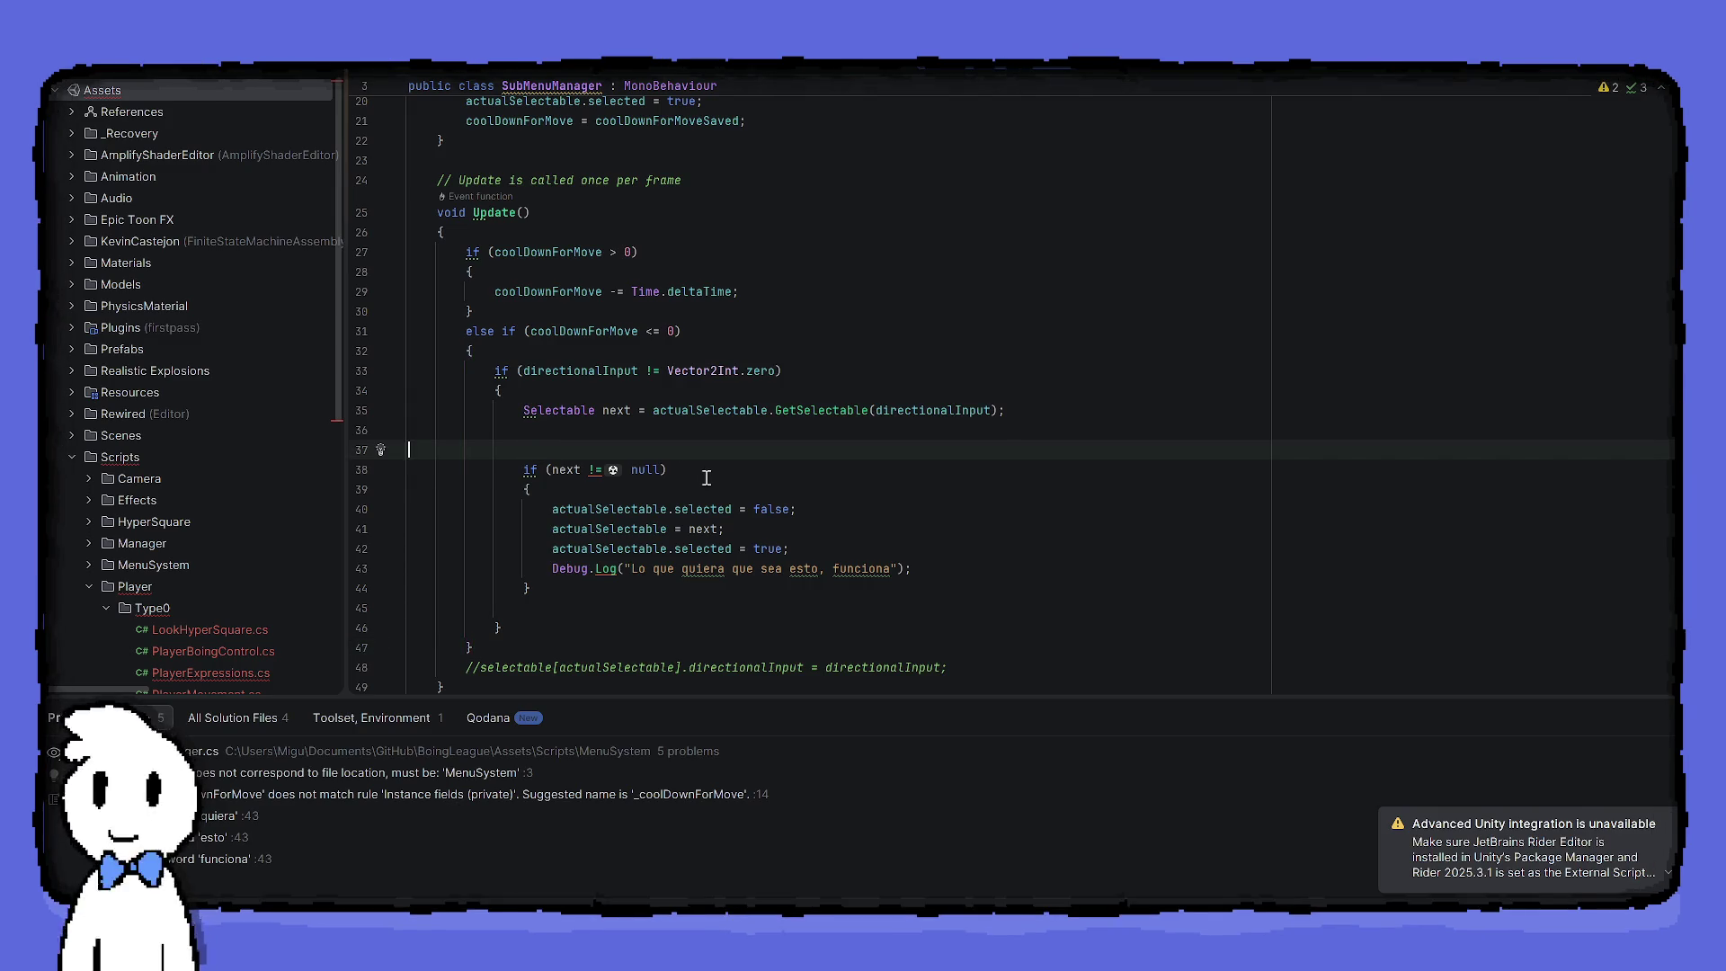
Insert 'coolDownForMove = coolDownForMoveSaved;' after the selection change in the directional-input block
key("BackSpace")
left_click(644, 575)
left_click(646, 591)
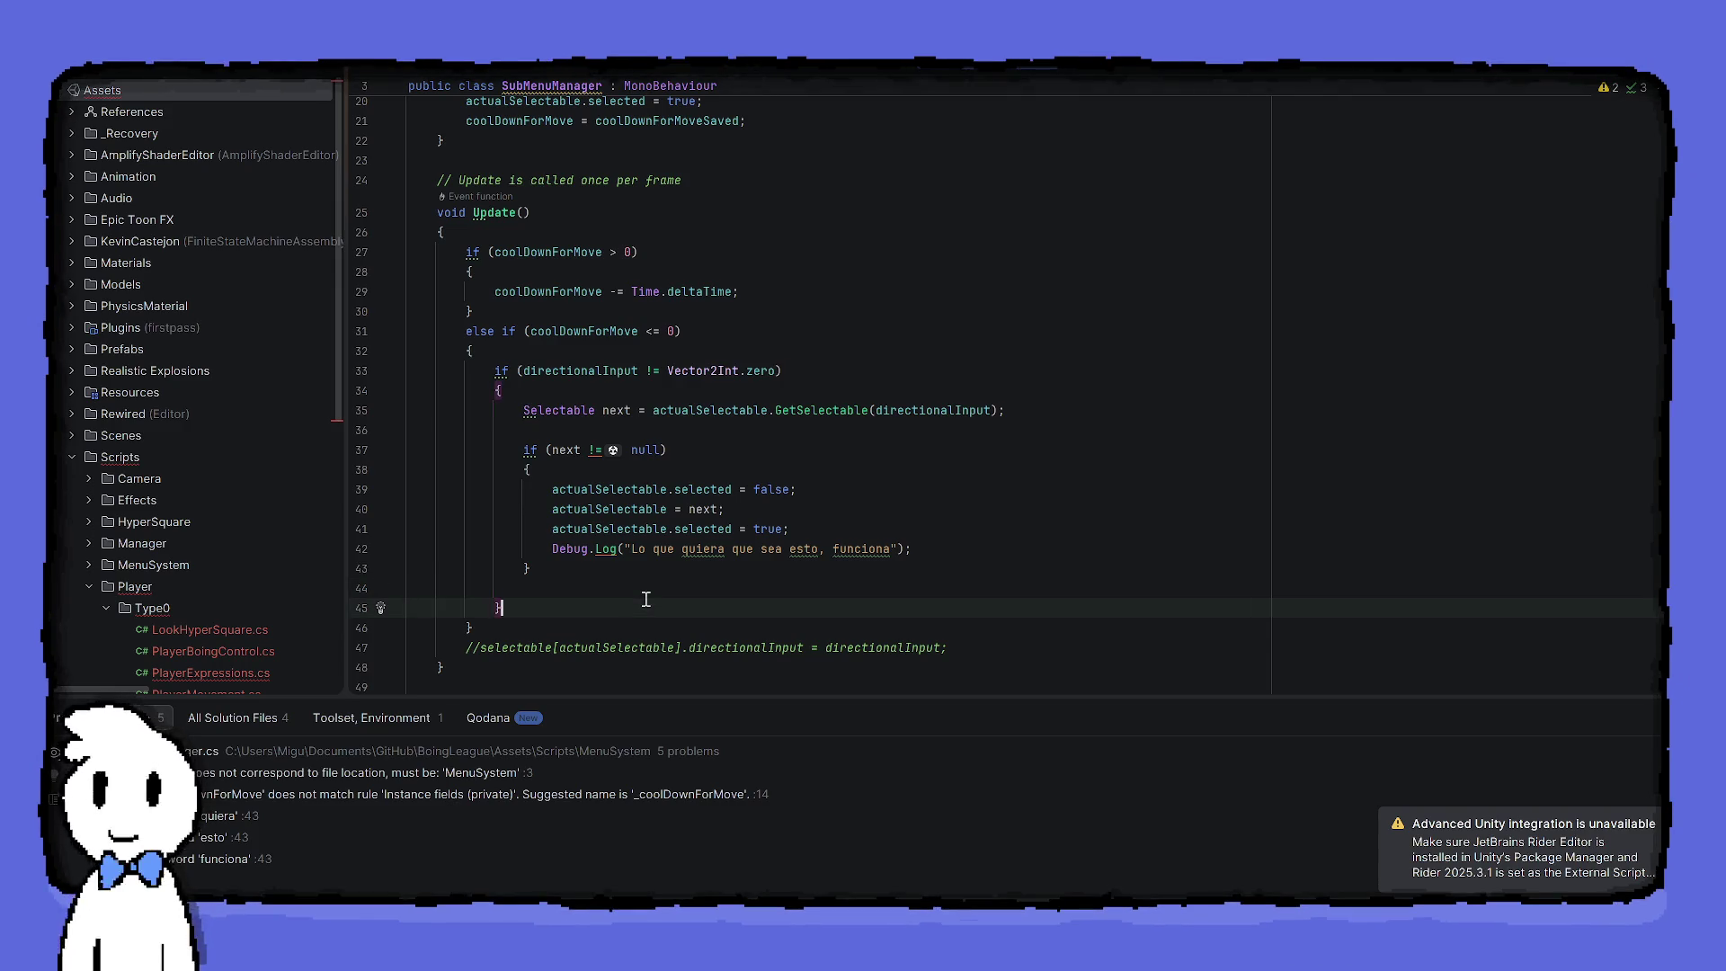
key("Tab")
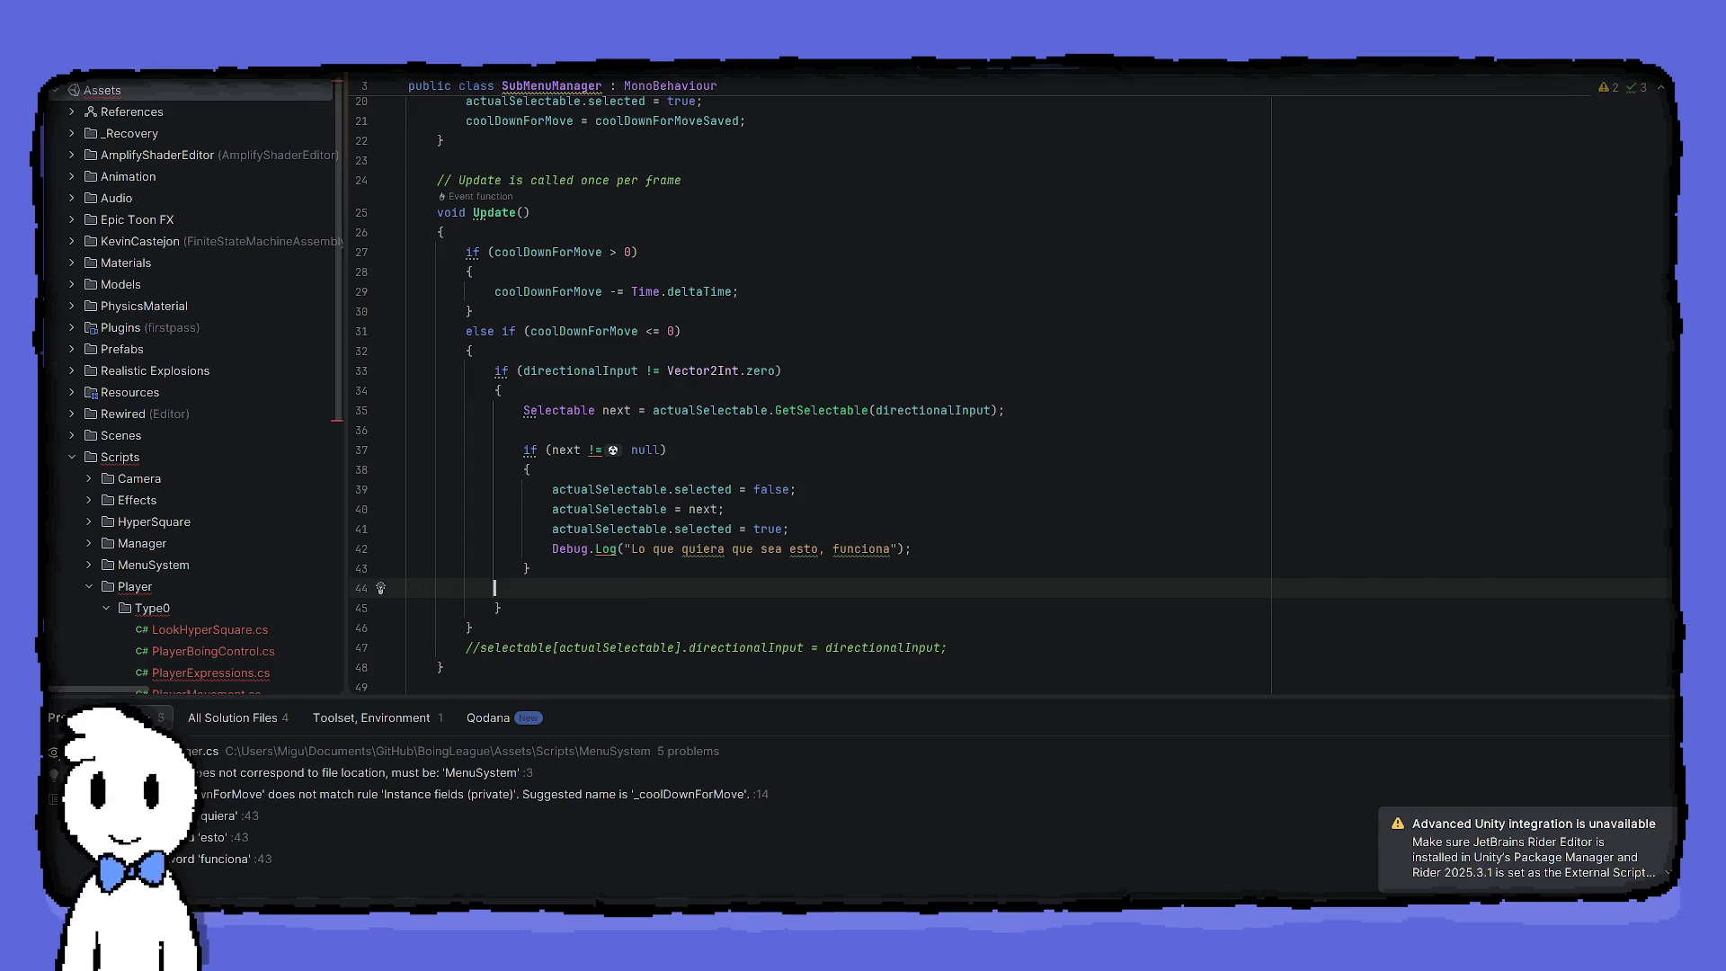
key("Tab")
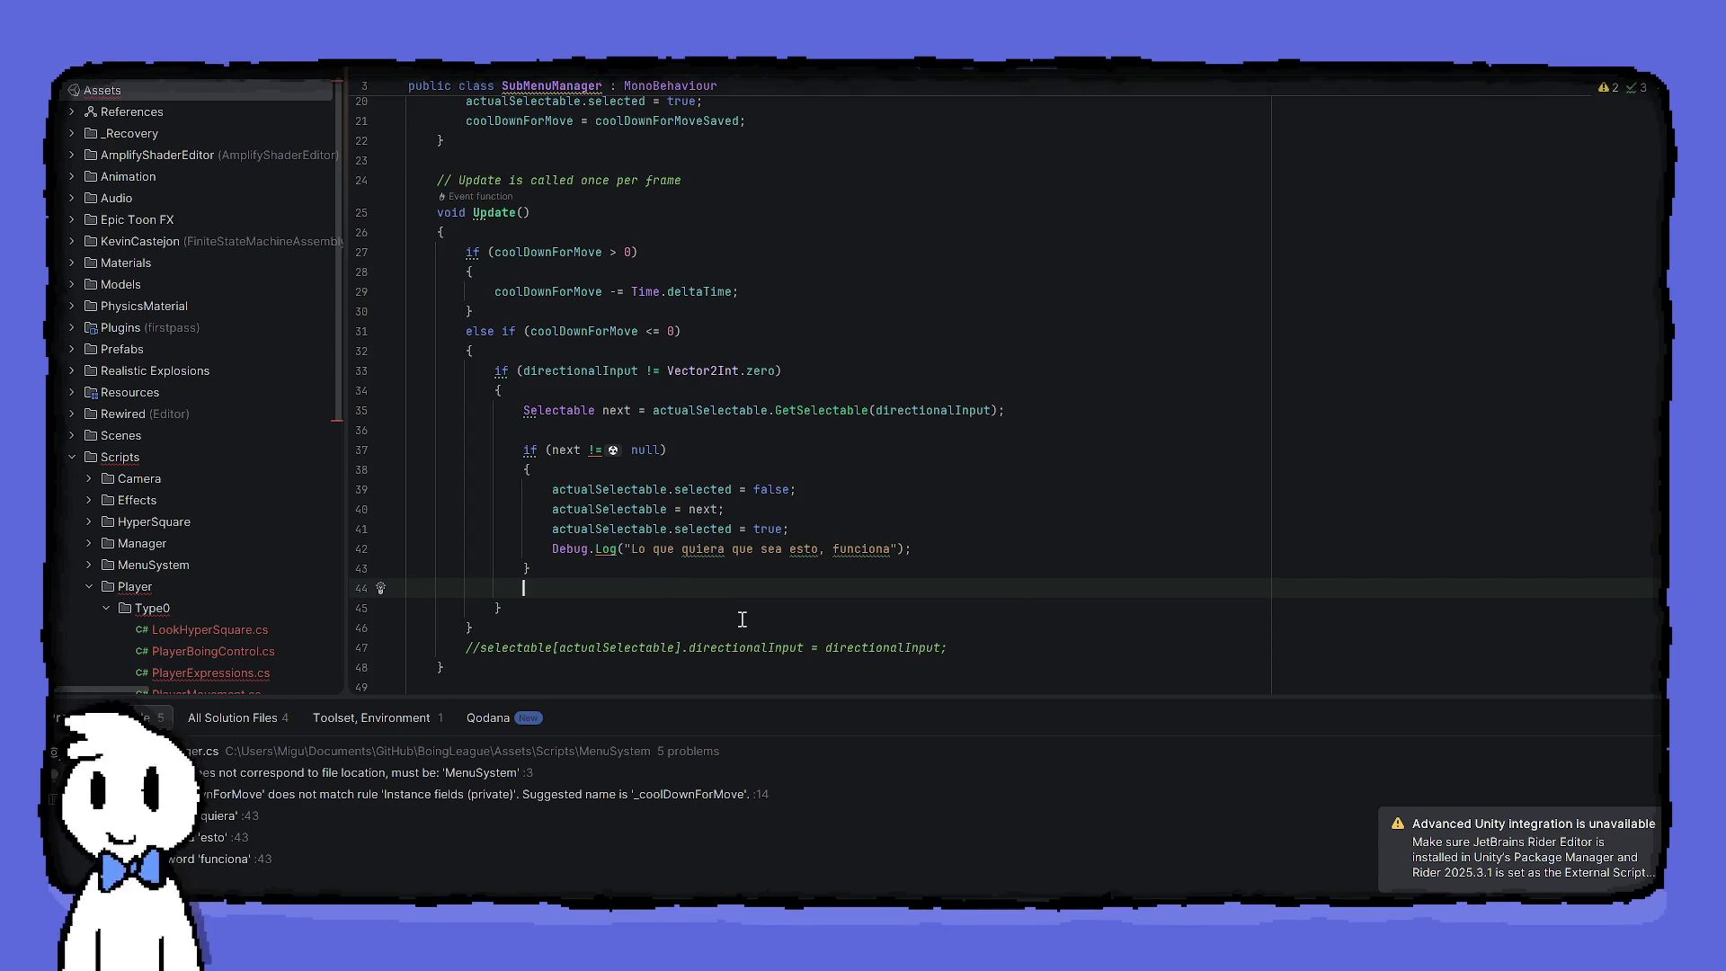
type("coolDownForMove = coolDownForMoveSaved;")
key("Home")
key("Return")
key("End")
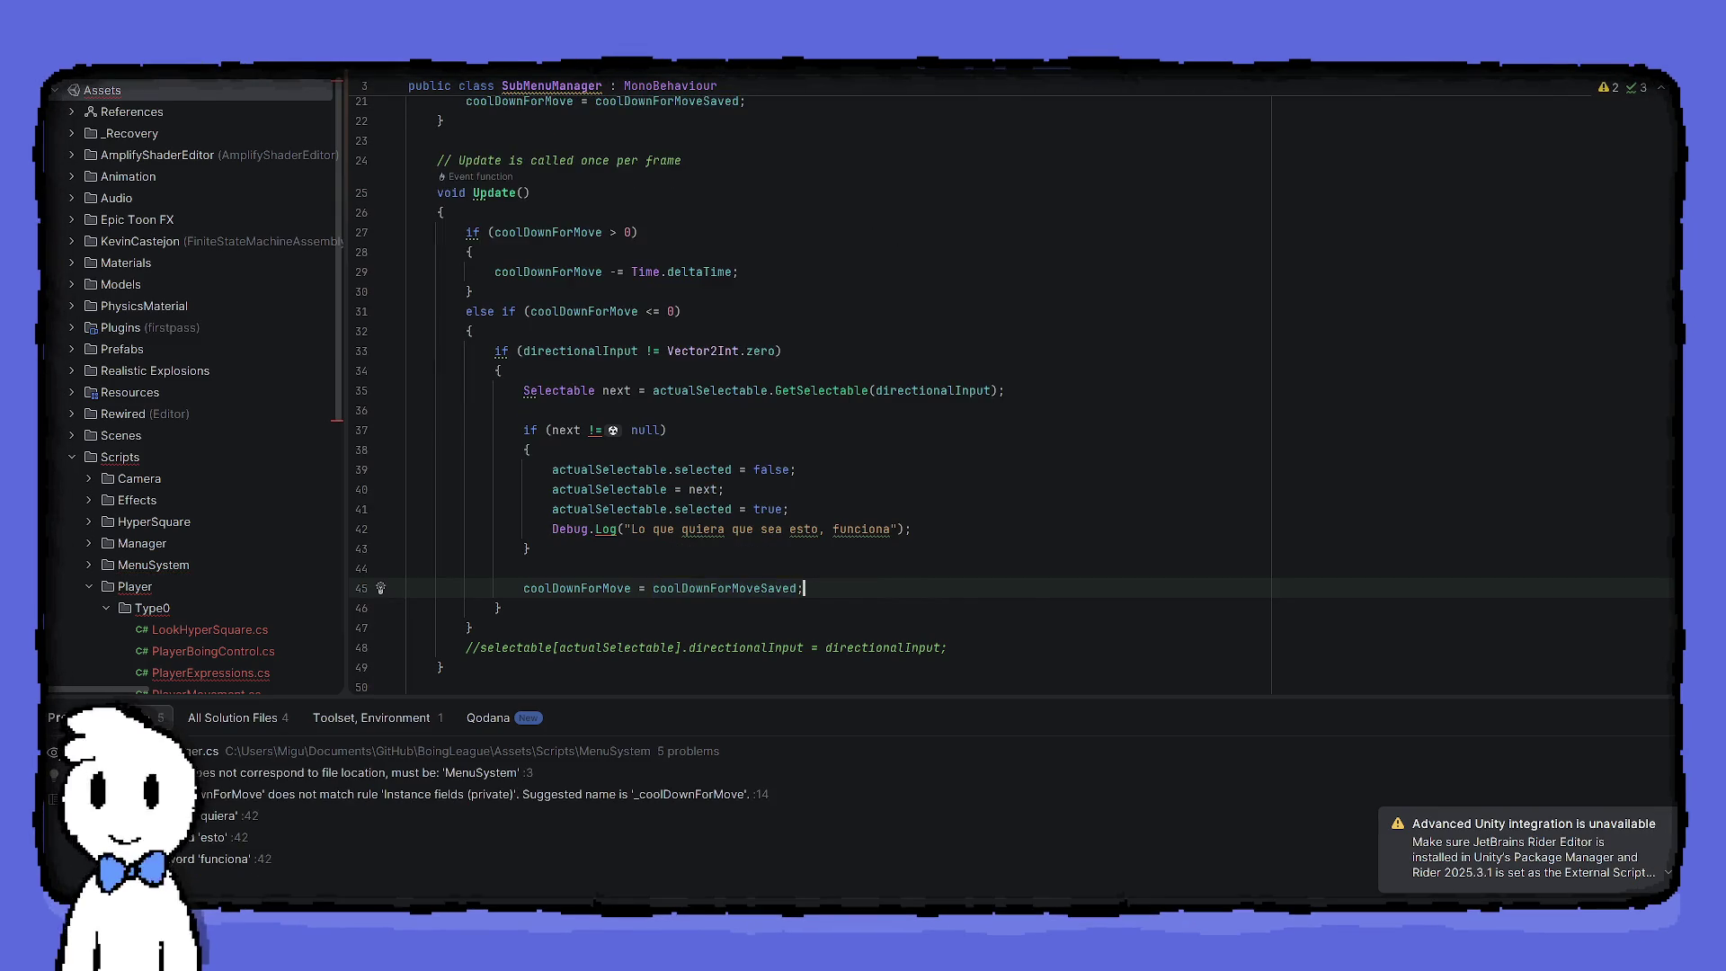
key("alt+Tab")
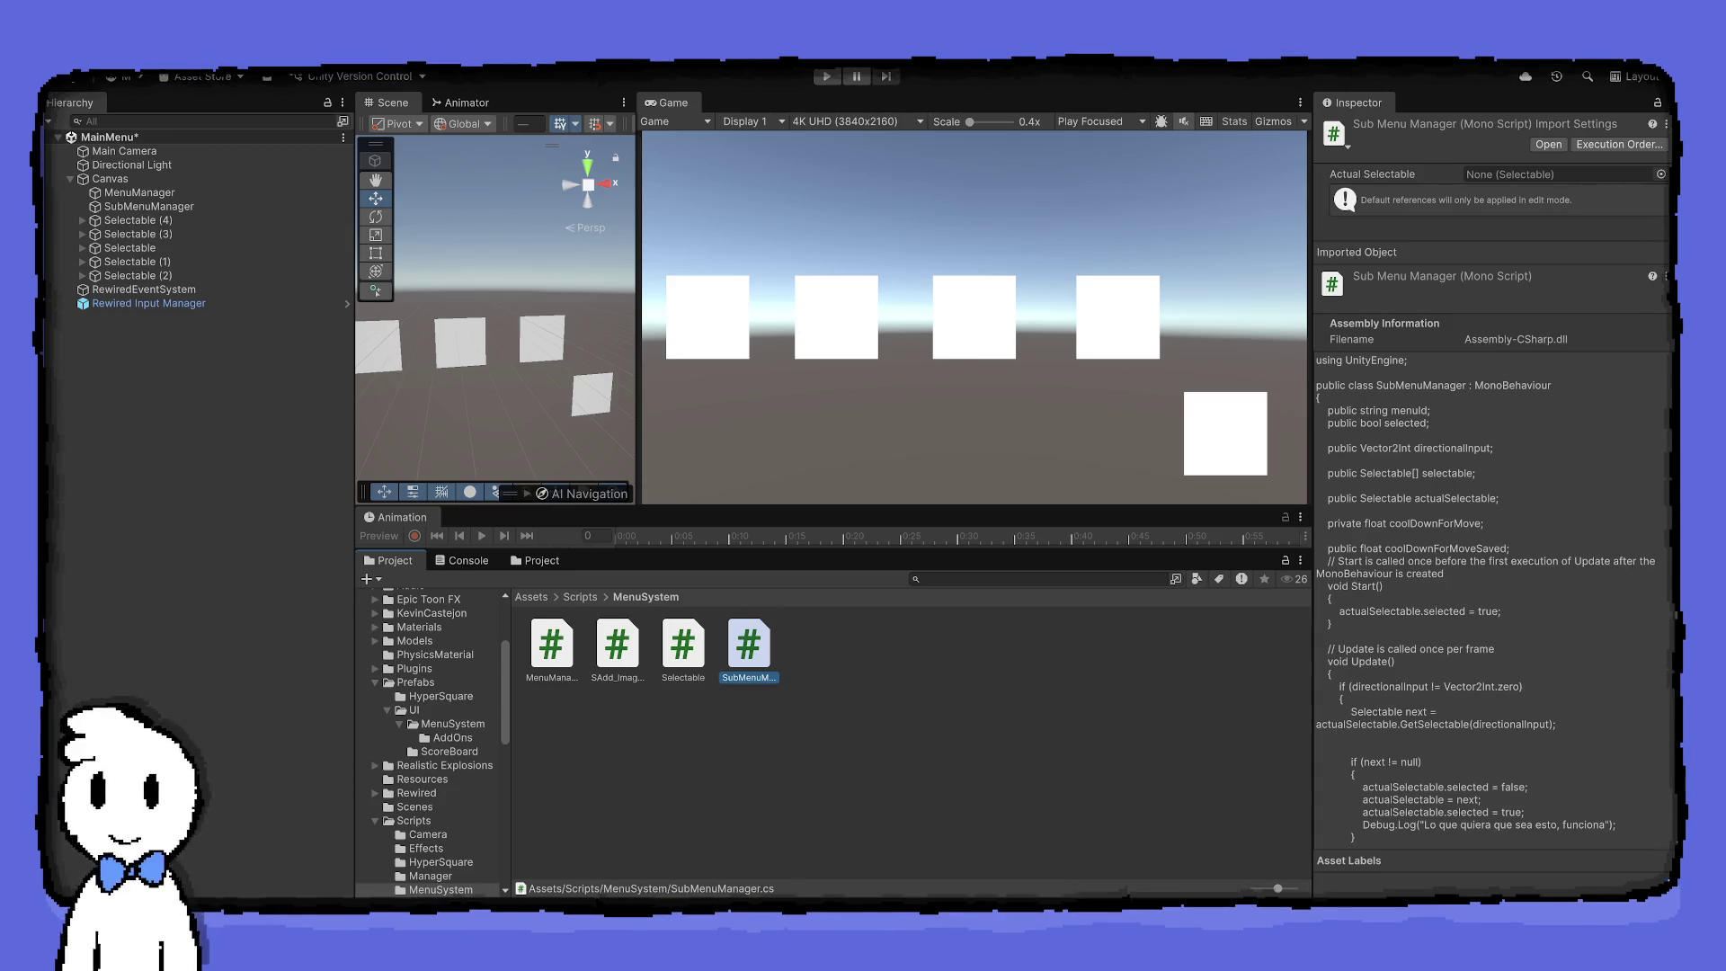
Set SubMenuManager's Cool Down For Move Saved to 0.2 in the Inspector
left_click(172, 192)
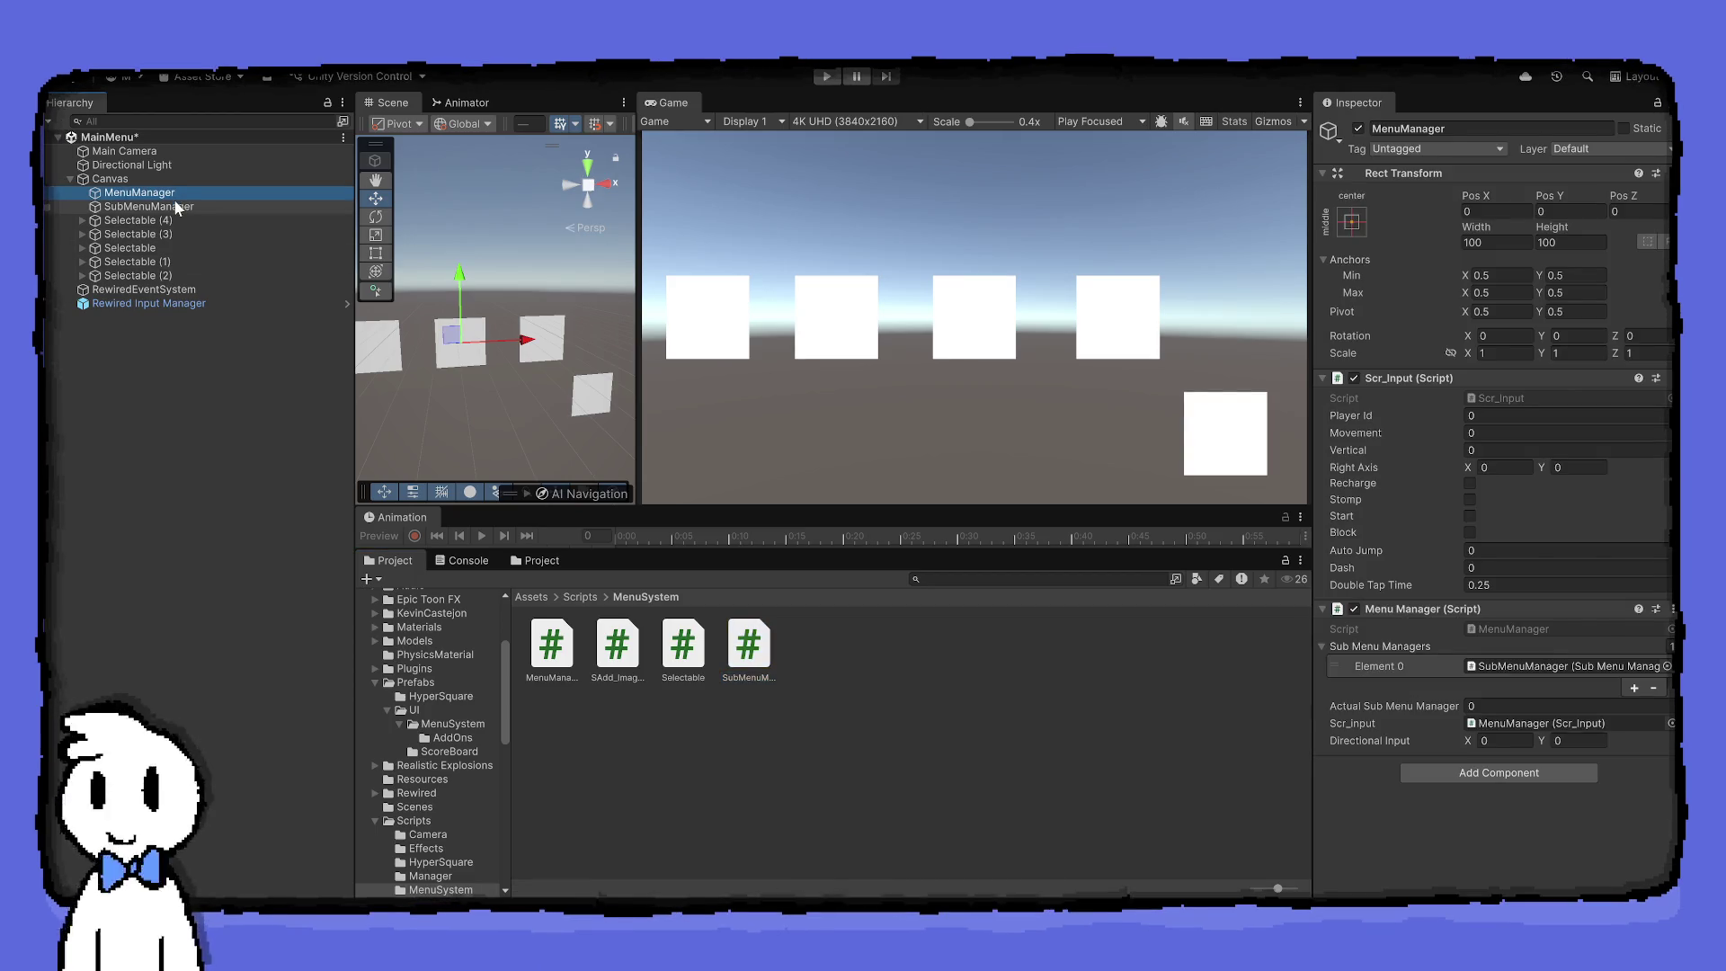
left_click(175, 205)
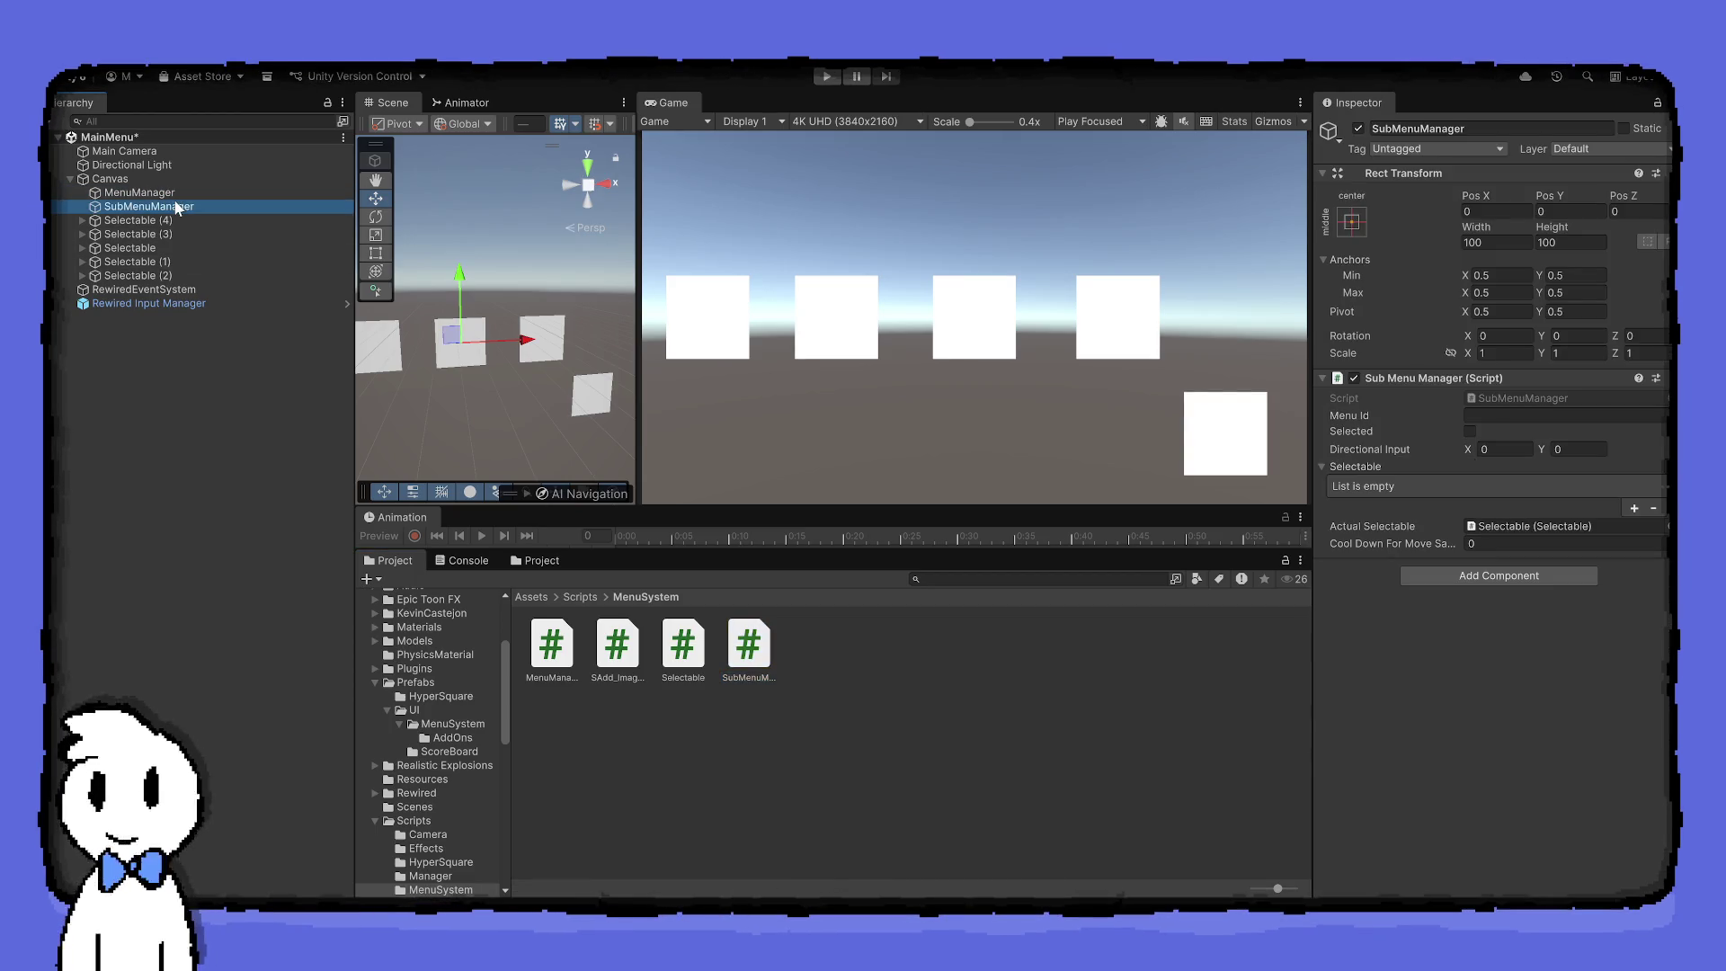
left_click(1521, 546)
type(".2")
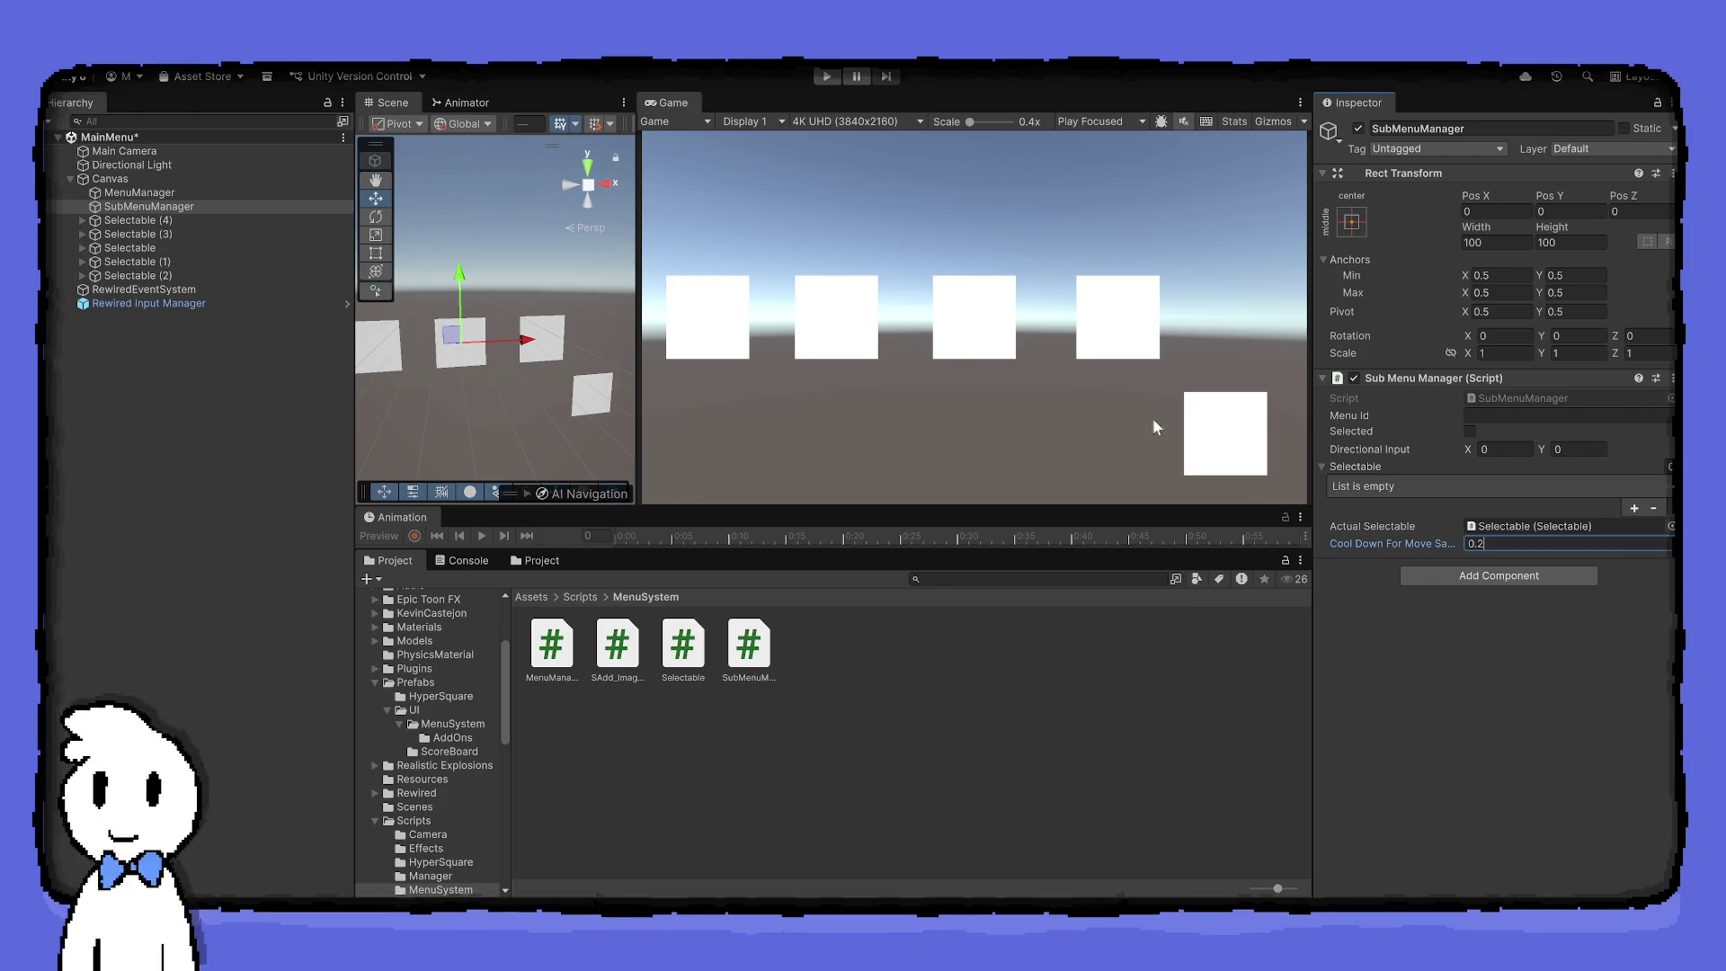
left_click(177, 193)
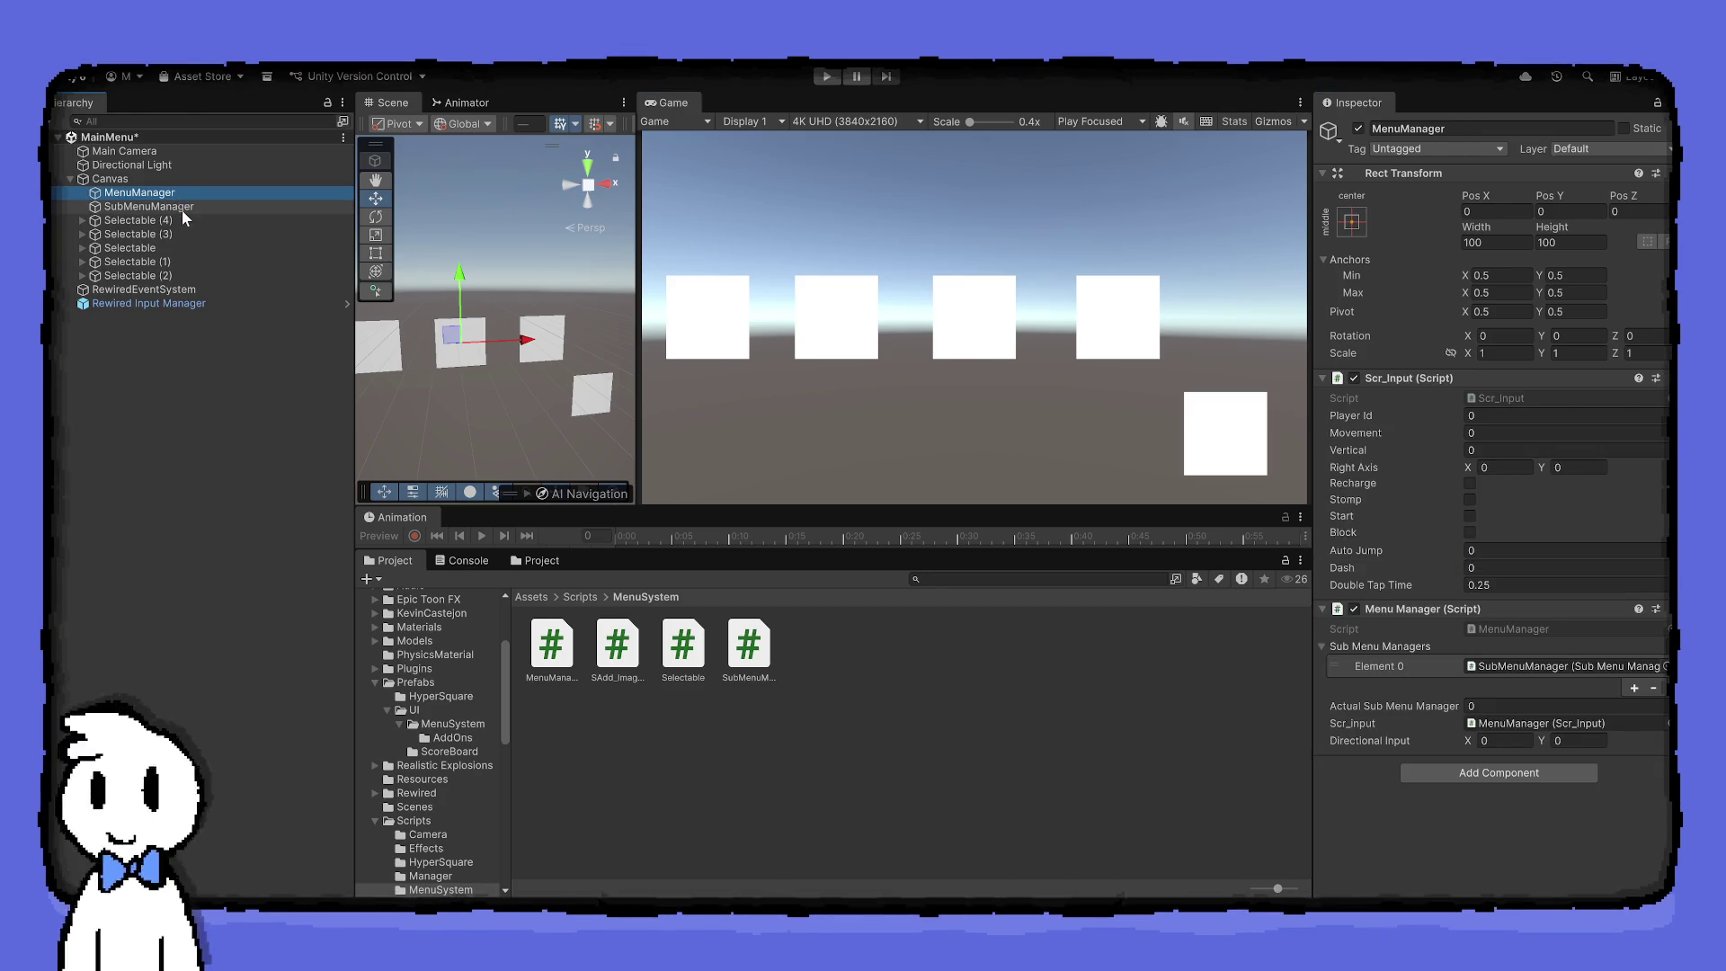
left_click(182, 209)
Play the game, test arrow-key movement of the green highlight across the squares, then stop
left_click(826, 77)
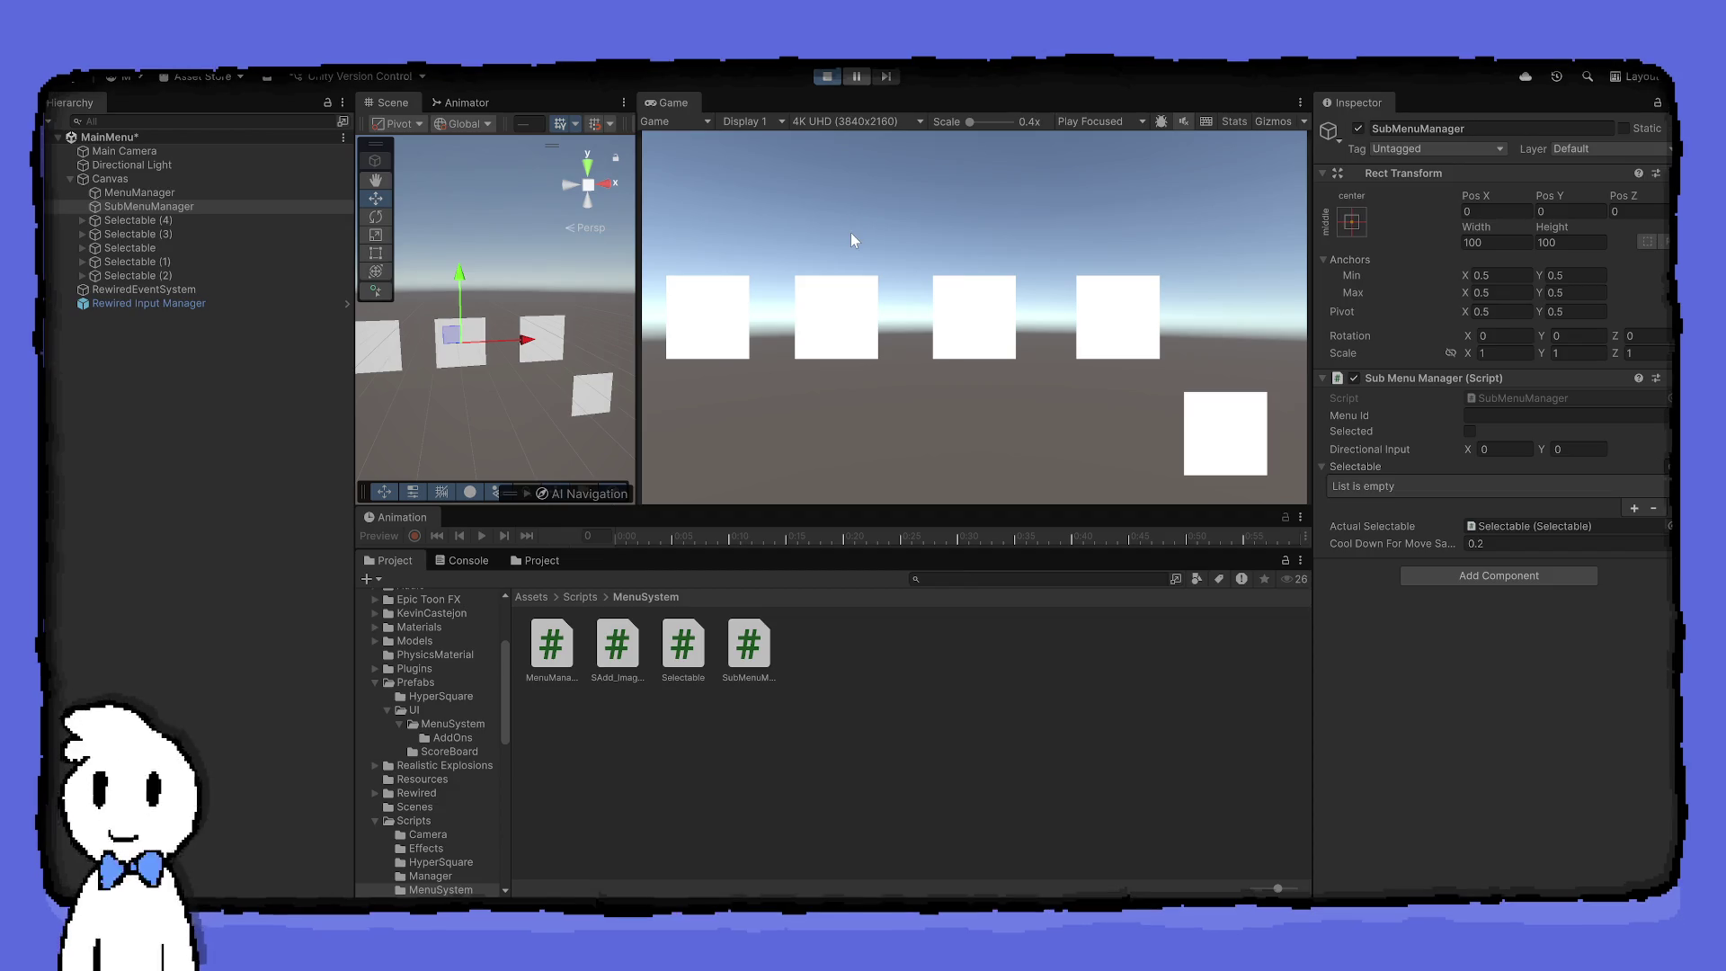
key("Right")
key("Left")
key("Left")
key("Left")
key("Right")
key("Right")
key("Right")
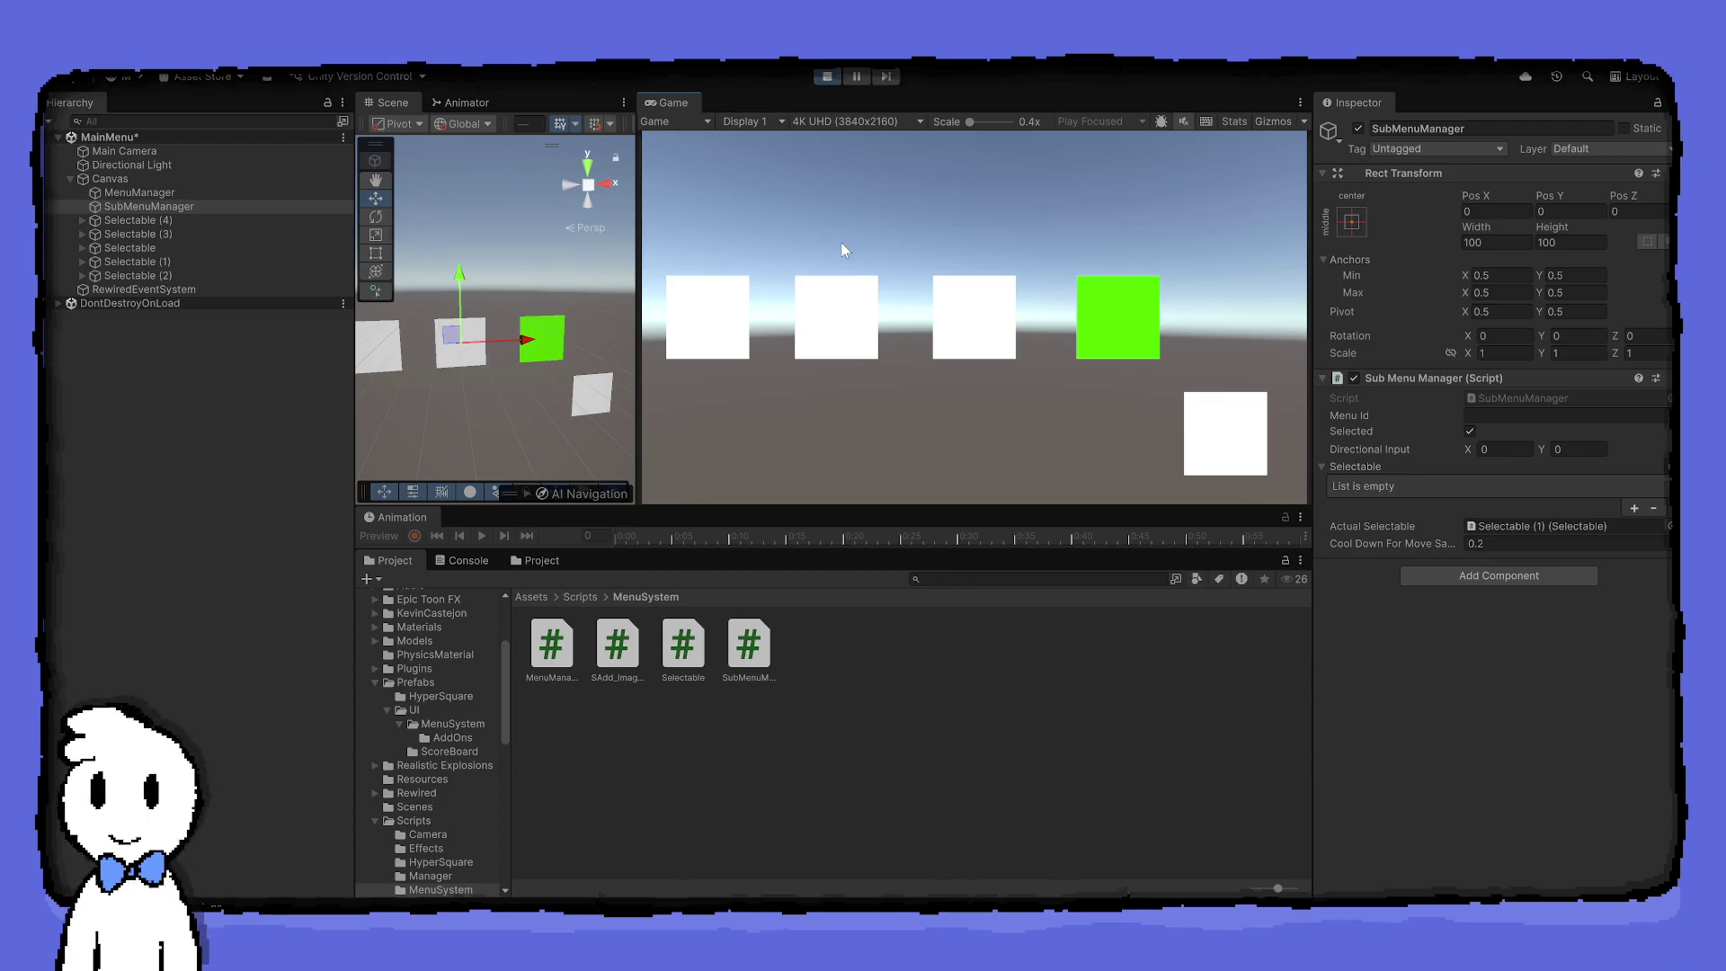
key("Left")
key("Left")
key("Left")
key("Right")
key("Right")
key("Down")
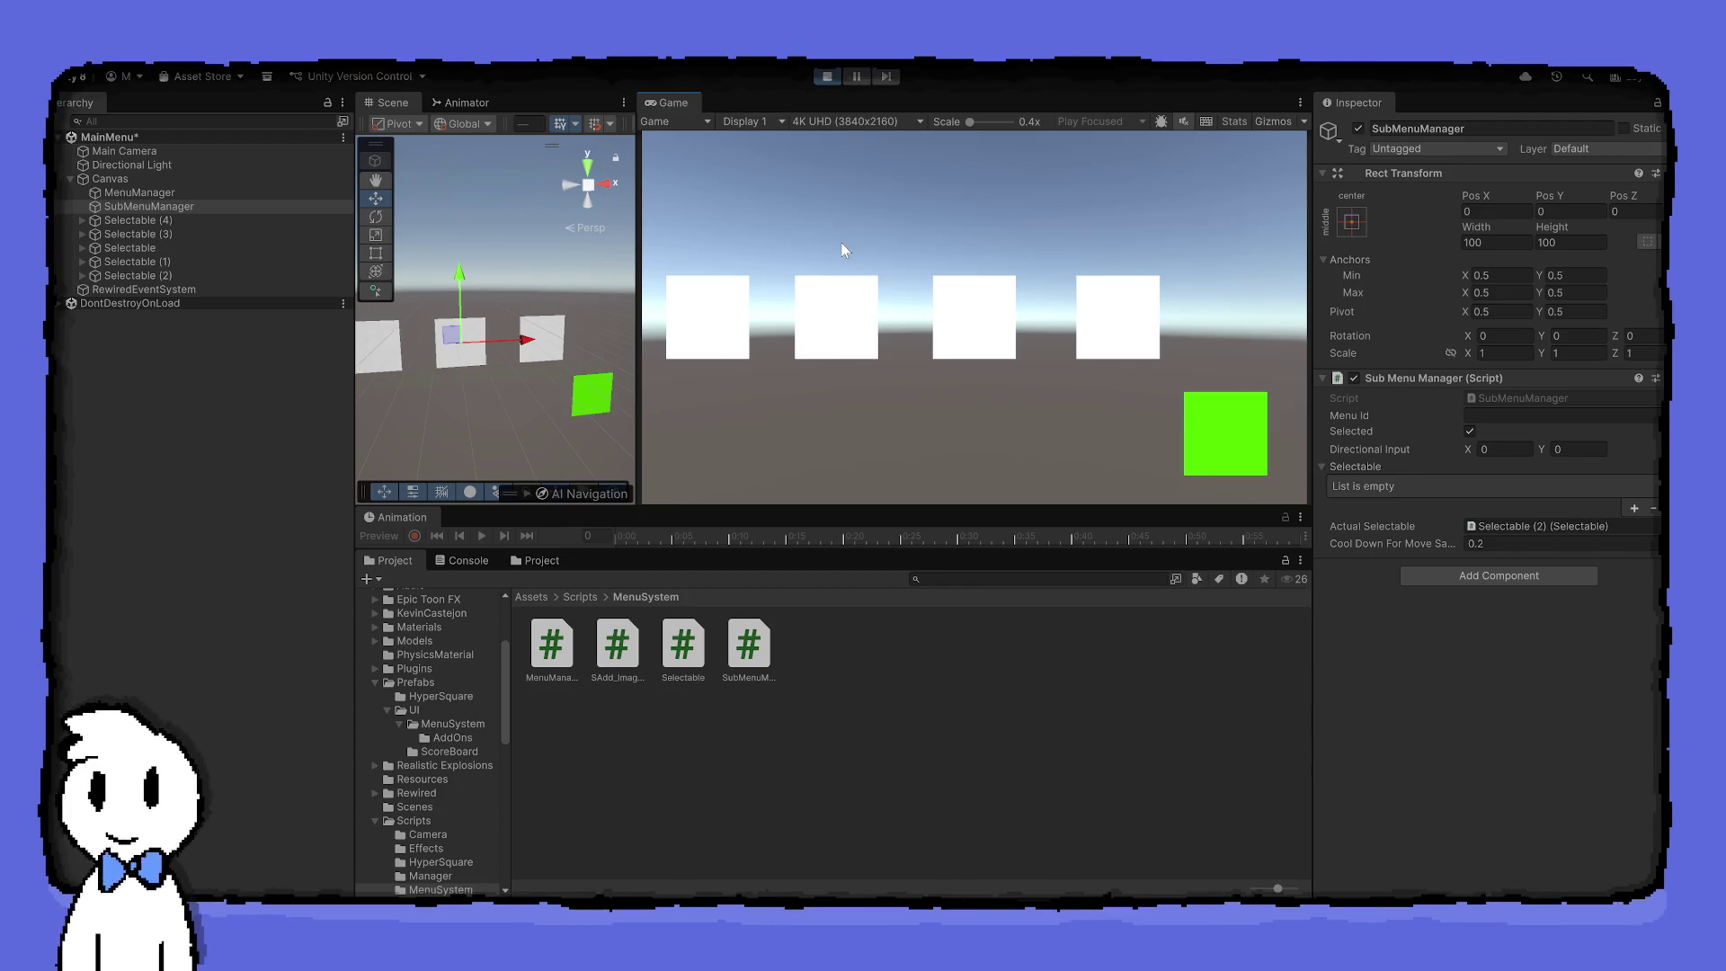
key("Up")
key("Left")
key("Left")
key("Left")
key("Right")
key("Right")
key("Right")
key("Down")
key("Up")
key("Left")
key("Left")
key("Right")
key("Left")
key("Left")
key("Right")
key("Right")
key("Right")
key("Left")
key("Left")
key("Right")
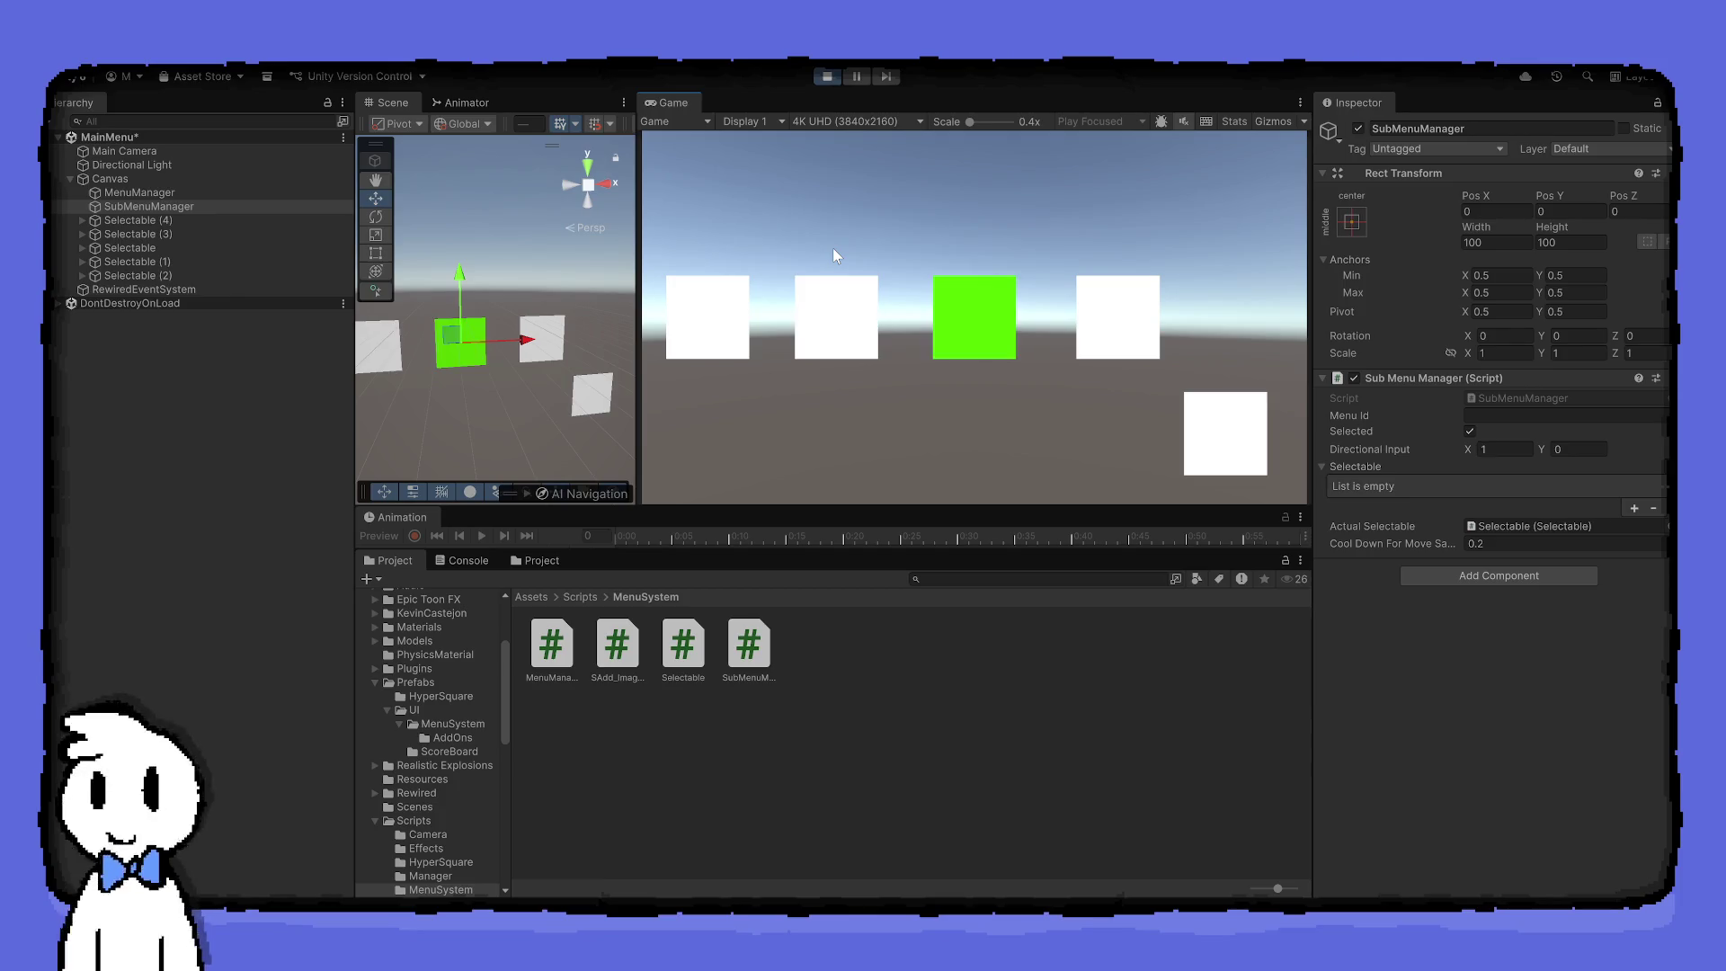
key("Left")
key("Left")
key("Right")
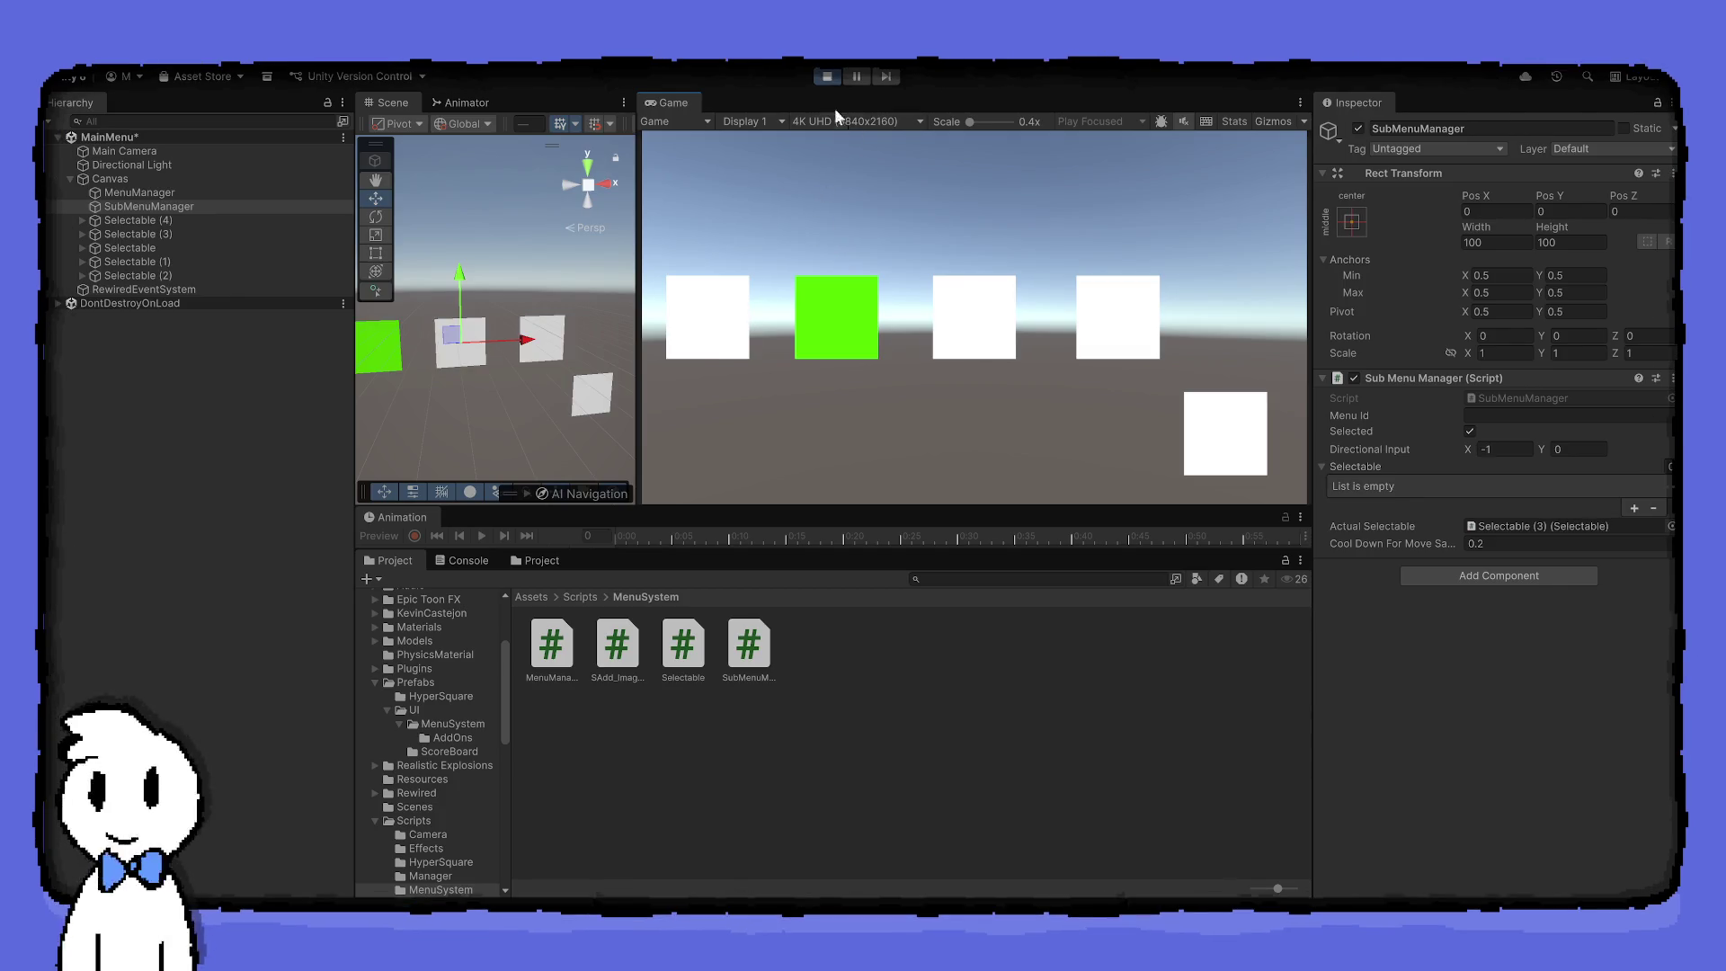
key("Left")
key("Right")
key("Right")
key("Right")
key("Left")
key("Left")
key("Left")
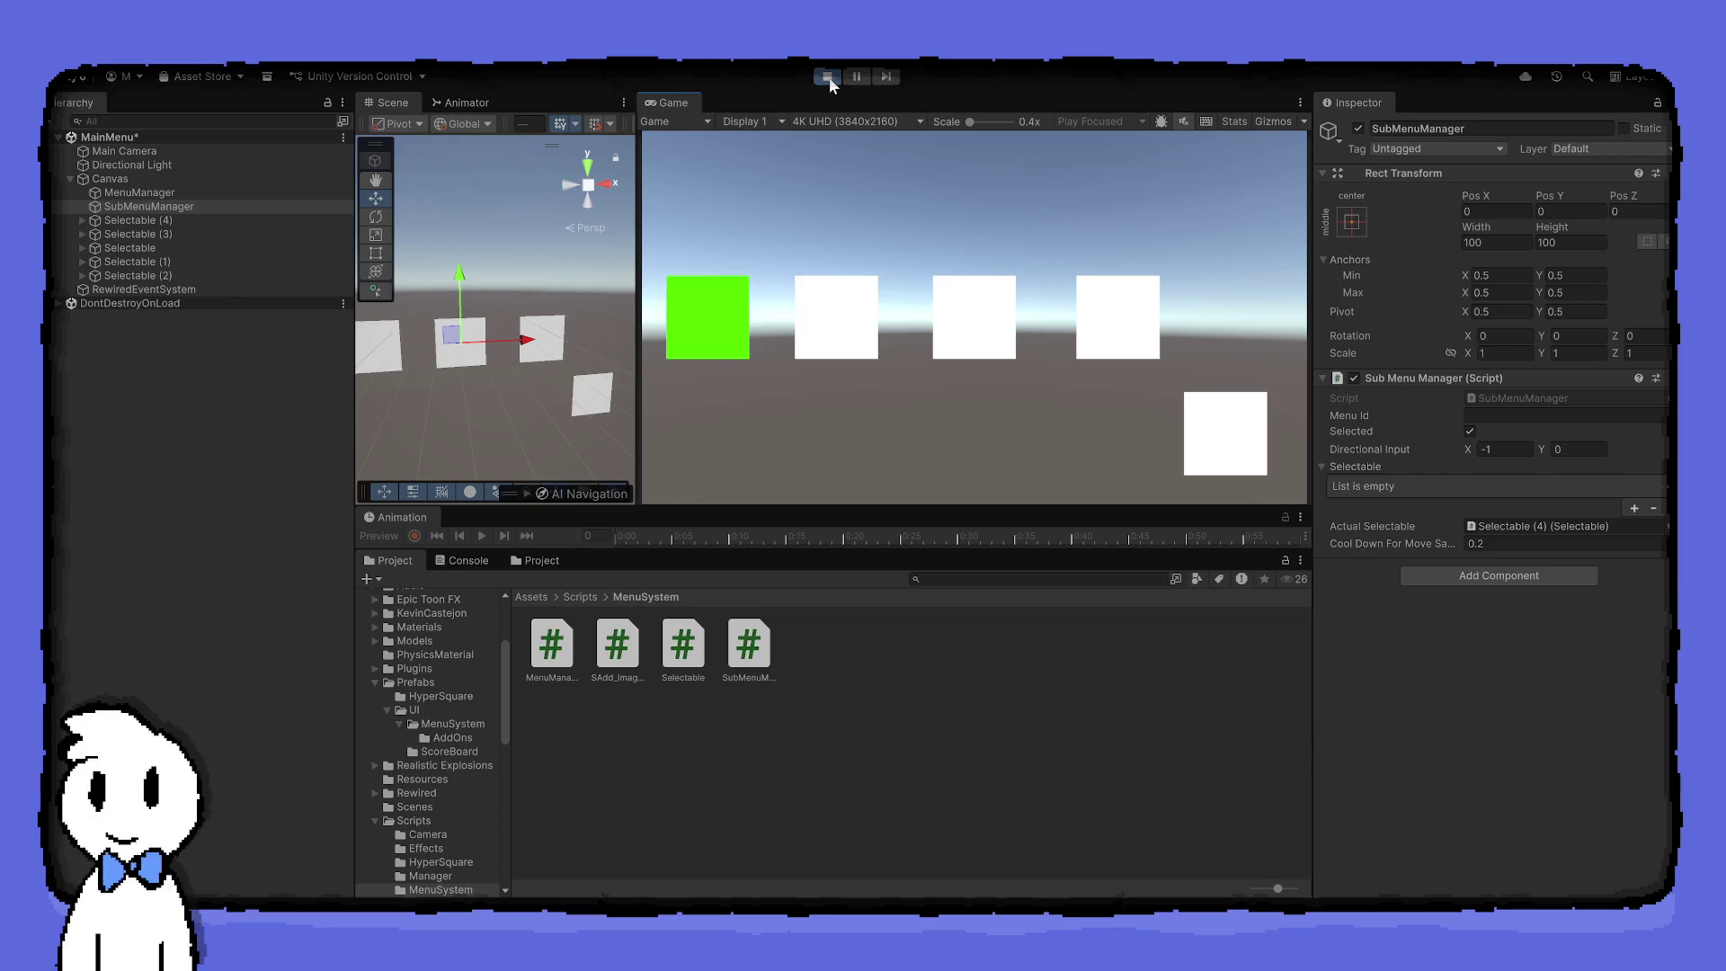
key("Right")
key("Right")
key("Right")
key("Left")
key("Left")
key("Left")
key("Right")
key("Right")
key("Left")
key("Left")
key("Right")
key("Right")
key("Left")
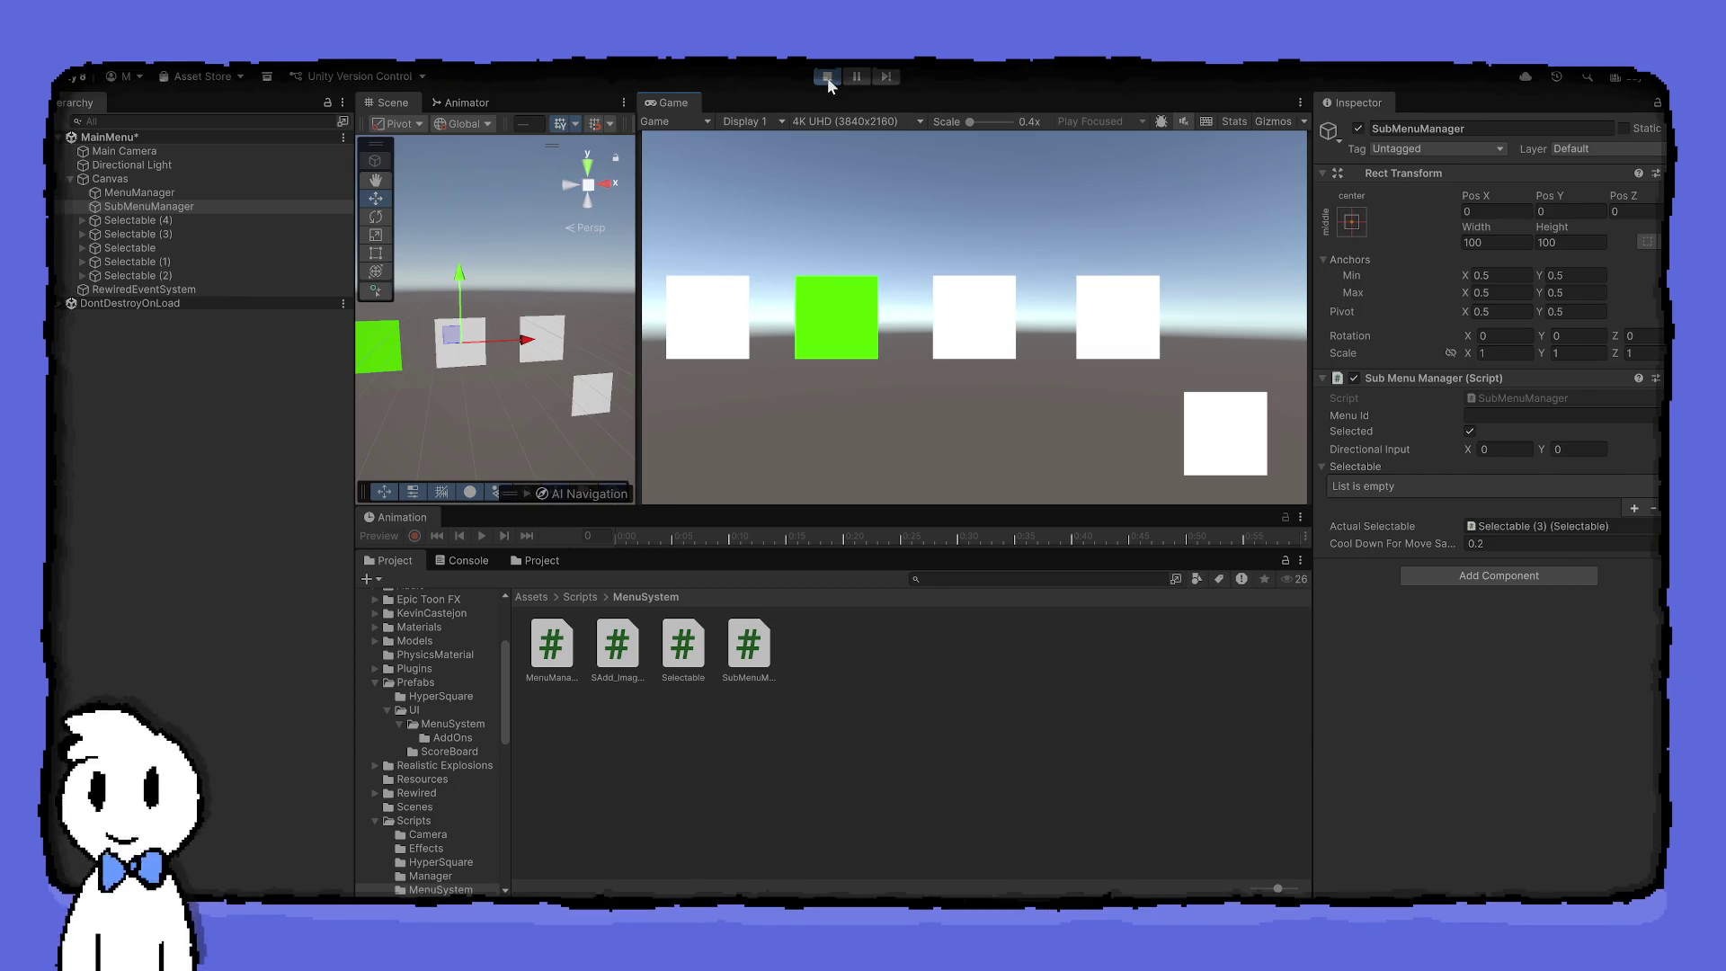
key("Right")
key("Right")
key("Left")
key("Left")
key("Right")
key("Right")
key("Left")
key("Left")
key("Left")
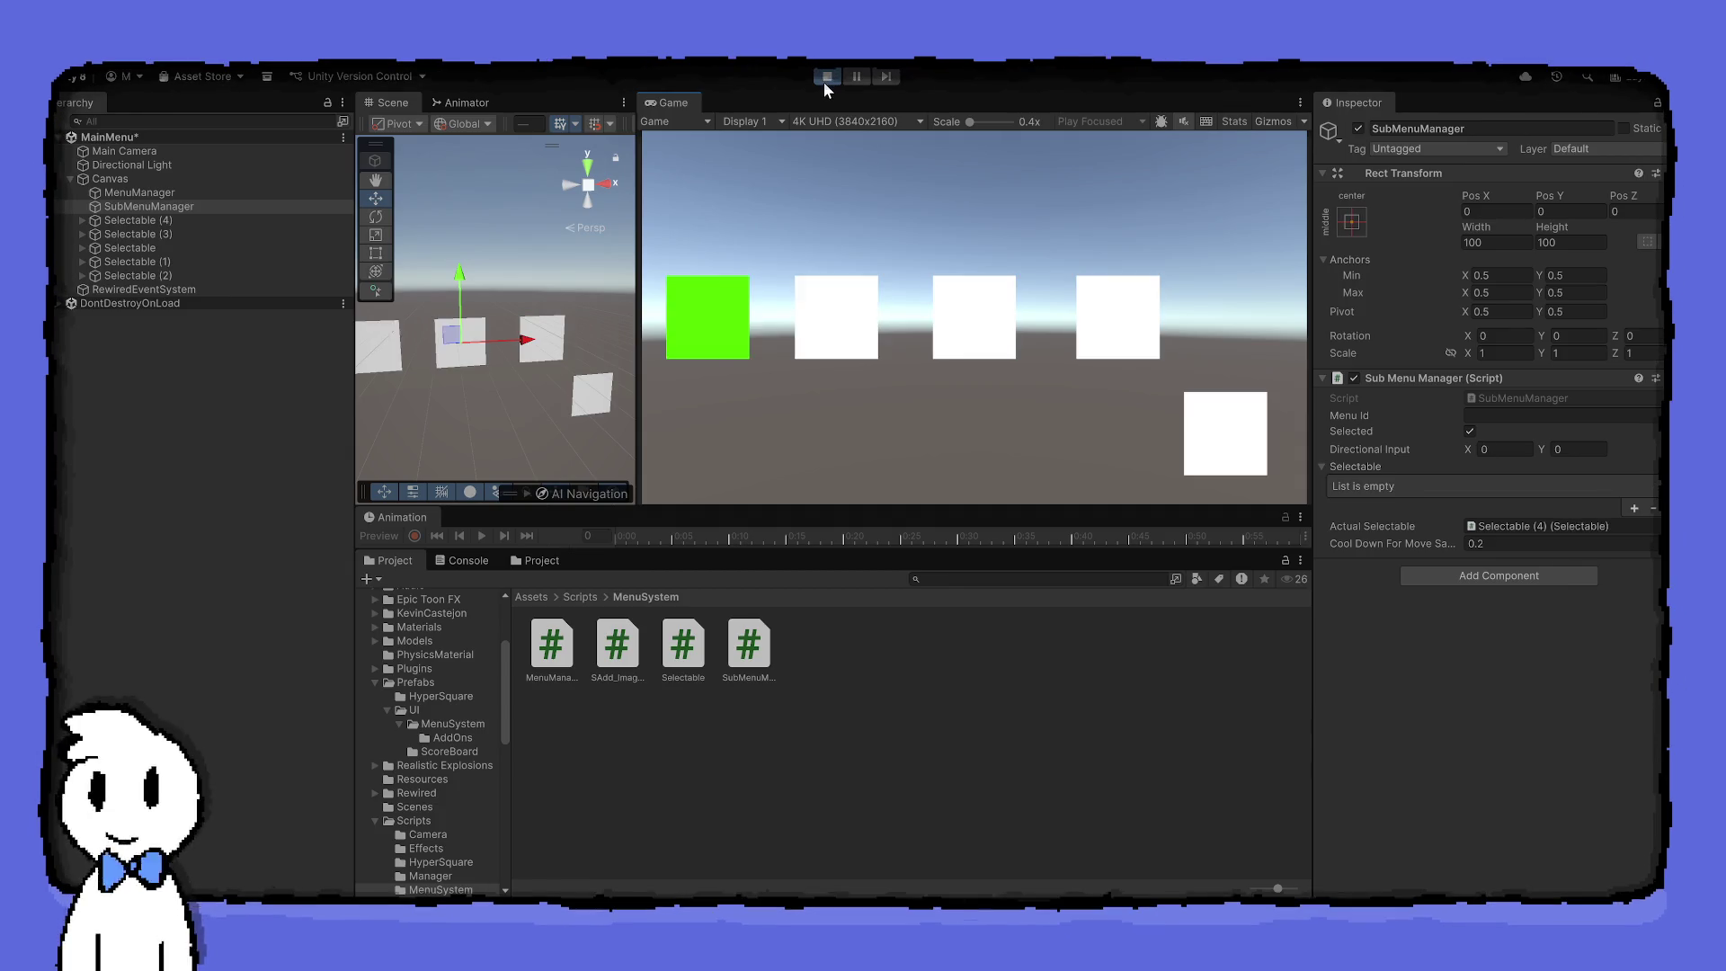
key("Right")
key("Right")
left_click(824, 81)
Change Cool Down For Move Saved to 0.05 in the Inspector
left_click(1530, 545)
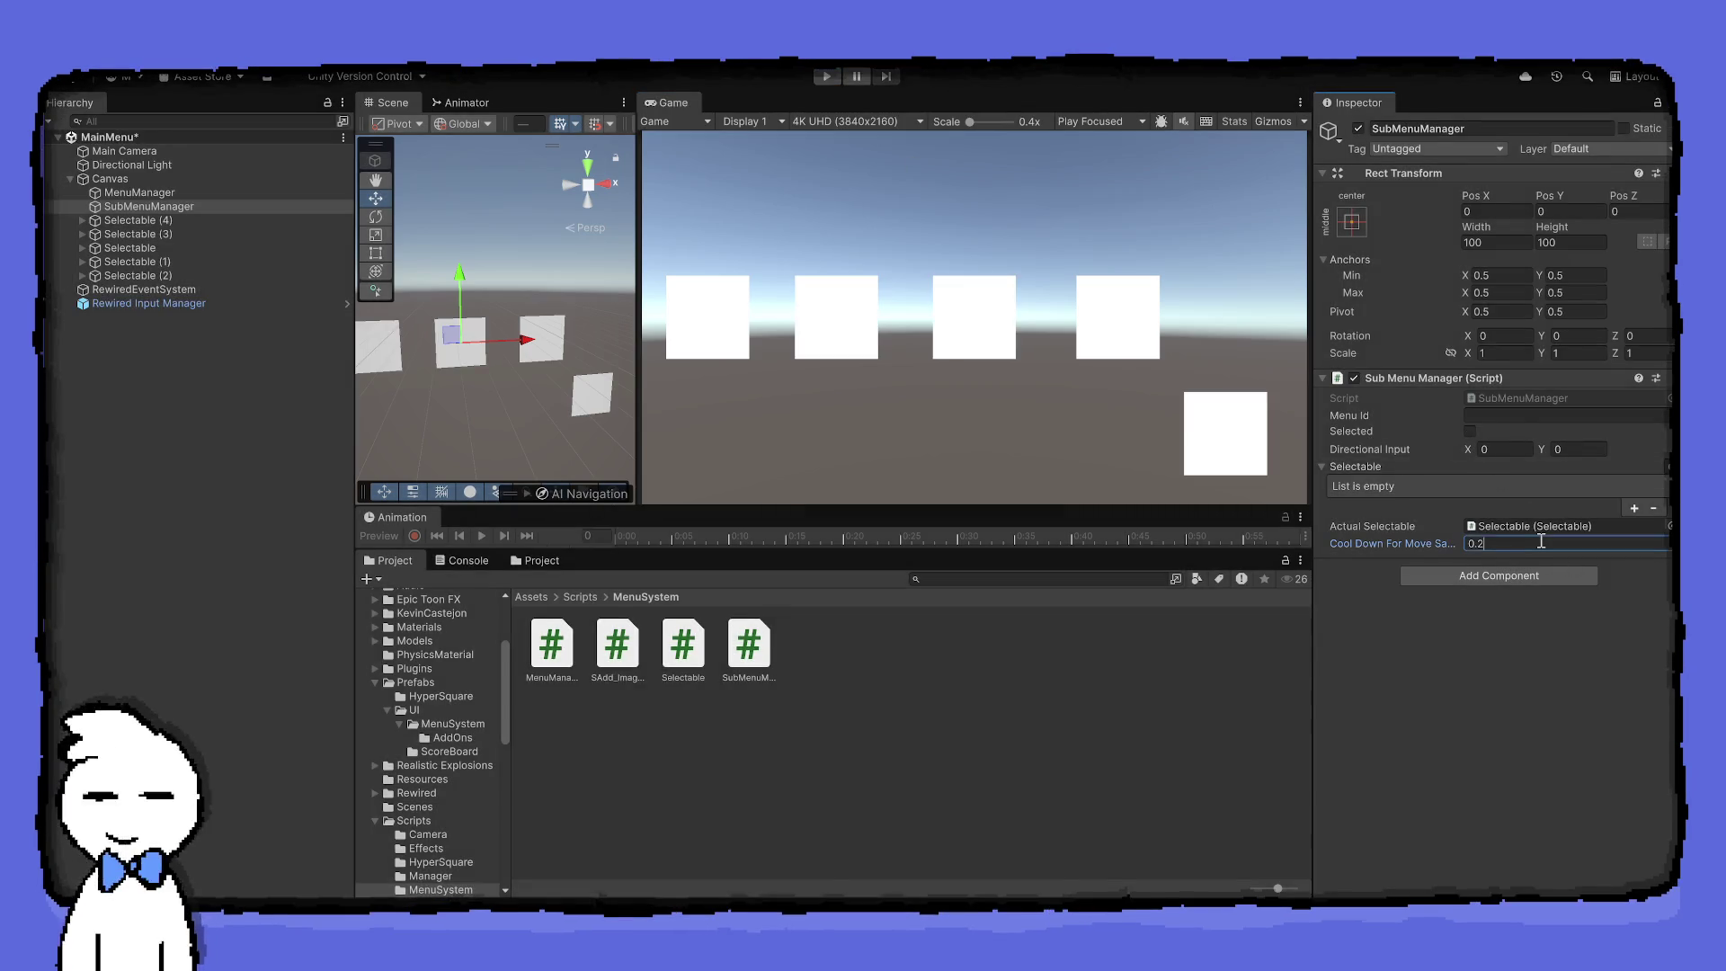
key("BackSpace")
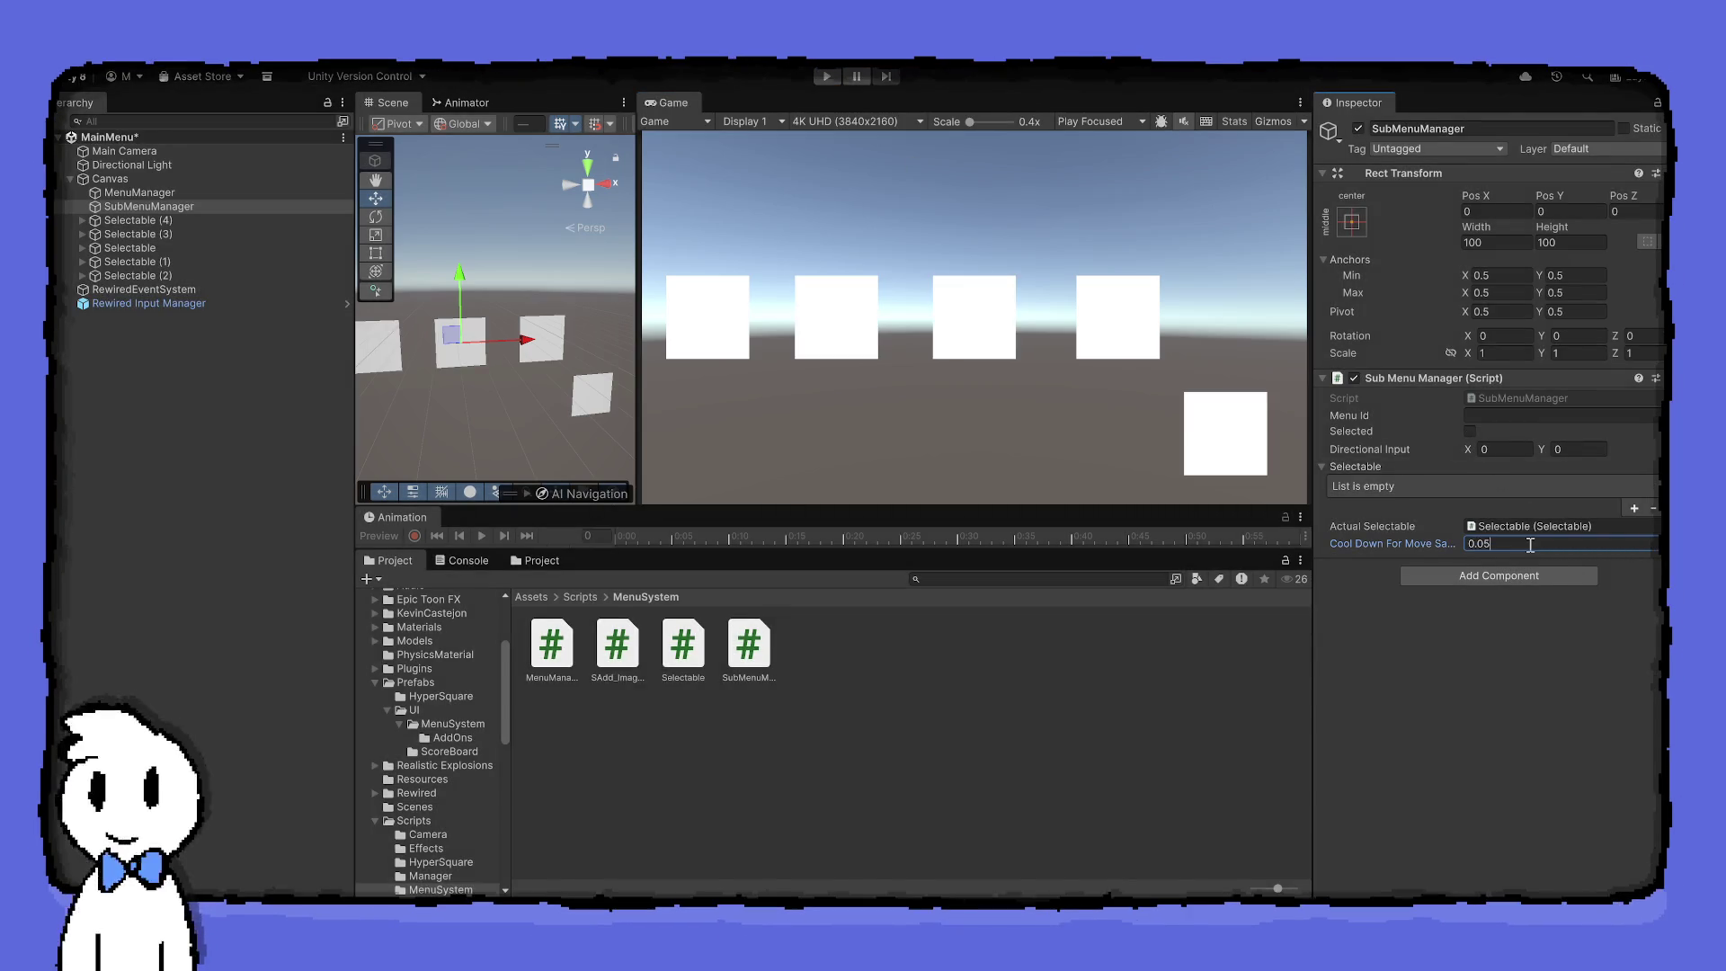
key("Return")
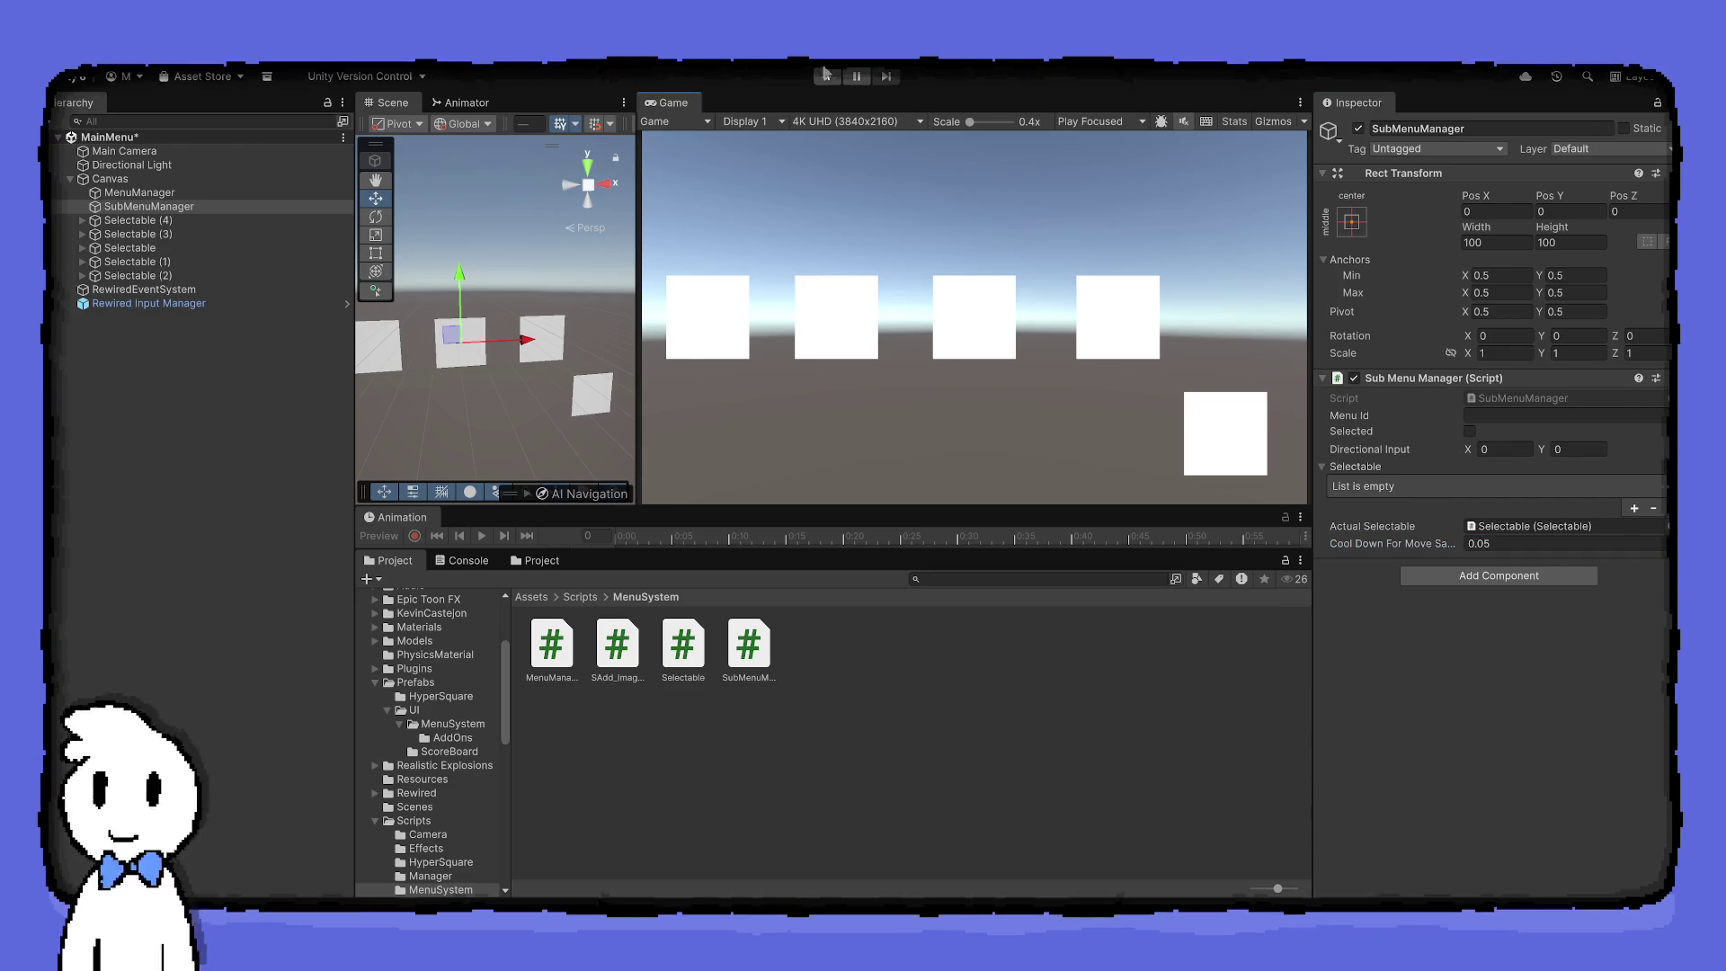
Run the game, test arrow-key navigation with the 0.05 cooldown, then stop
key("ctrl+p")
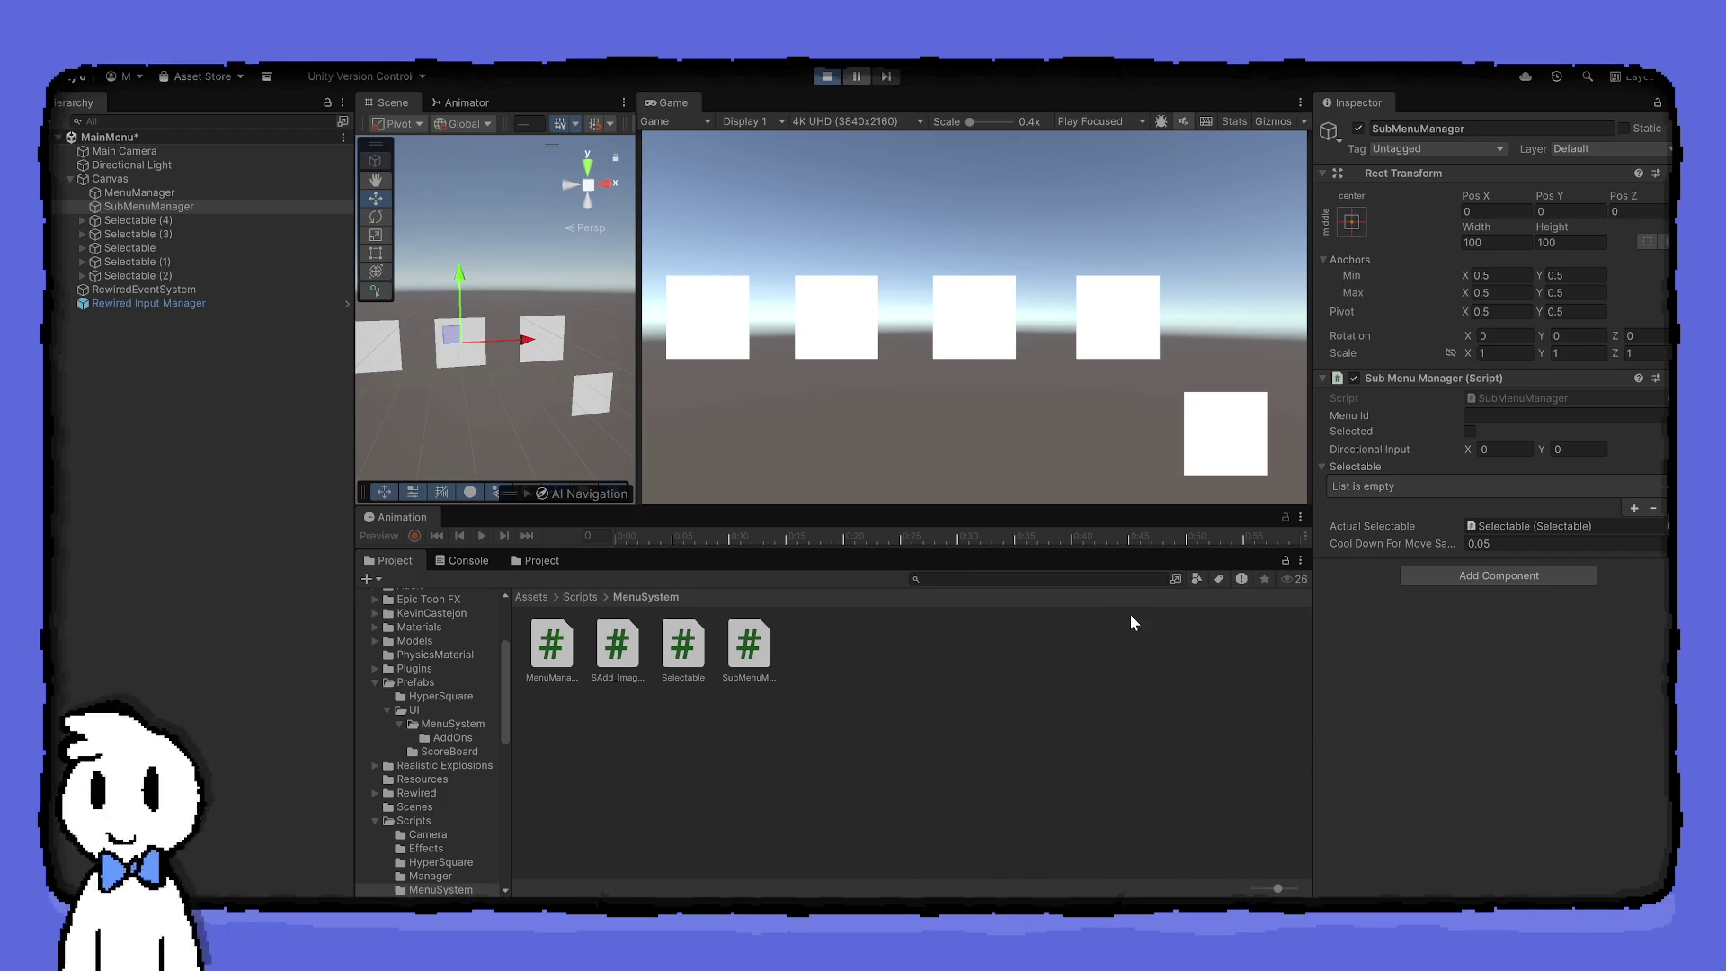
key("Right")
key("Right")
key("Right")
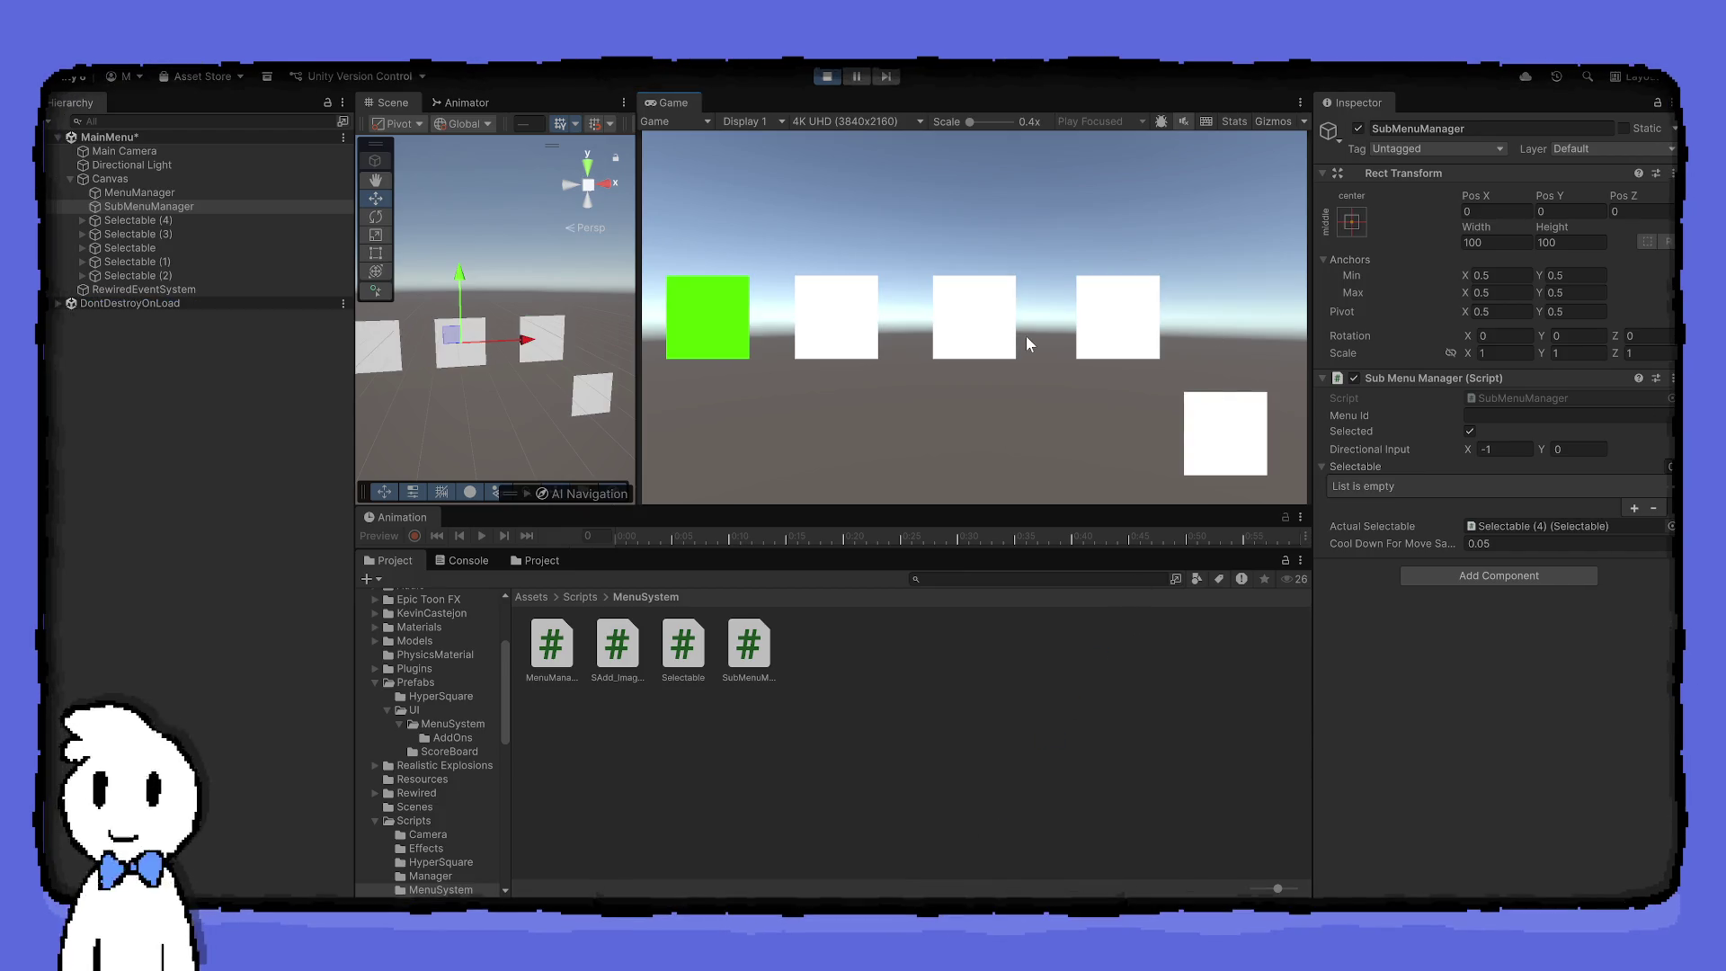
key("Left")
key("Right")
key("Right")
key("Right")
key("Right")
key("Down")
key("Up")
key("Left")
key("Right")
key("Left")
key("Right")
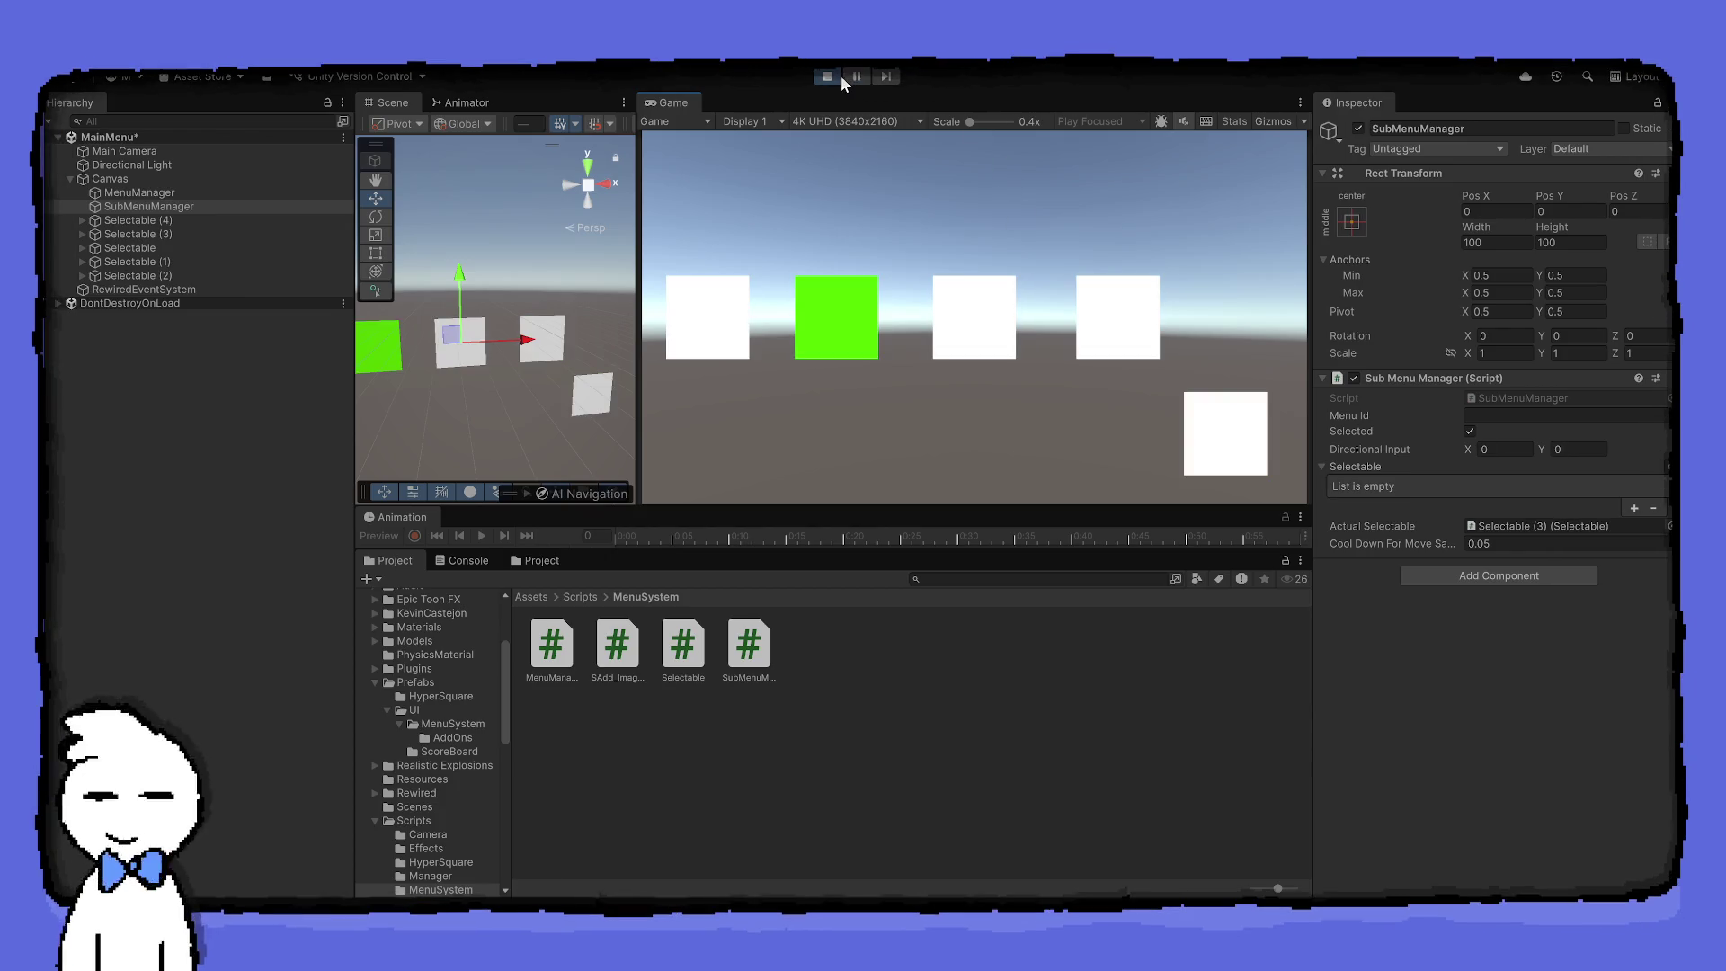
left_click(828, 75)
Change Cool Down For Move Saved to 0.1 in the Inspector
left_click(1518, 543)
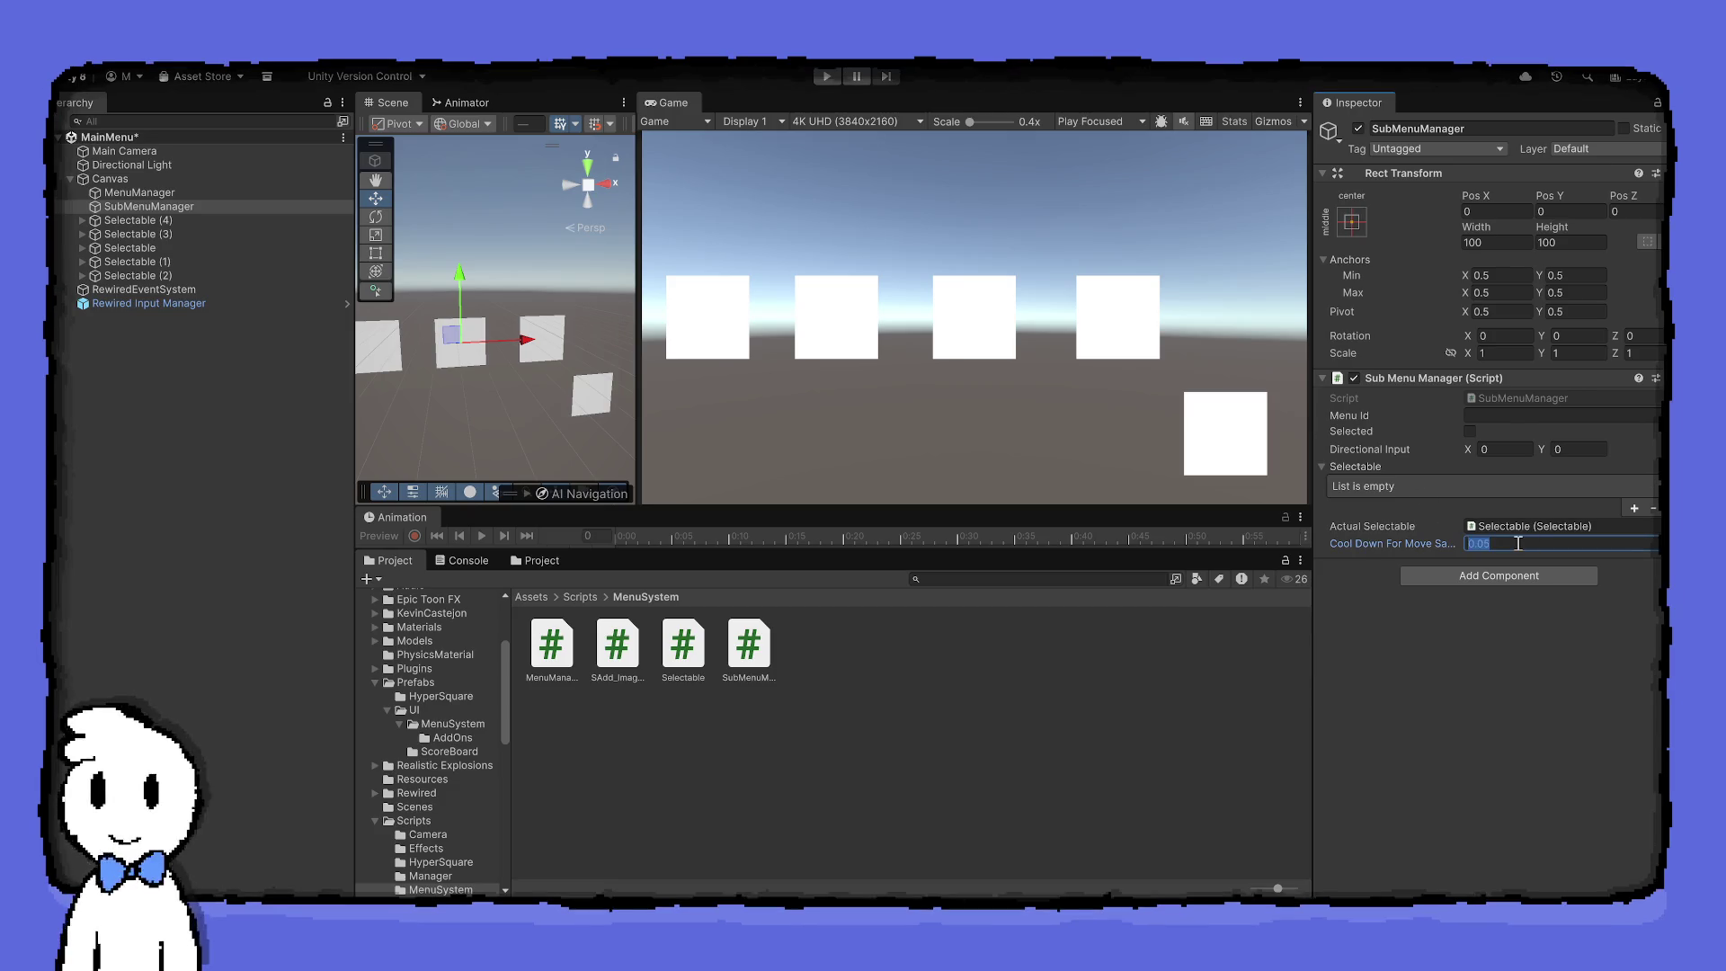
type("0.")
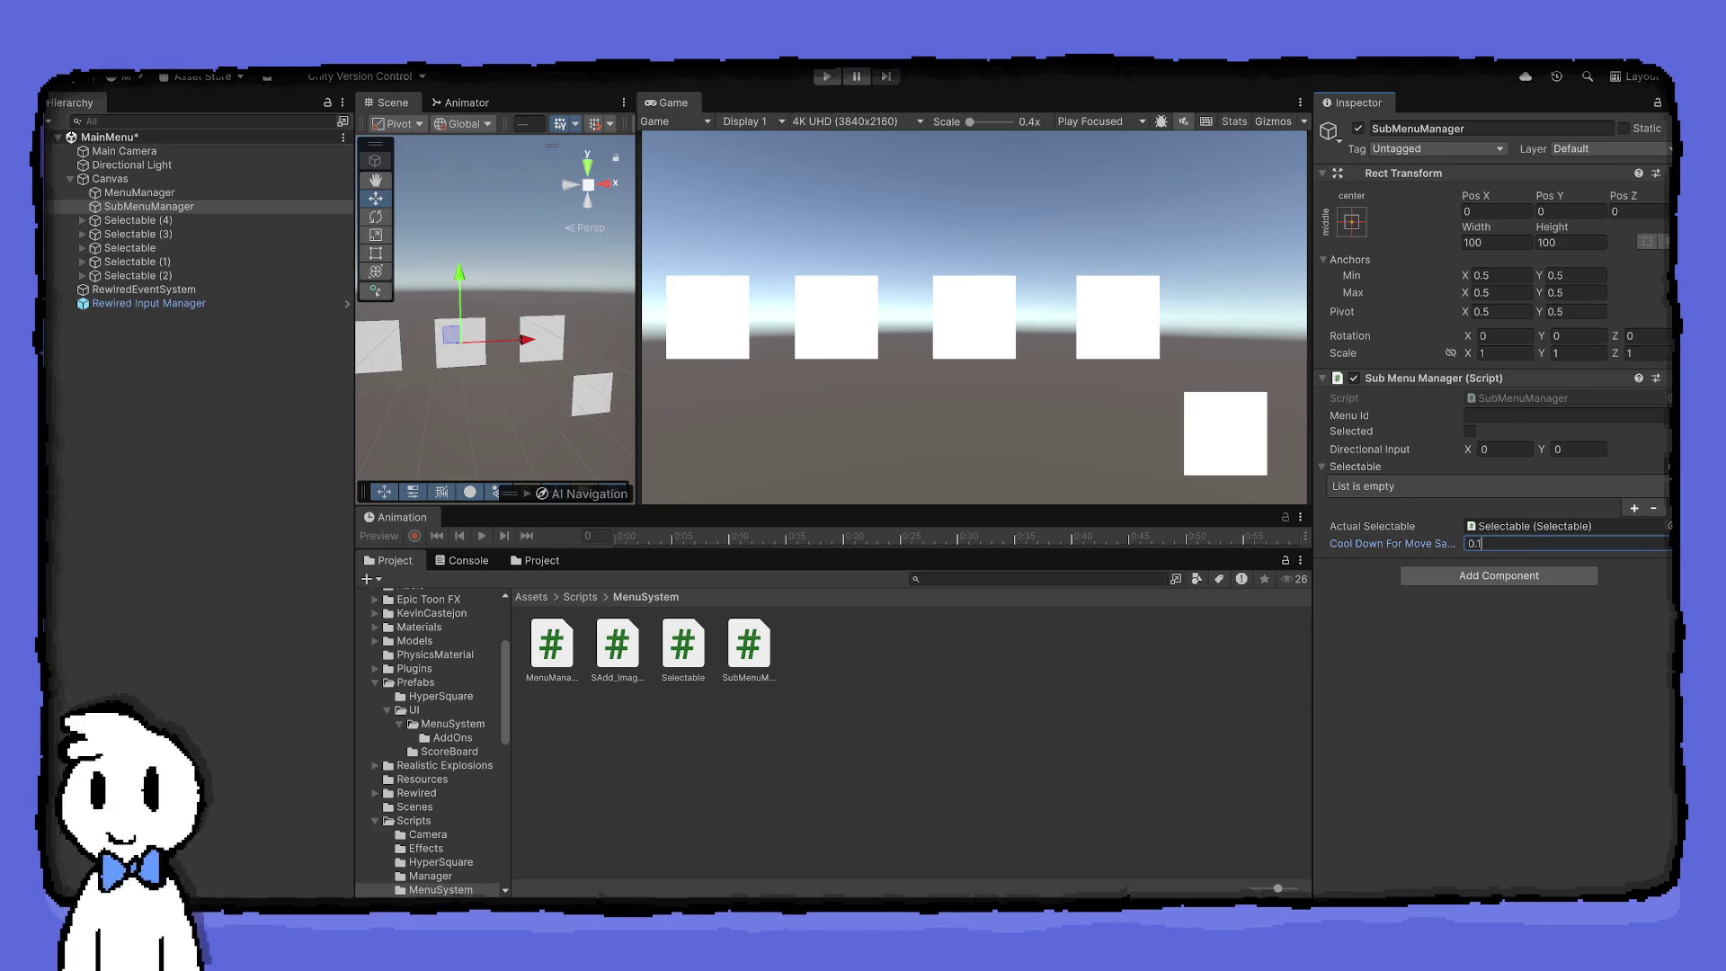
key("Return")
Test navigation with the 0.1 cooldown, stop, and drag SubMenuManager into MenuSystem as a prefab
left_click(827, 75)
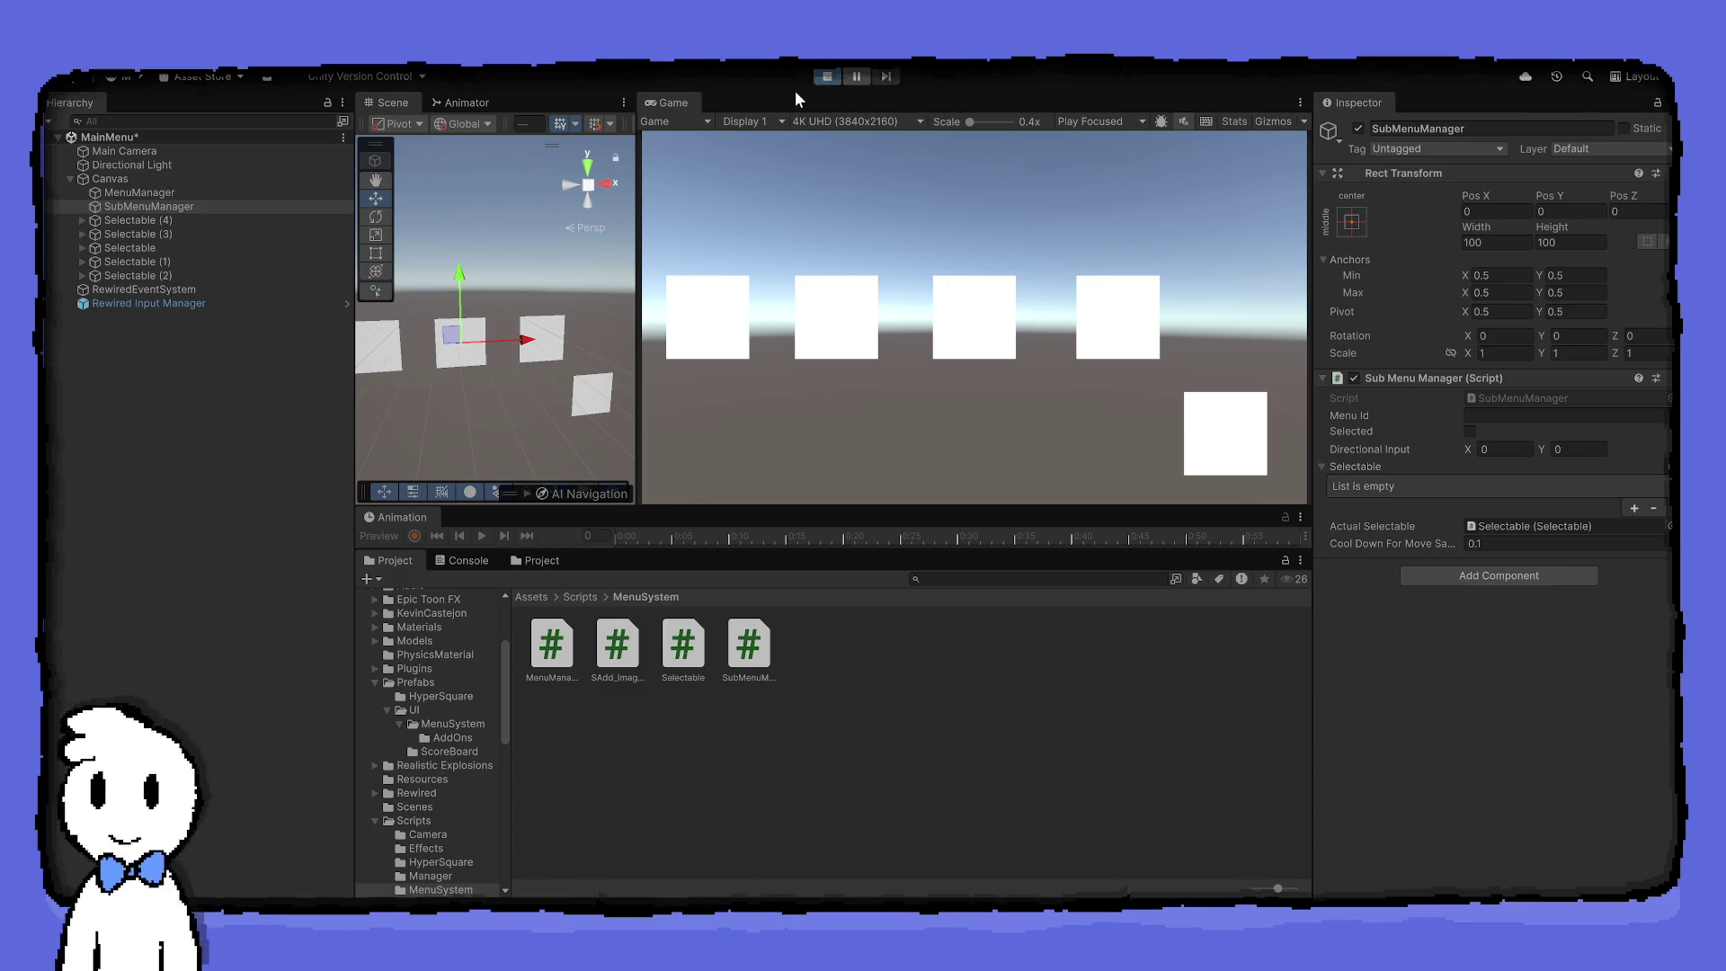
key("Right")
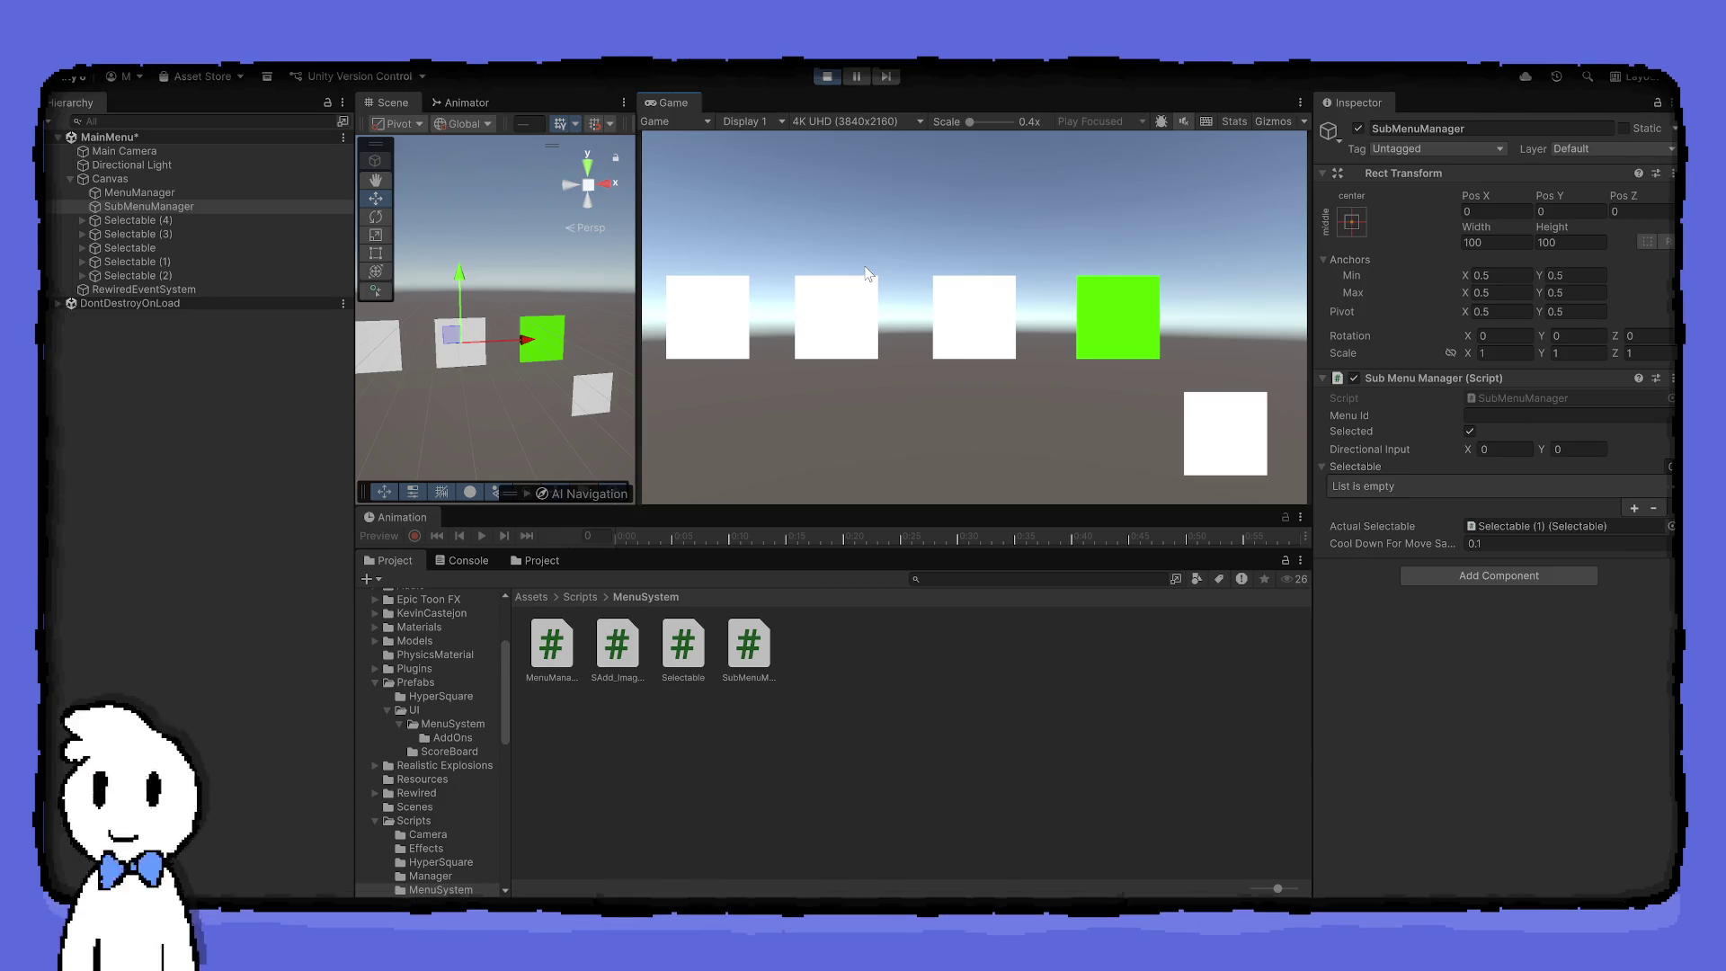
key("Up")
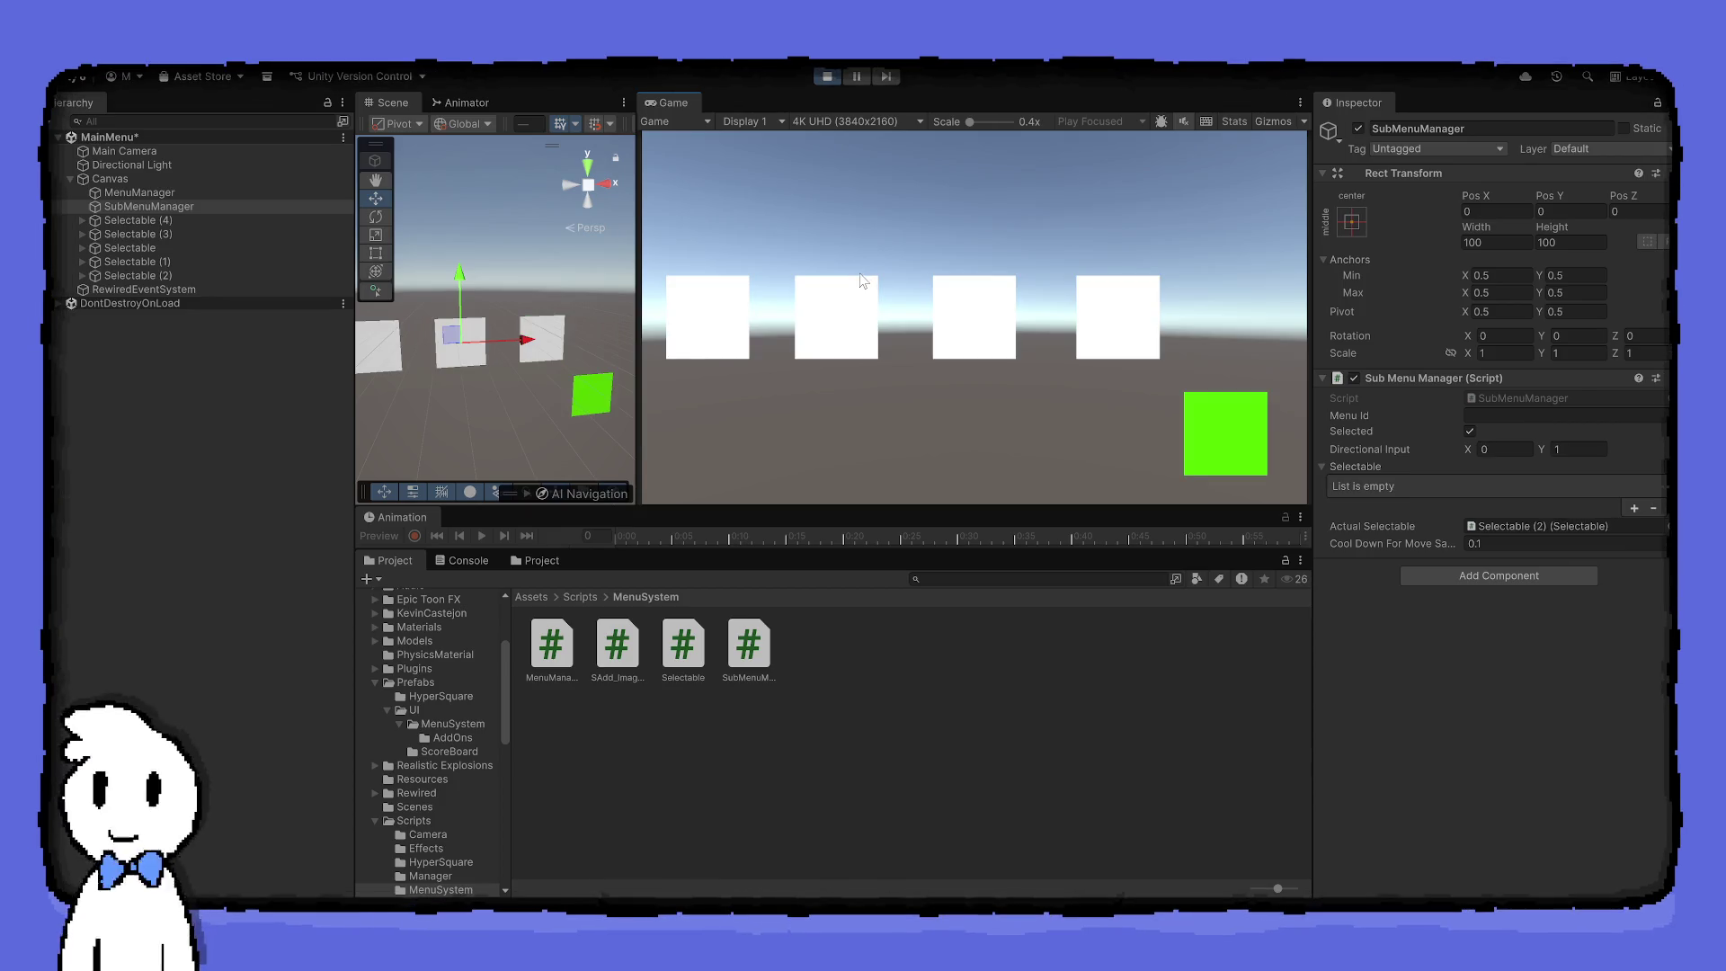
key("Right")
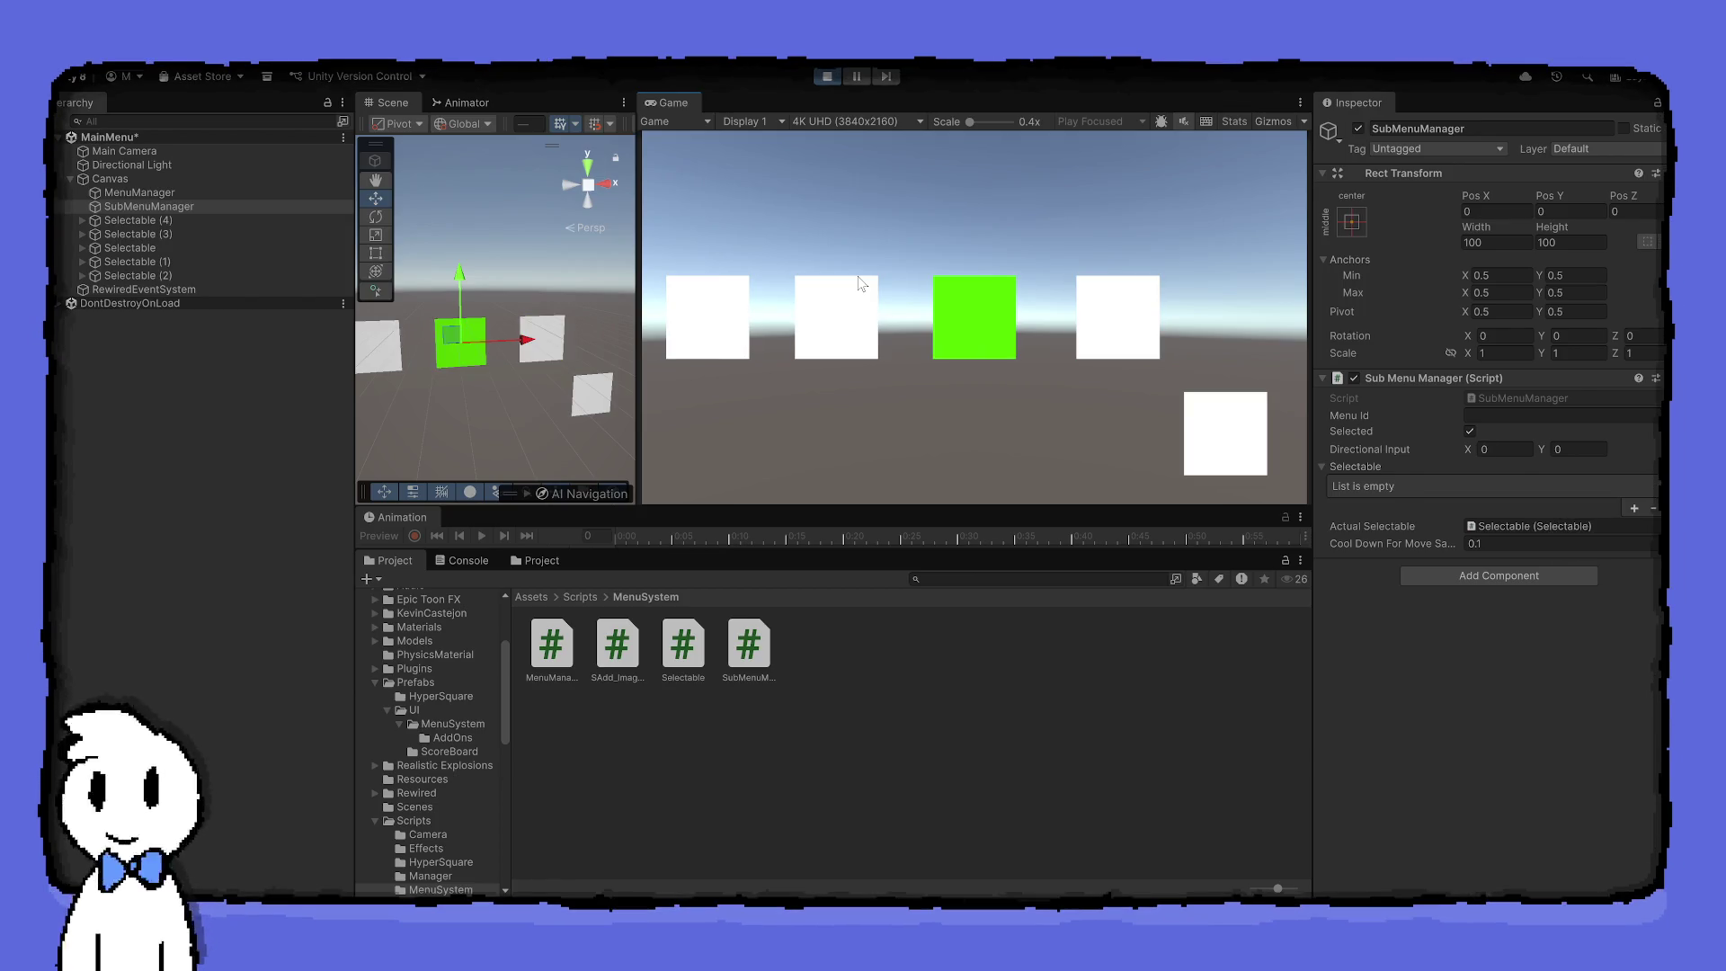
key("Left")
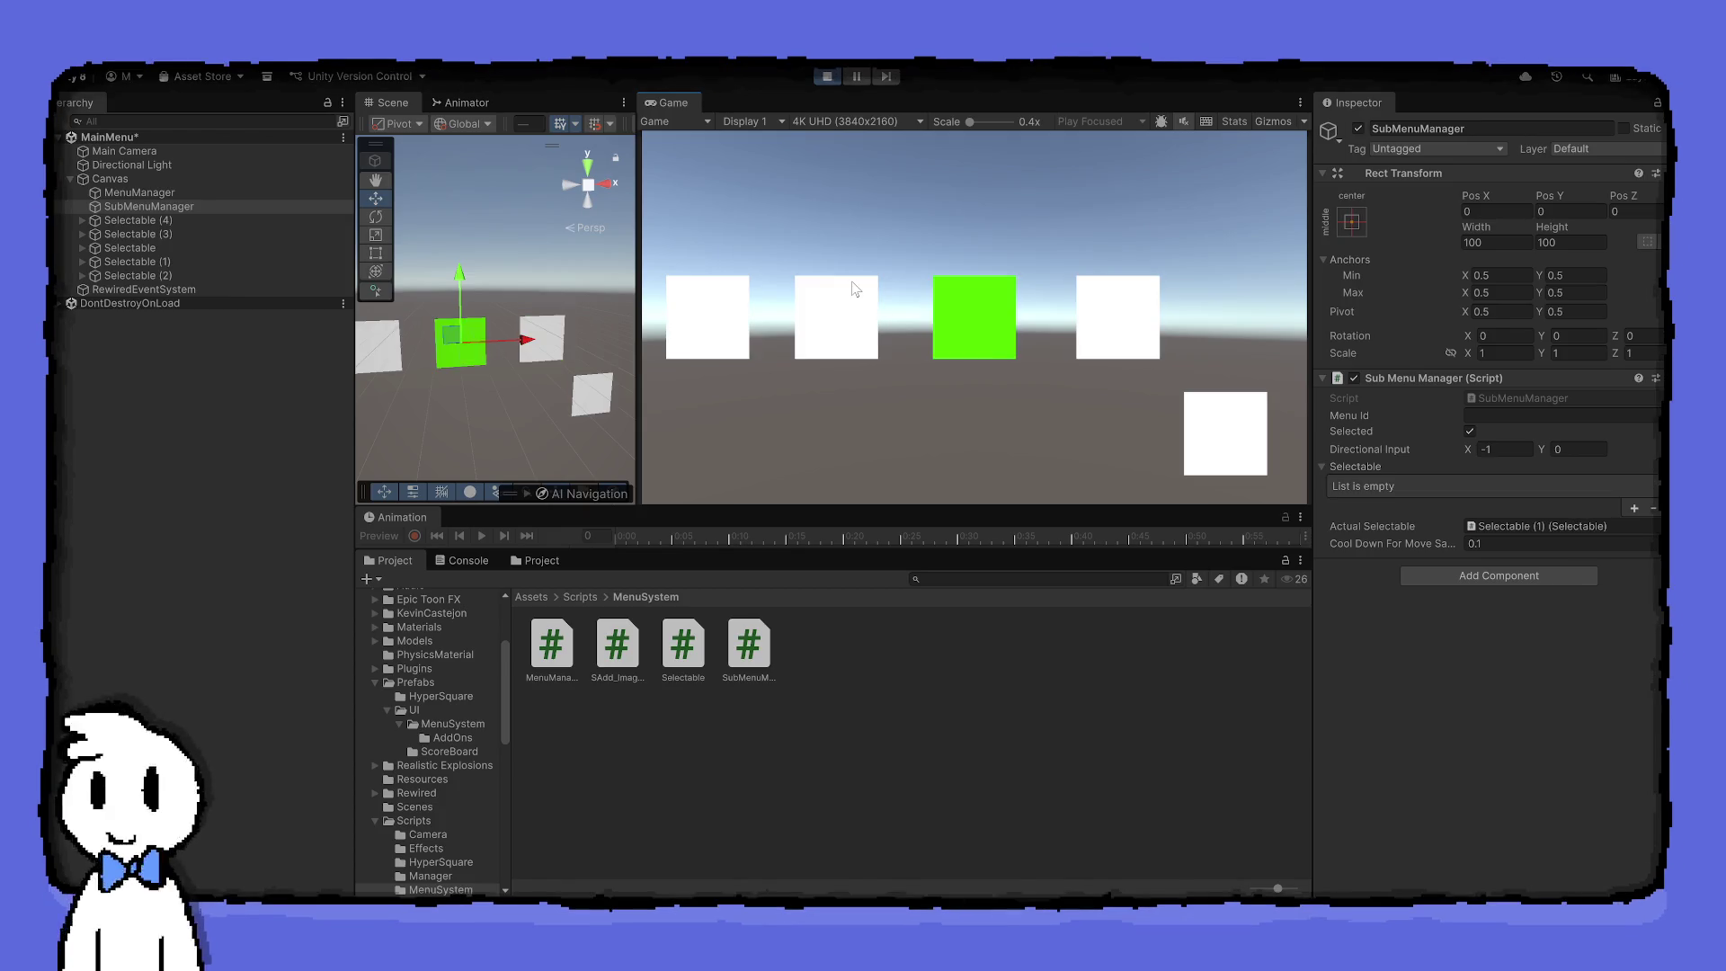
key("Up")
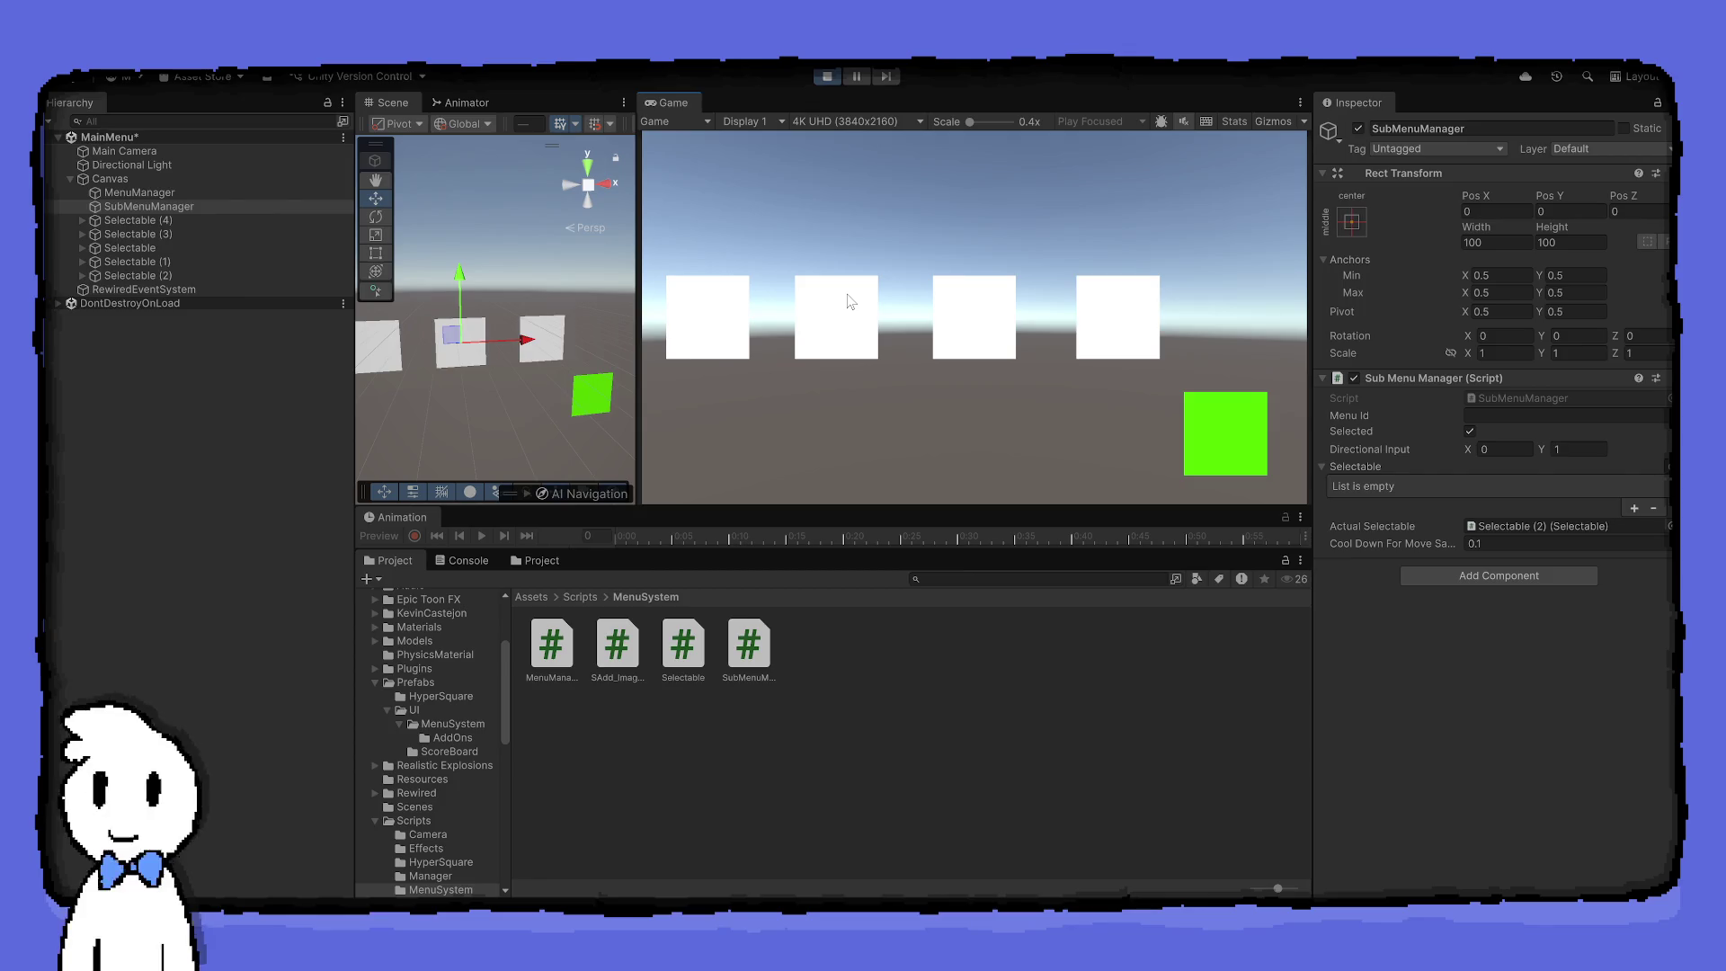
key("ctrl+p")
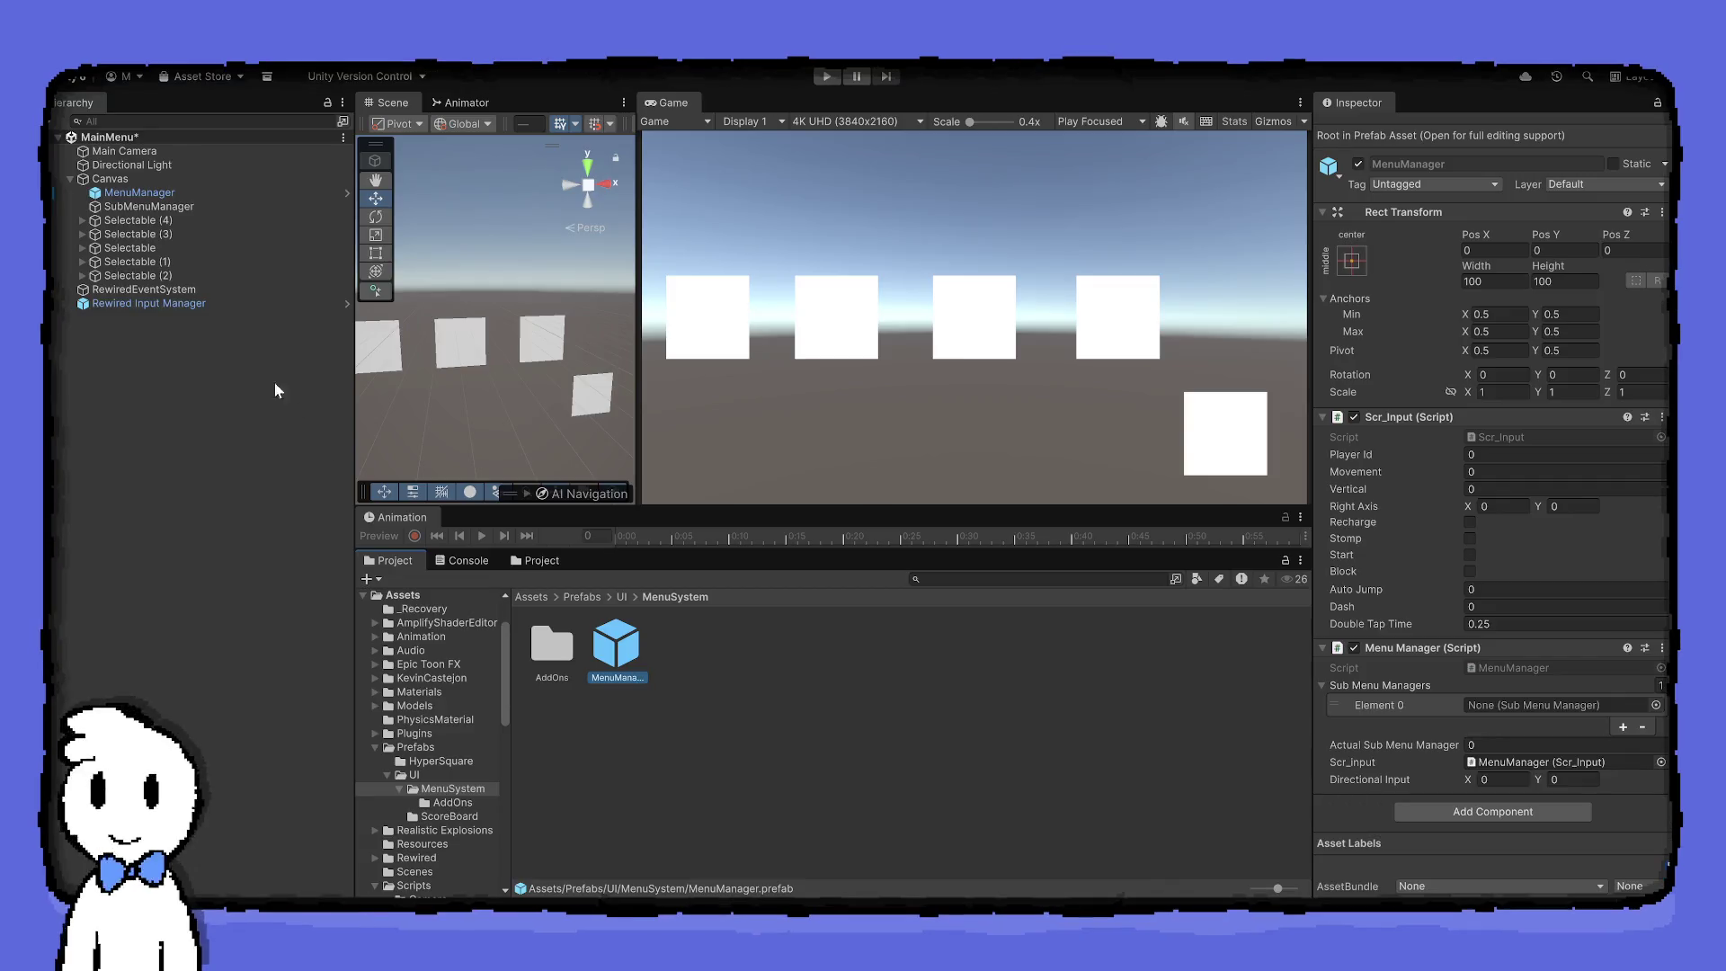
mouse_move(202, 213)
left_mouse_down()
mouse_move(486, 352)
mouse_move(921, 747)
mouse_move(750, 686)
left_mouse_up()
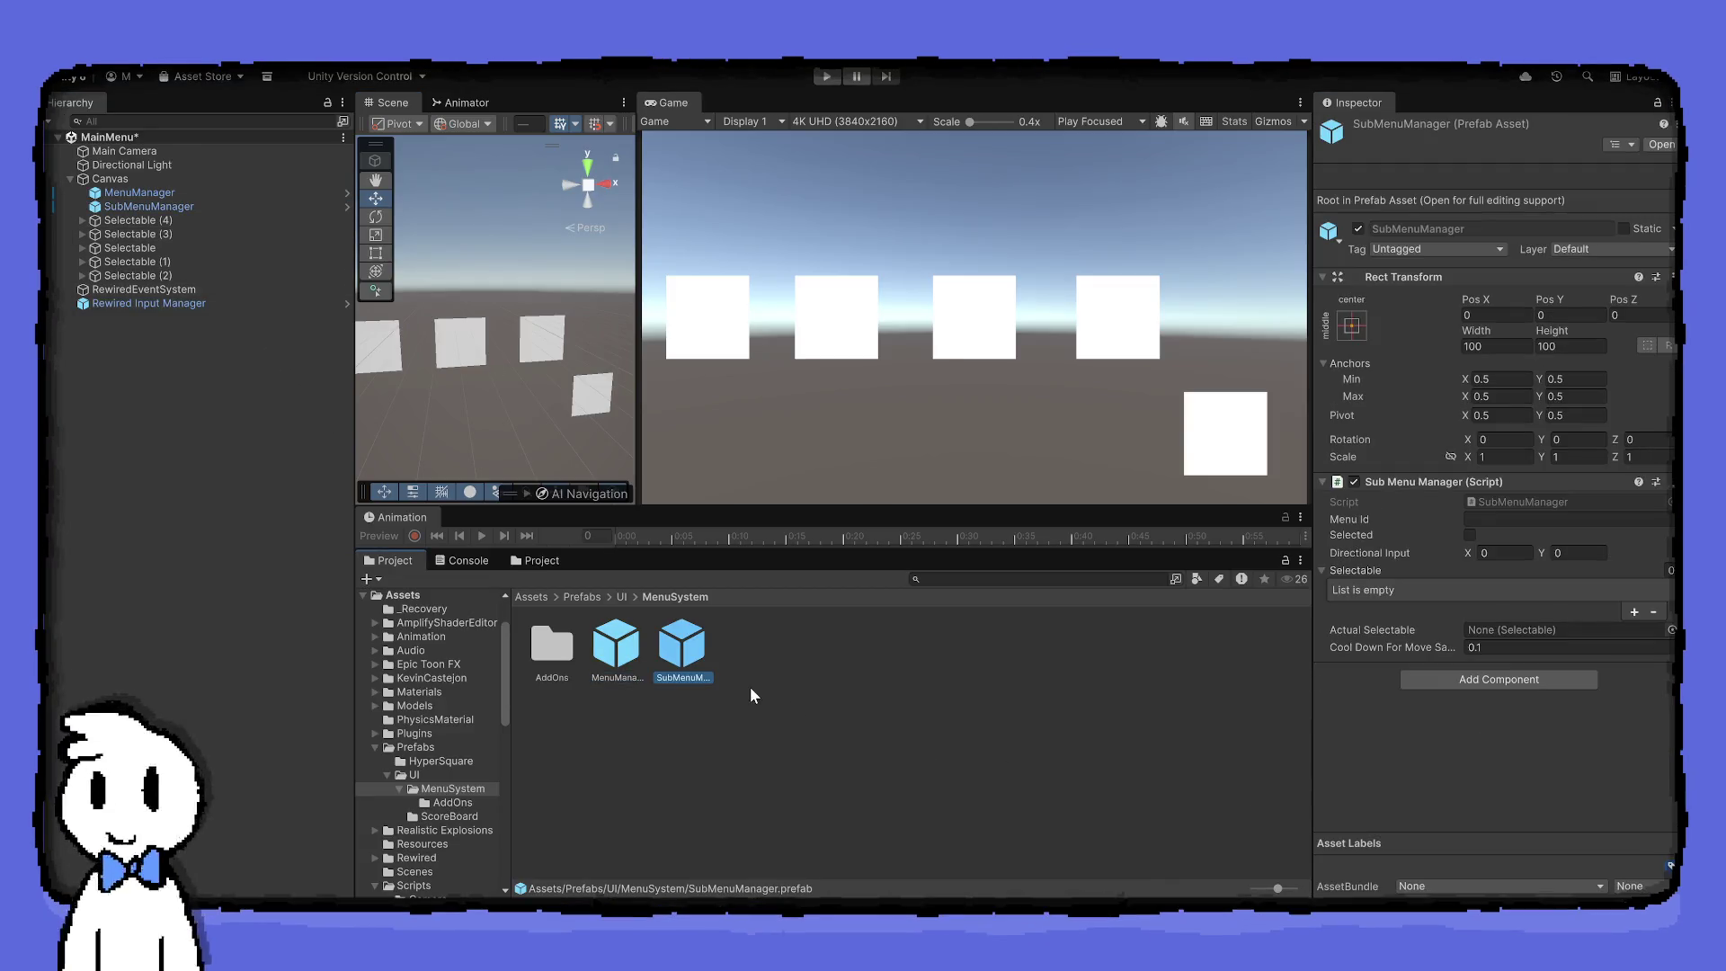
Check the move cool down value, then make SubMenuManager a prefab in the MenuSystem folder
left_click(1483, 647)
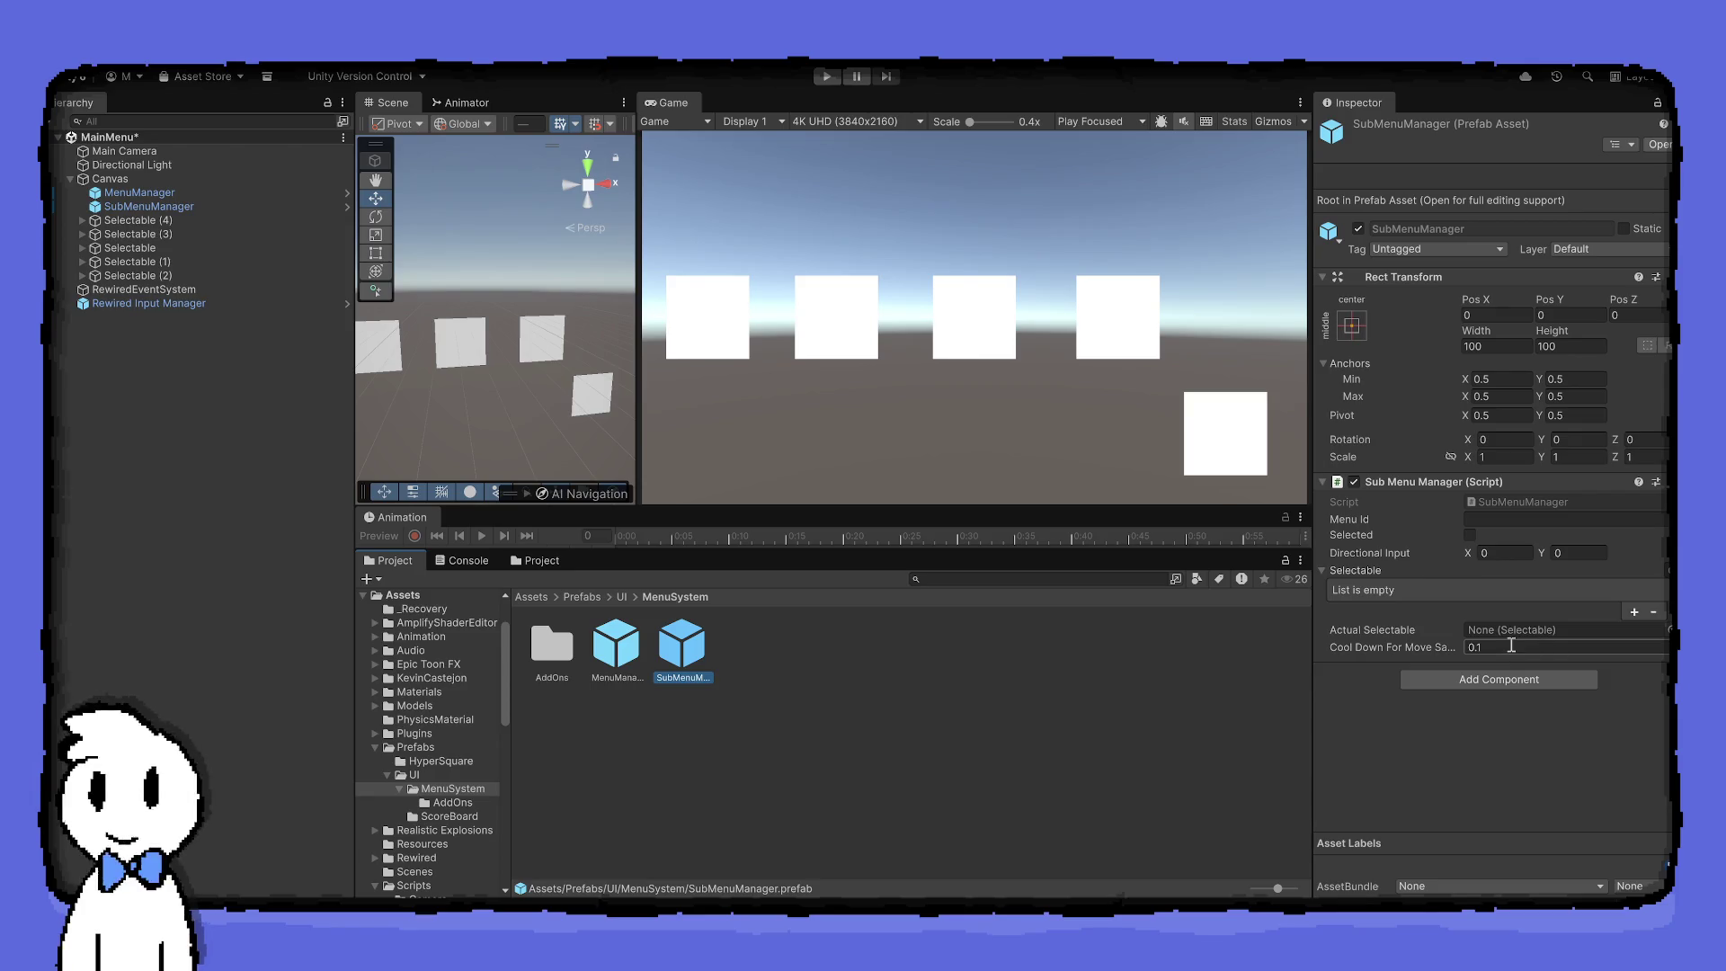
left_click(1145, 499)
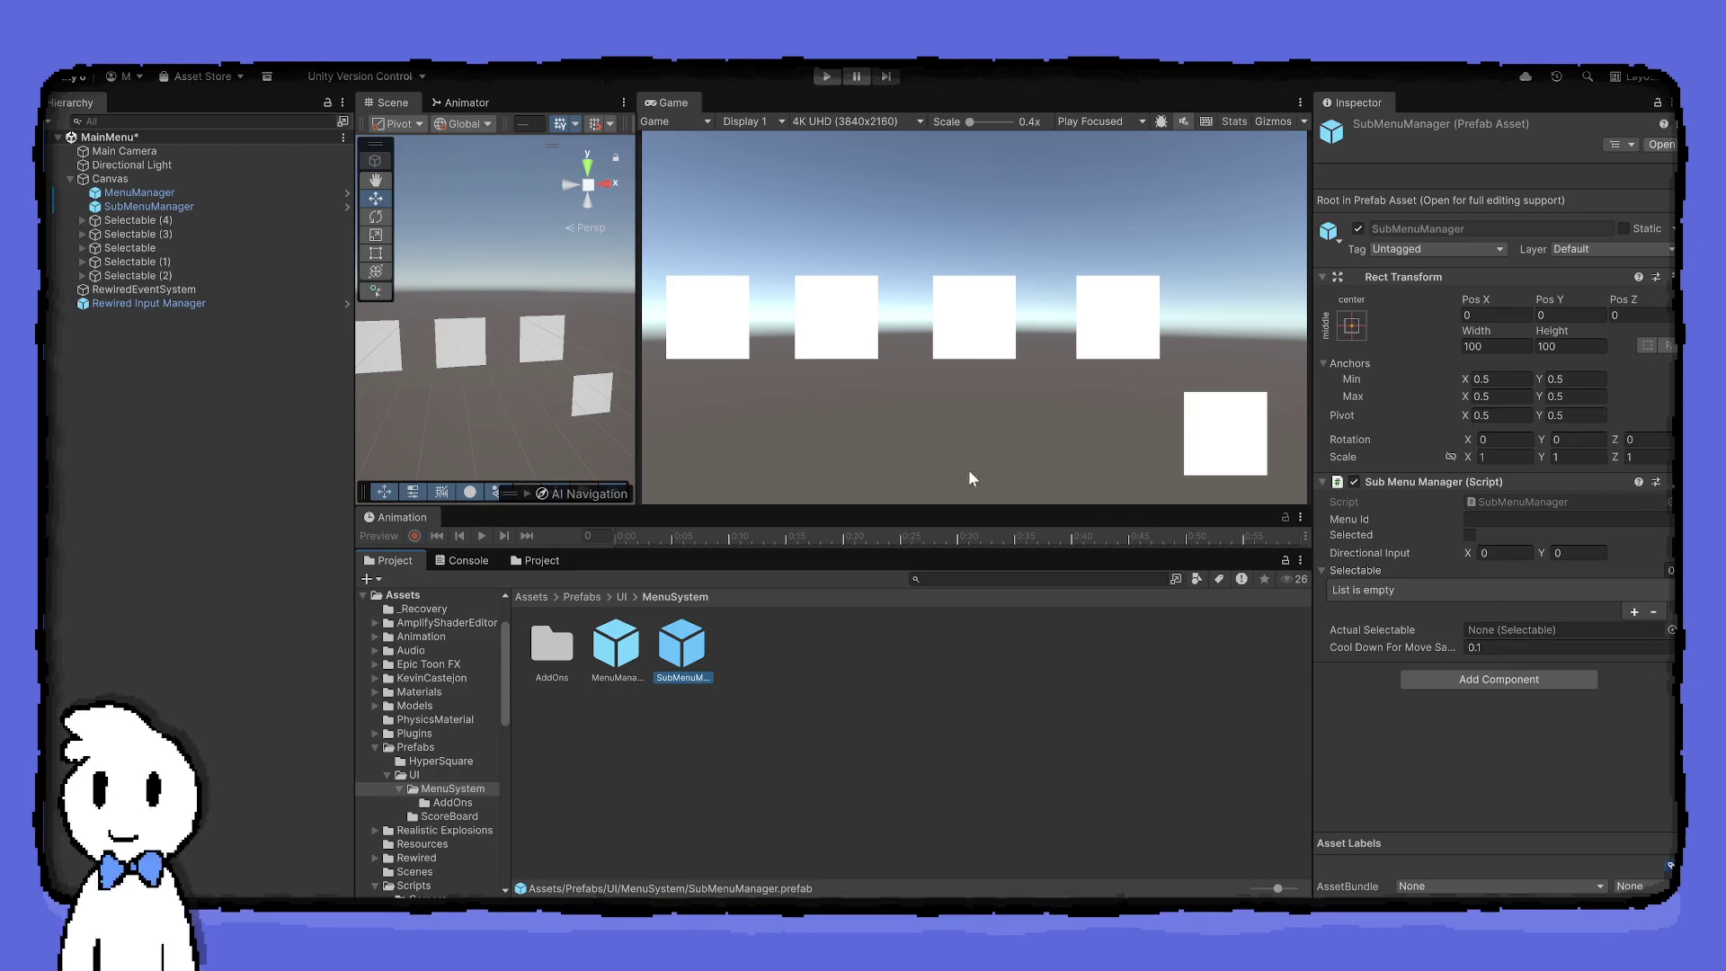
left_click(151, 208)
mouse_move(149, 213)
left_mouse_down()
mouse_move(152, 243)
mouse_move(840, 704)
left_mouse_up()
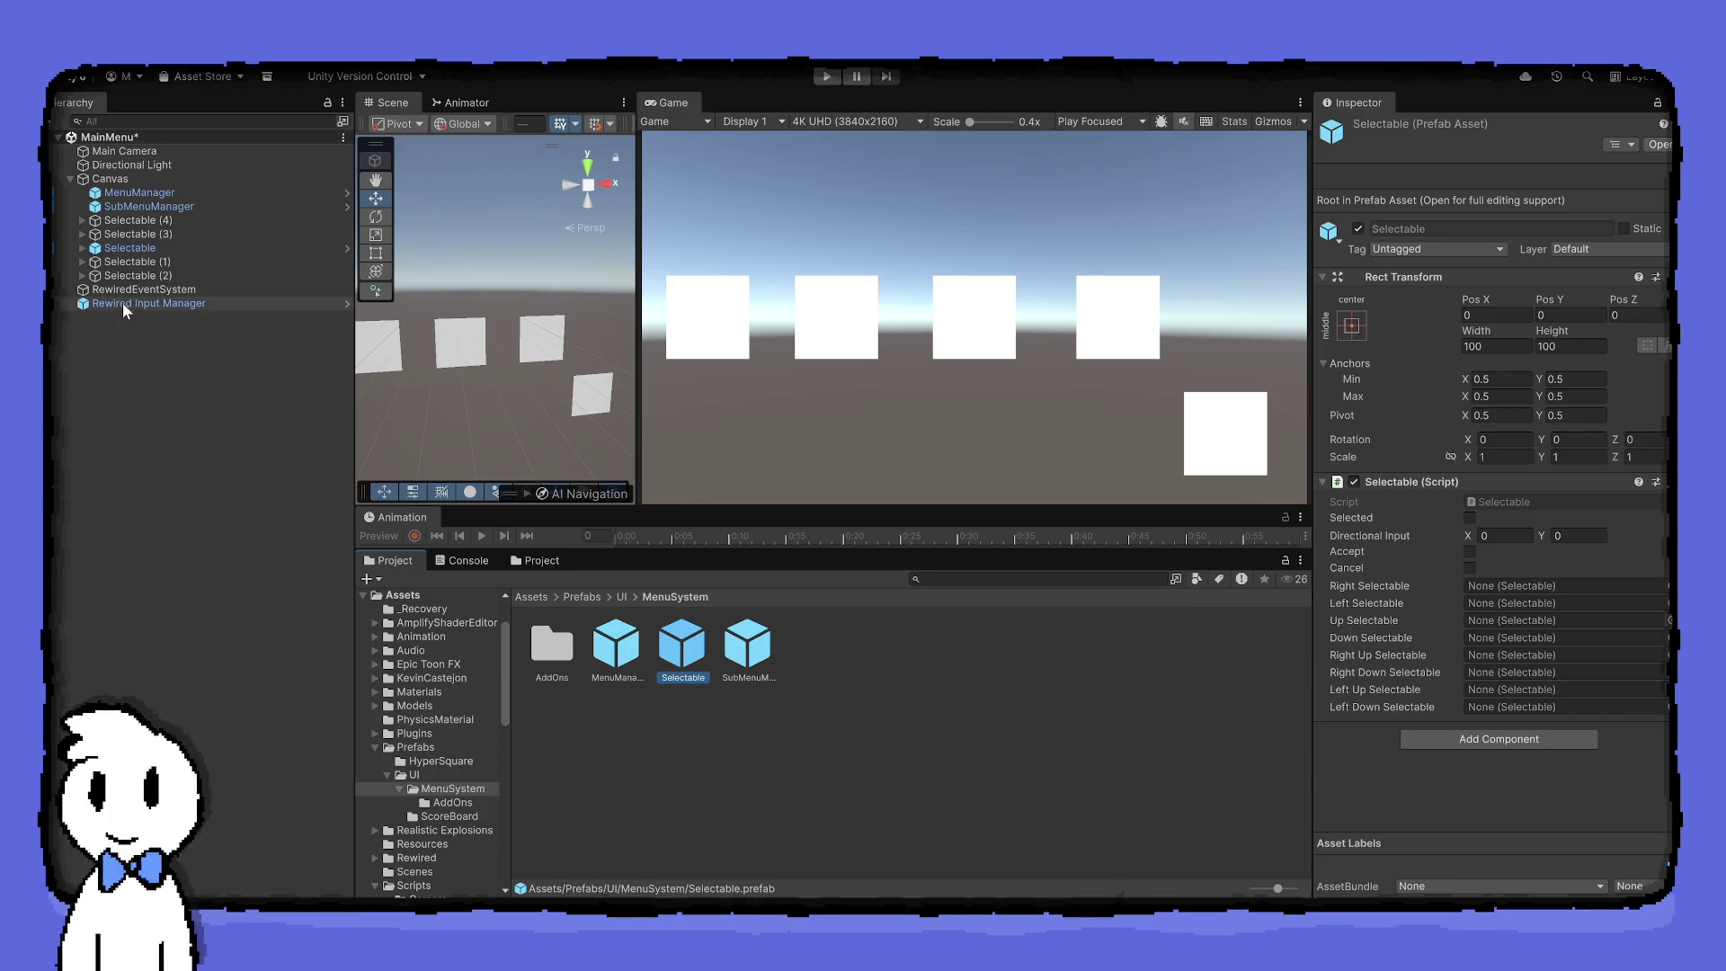
Add the Selectable prefab, review the MenuManager, SubMenuManager and Selectable prefabs, and begin renaming SubMenuManager
left_click(137, 249)
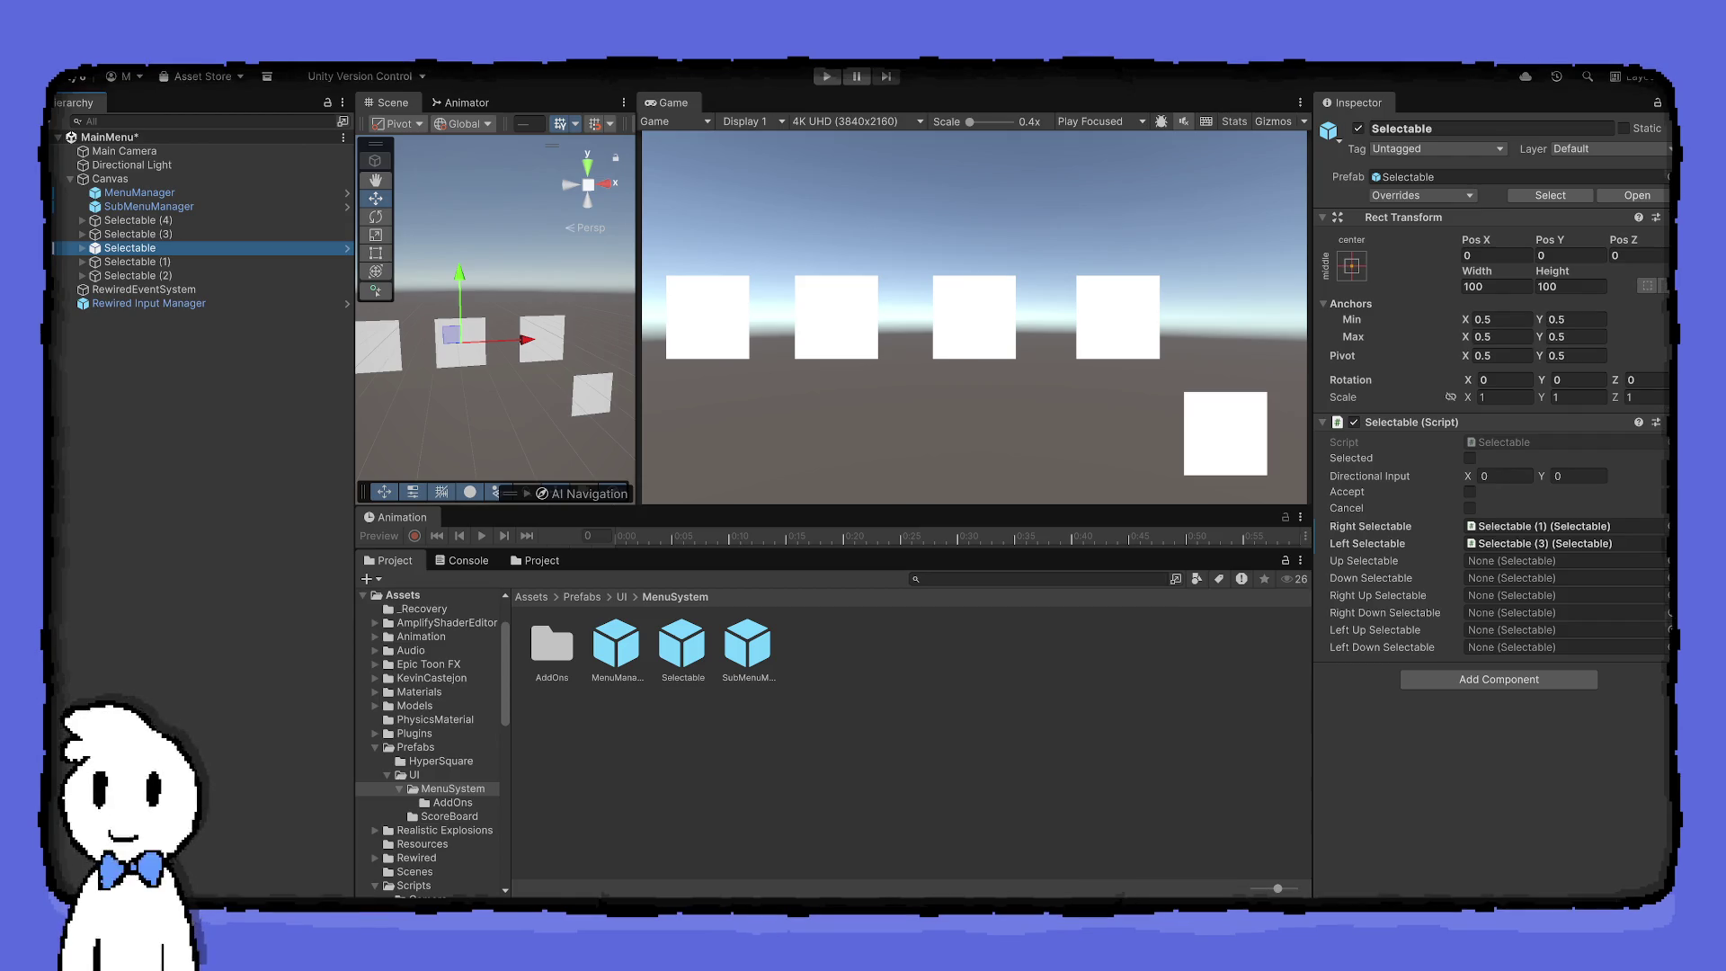
left_click(689, 661)
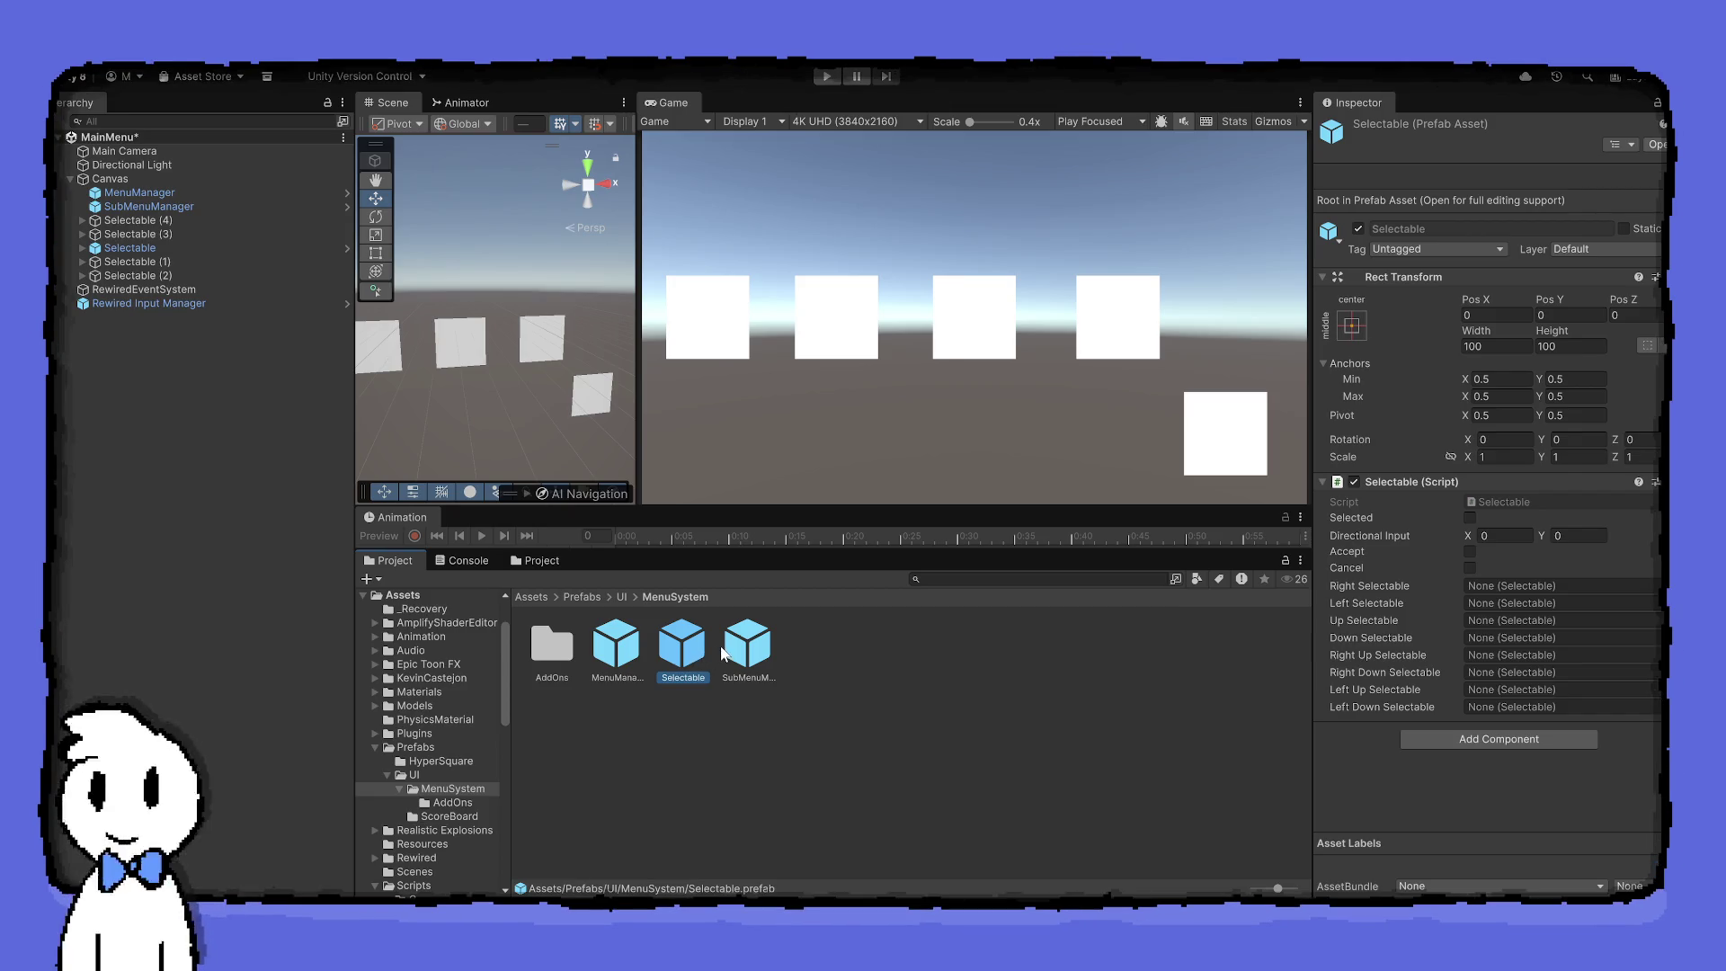
left_click(726, 654)
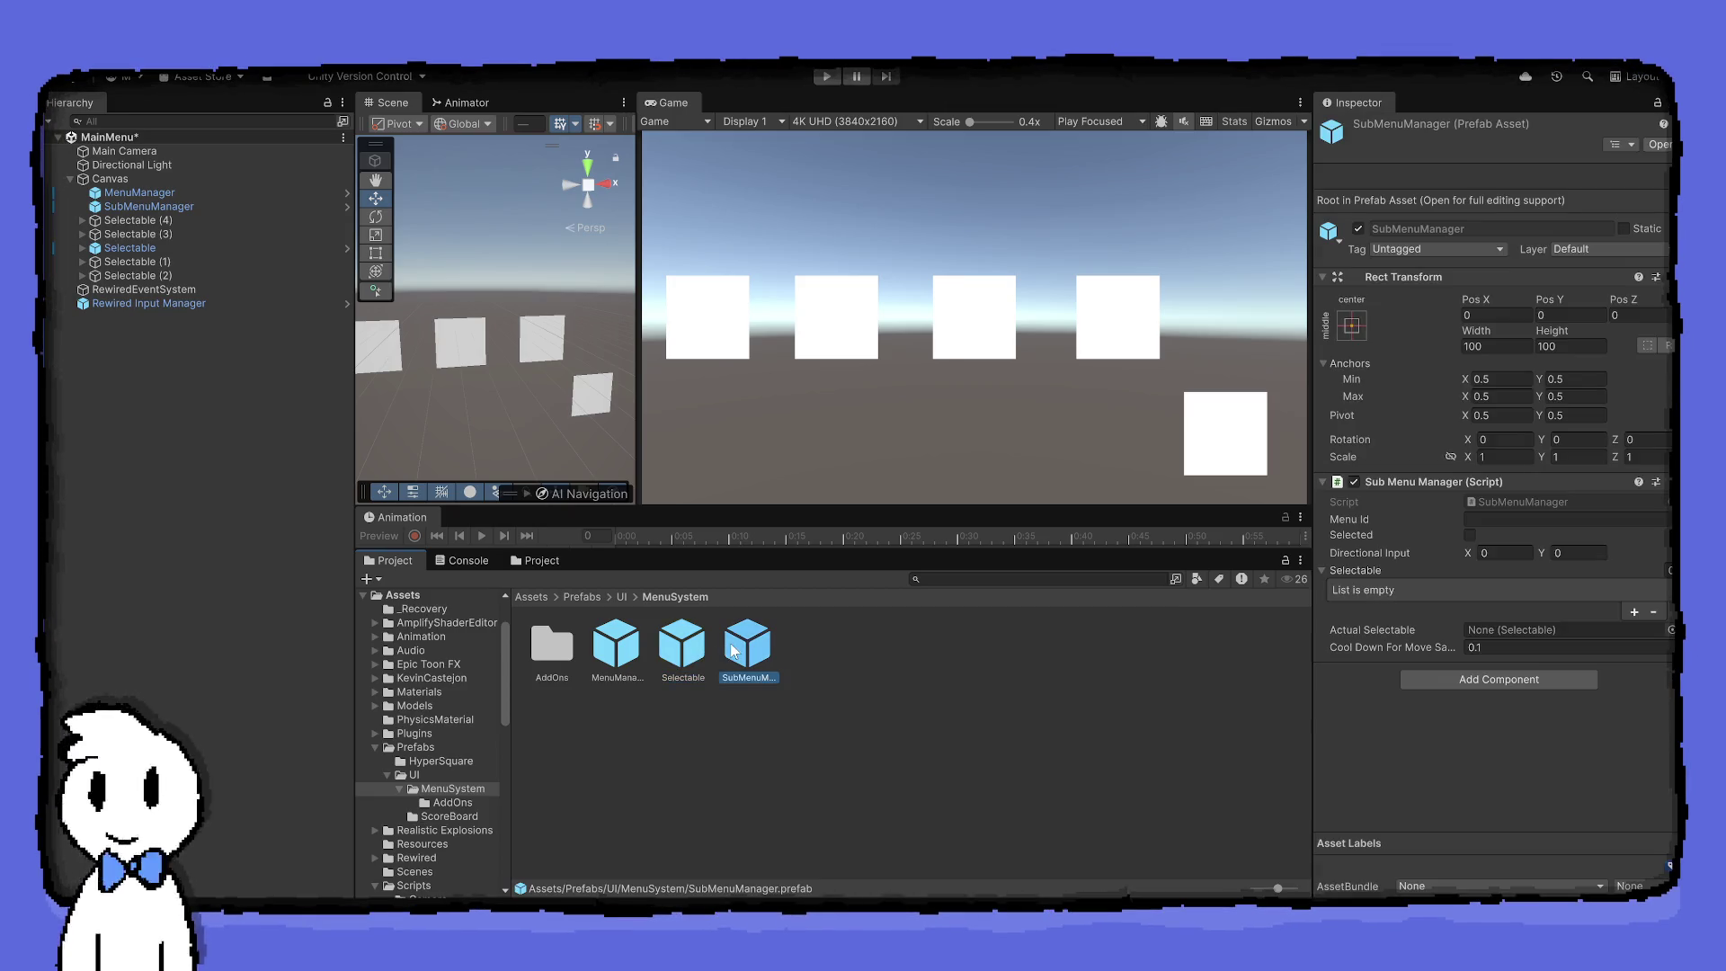
left_click(635, 643)
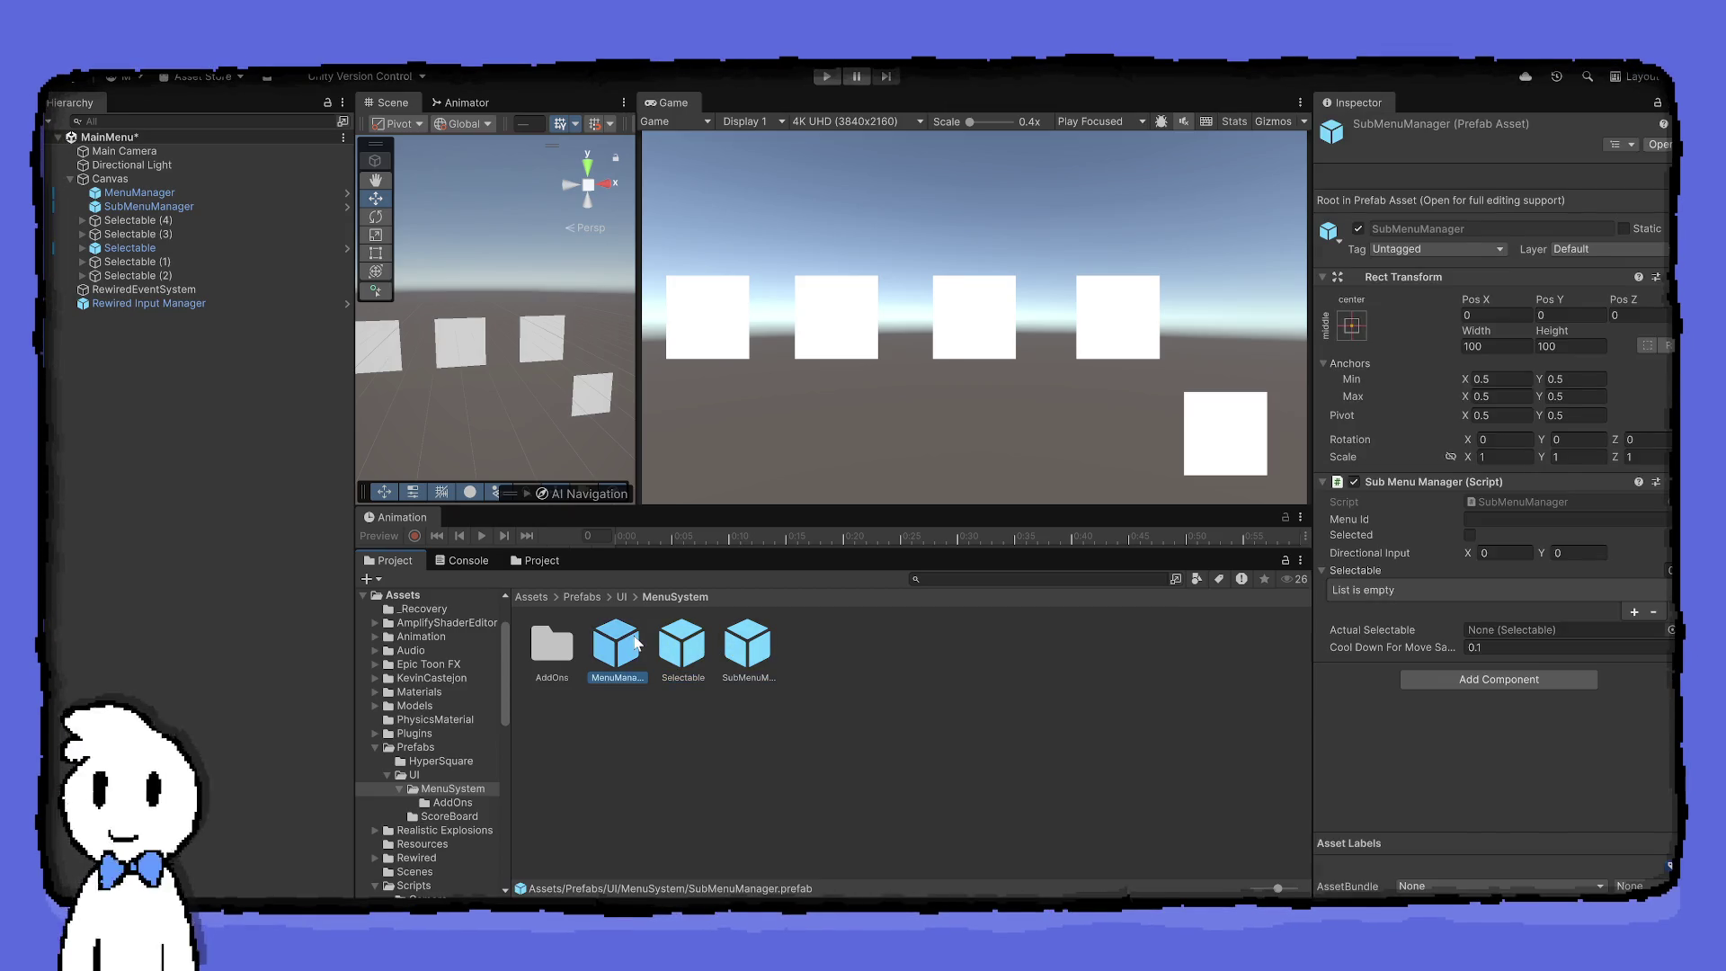
left_click(167, 208)
left_click(167, 208)
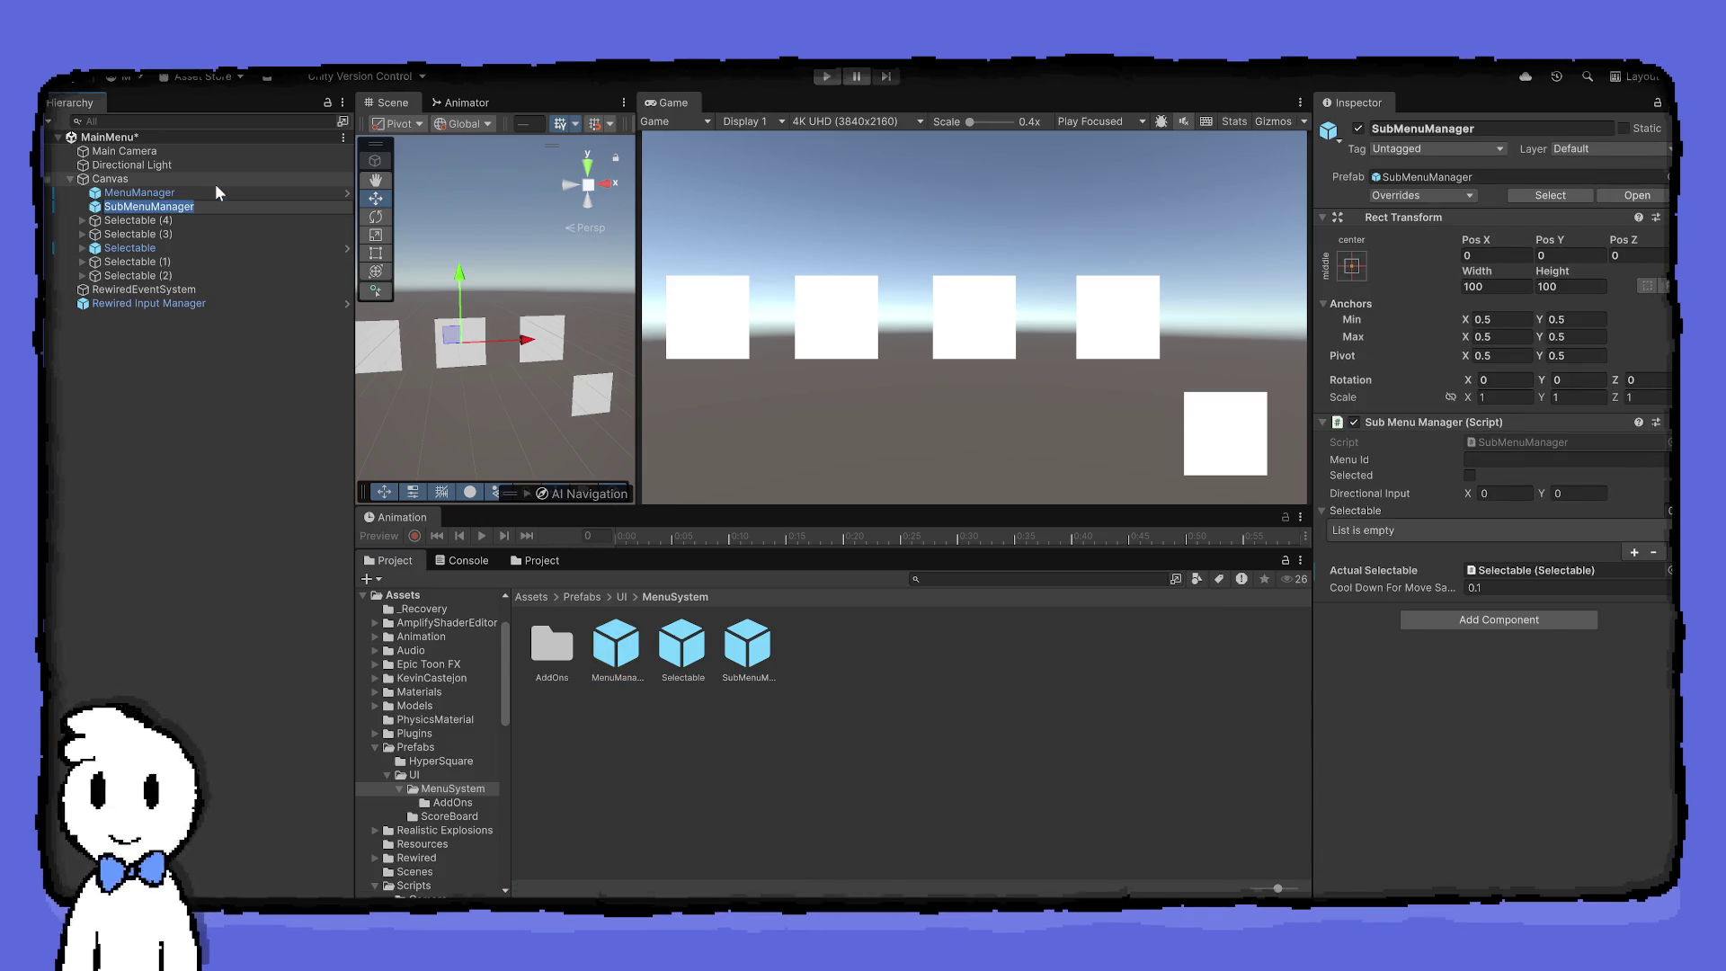
Rename the sub-menu manager to SubMenuManager(MainMenu)
key("End")
type("(M")
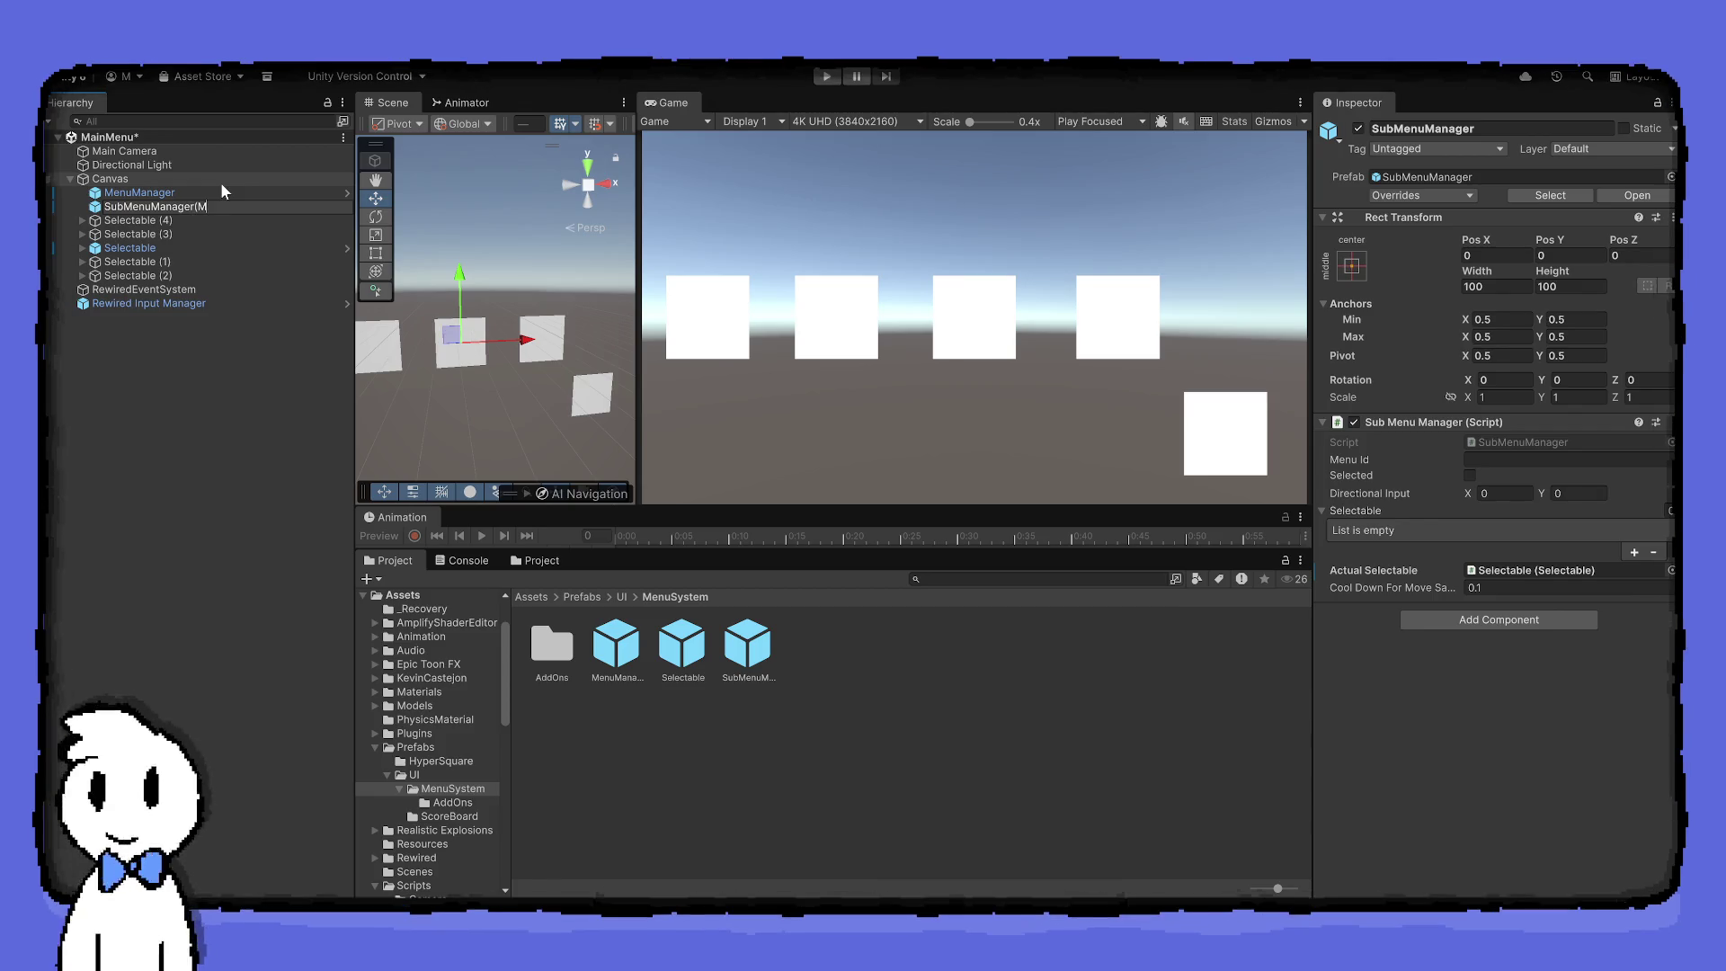
type(" M")
type("Menu)")
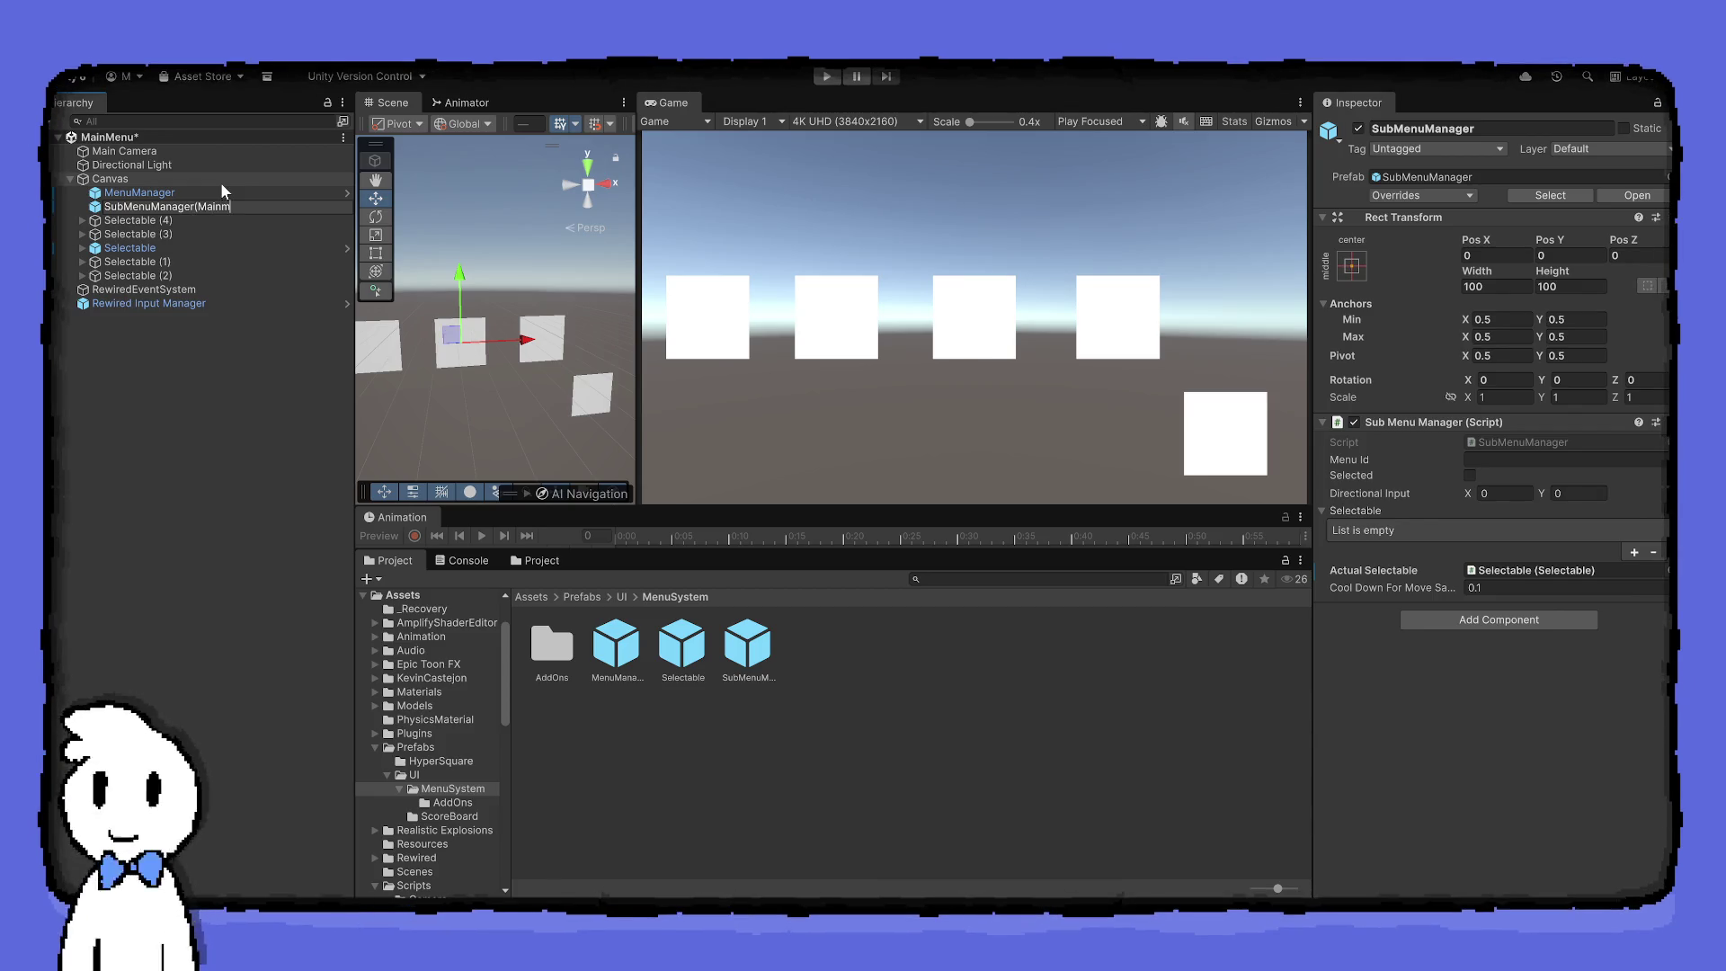
key("Return")
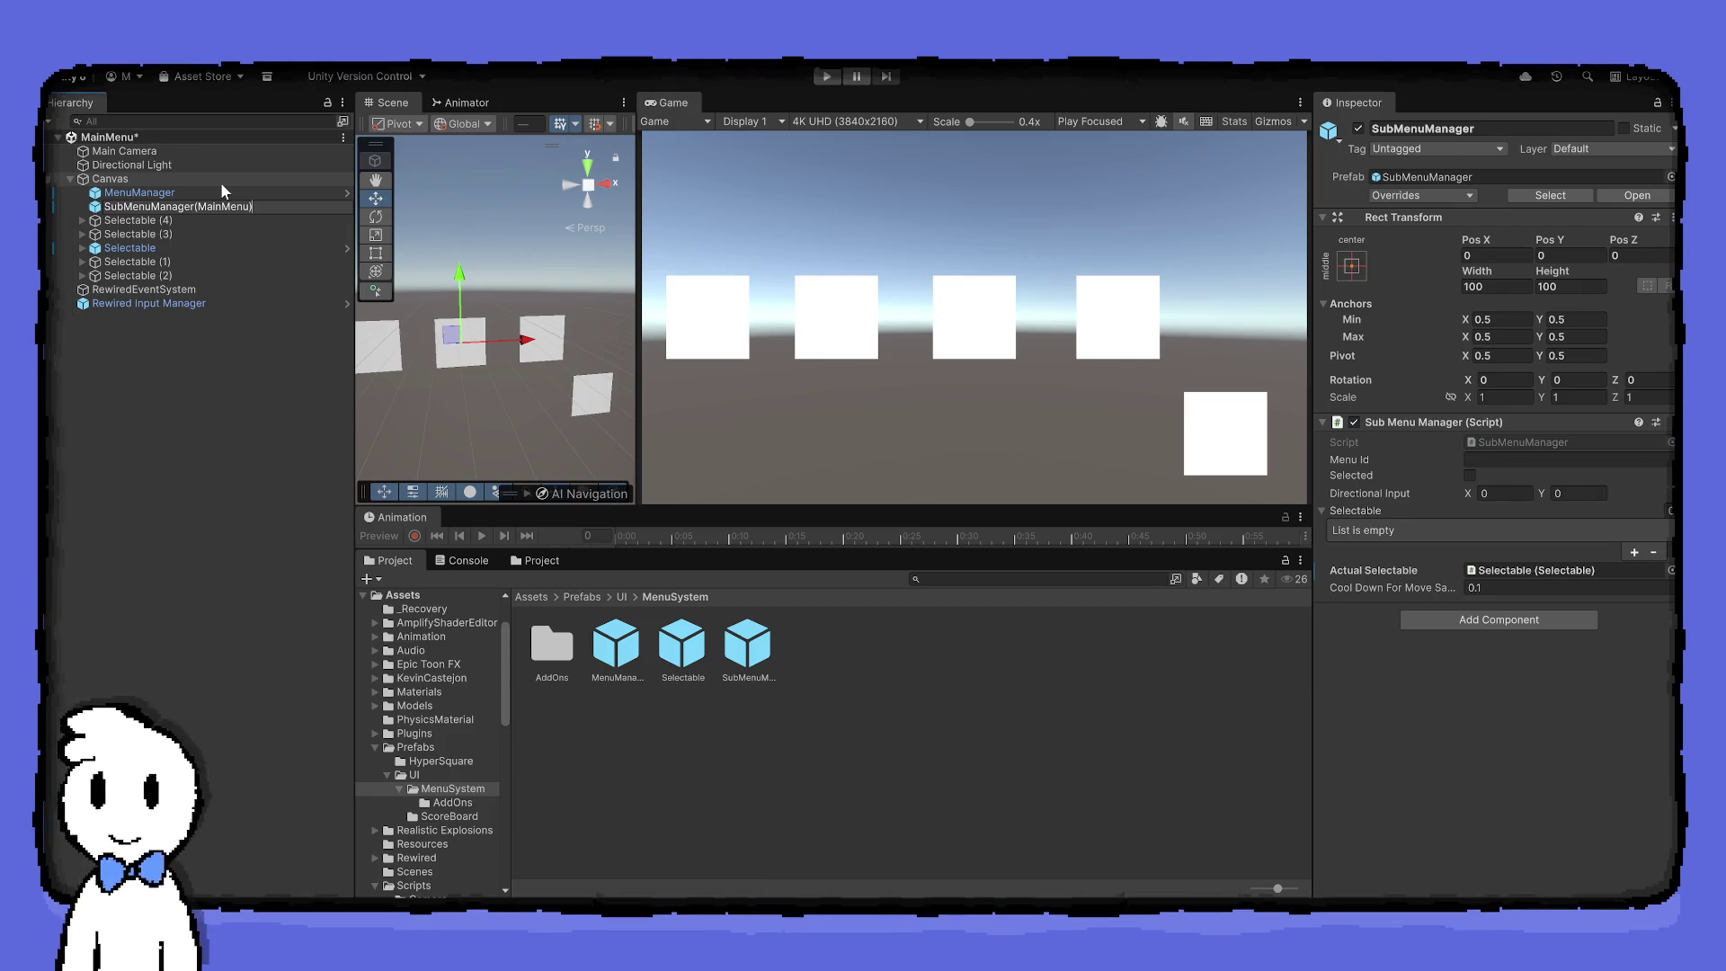
left_click(220, 367)
Delete the four extra squares, Selectable (1) through (4)
left_click(192, 261)
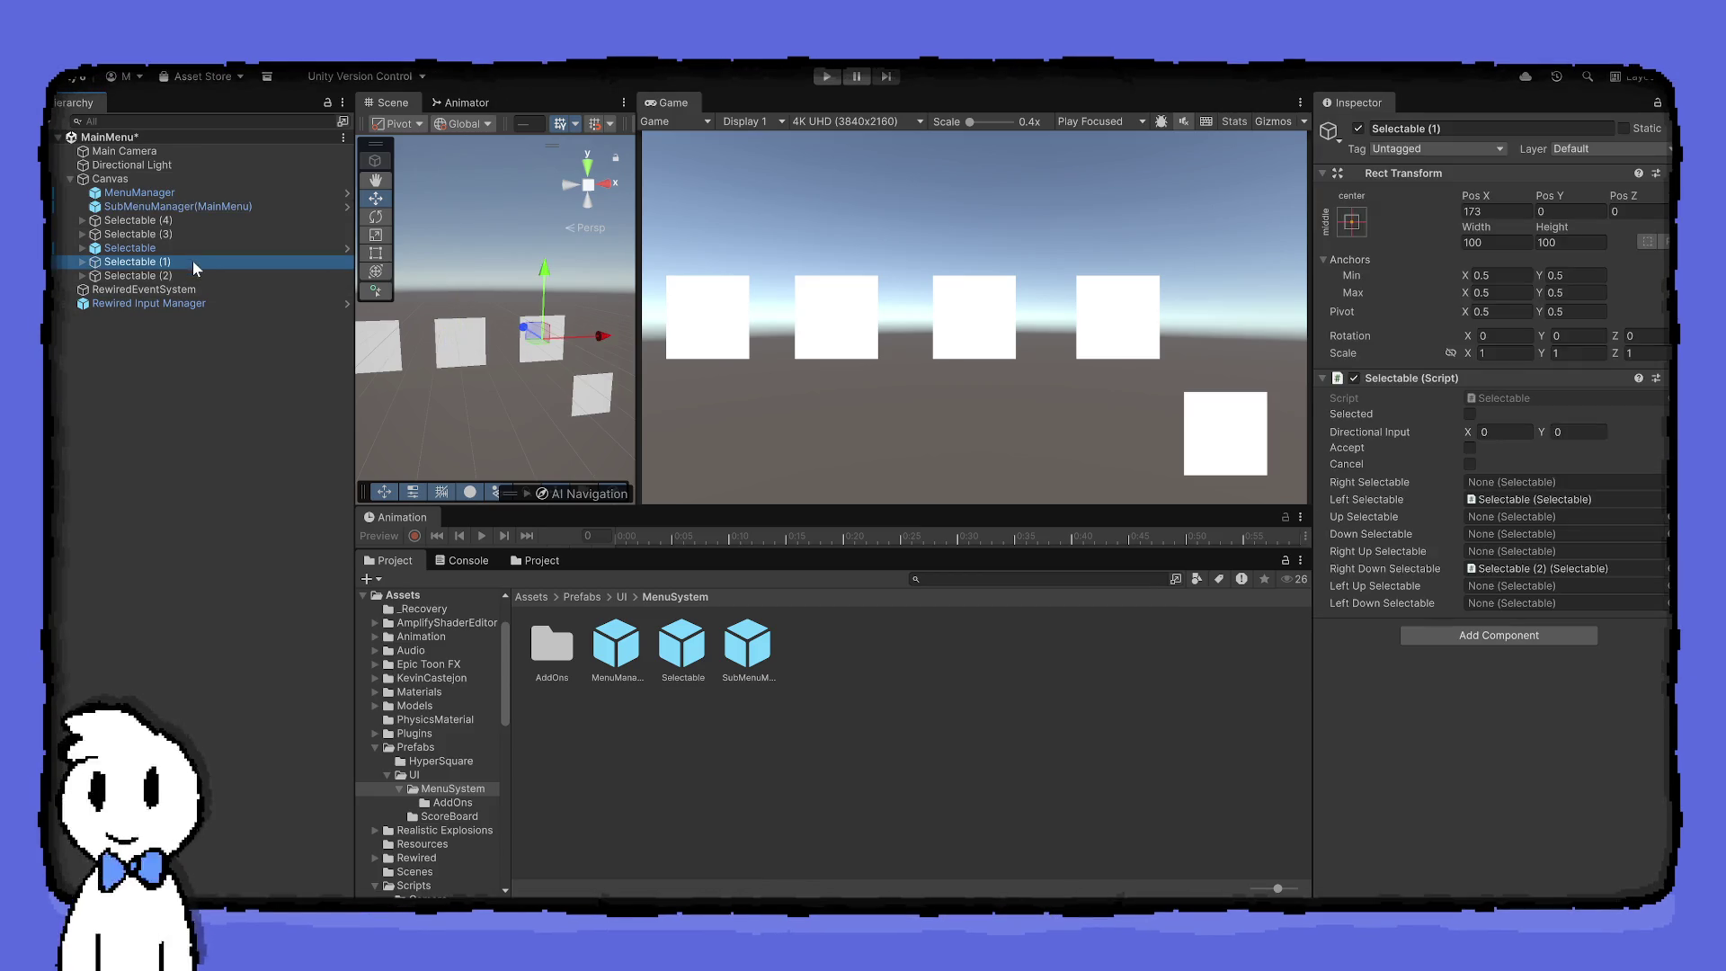
left_click(196, 272, "shift")
left_click(170, 225, "shift")
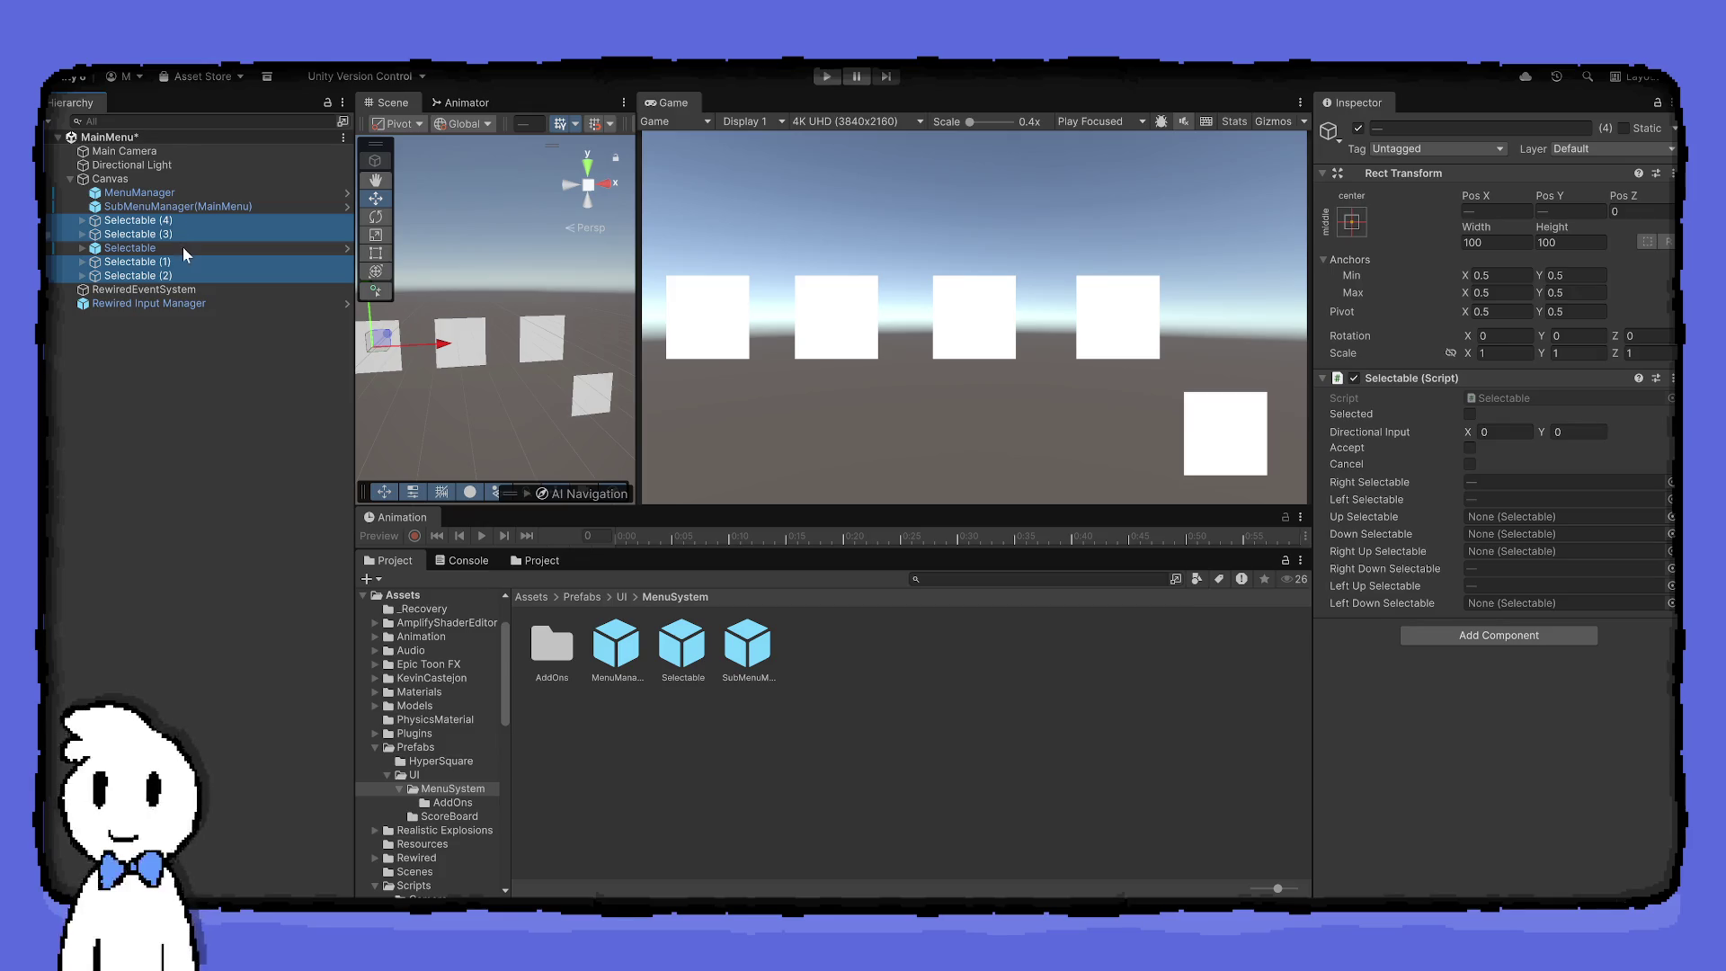
key("Delete")
Start renaming the remaining square, abandoning the misspelled PlayMath name
left_click(171, 219)
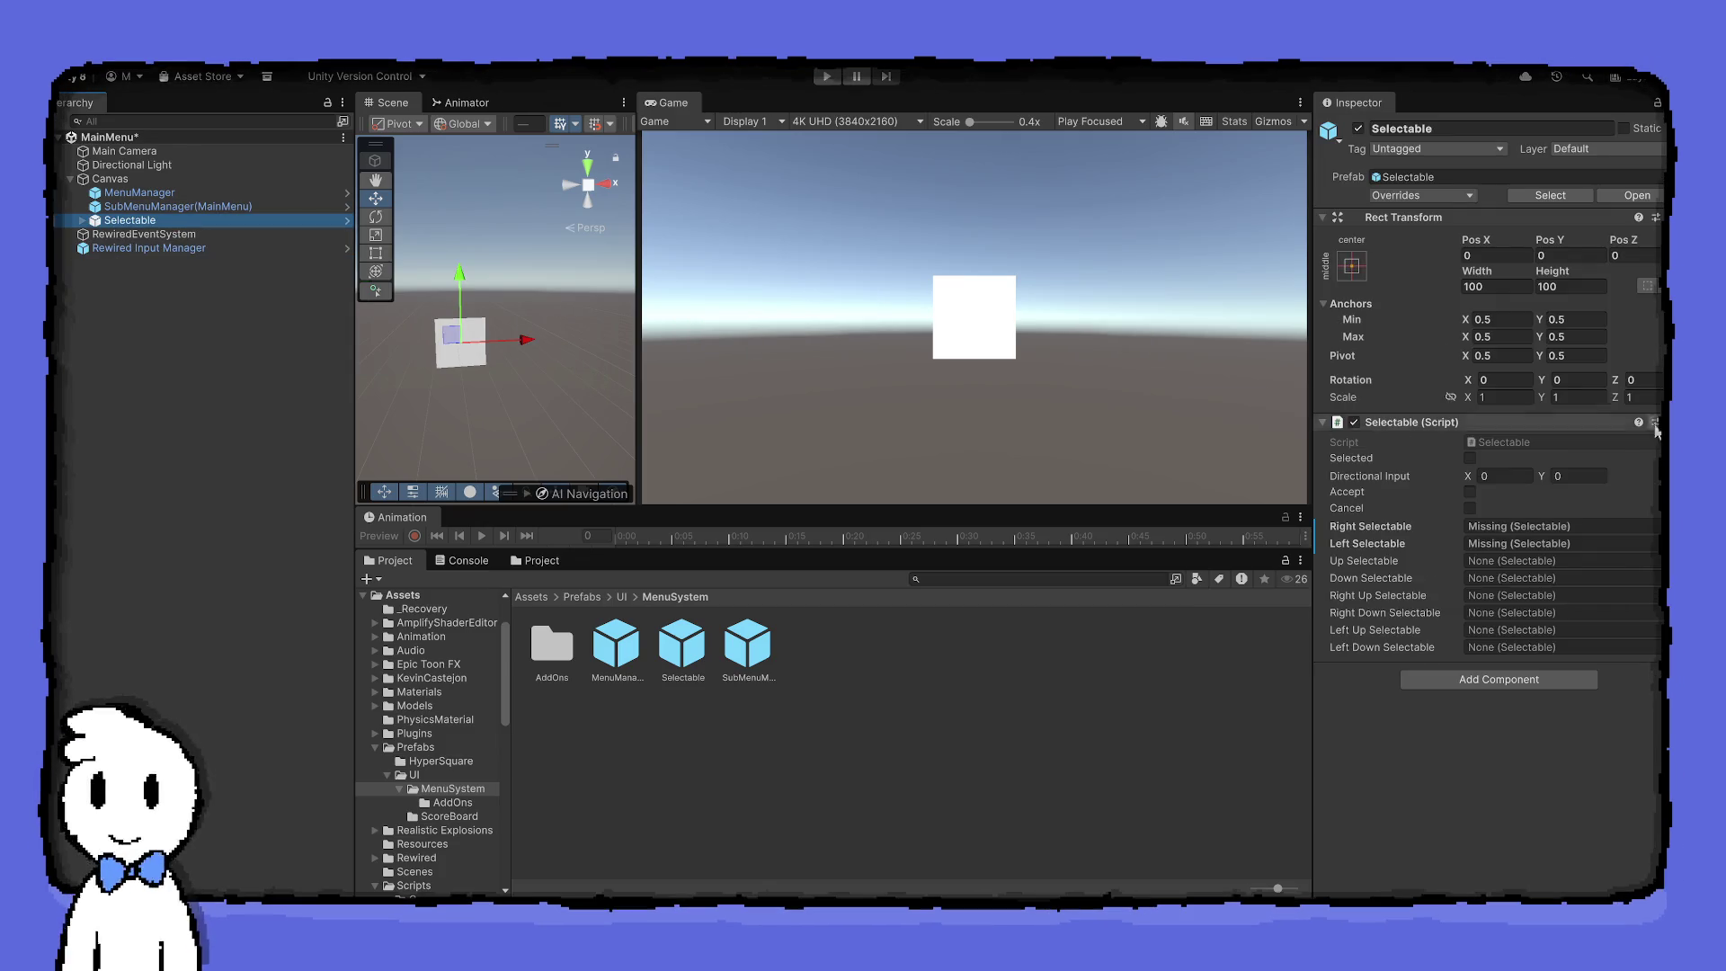
left_click(232, 219)
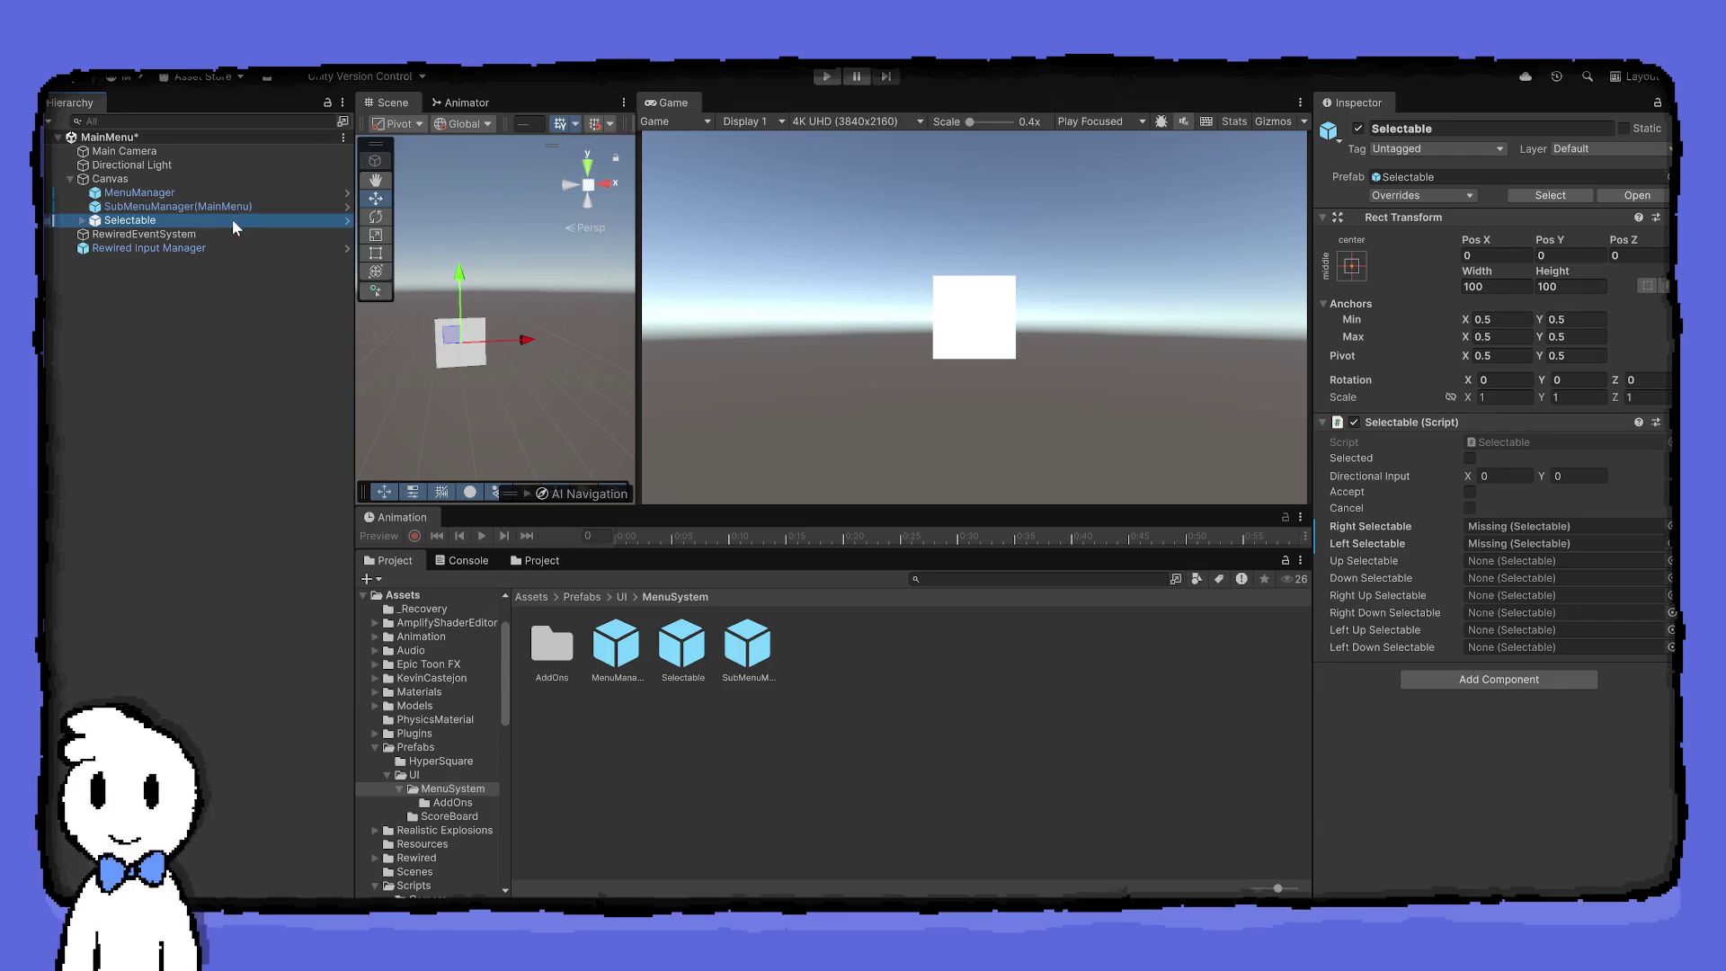
key("End")
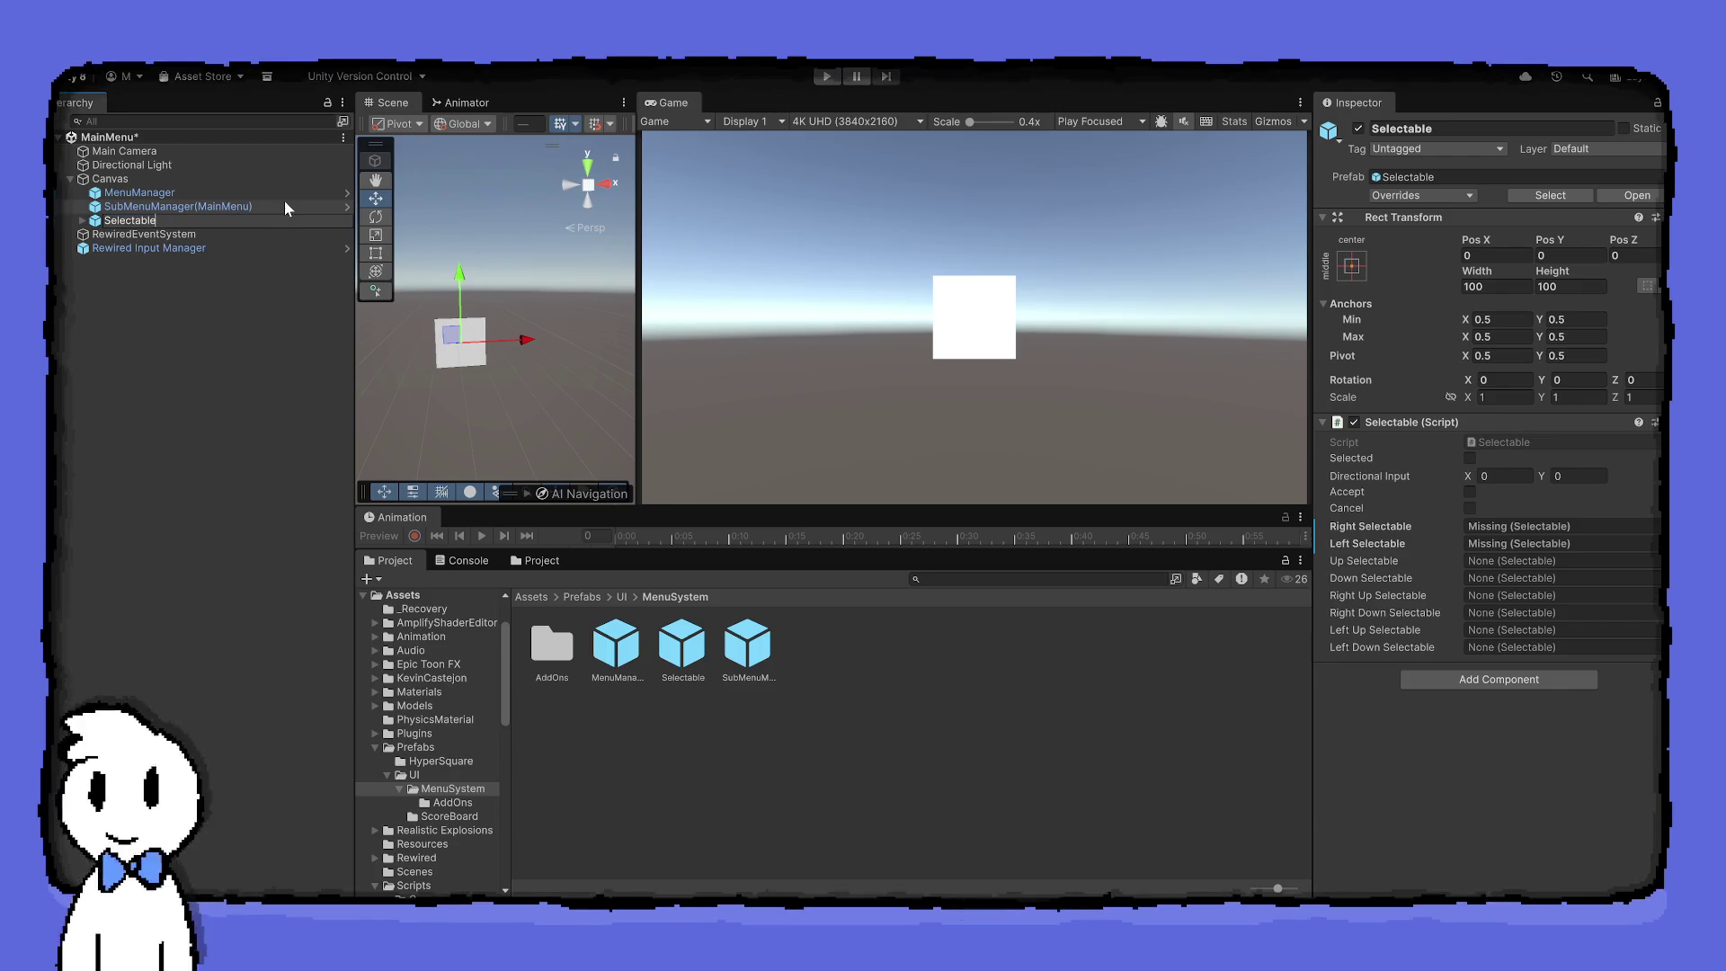
type("(Play)")
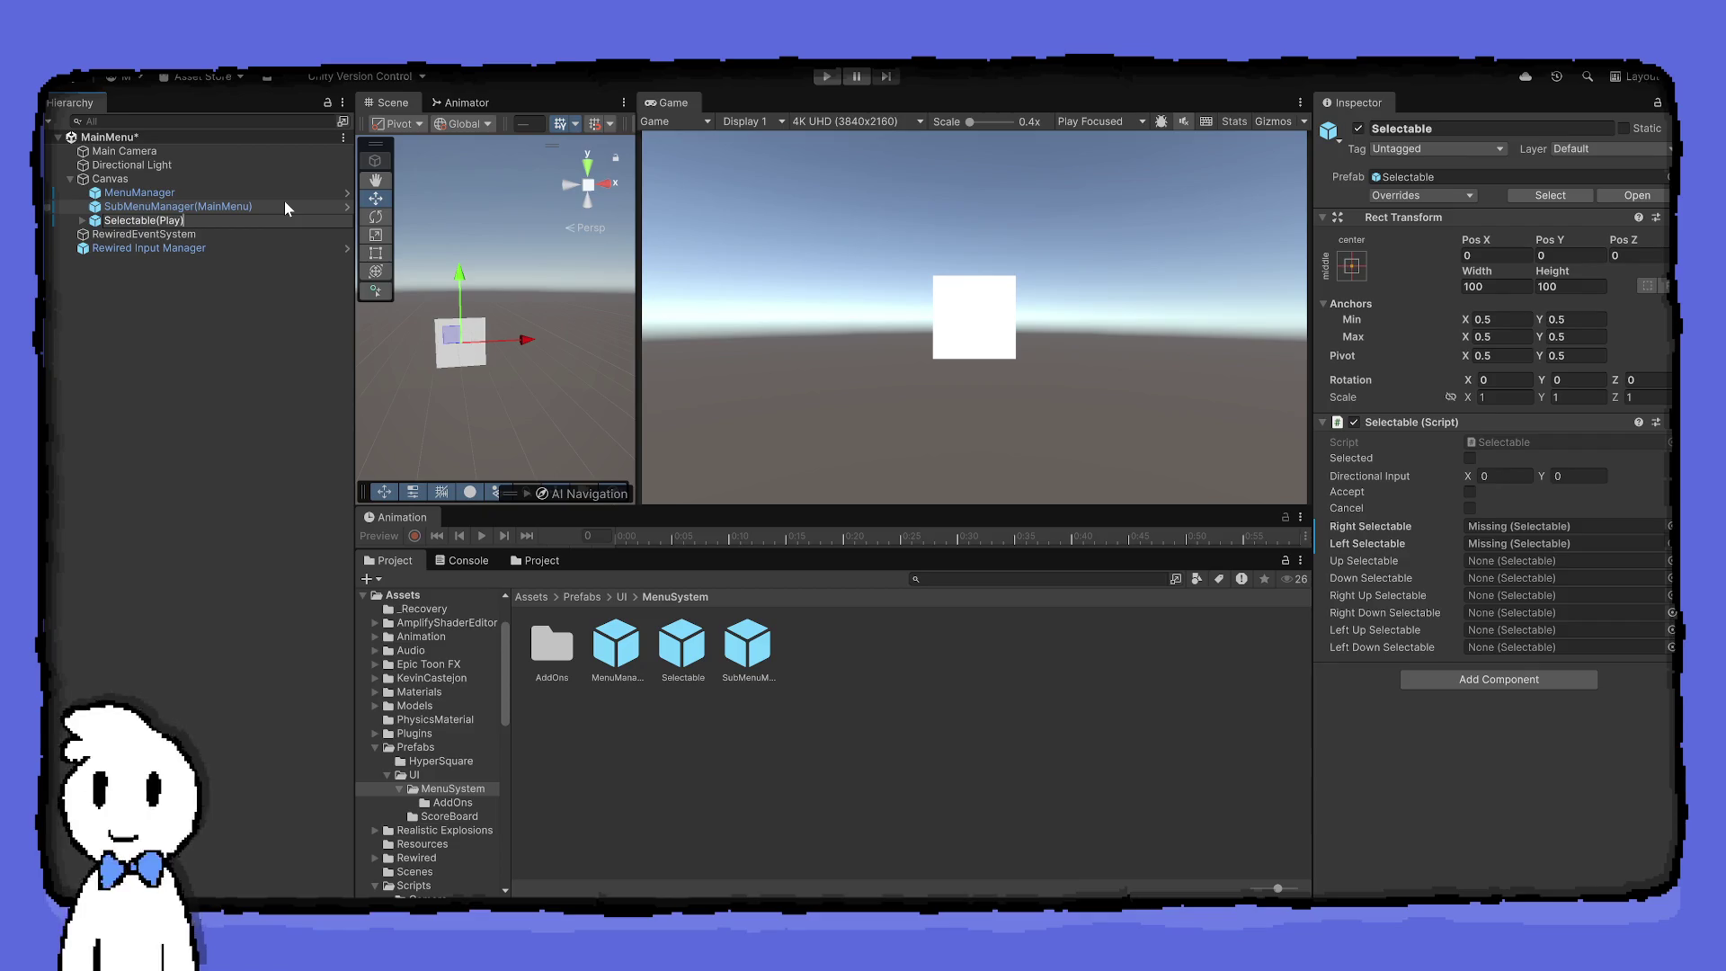
key("Left")
type("Math")
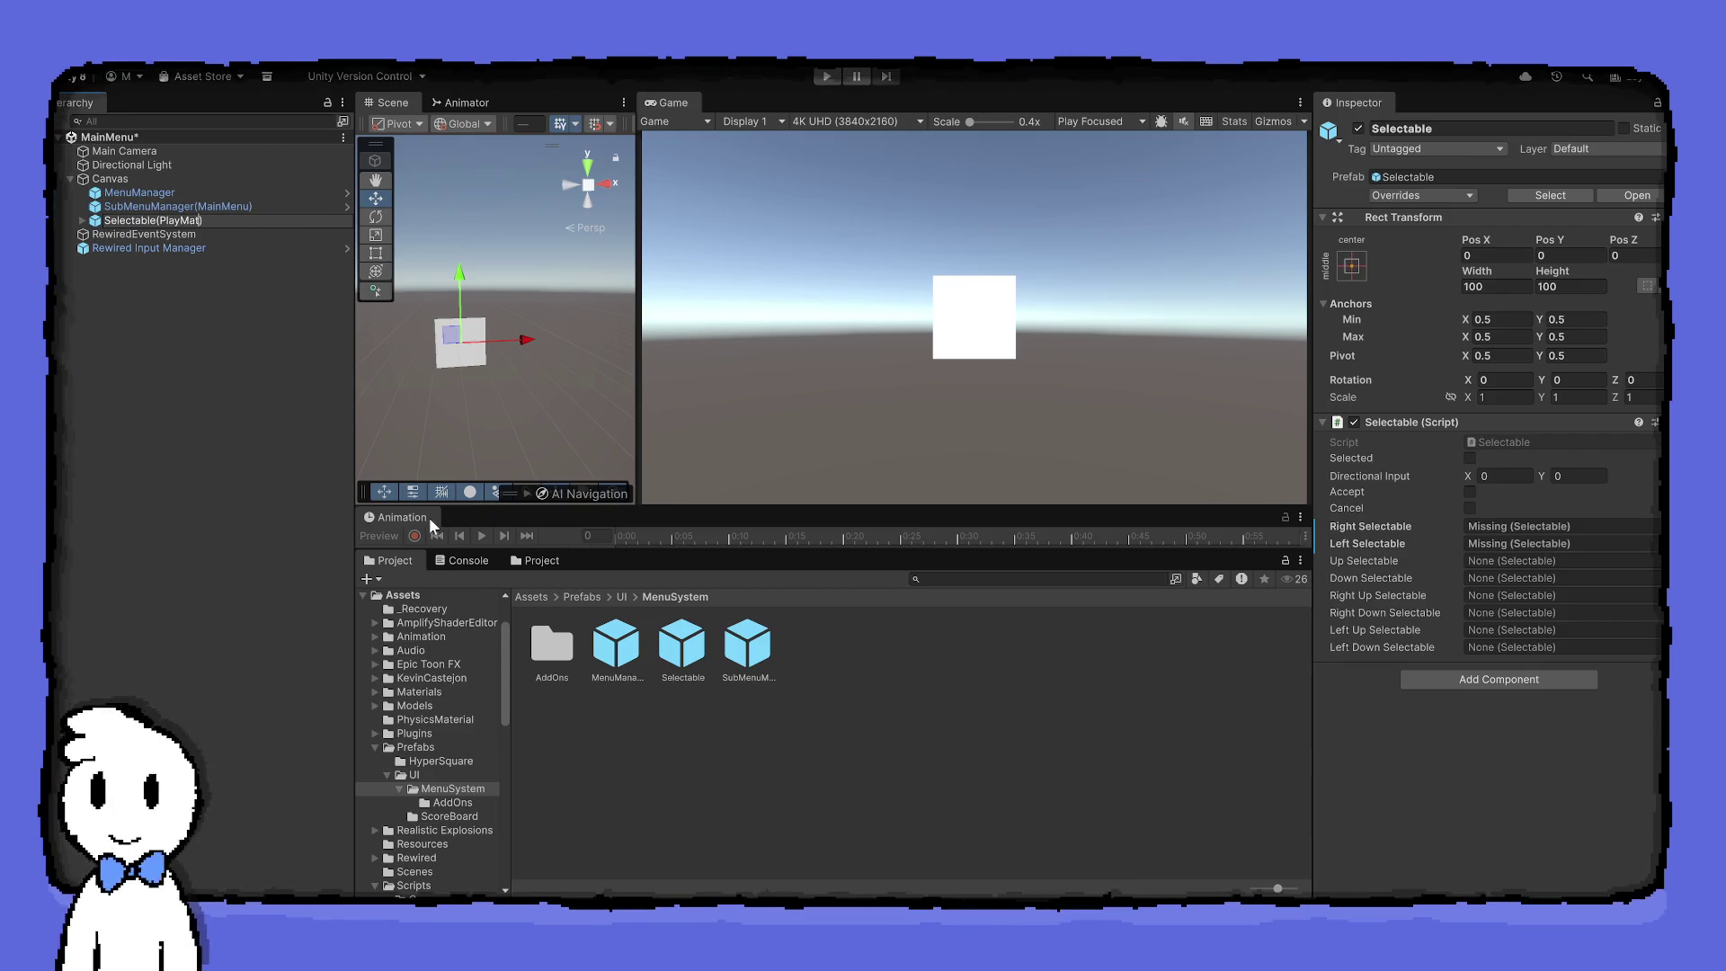
type("h")
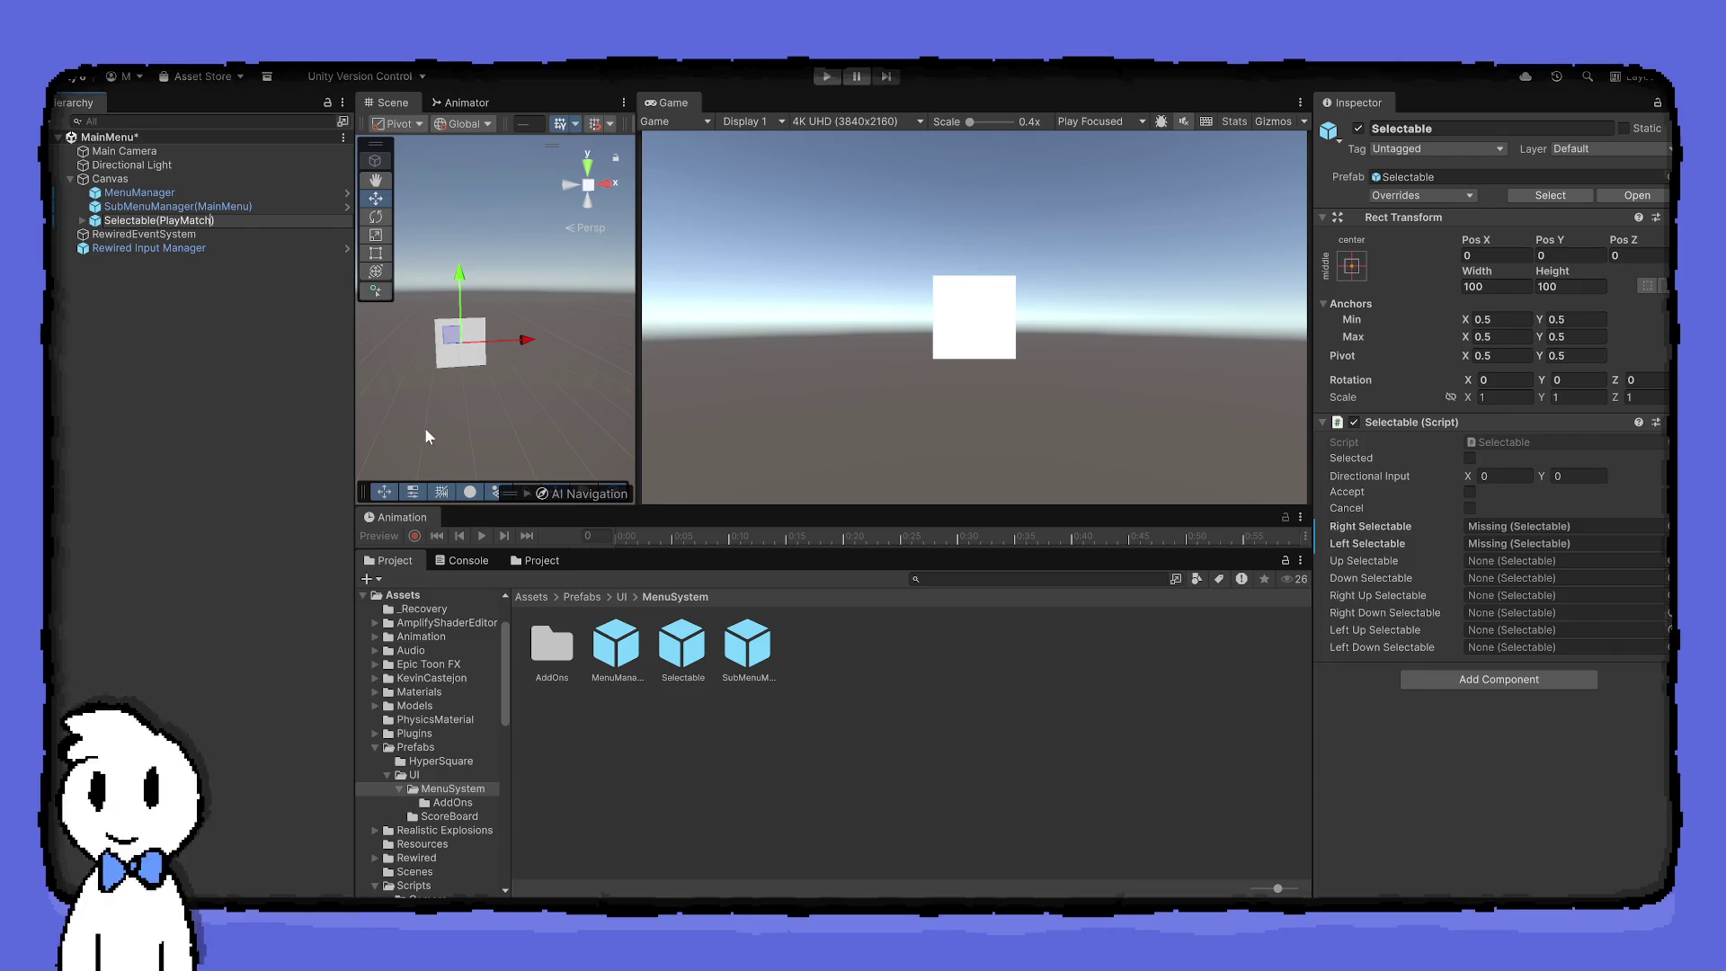
left_click(304, 392)
Rename the square Selectable(PlayMatch) and preview it in the enlarged Game view
left_click(197, 221)
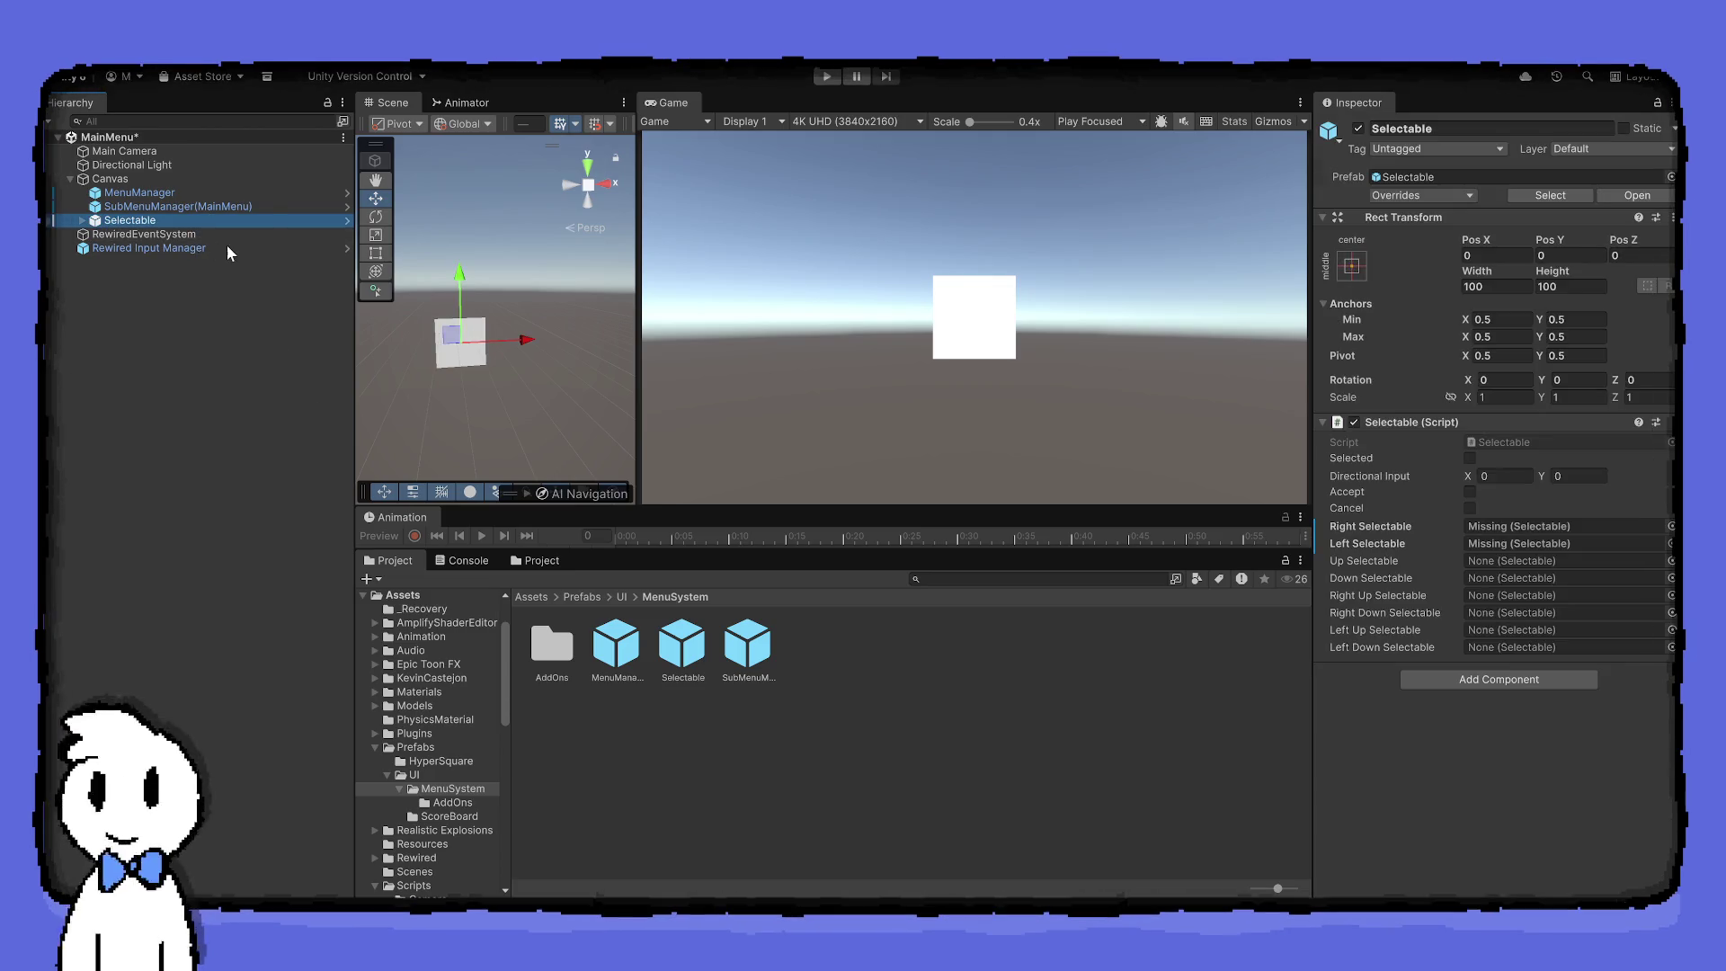
key("F2")
key("End")
type("(PlayMatch")
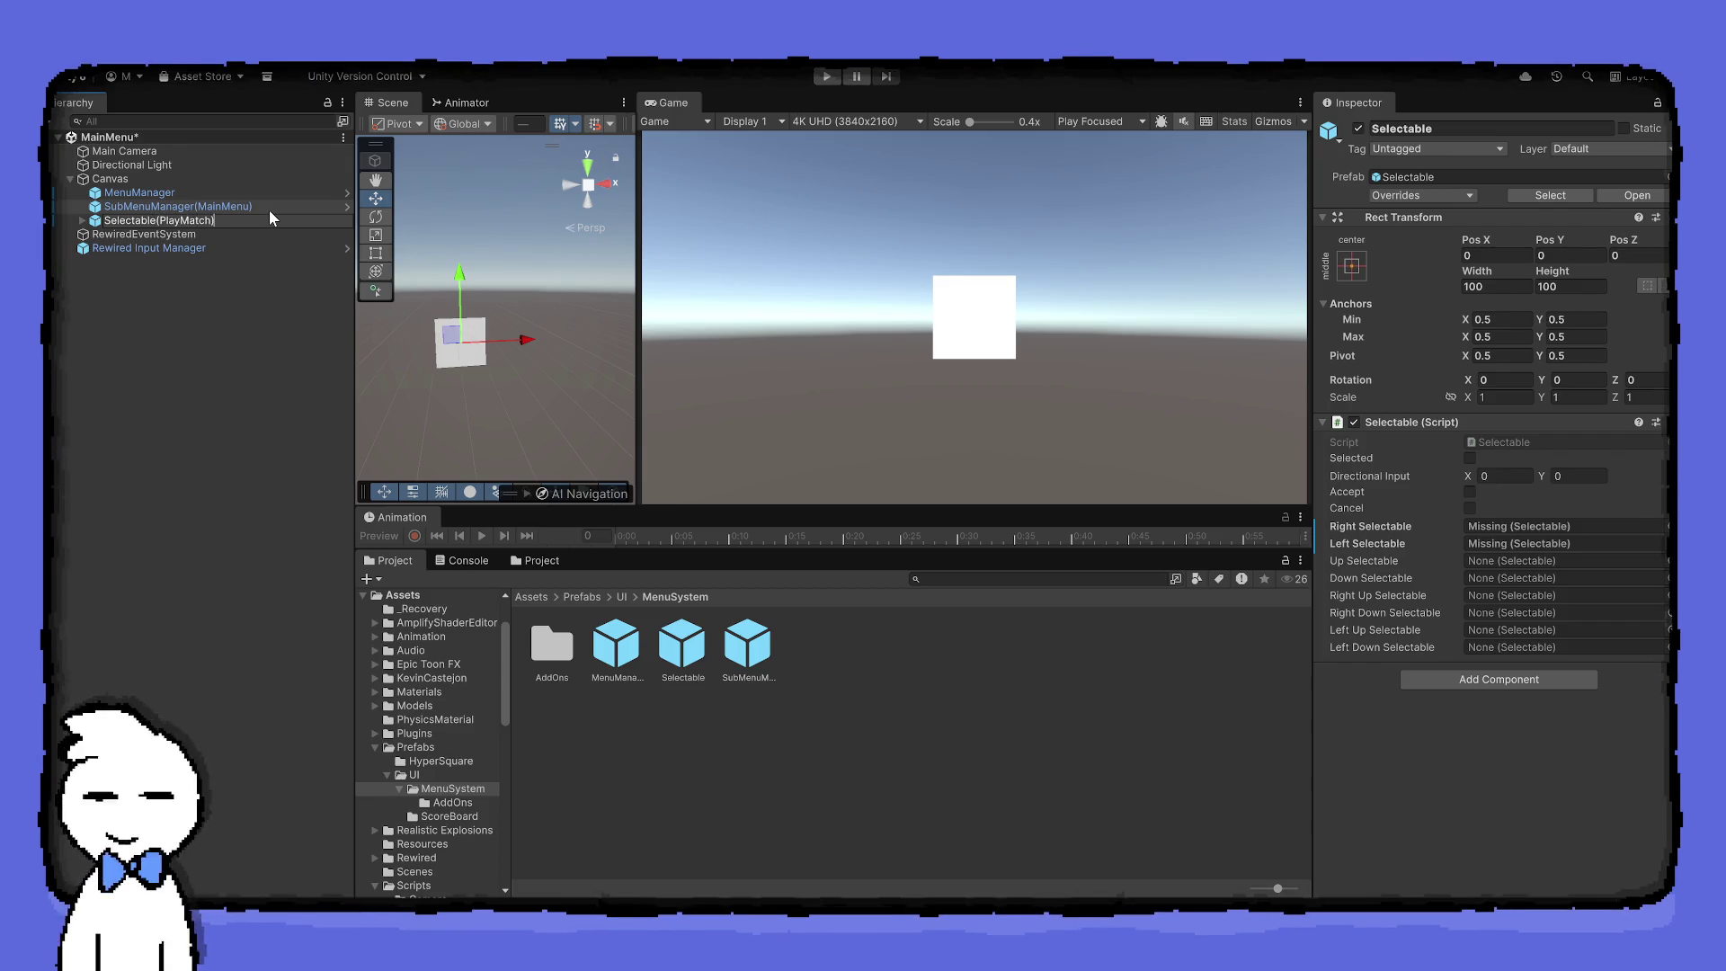
type(")")
left_click(229, 279)
left_click(212, 220)
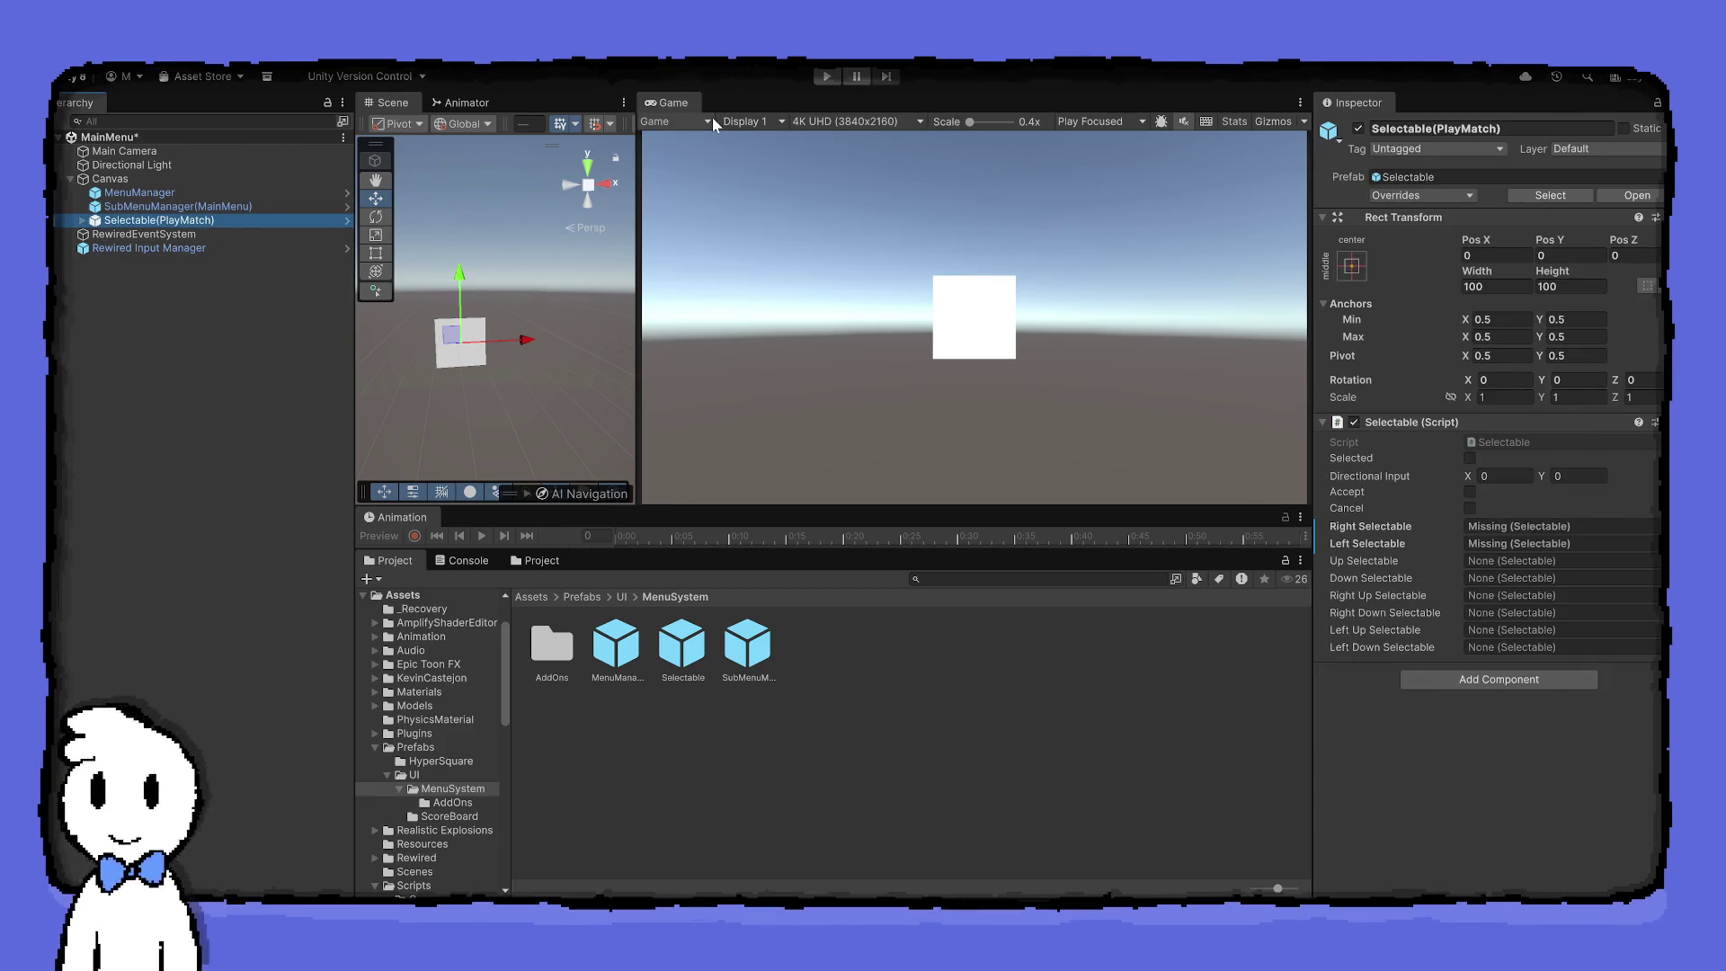
double_click(685, 100)
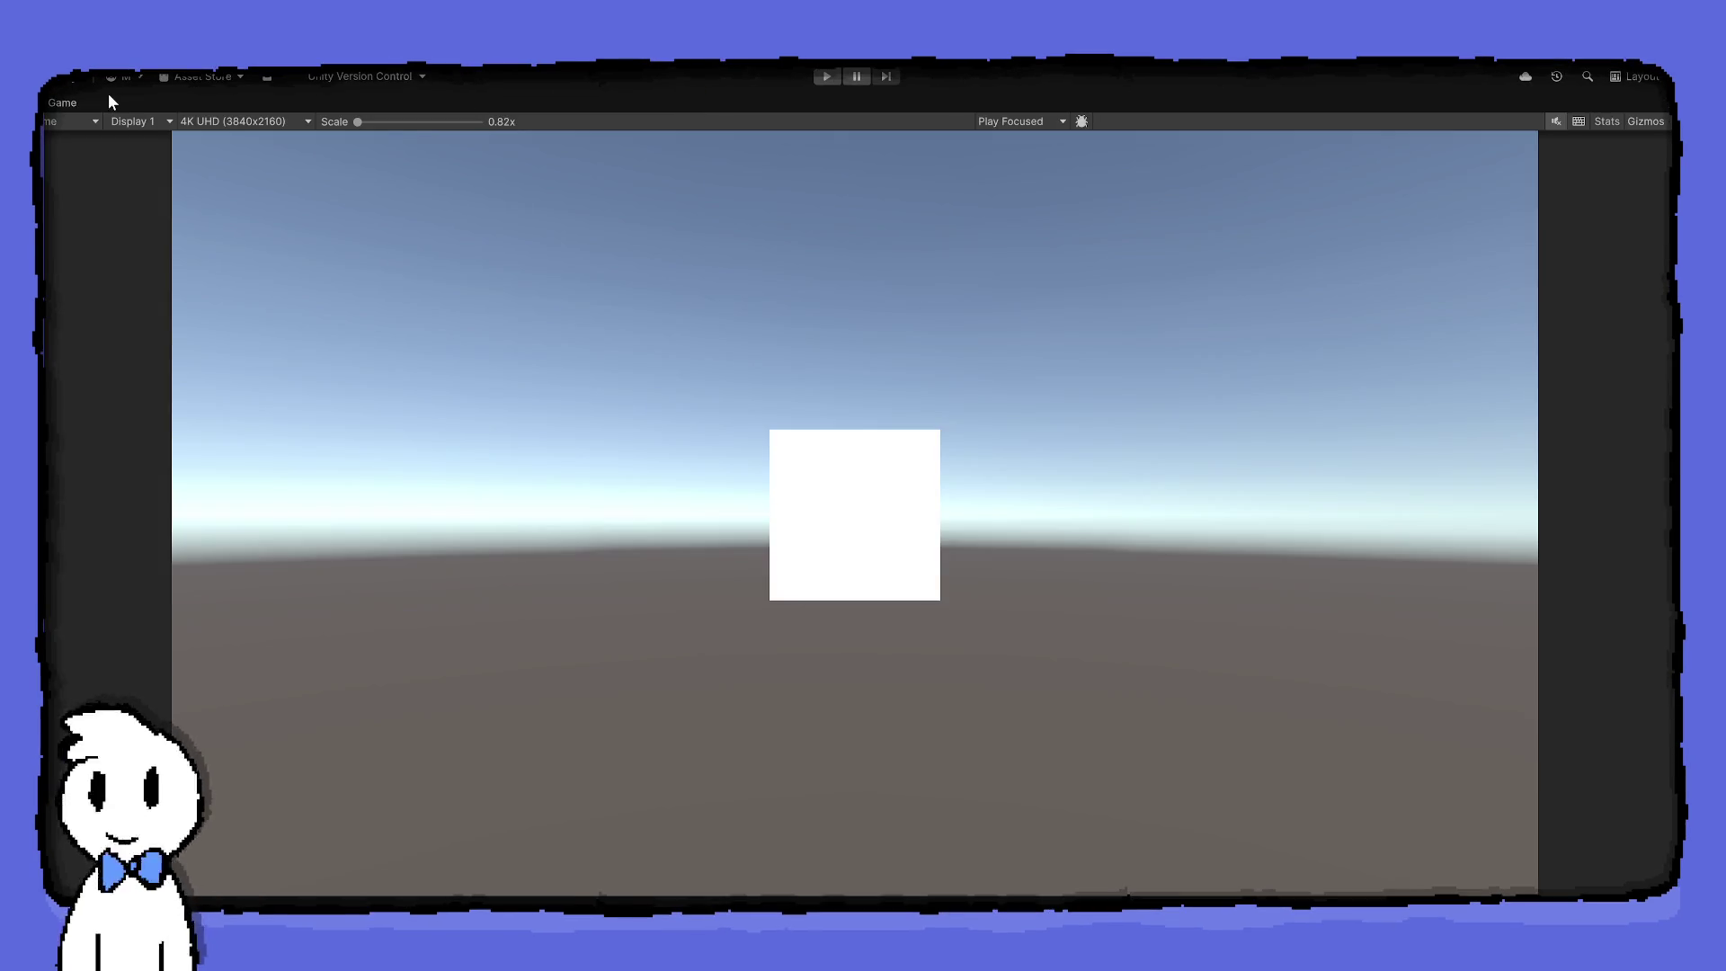
double_click(70, 95)
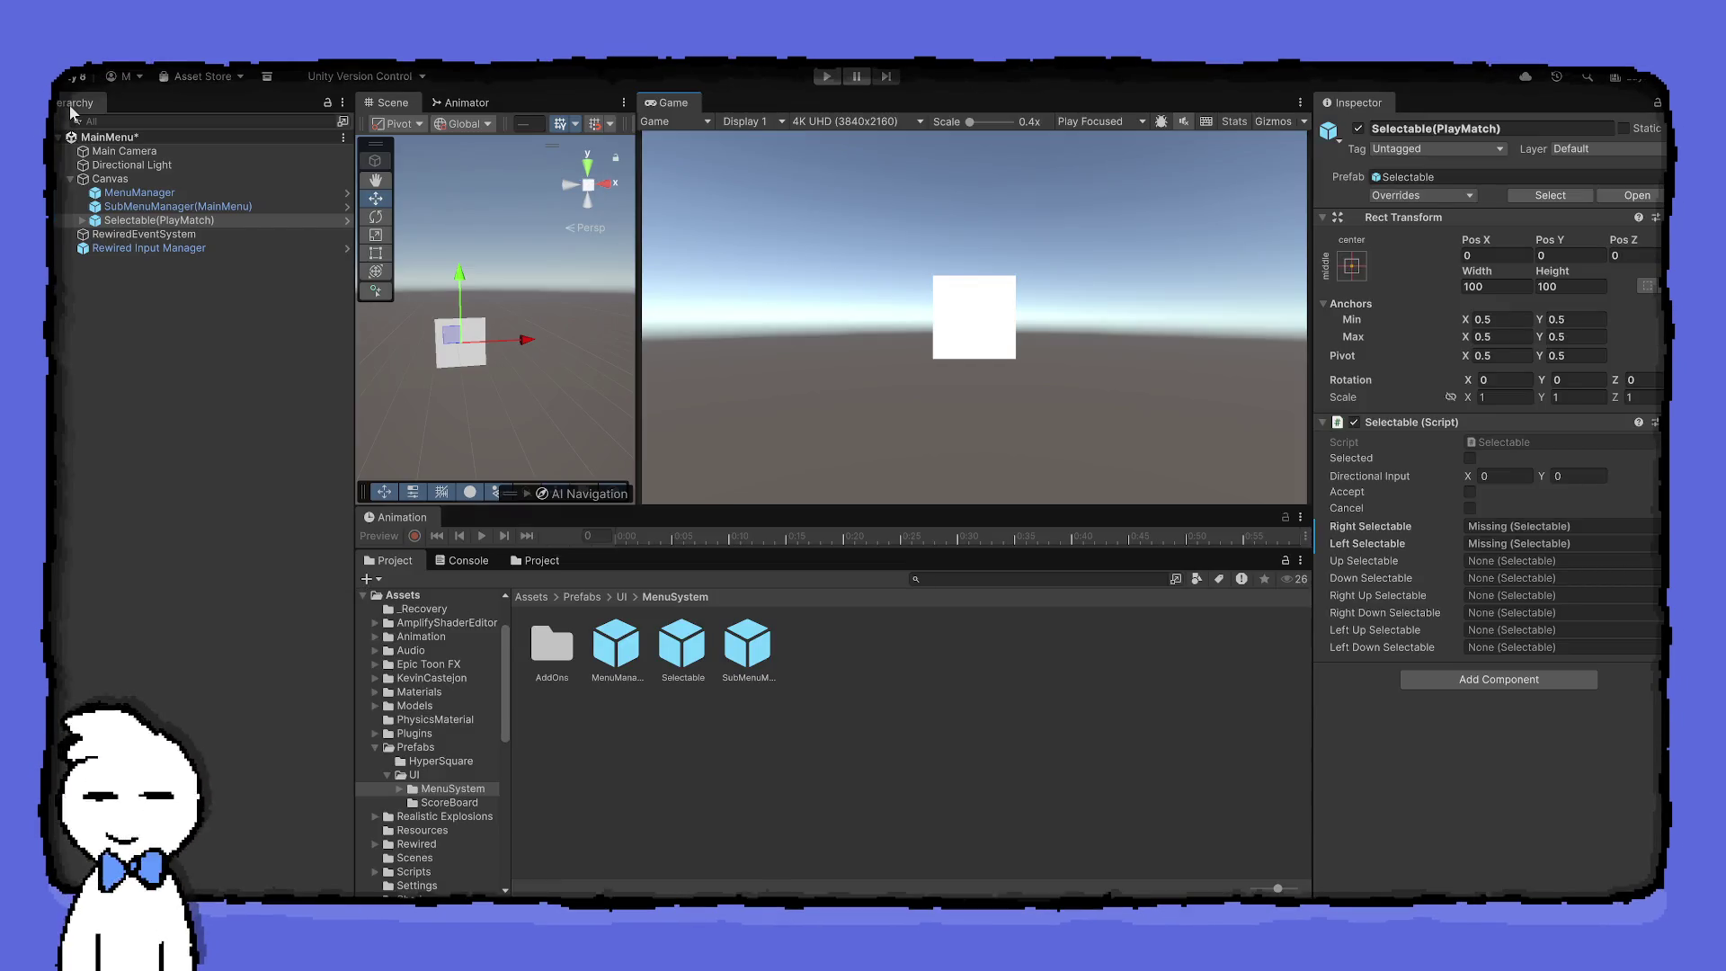
Position the PlayMatch square at about X -243, Y 65
mouse_move(720, 508)
left_mouse_down()
mouse_move(746, 308)
mouse_move(746, 457)
left_mouse_up()
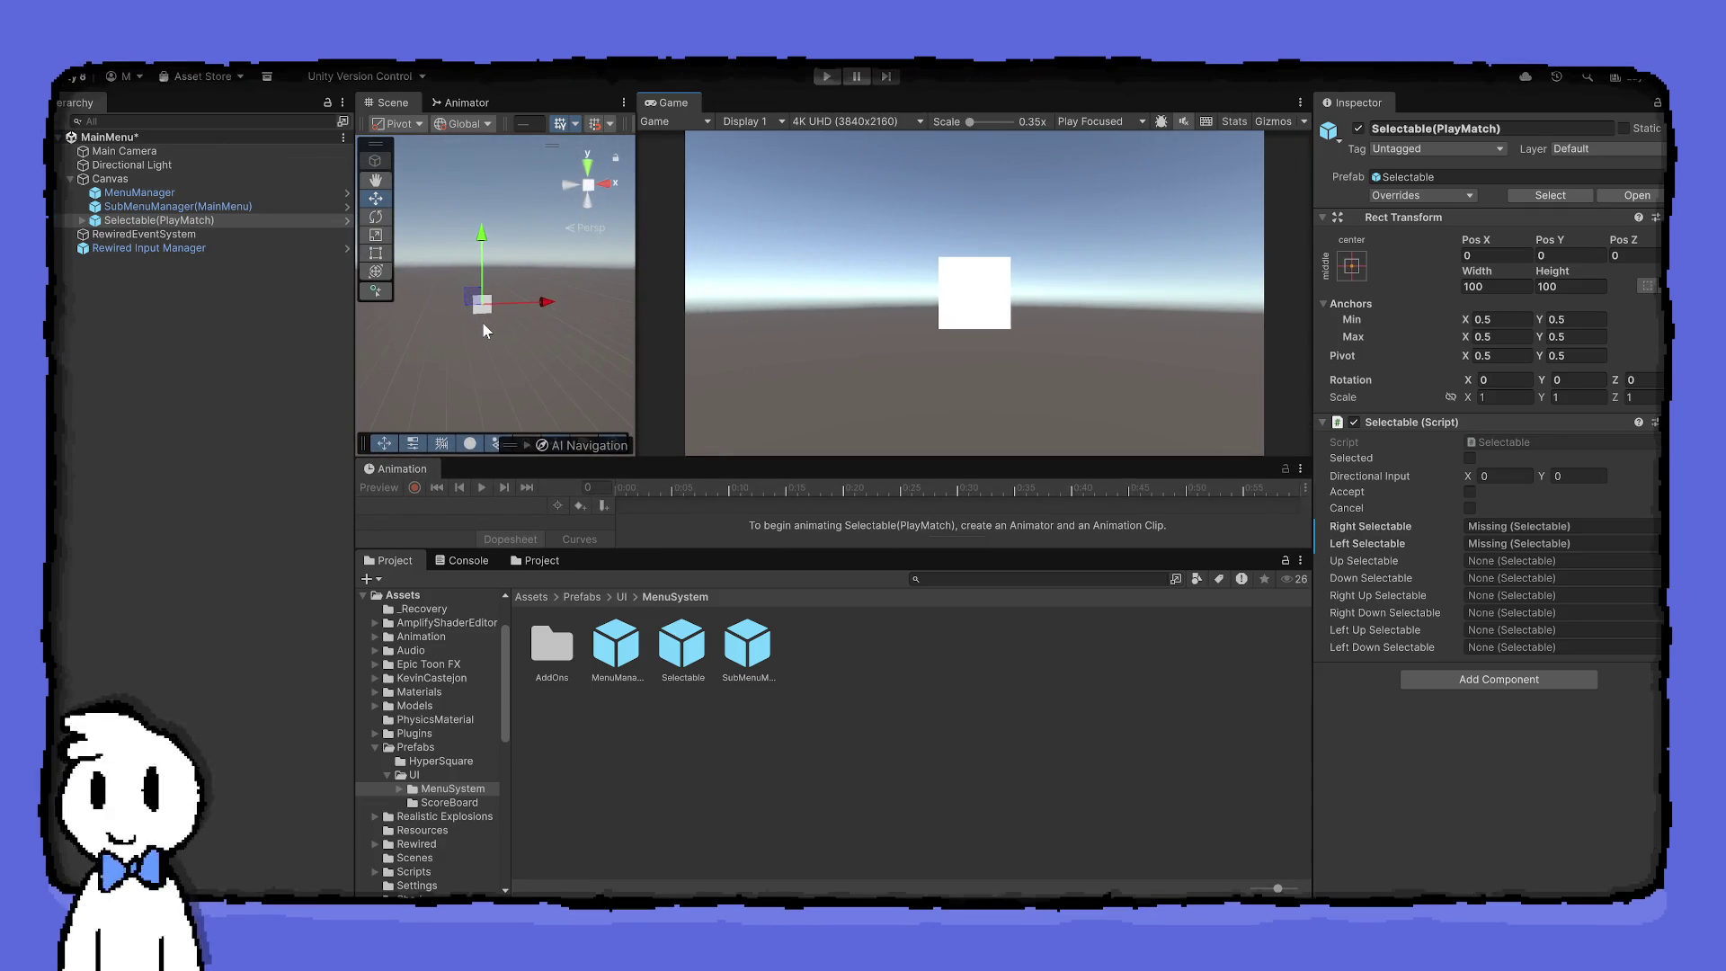
left_click_drag(543, 306, 505, 326)
left_click_drag(440, 266, 439, 258)
left_click_drag(500, 306, 508, 309)
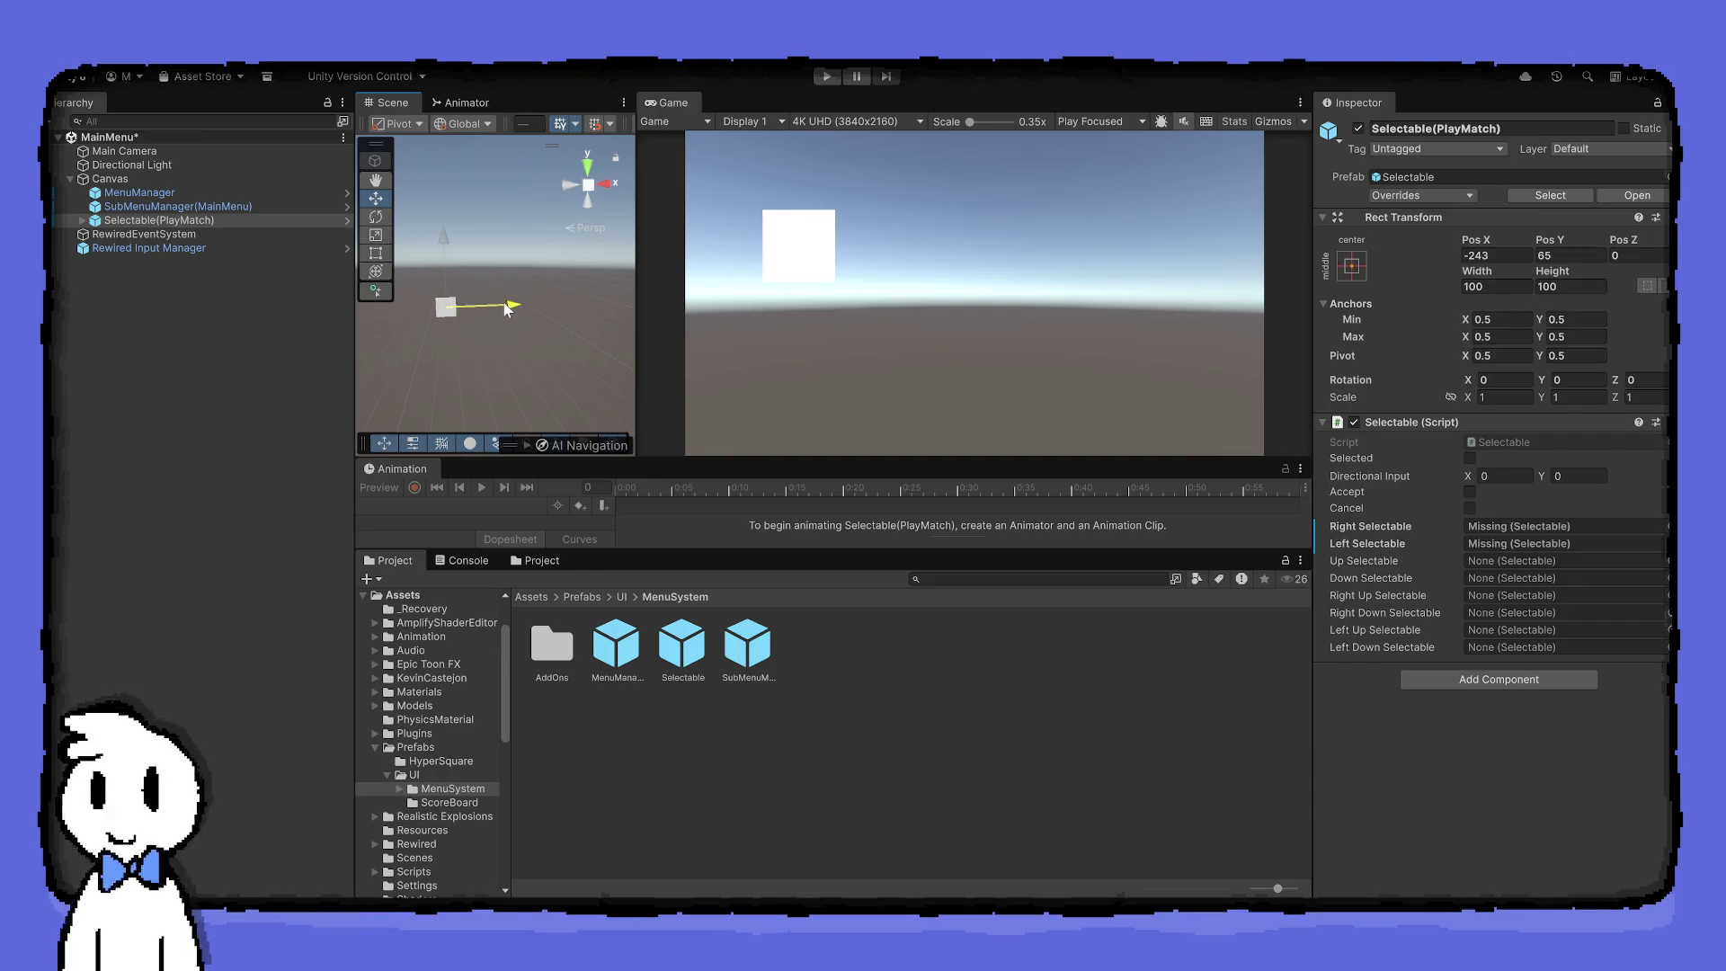
Duplicate the PlayMatch square and move the copy down to Y -130 and rightward
left_click(236, 221)
key("ctrl+d")
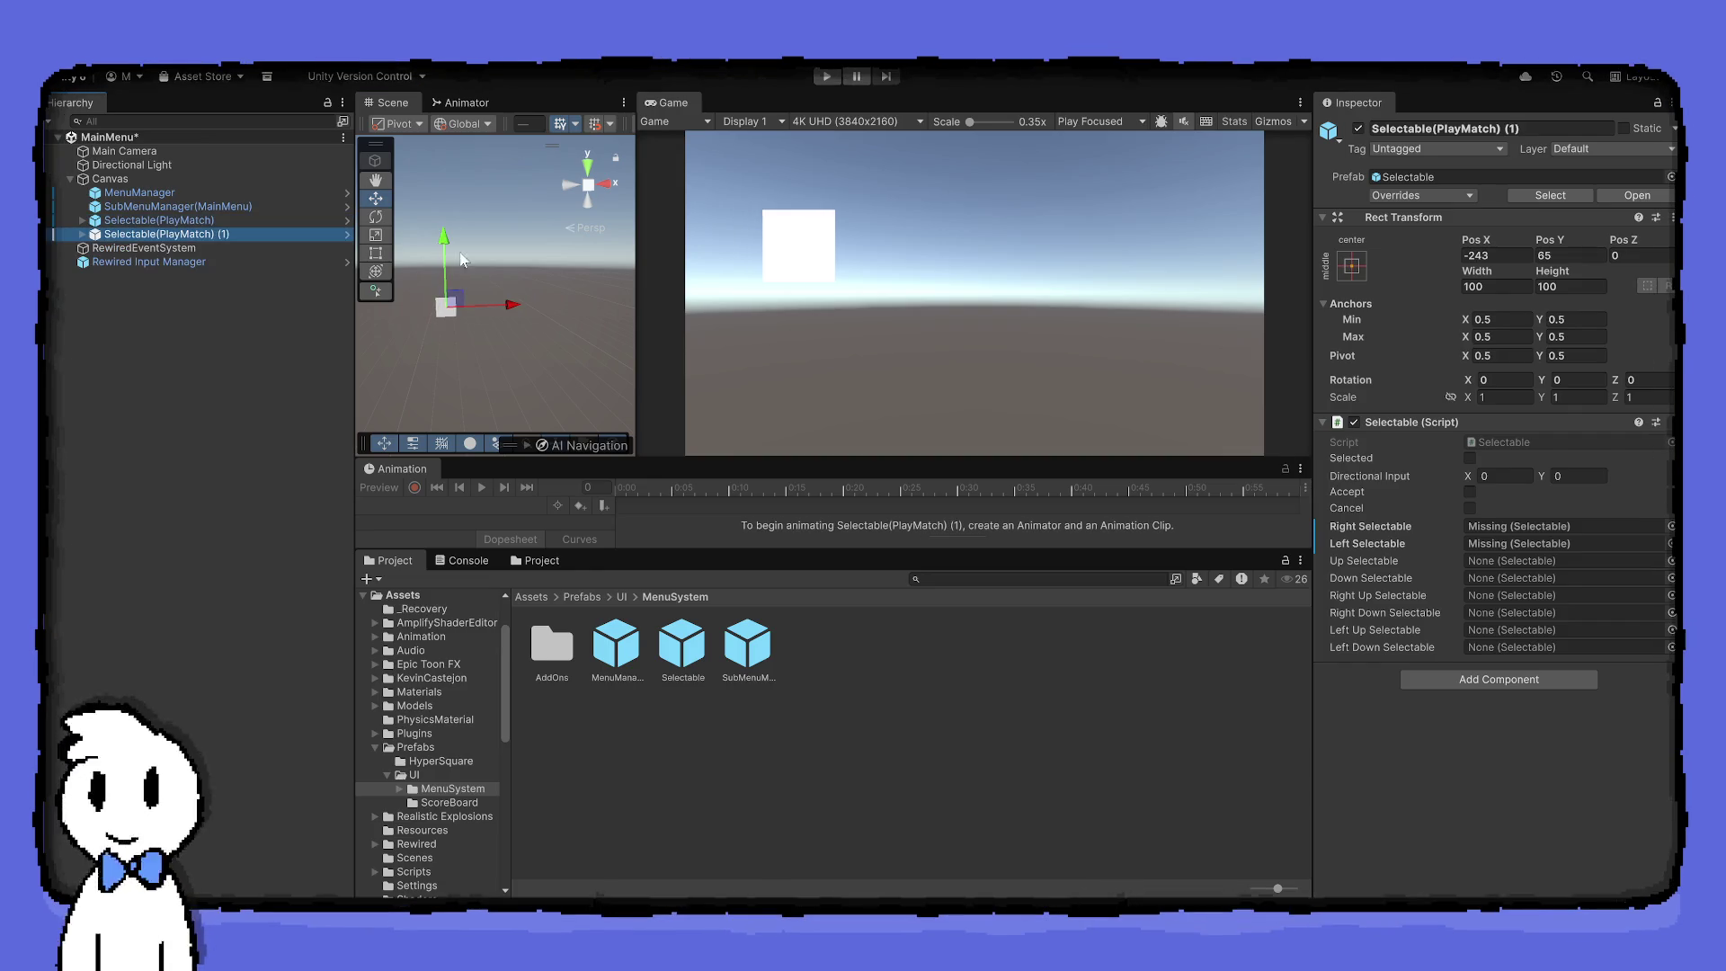
left_click_drag(443, 247, 442, 281)
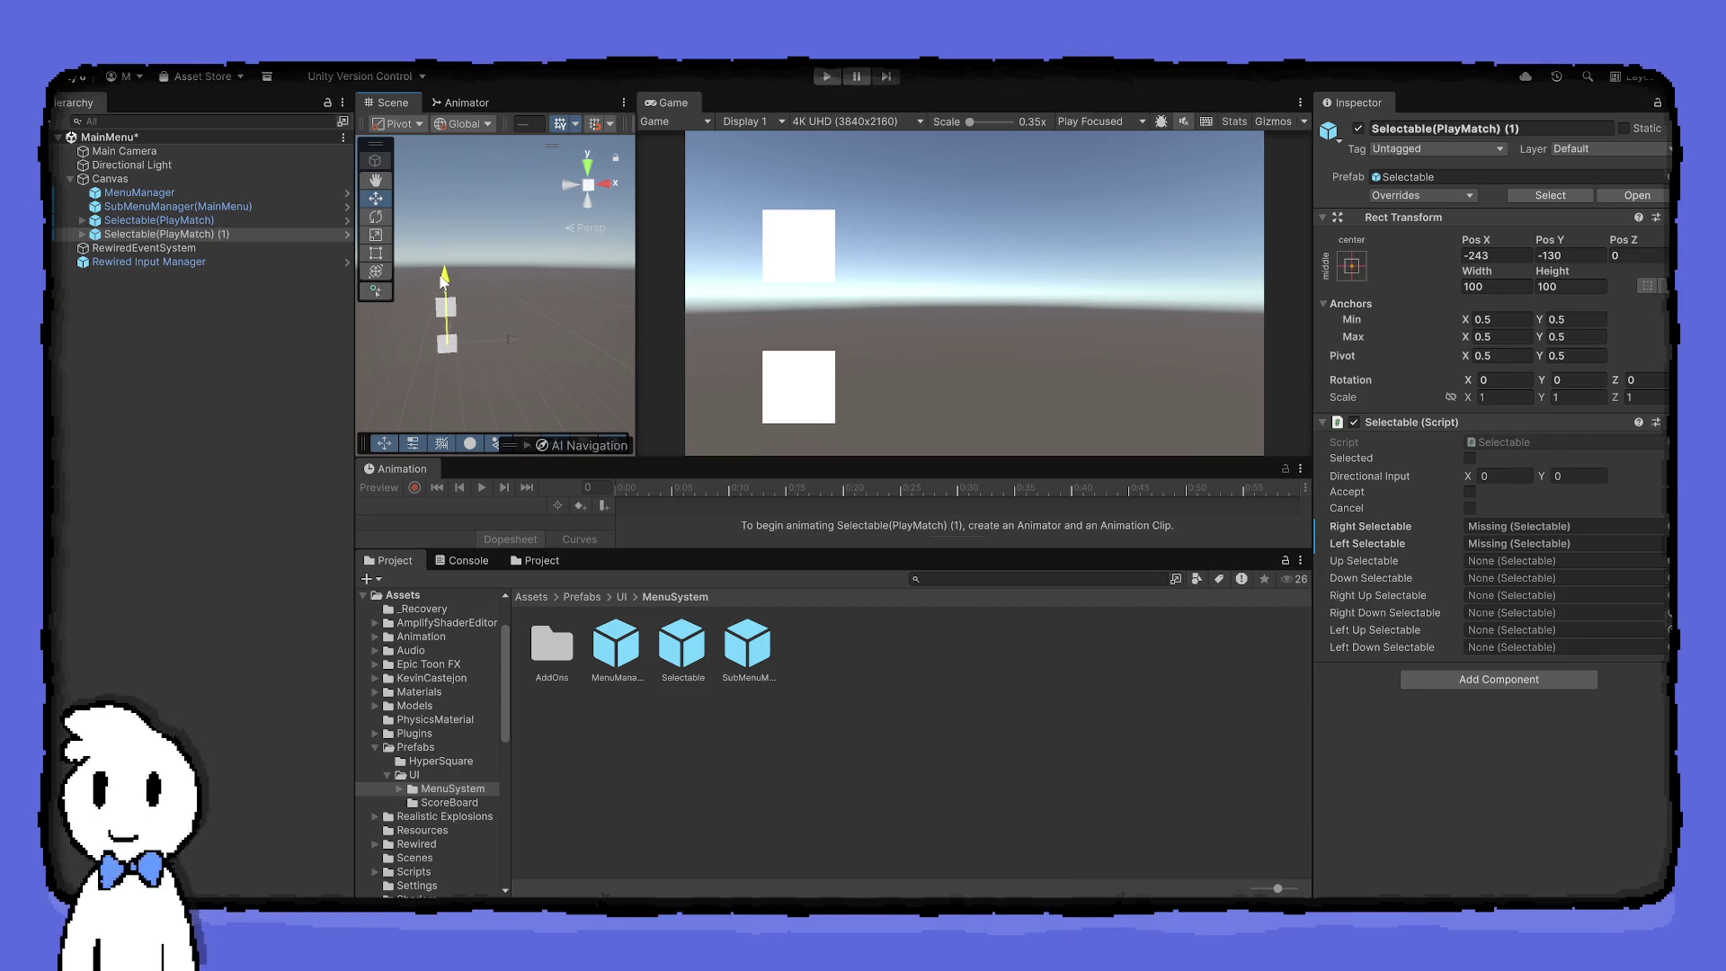
left_click_drag(499, 340, 532, 338)
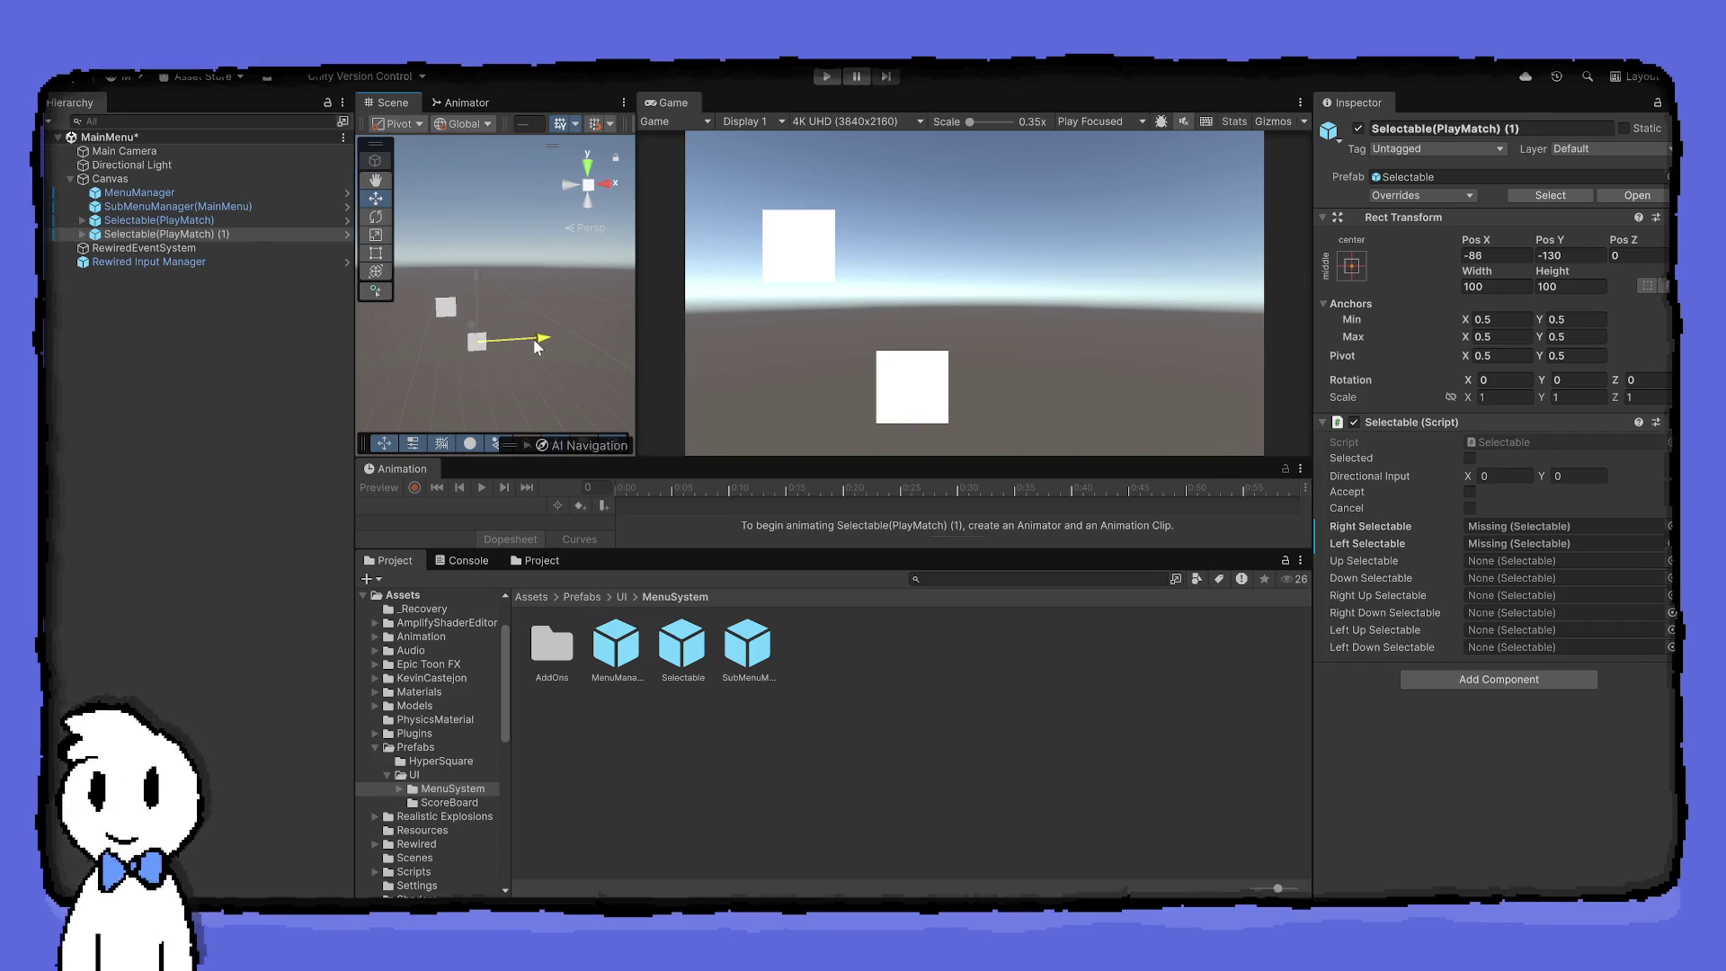
Cancel the first rename of the copy and undo its move back to X -243
left_click(260, 232)
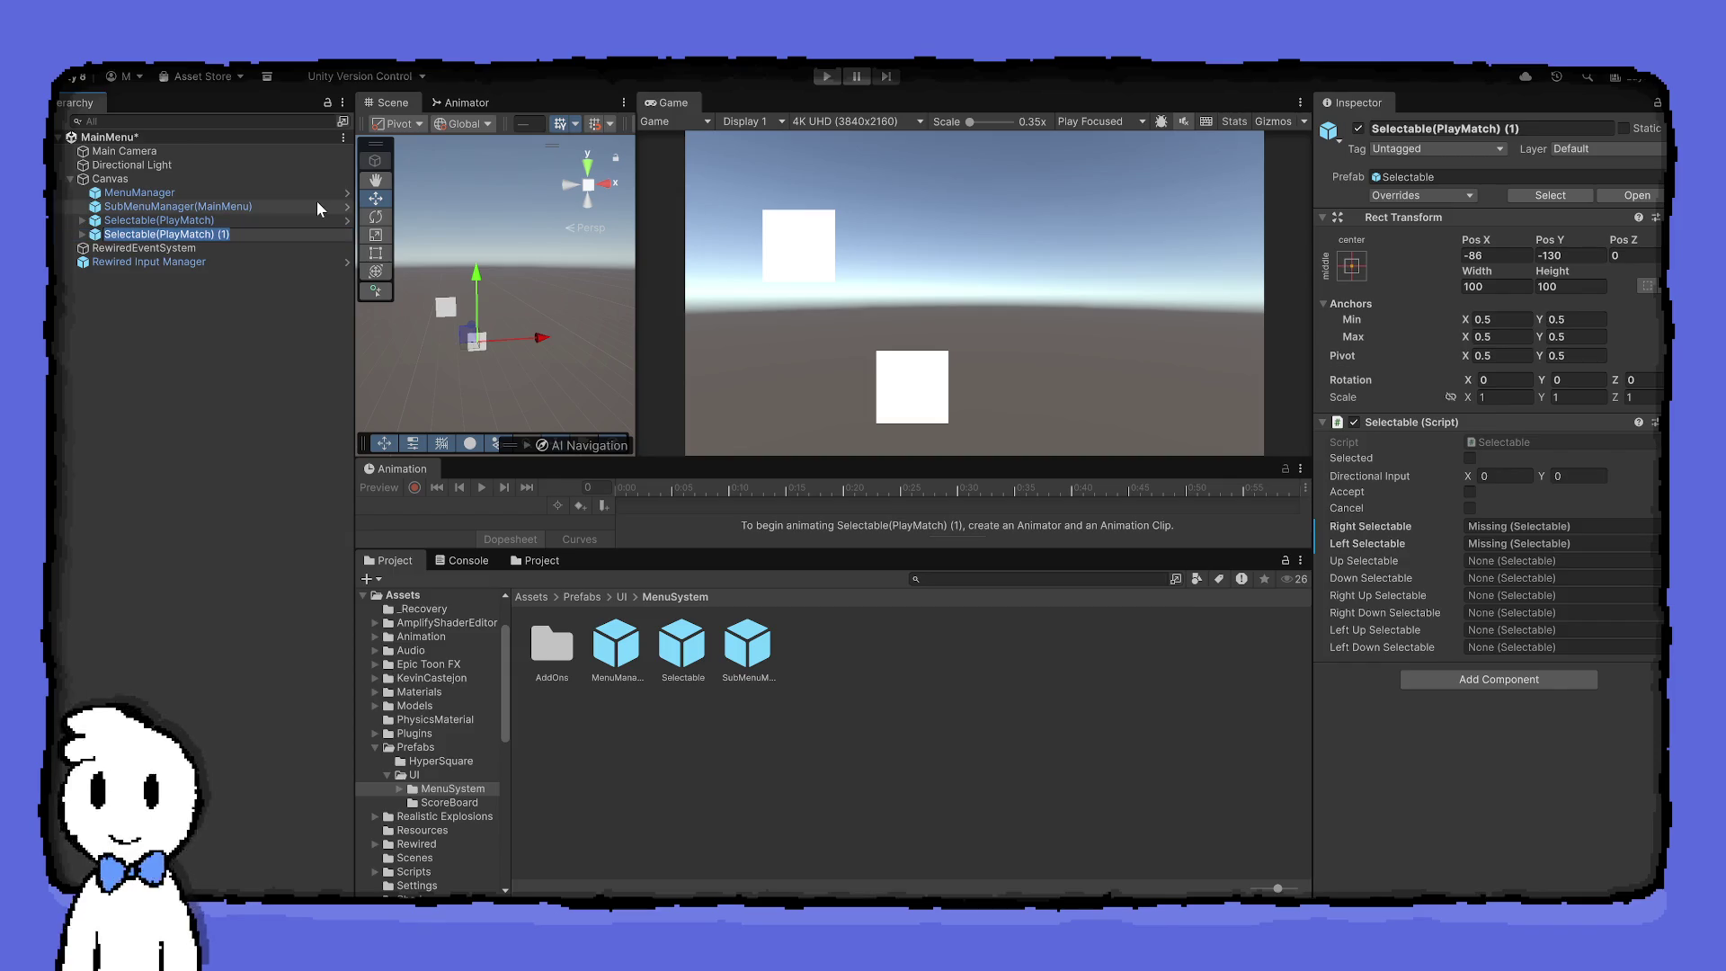
key("F2")
key("BackSpace")
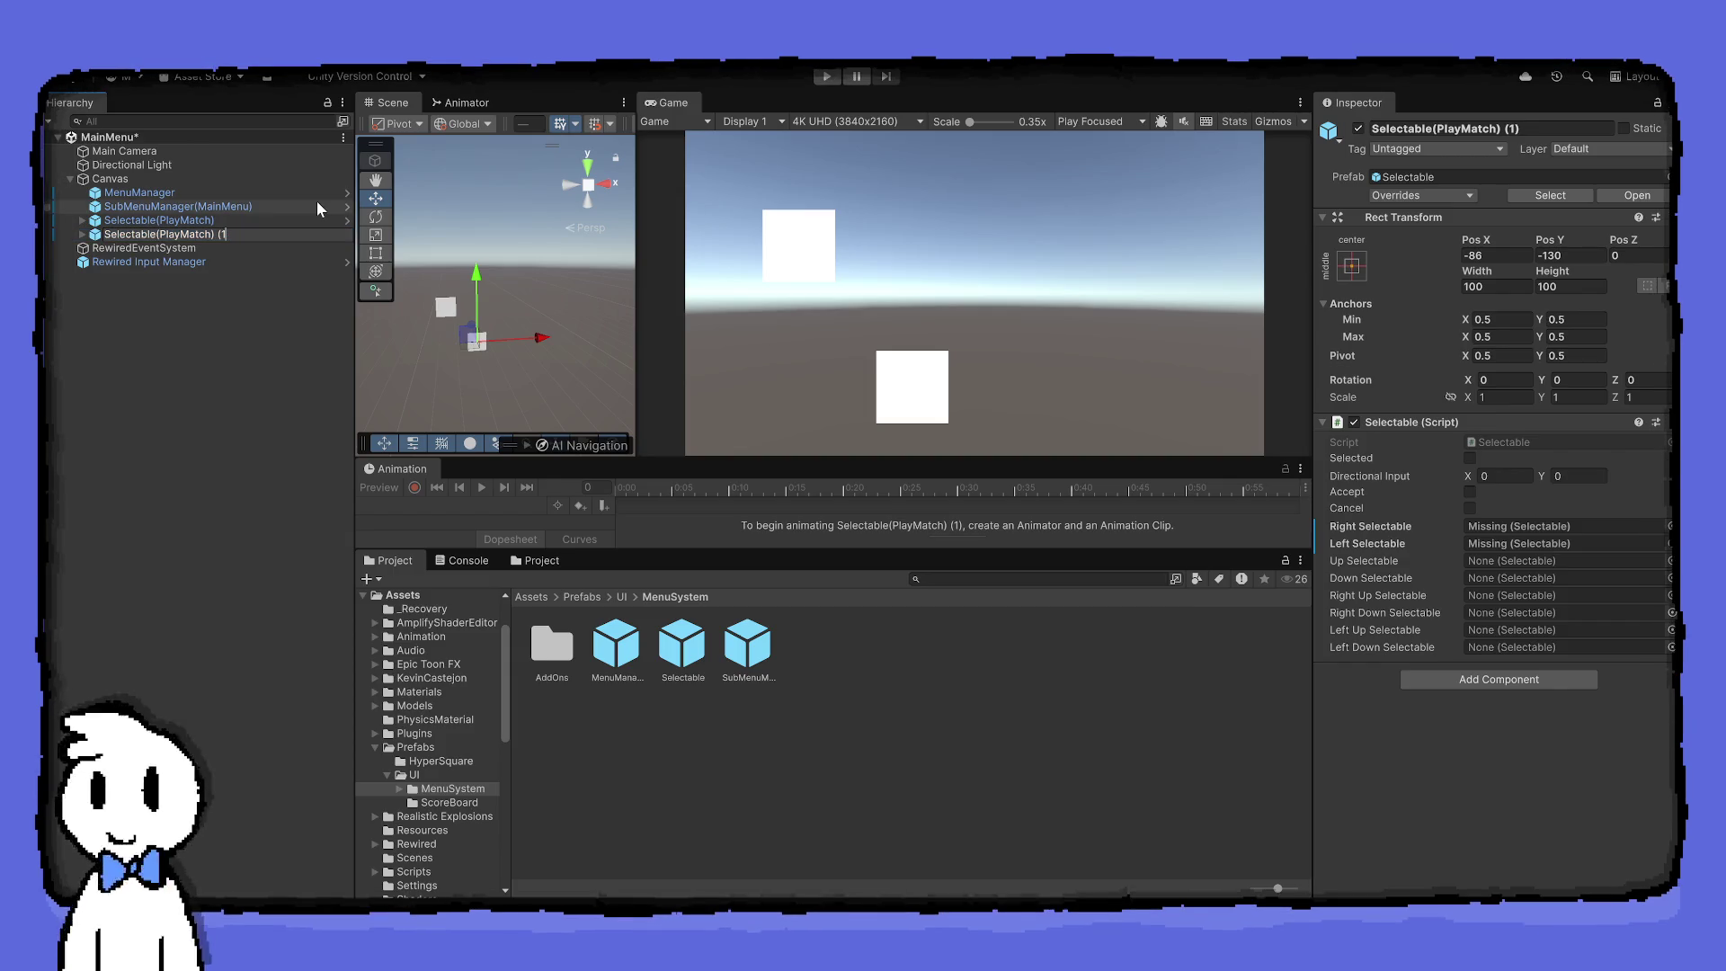
key("BackSpace")
key("BackSpace")
key("BackSpace")
key("Escape")
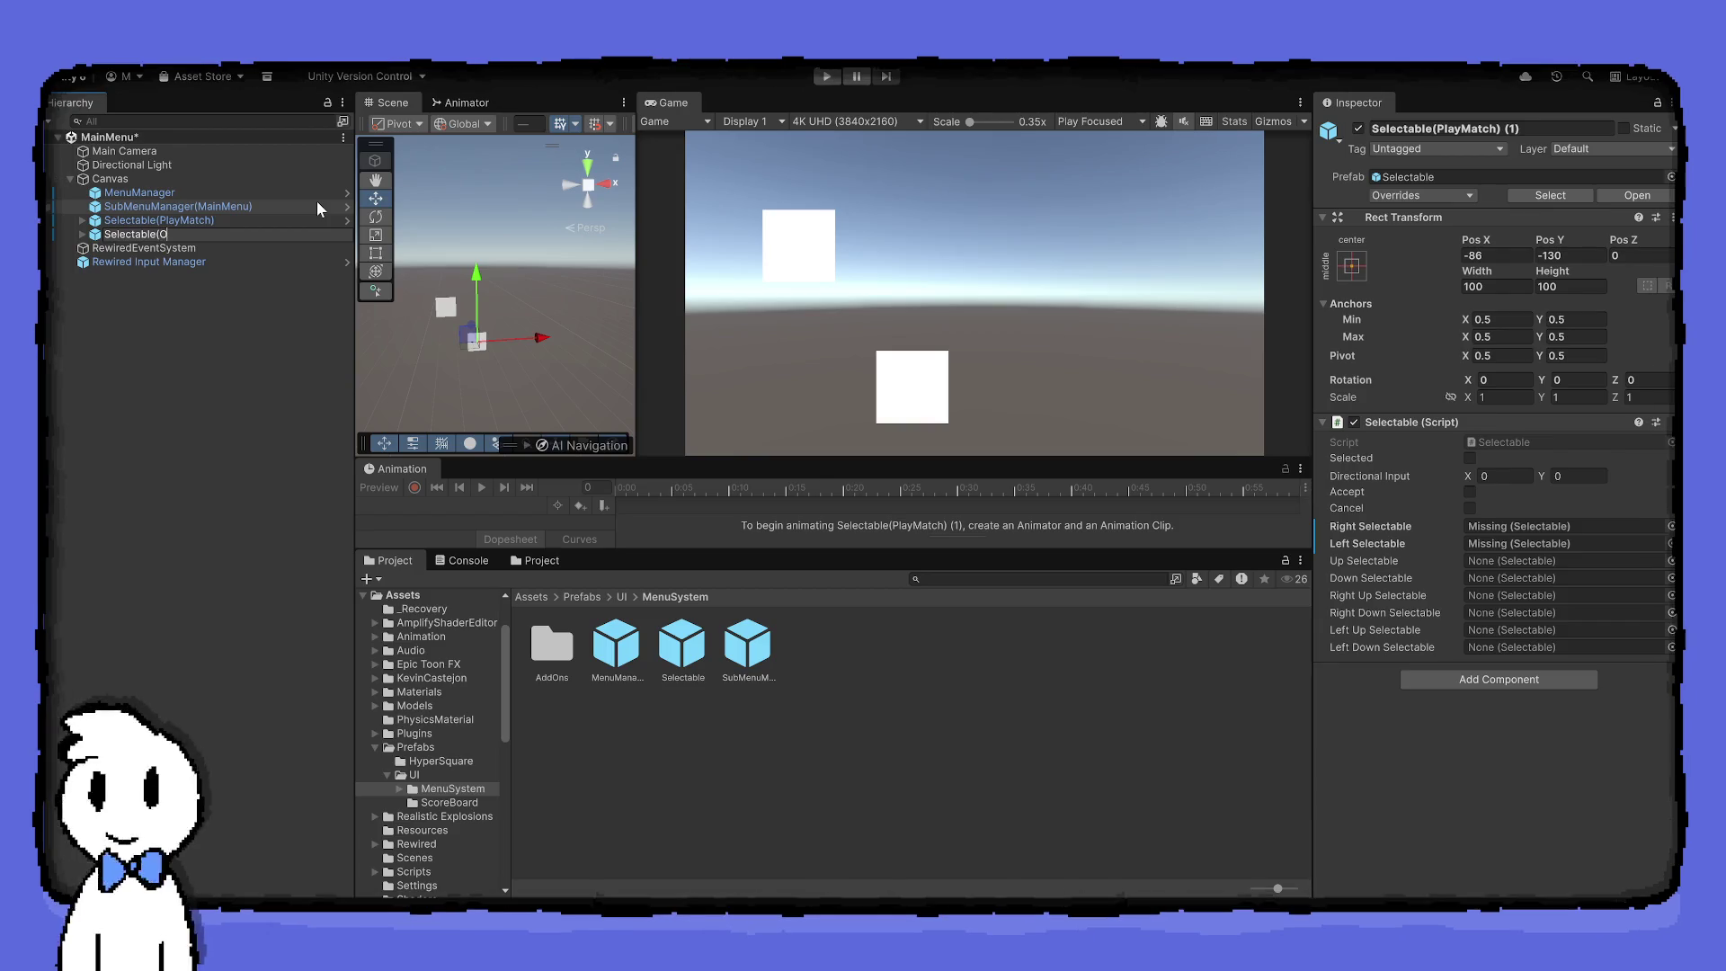
key("ctrl+z")
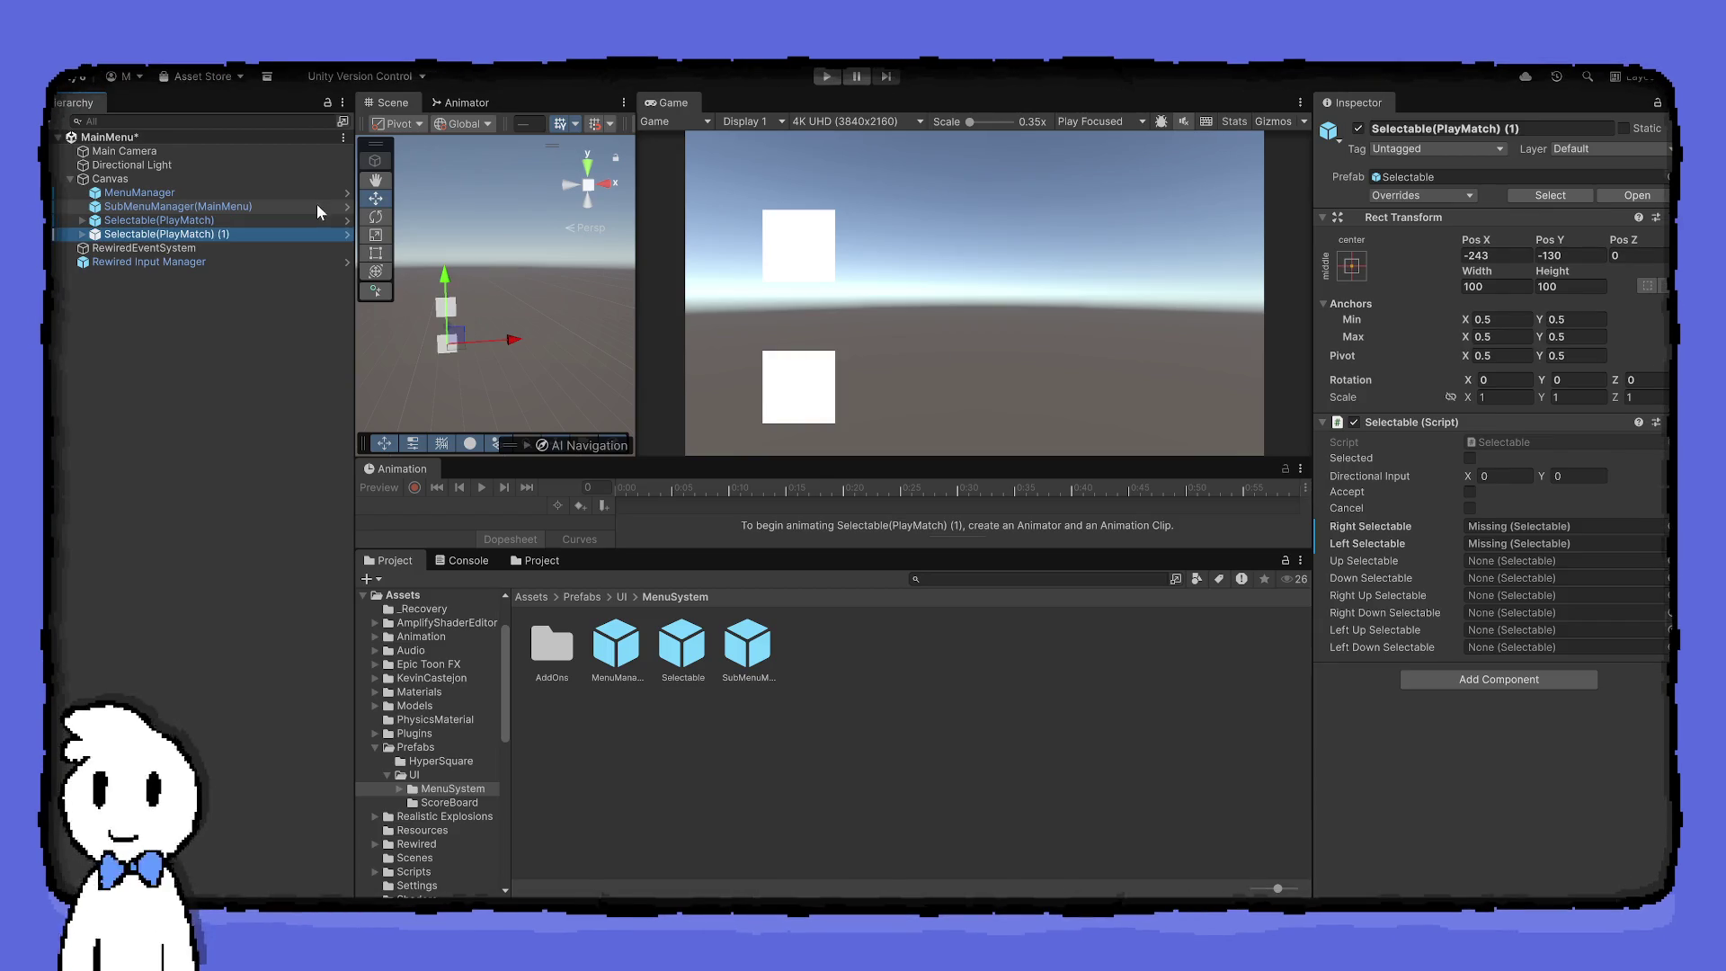
left_click(274, 243)
Rename the copy Selectable(Option) and move it right to X -54
left_click(255, 232)
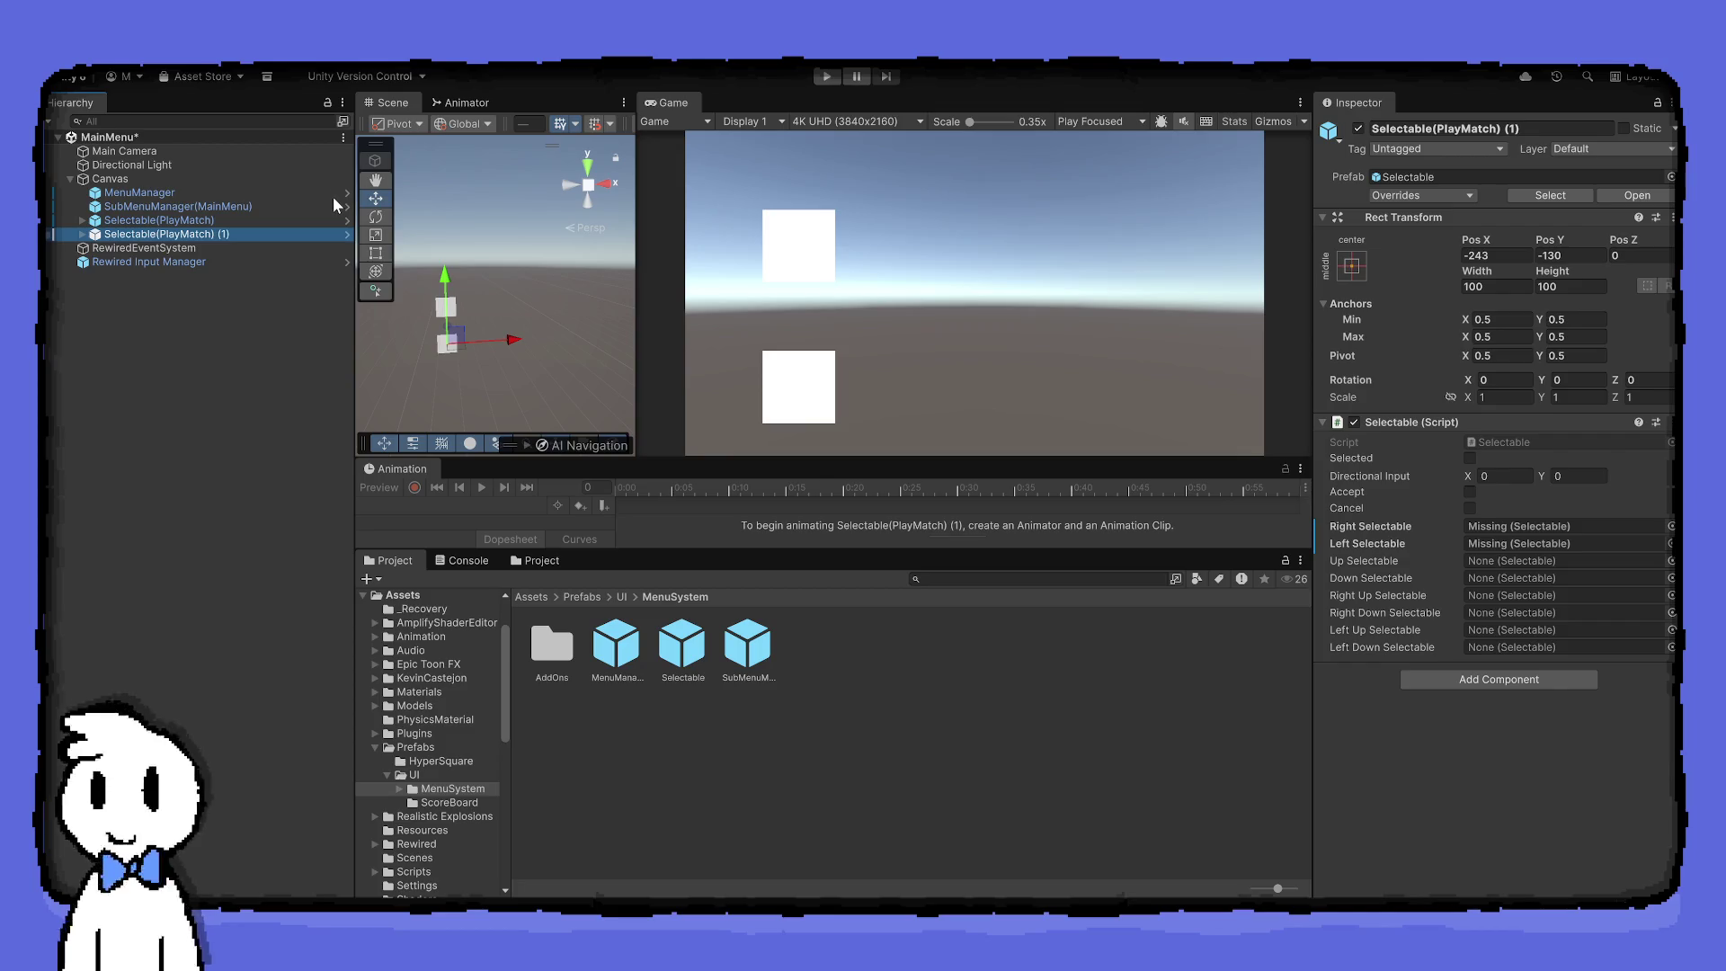
key("F2")
key("End")
key("BackSpace")
key("BackSpace")
key("BackSpace")
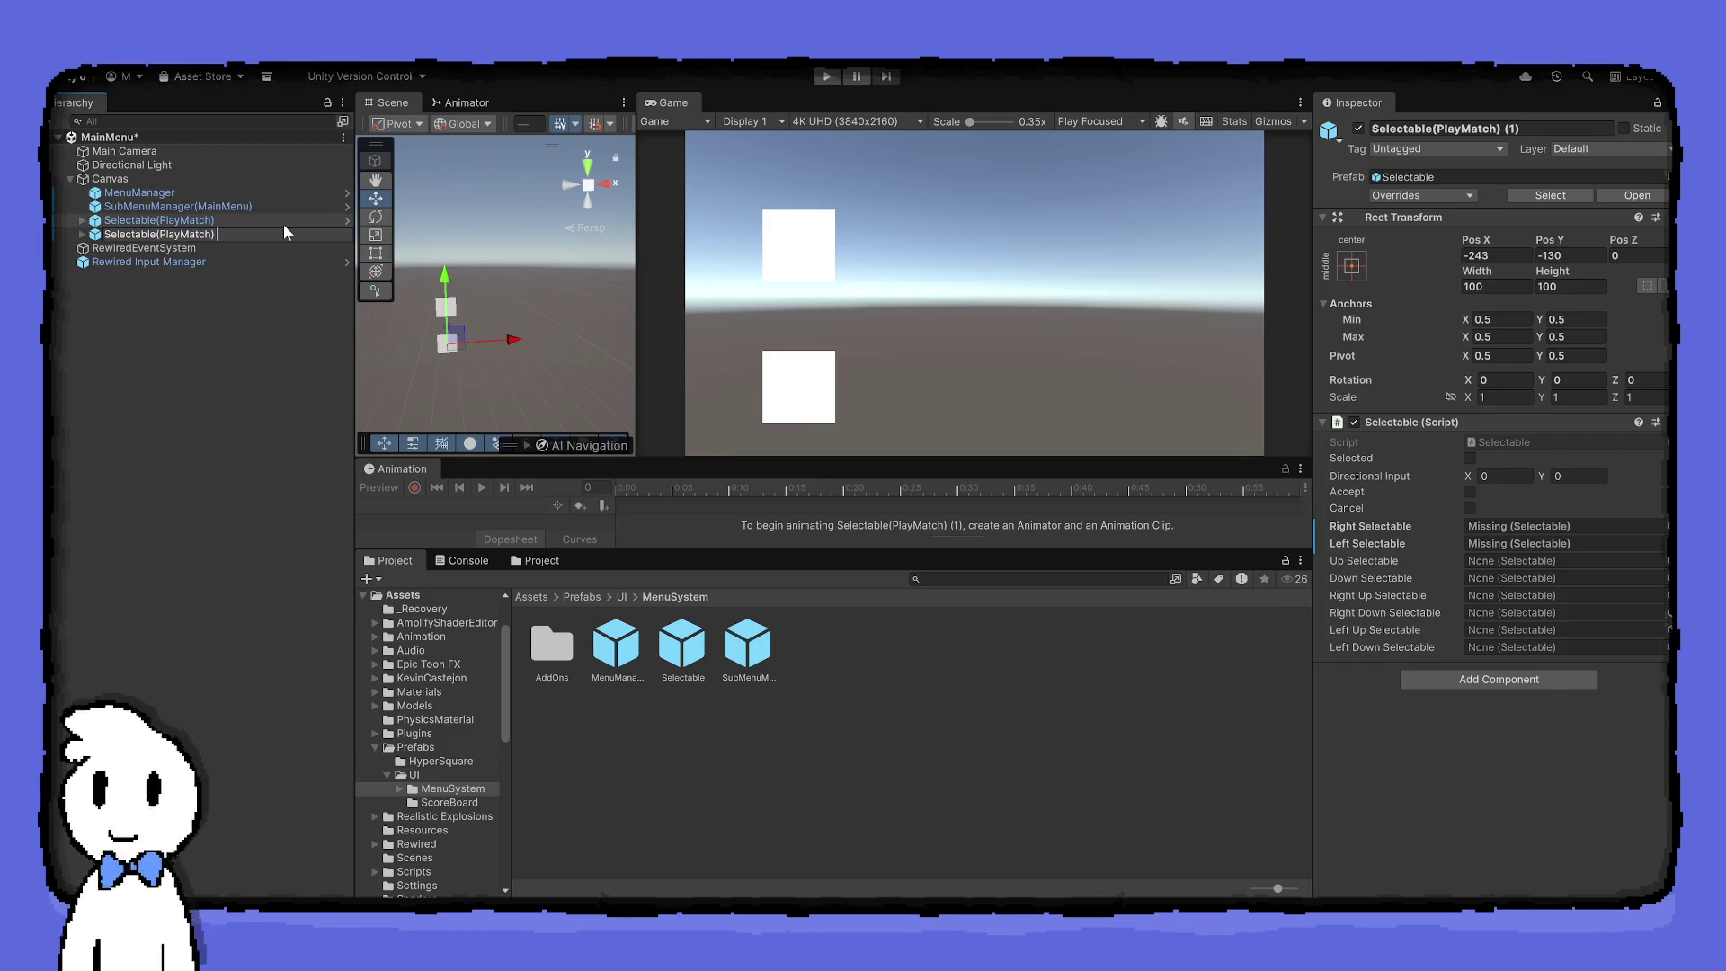
key("BackSpace")
key("BackSpace")
key("BackSpace")
key("BackSpace")
type("Option")
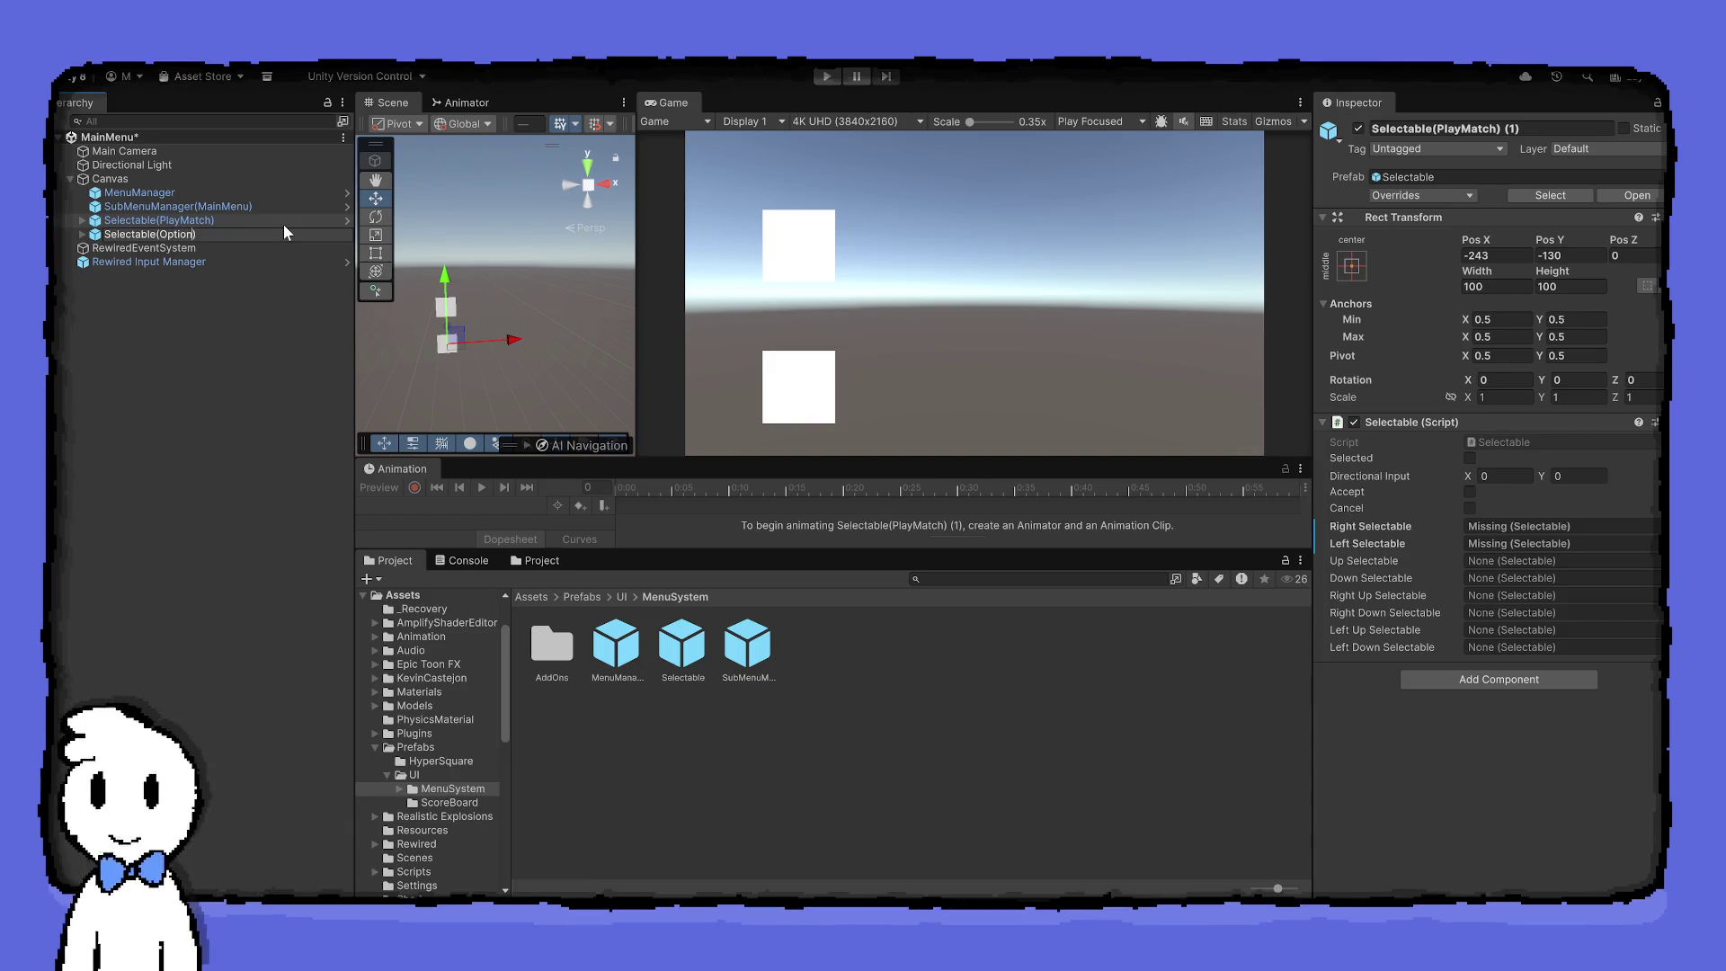
key("Return")
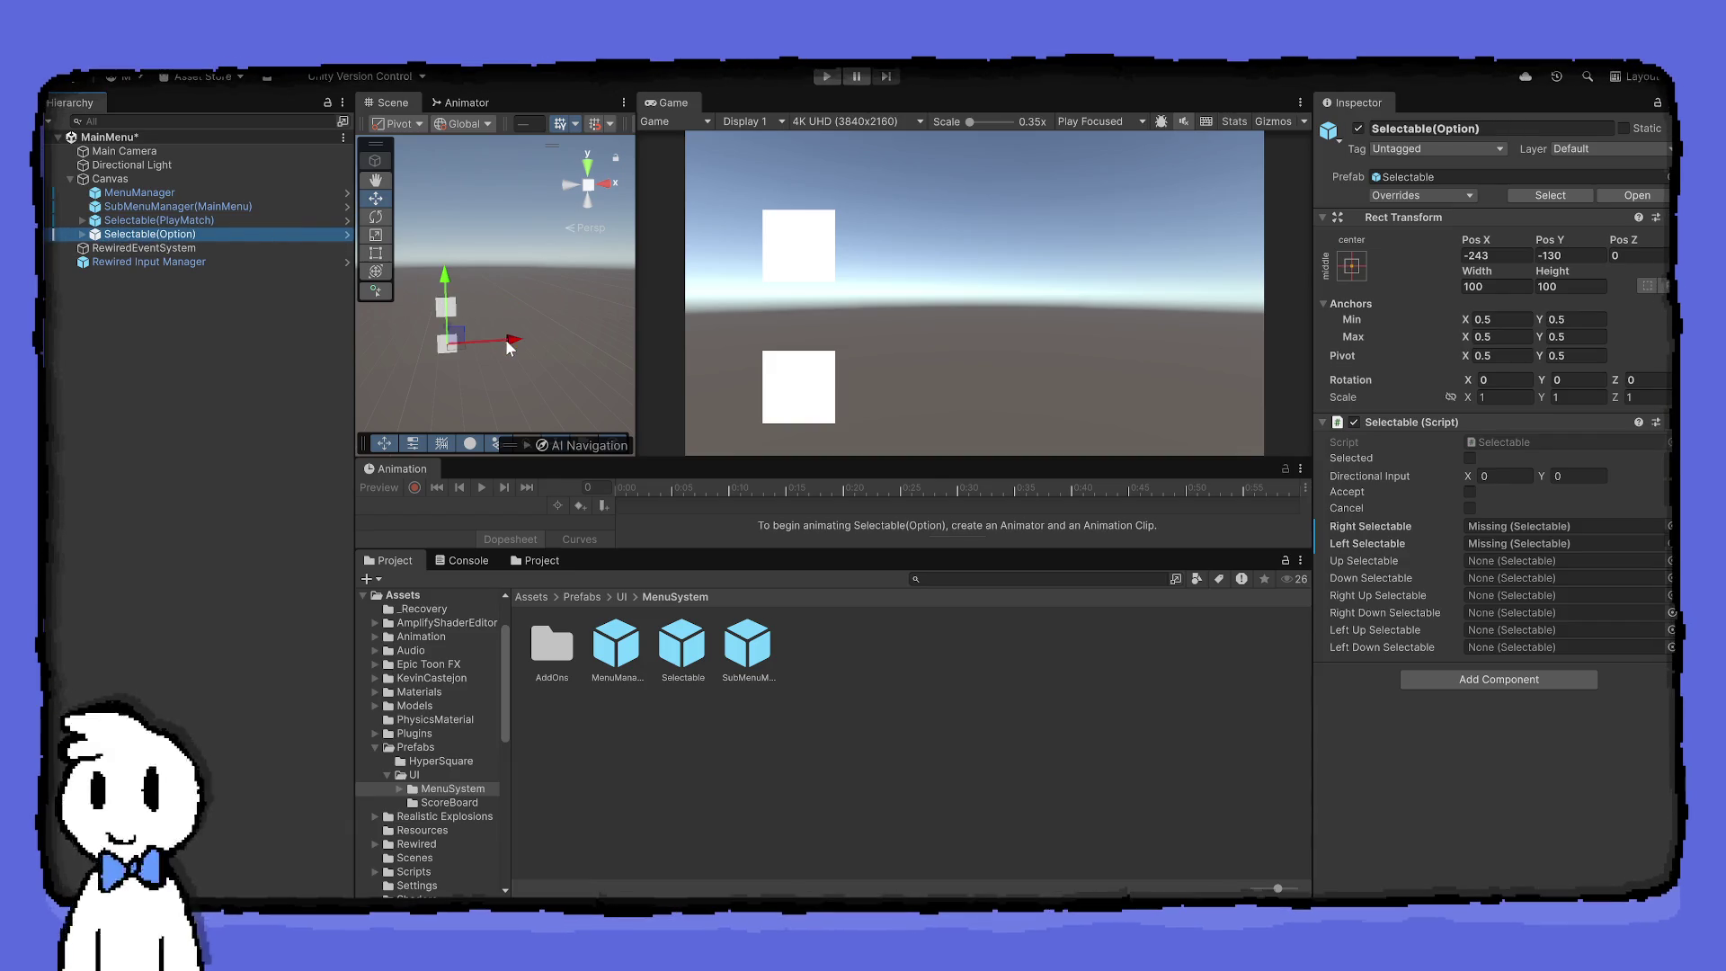
left_click_drag(505, 338, 542, 338)
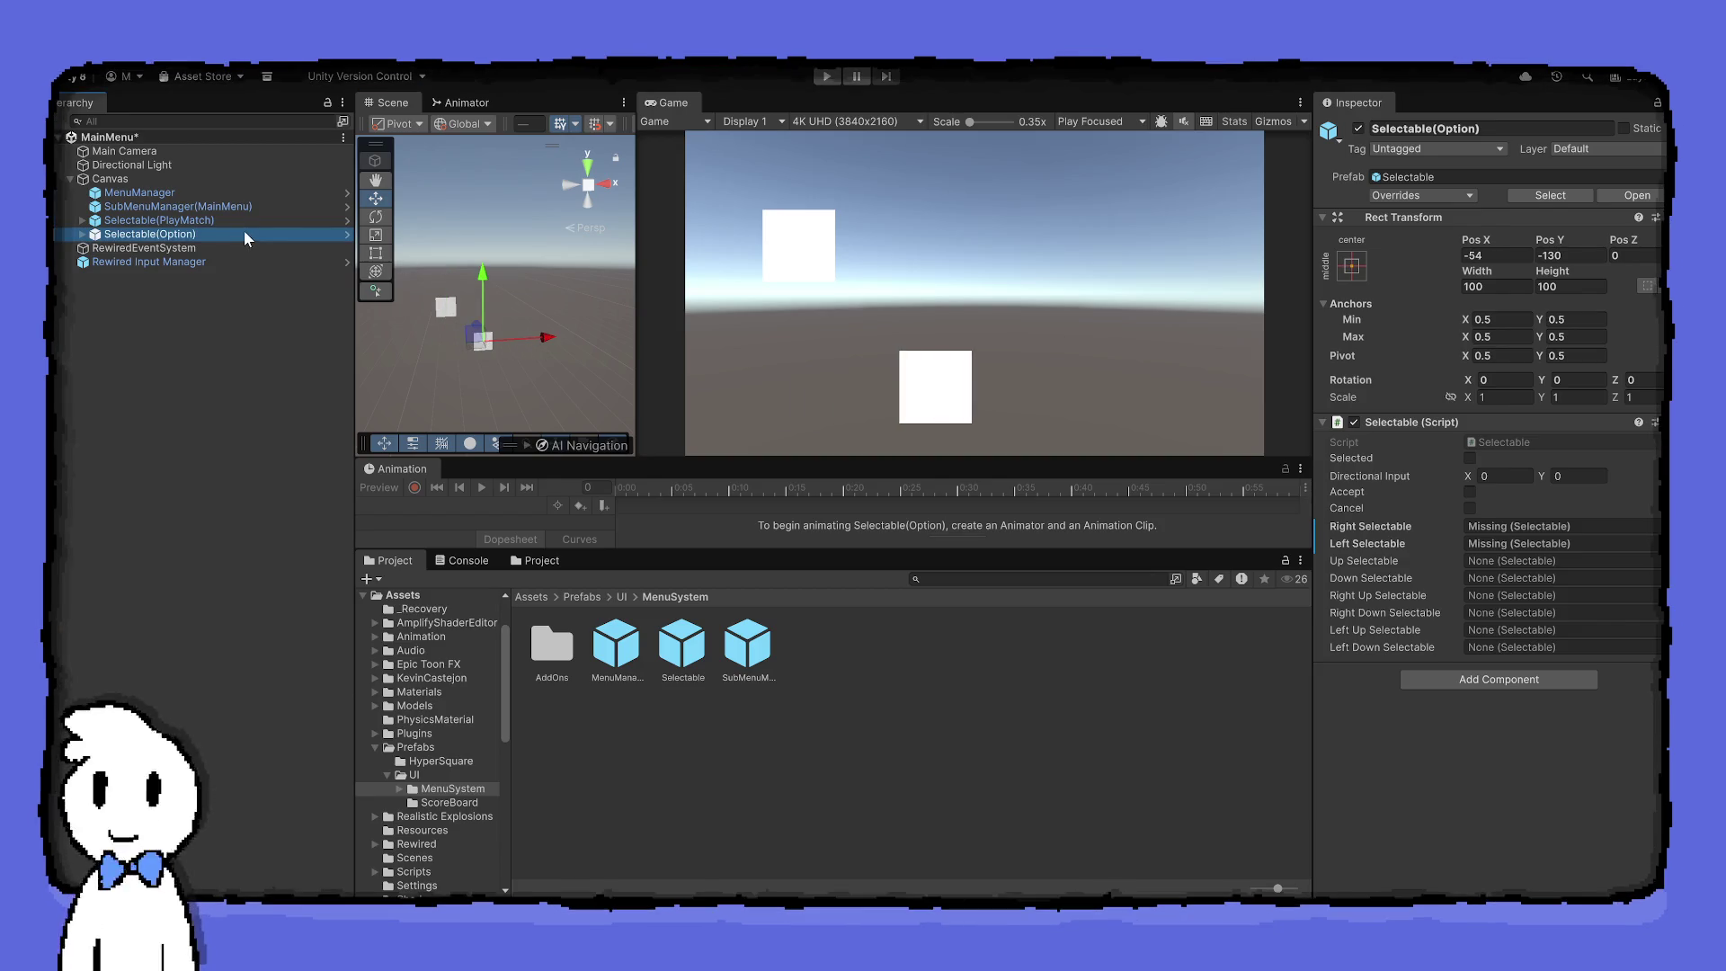
Duplicate the Option square as Selectable(Exit) and move it right of Option
key("ctrl+d")
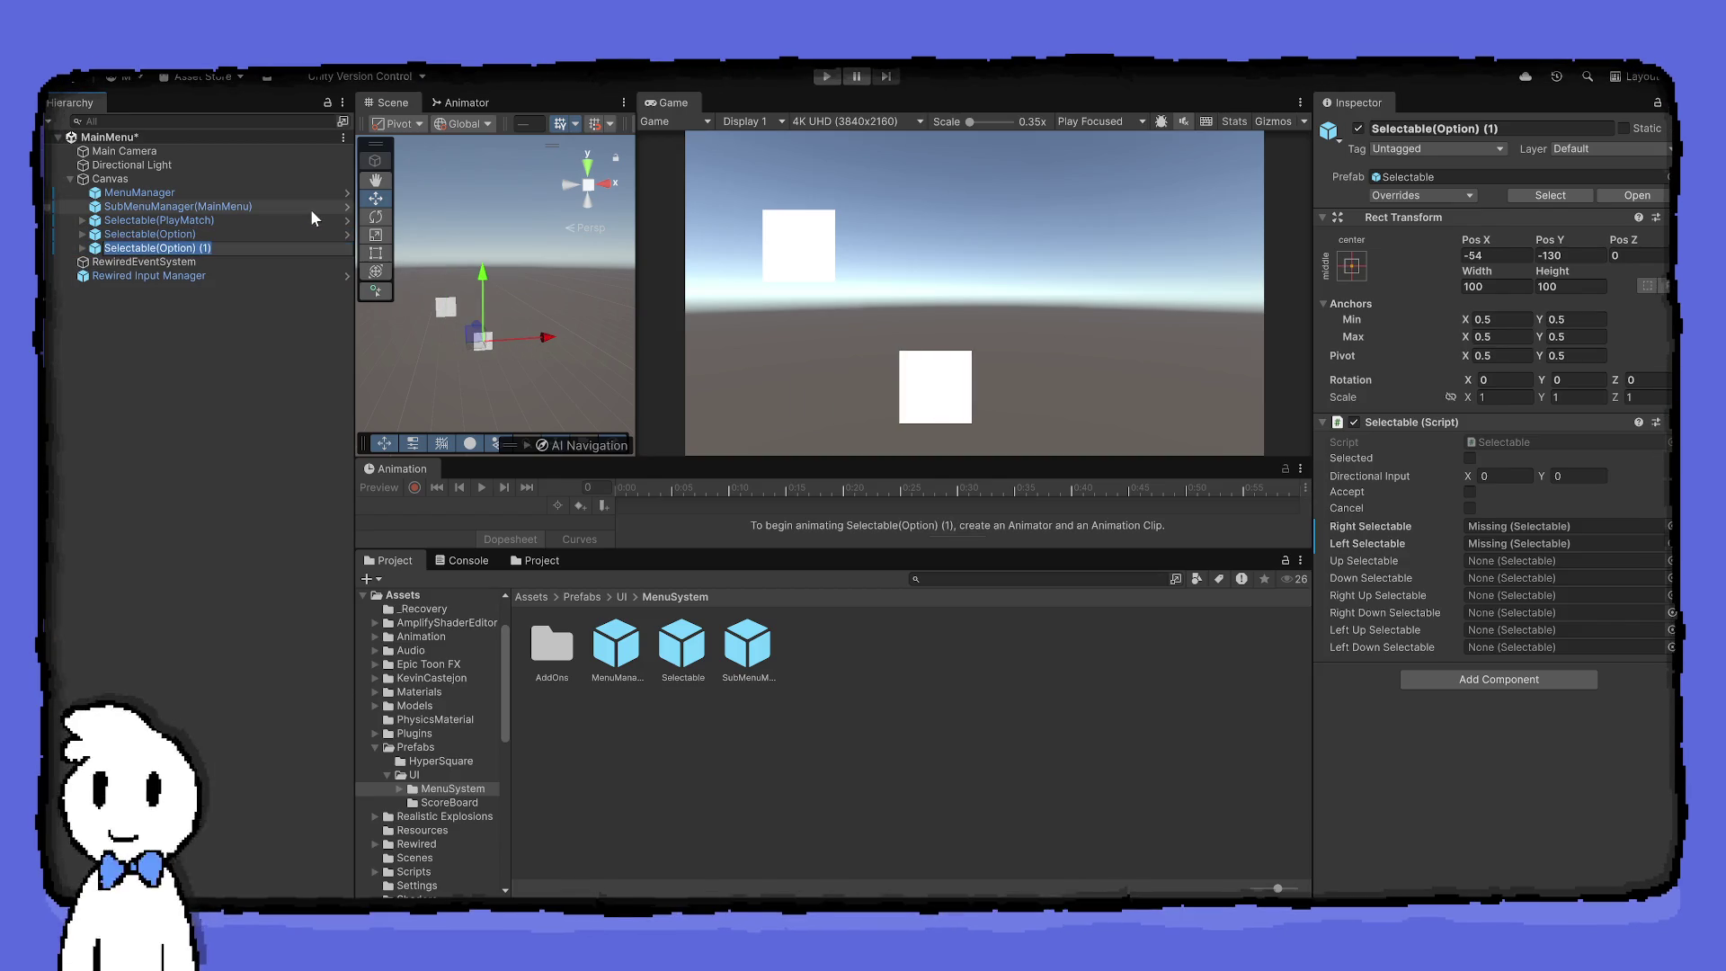
key("End")
key("BackSpace")
key("BackSpace")
key("BackSpace")
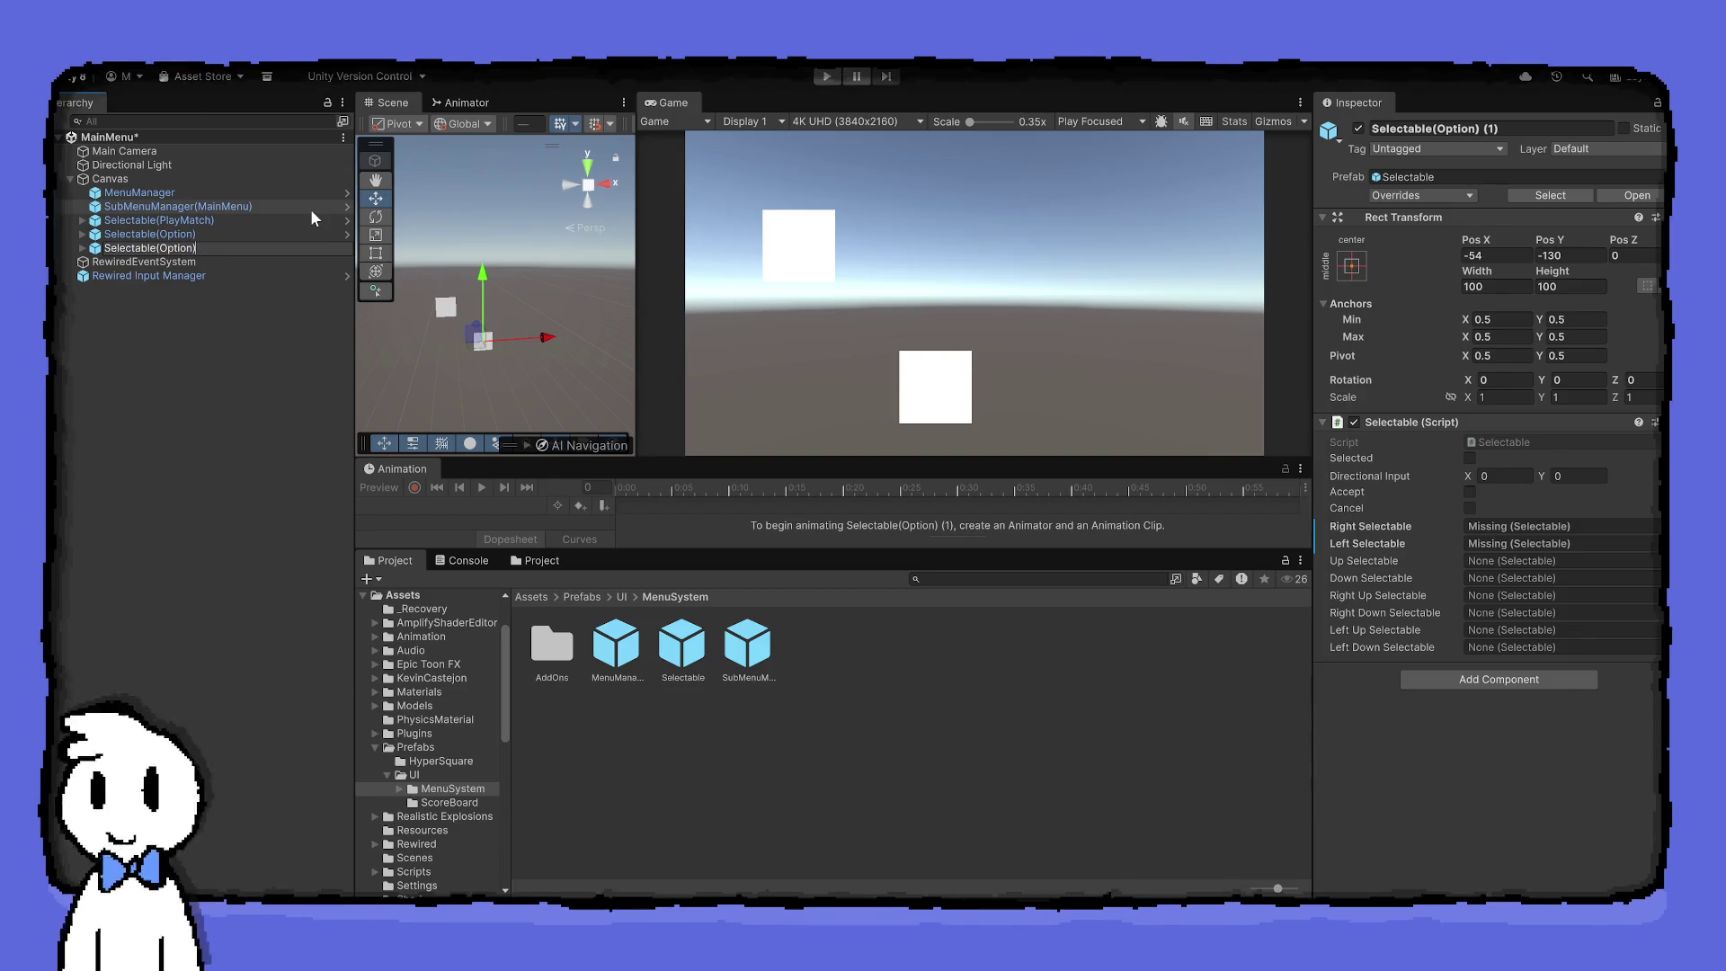
key("BackSpace")
key("BackSpace")
key("BackSpace")
type("Exit)")
key("Return")
left_click(263, 296)
left_click(235, 246)
left_click_drag(545, 340, 591, 341)
Set PlayMatch's right neighbour to Option and left to Exit, and link Option to Exit and PlayMatch
left_click(253, 220)
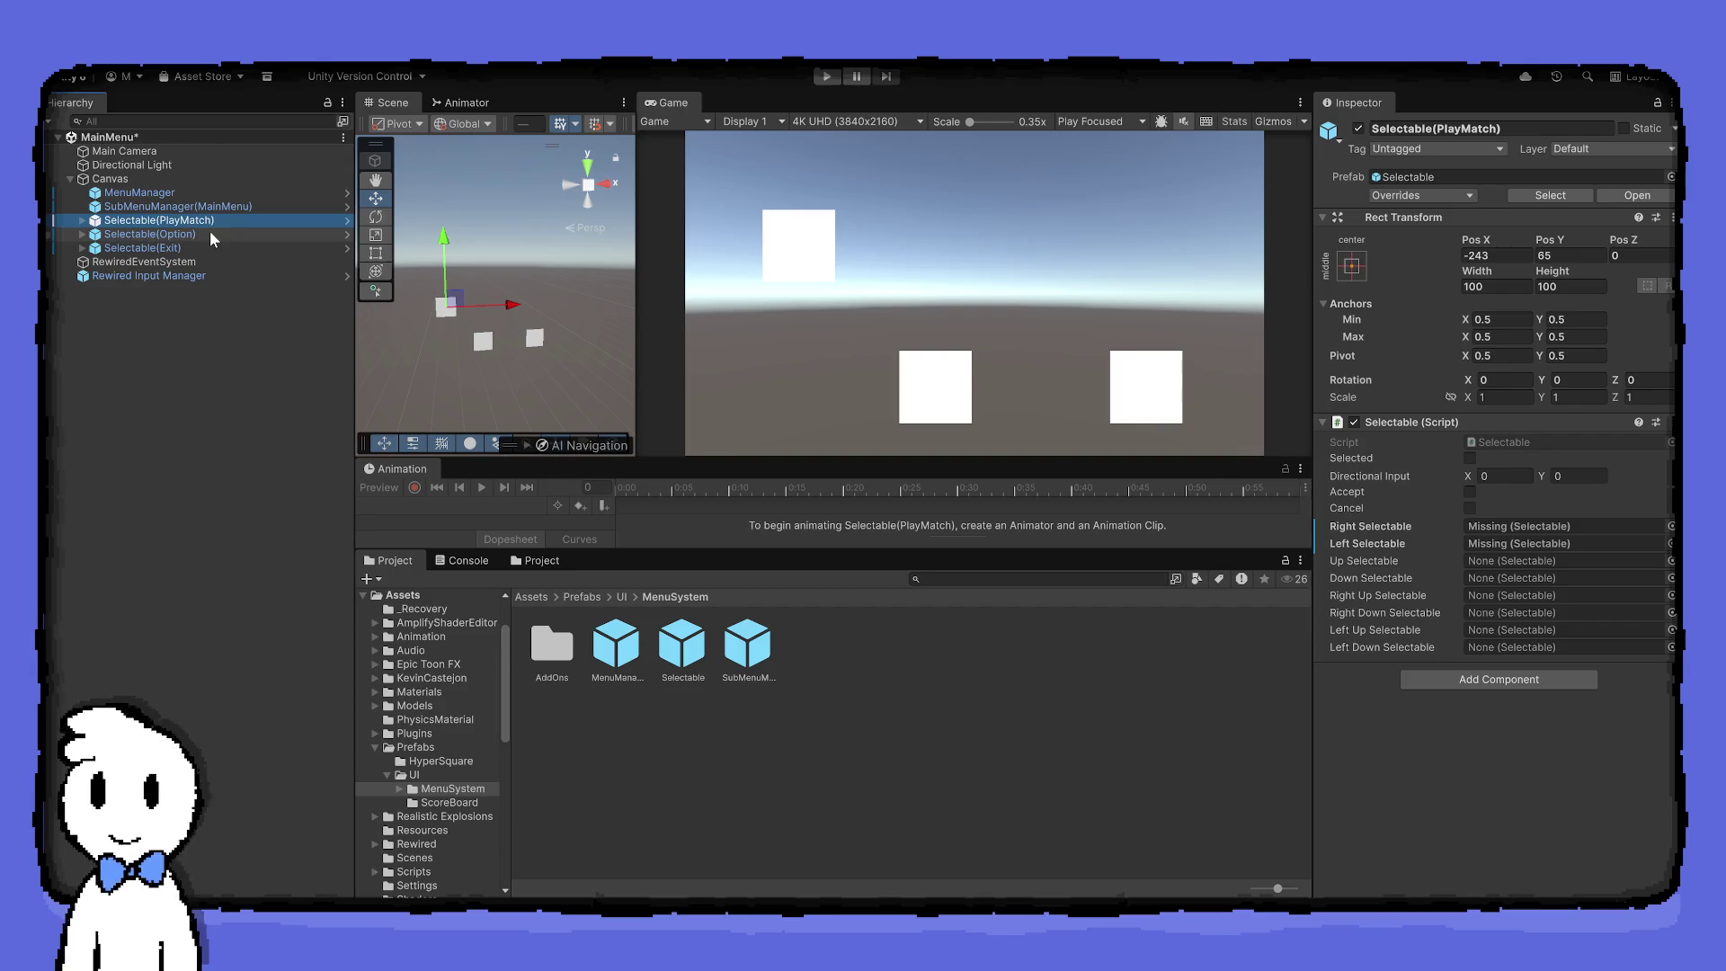
mouse_move(210, 233)
left_mouse_down()
mouse_move(1079, 397)
mouse_move(1533, 539)
mouse_move(1545, 525)
left_mouse_up()
mouse_move(142, 248)
left_mouse_down()
mouse_move(1105, 404)
mouse_move(1528, 549)
left_mouse_up()
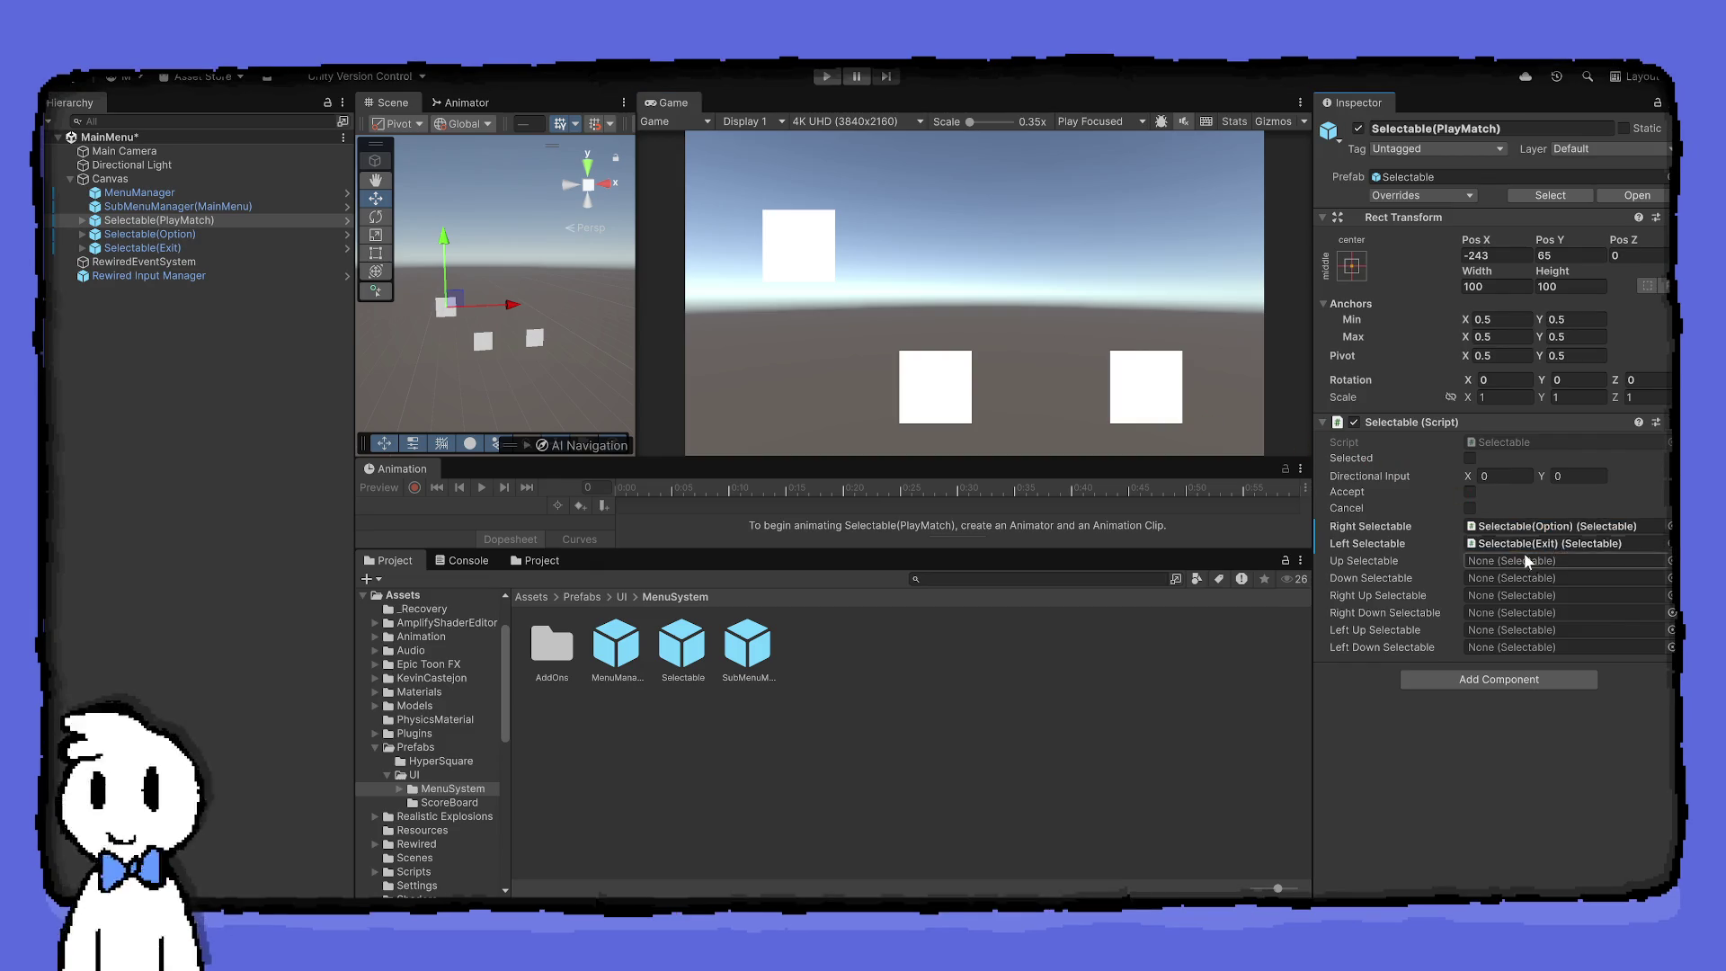
mouse_move(232, 233)
left_mouse_down()
mouse_move(1183, 443)
mouse_move(1579, 570)
mouse_move(1564, 545)
left_mouse_up()
mouse_move(231, 262)
left_mouse_down()
mouse_move(1547, 597)
mouse_move(1546, 528)
left_mouse_up()
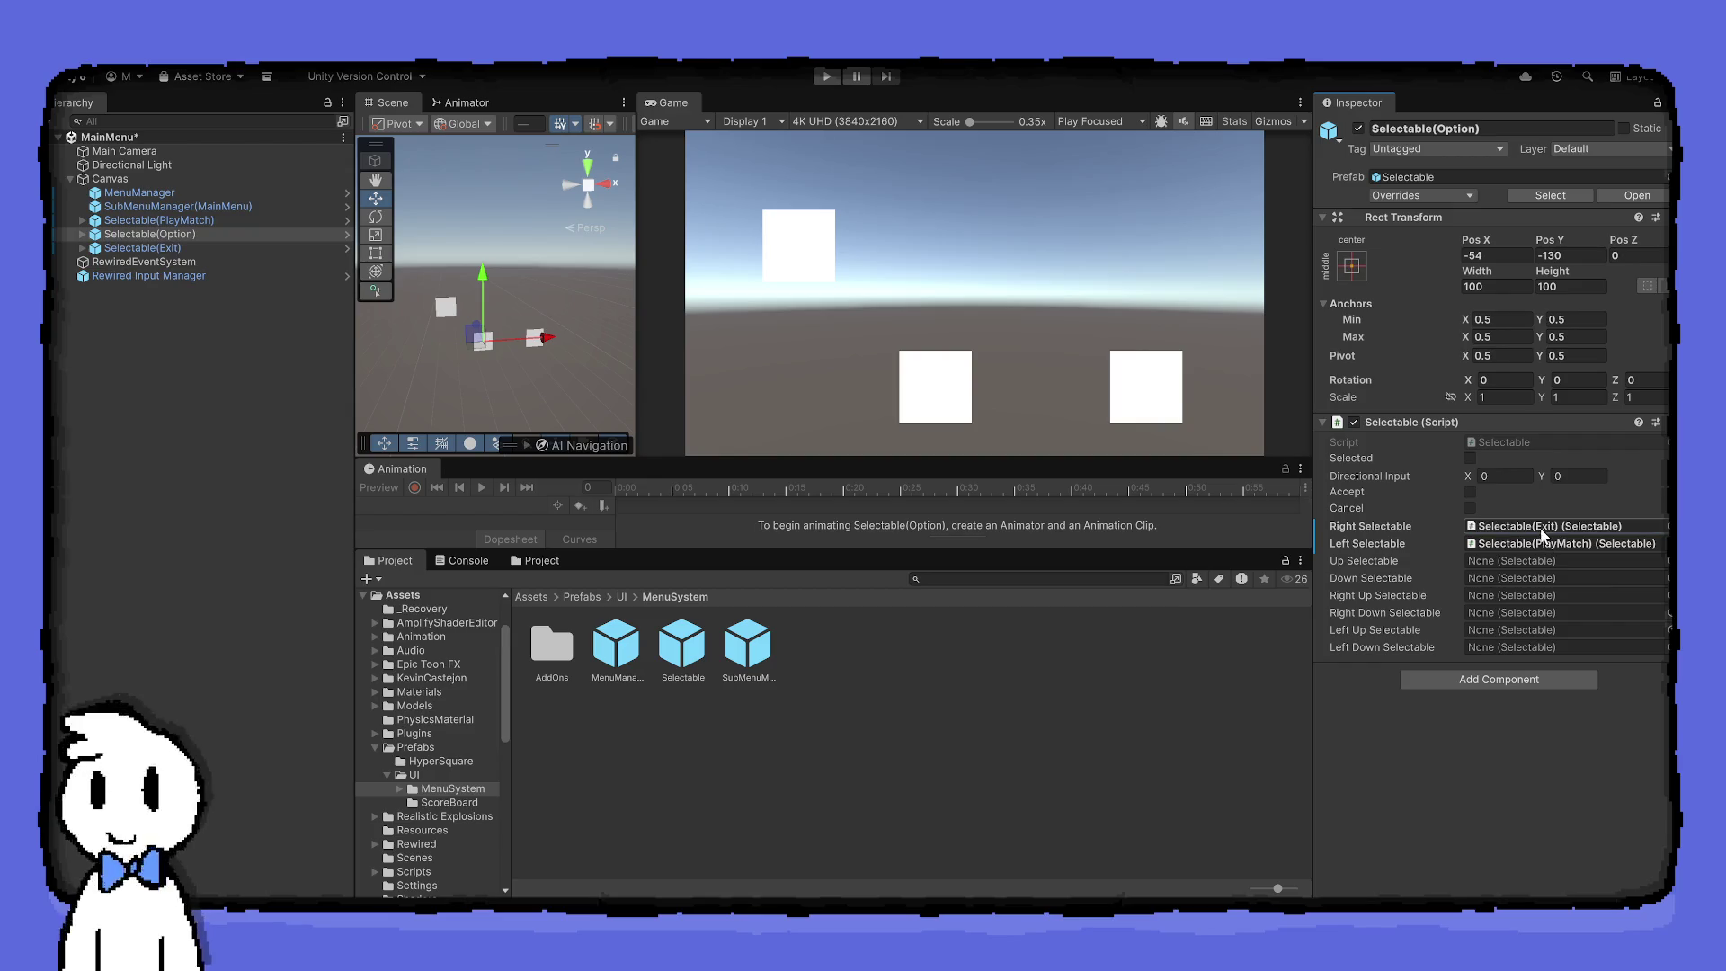
Make Option PlayMatch's down-right neighbour and PlayMatch Option's up-left neighbour
left_click(273, 224)
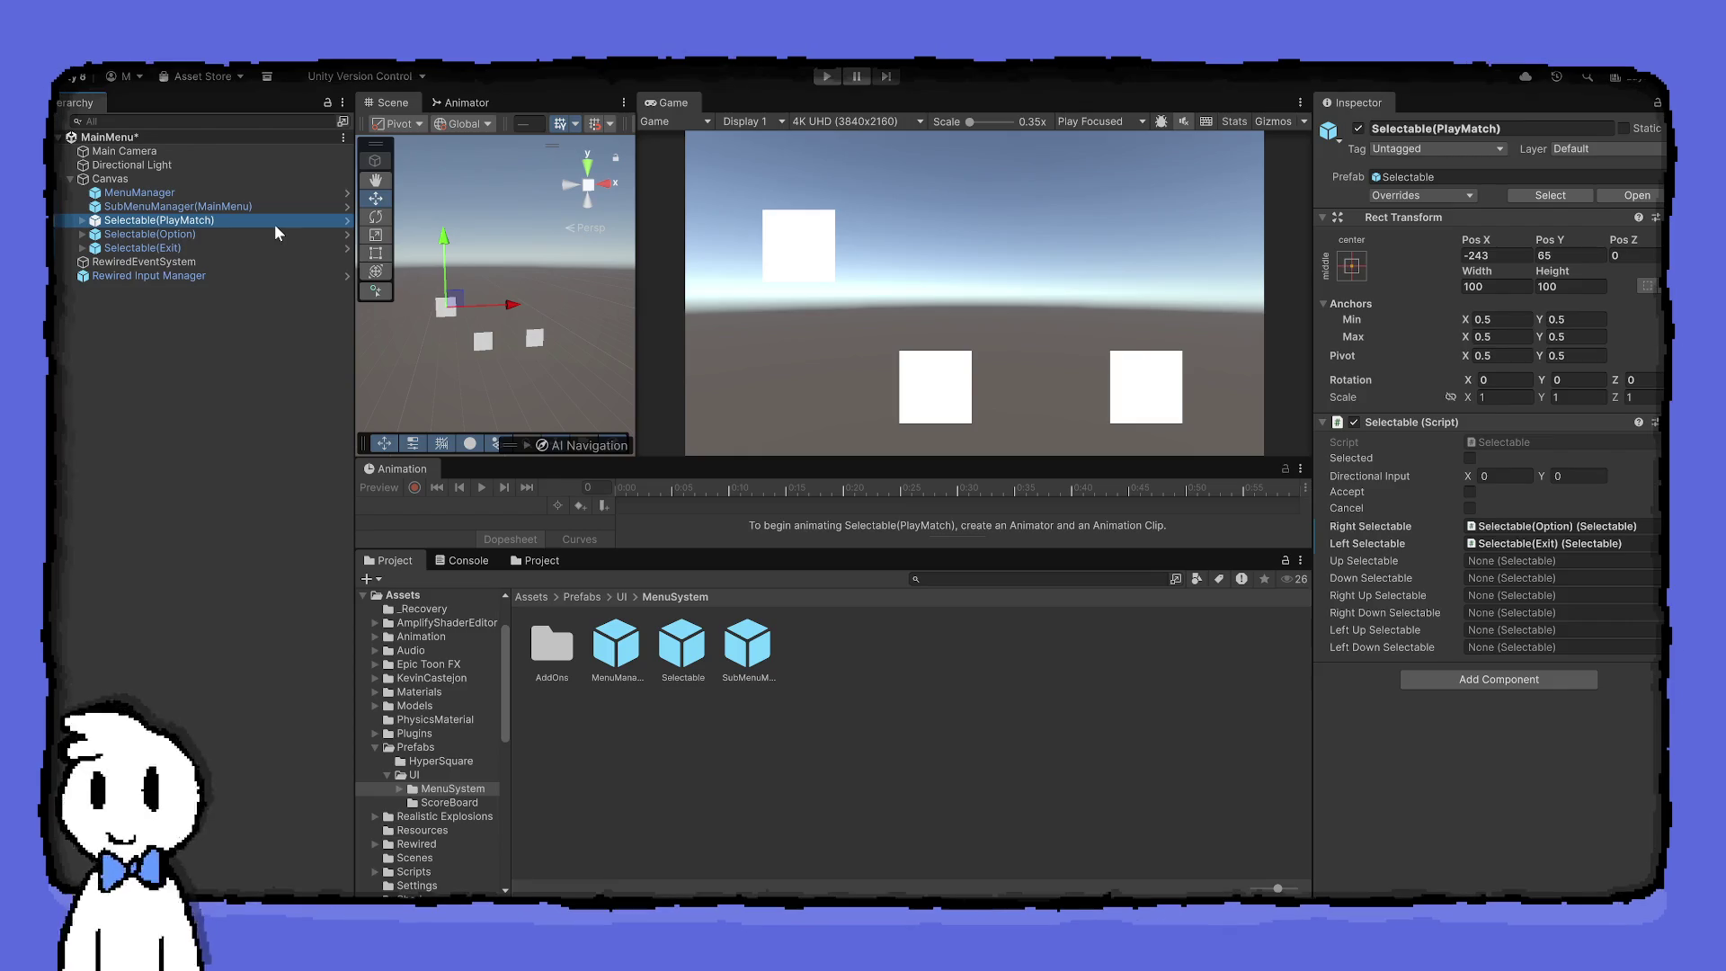
left_click(238, 235)
mouse_move(237, 235)
left_mouse_down()
mouse_move(1484, 560)
mouse_move(1487, 613)
left_mouse_up()
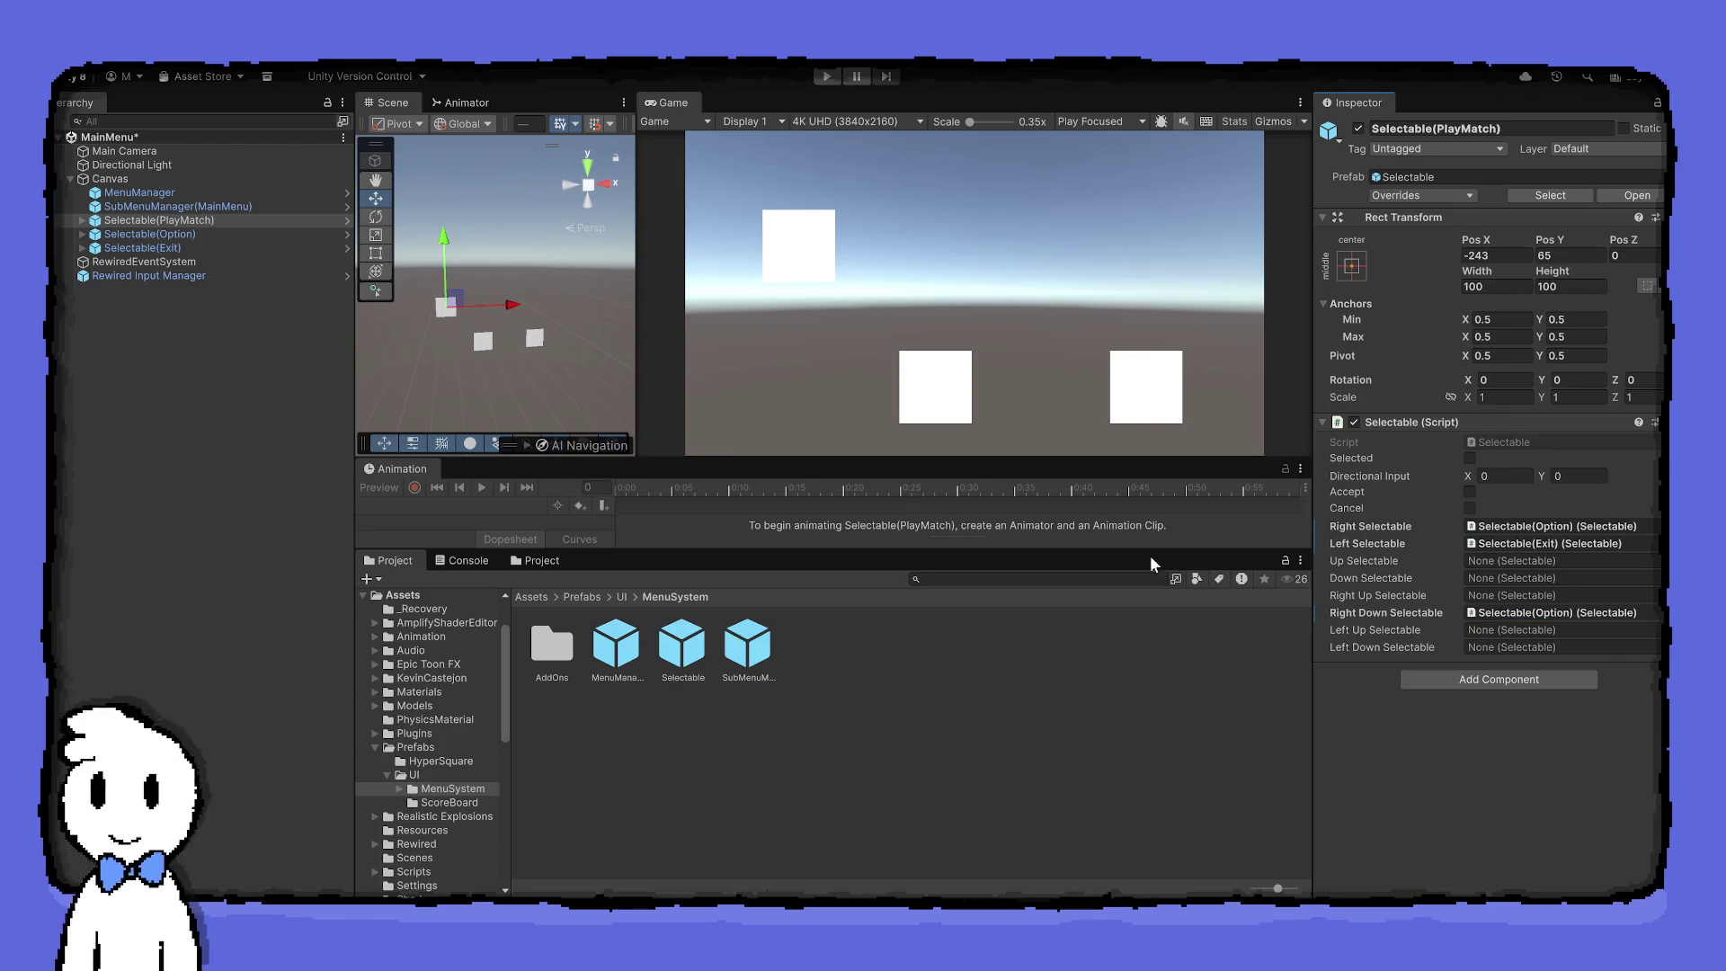
left_click(158, 234)
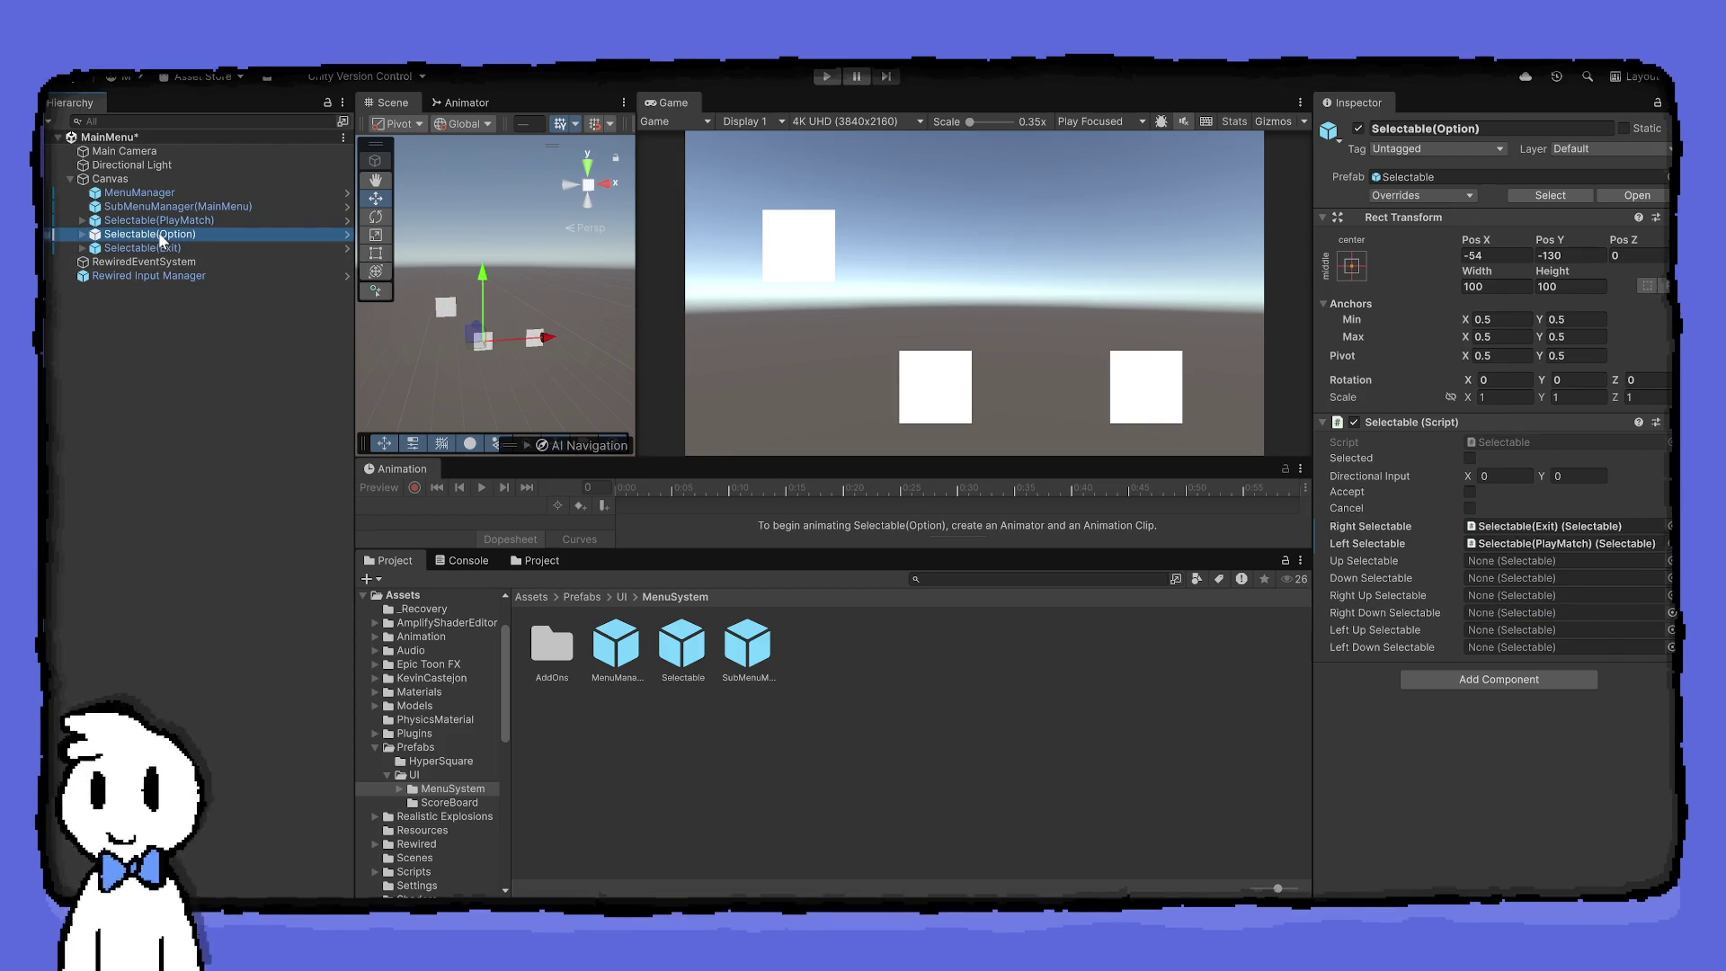
mouse_move(158, 232)
left_mouse_down()
mouse_move(936, 384)
mouse_move(1492, 602)
mouse_move(1501, 629)
left_mouse_up()
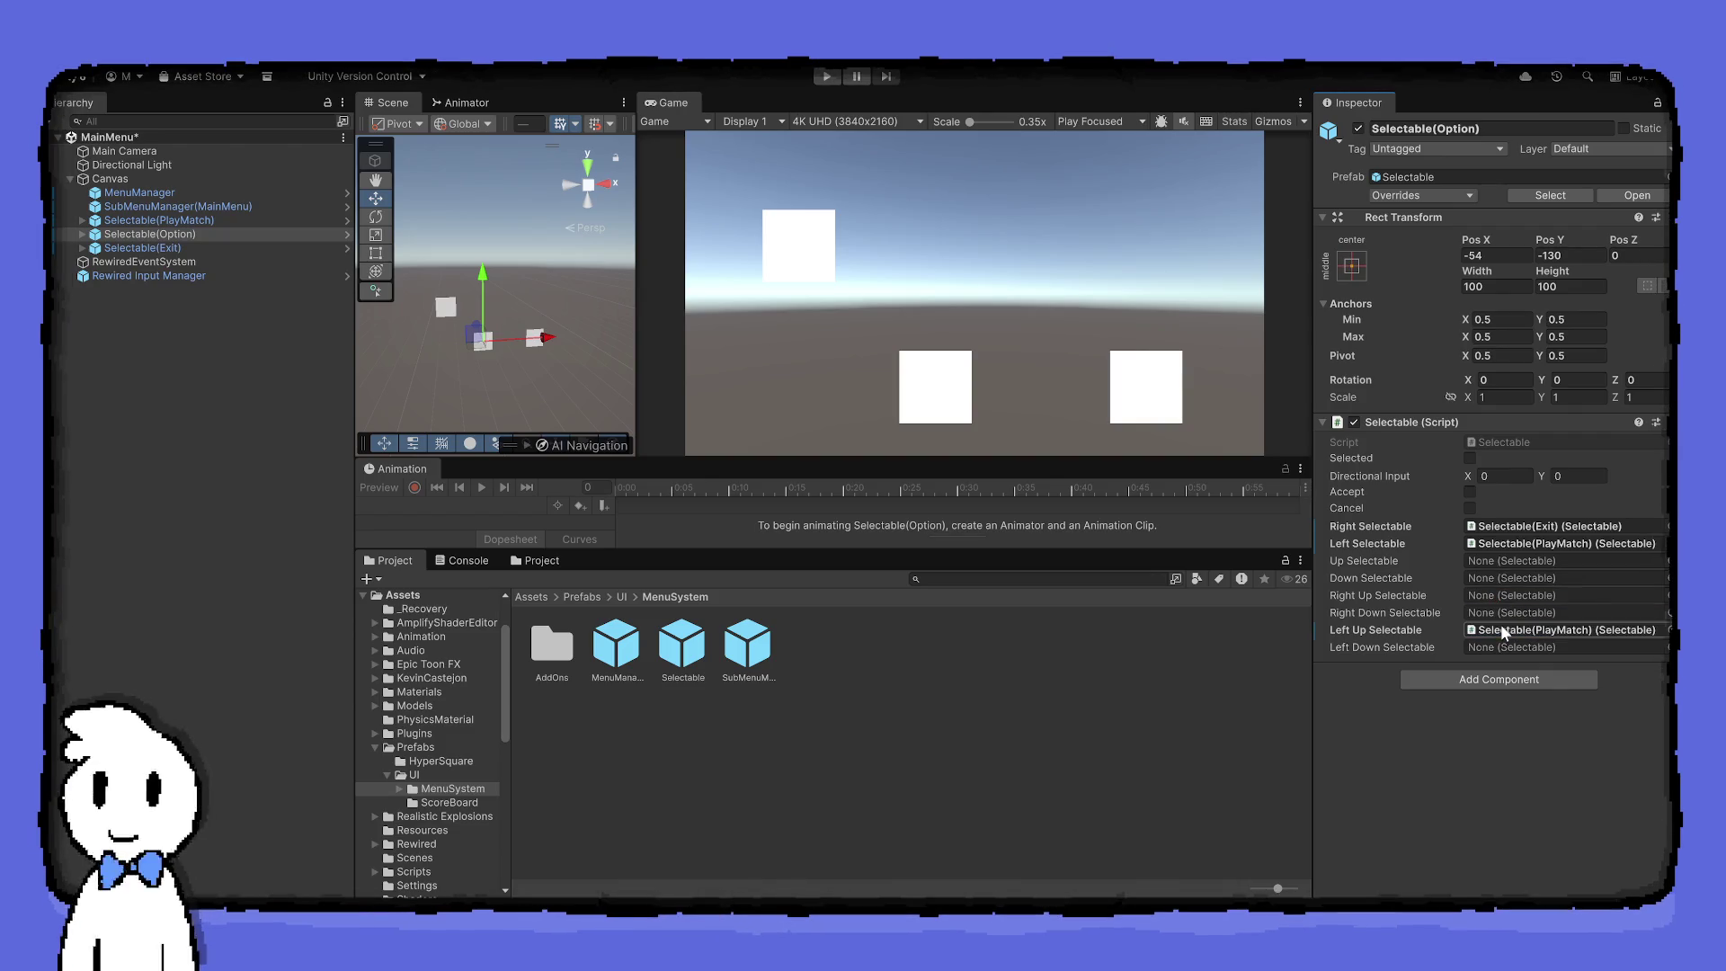
Link Exit's right and up-right to PlayMatch and its left to Option, then enter Play mode
left_click(216, 249)
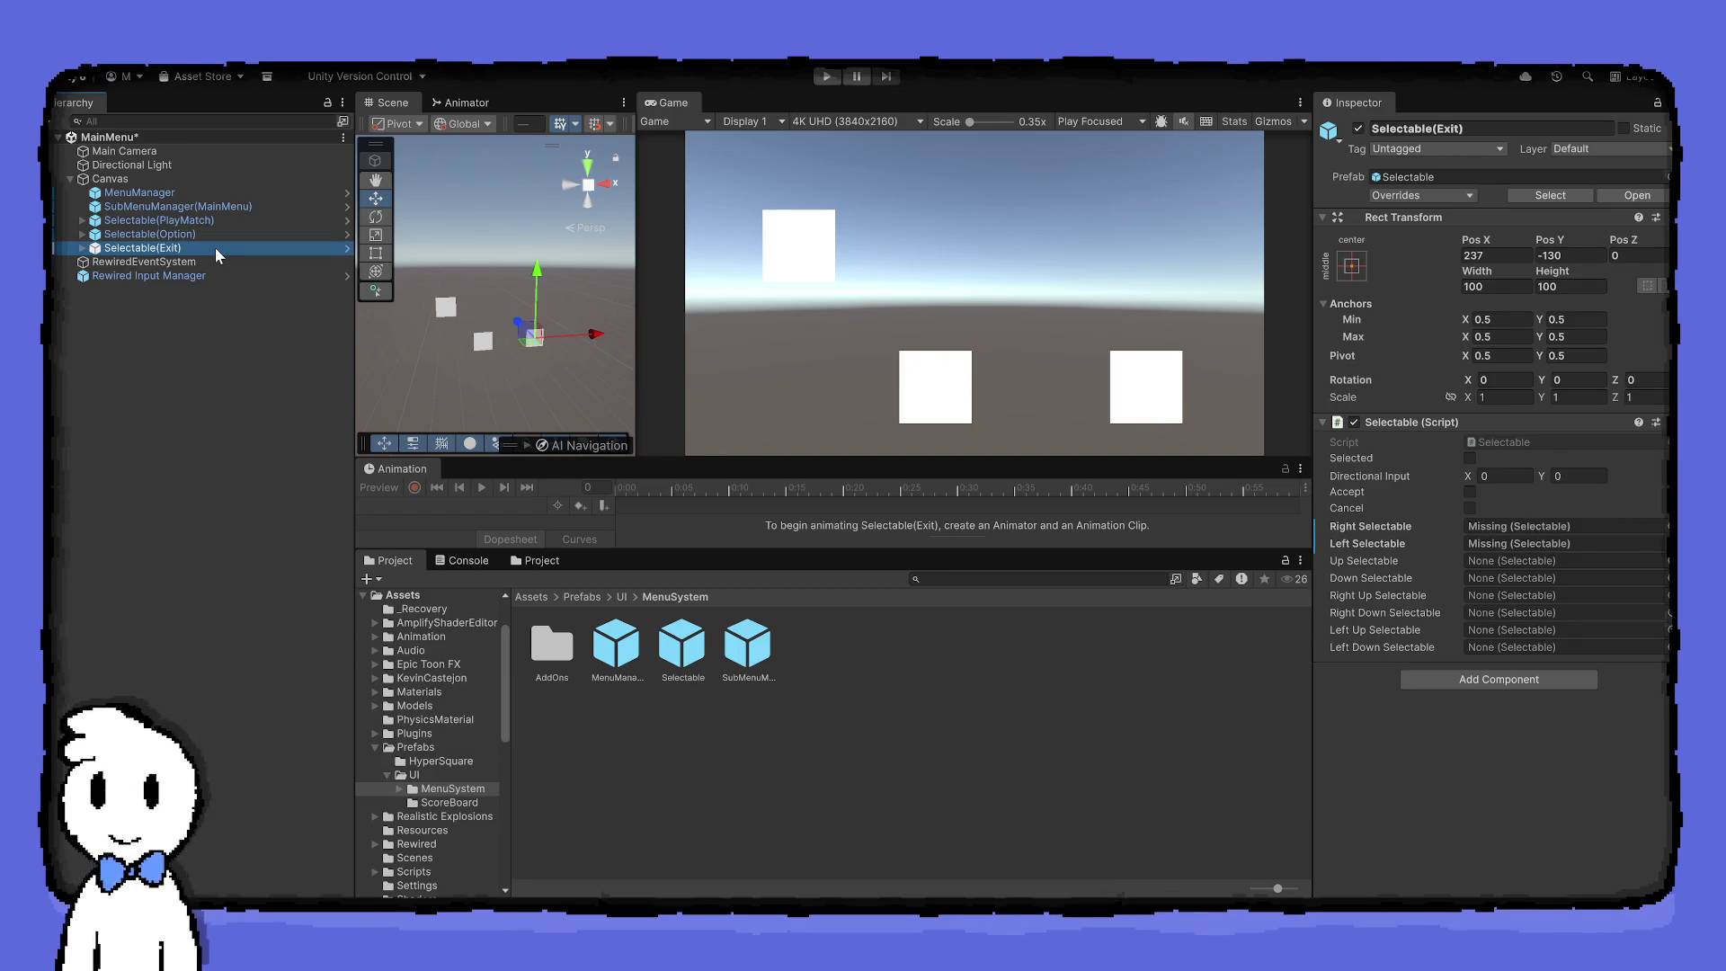
left_click(202, 223)
mouse_move(201, 223)
left_mouse_down()
mouse_move(1013, 359)
mouse_move(1479, 501)
mouse_move(1495, 529)
left_mouse_up()
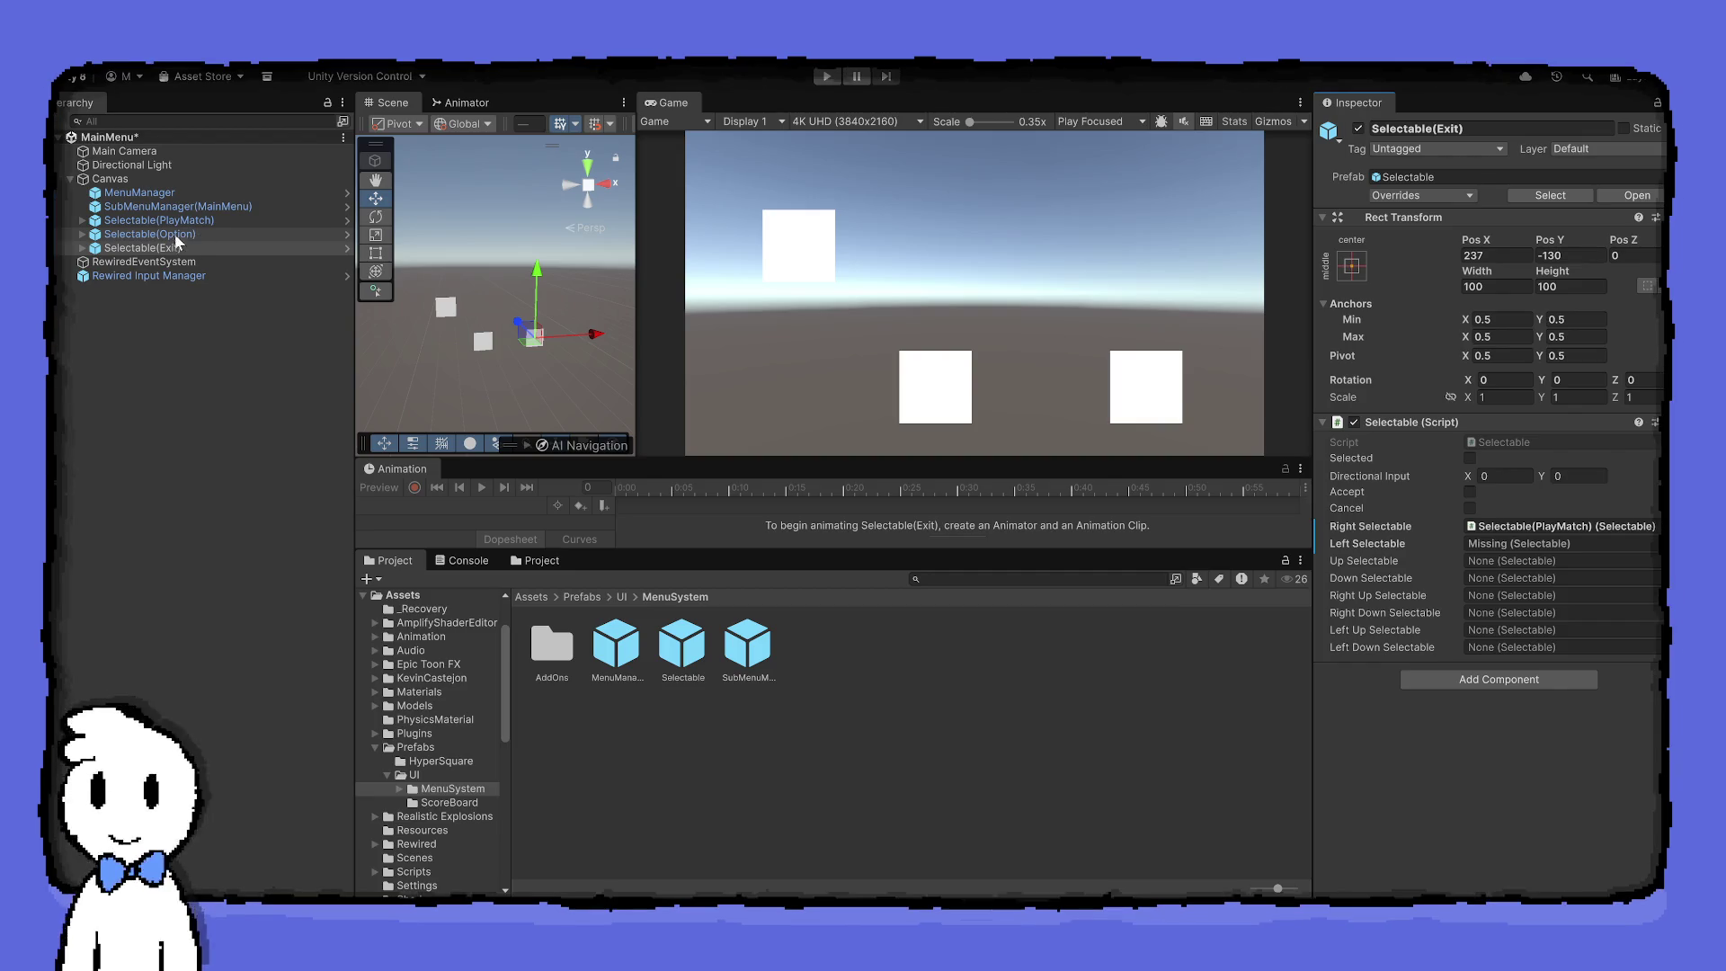
mouse_move(174, 233)
left_mouse_down()
mouse_move(1349, 576)
mouse_move(1531, 613)
mouse_move(1530, 595)
left_mouse_up()
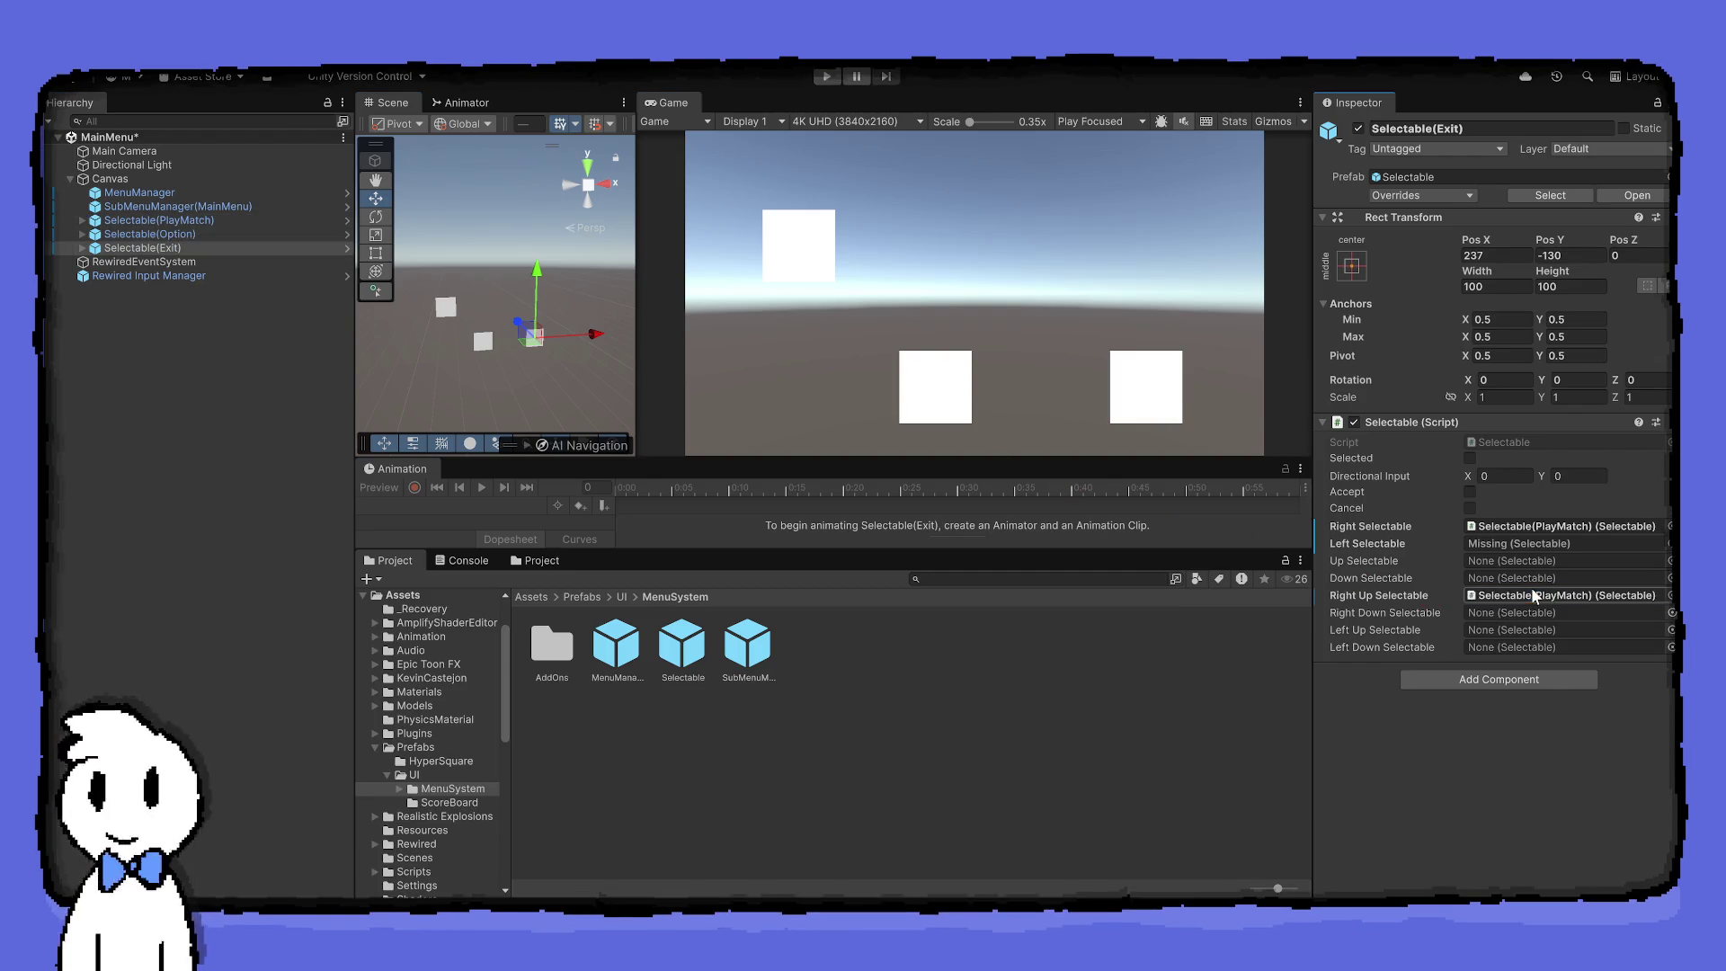
left_click_drag(177, 235, 1528, 543)
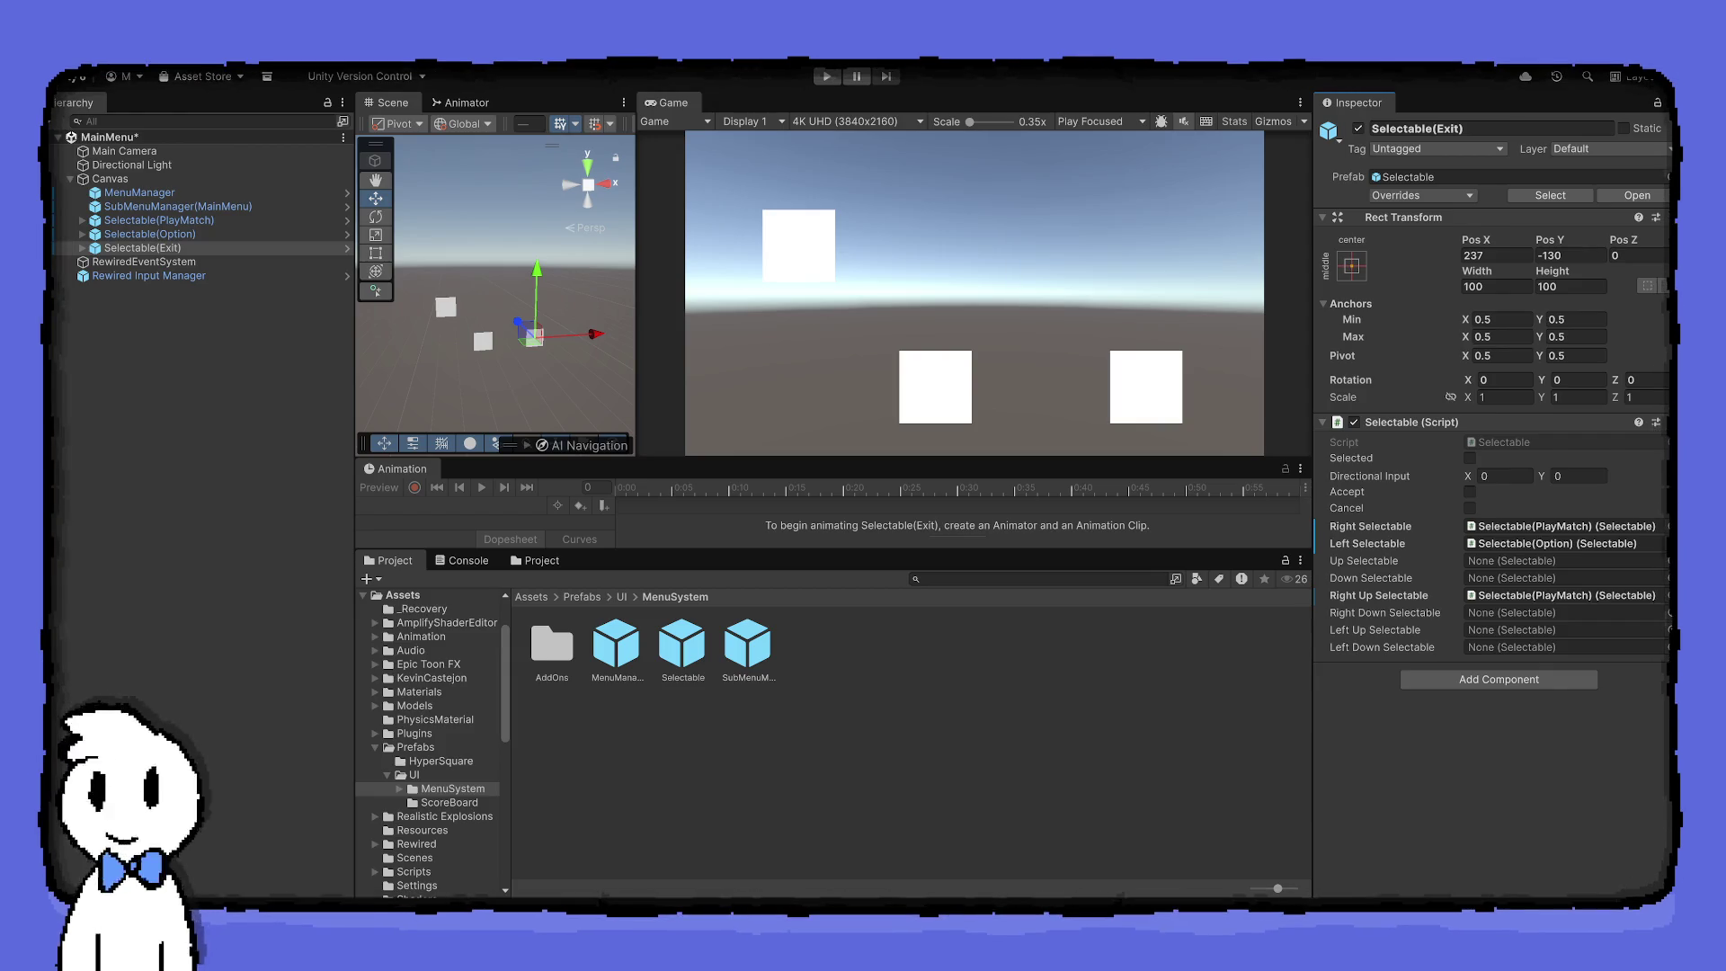
left_click(827, 76)
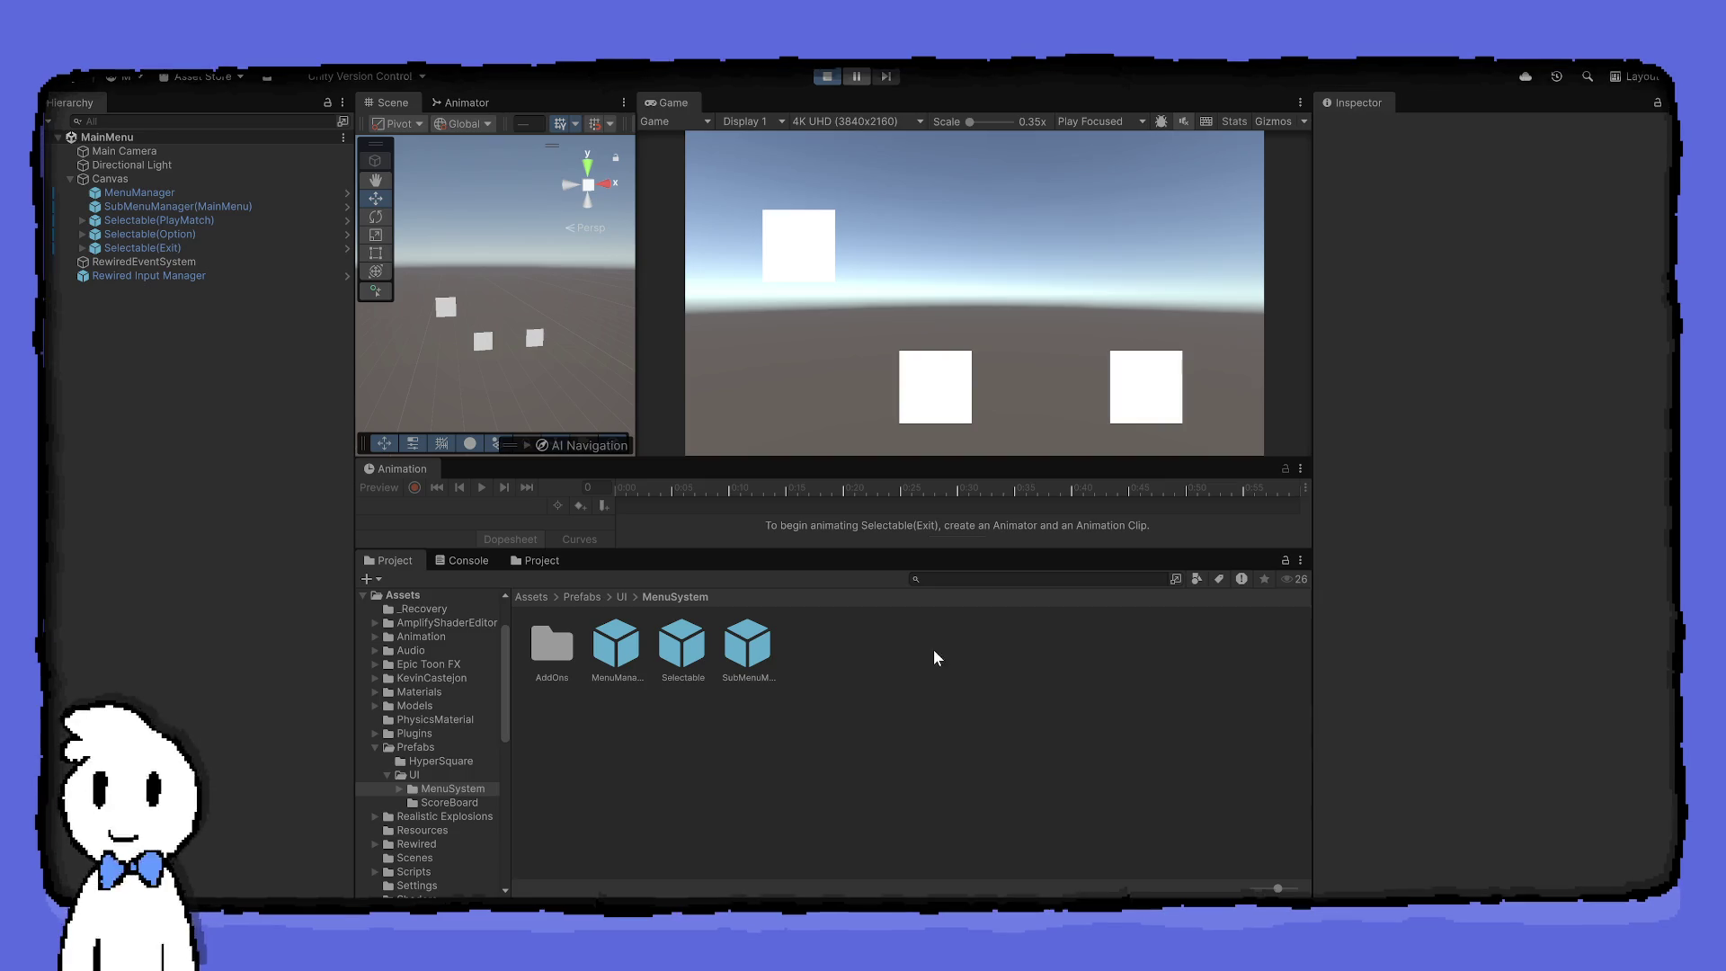
Cycle the green highlight among PlayMatch, Option and Exit with the Left/Right arrows, then stop the game
key("Right")
key("Right")
key("Right")
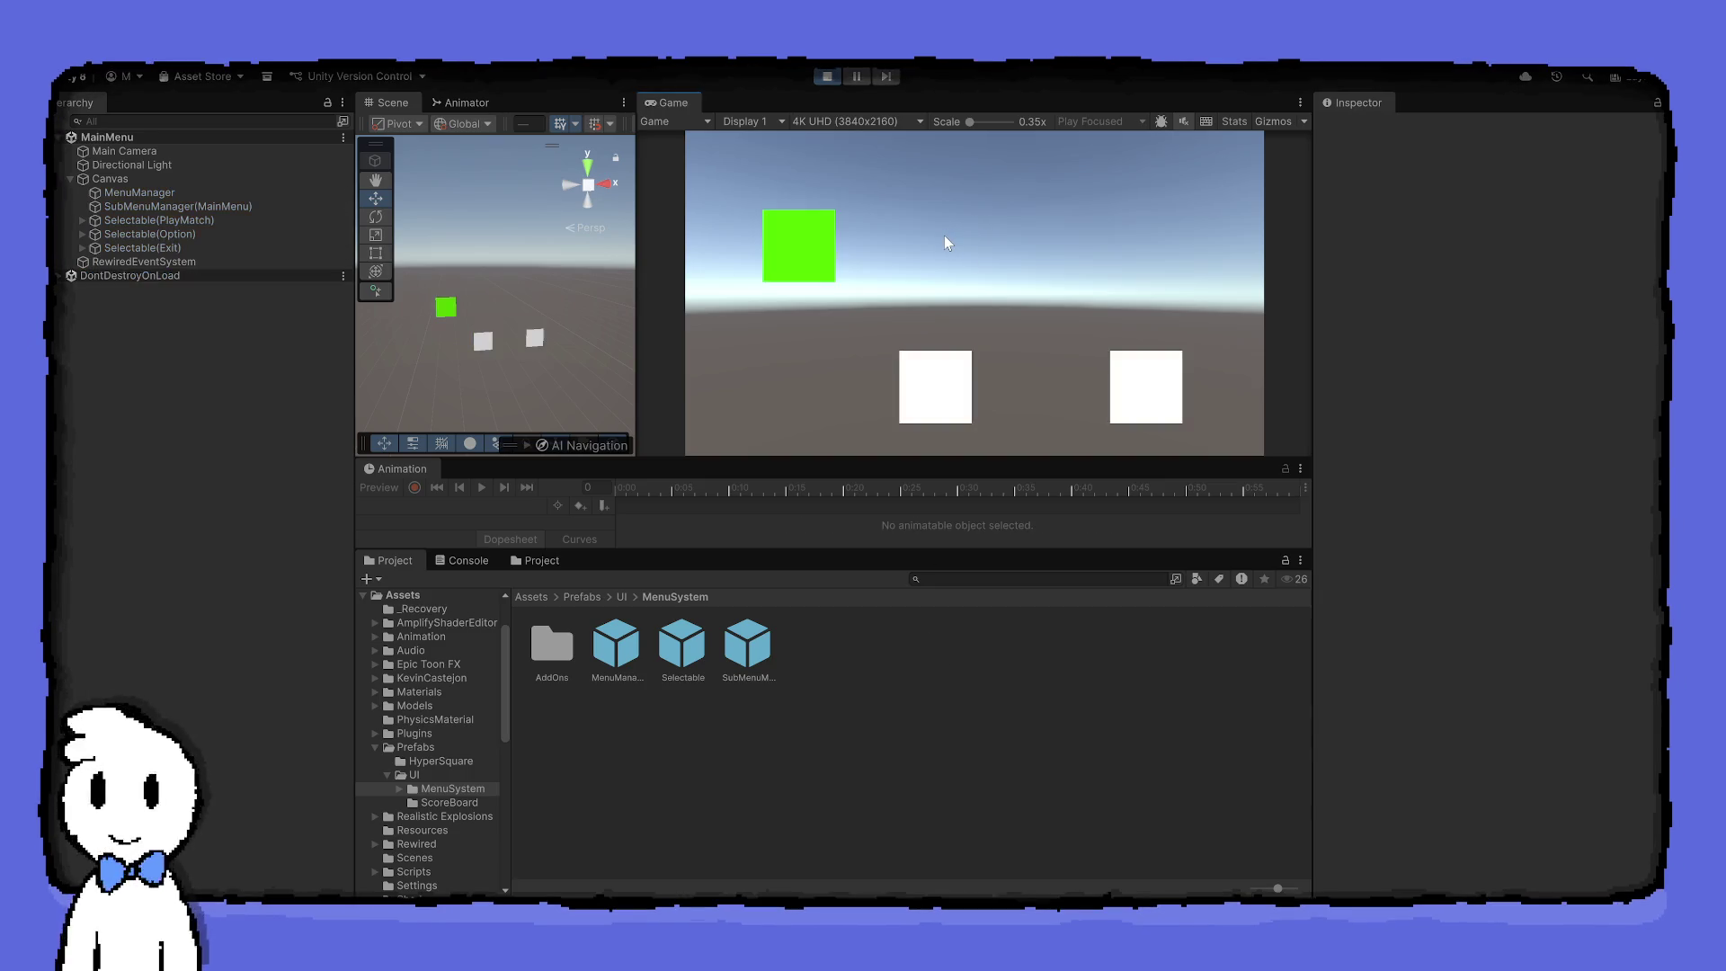
key("Left")
key("Left")
key("Left")
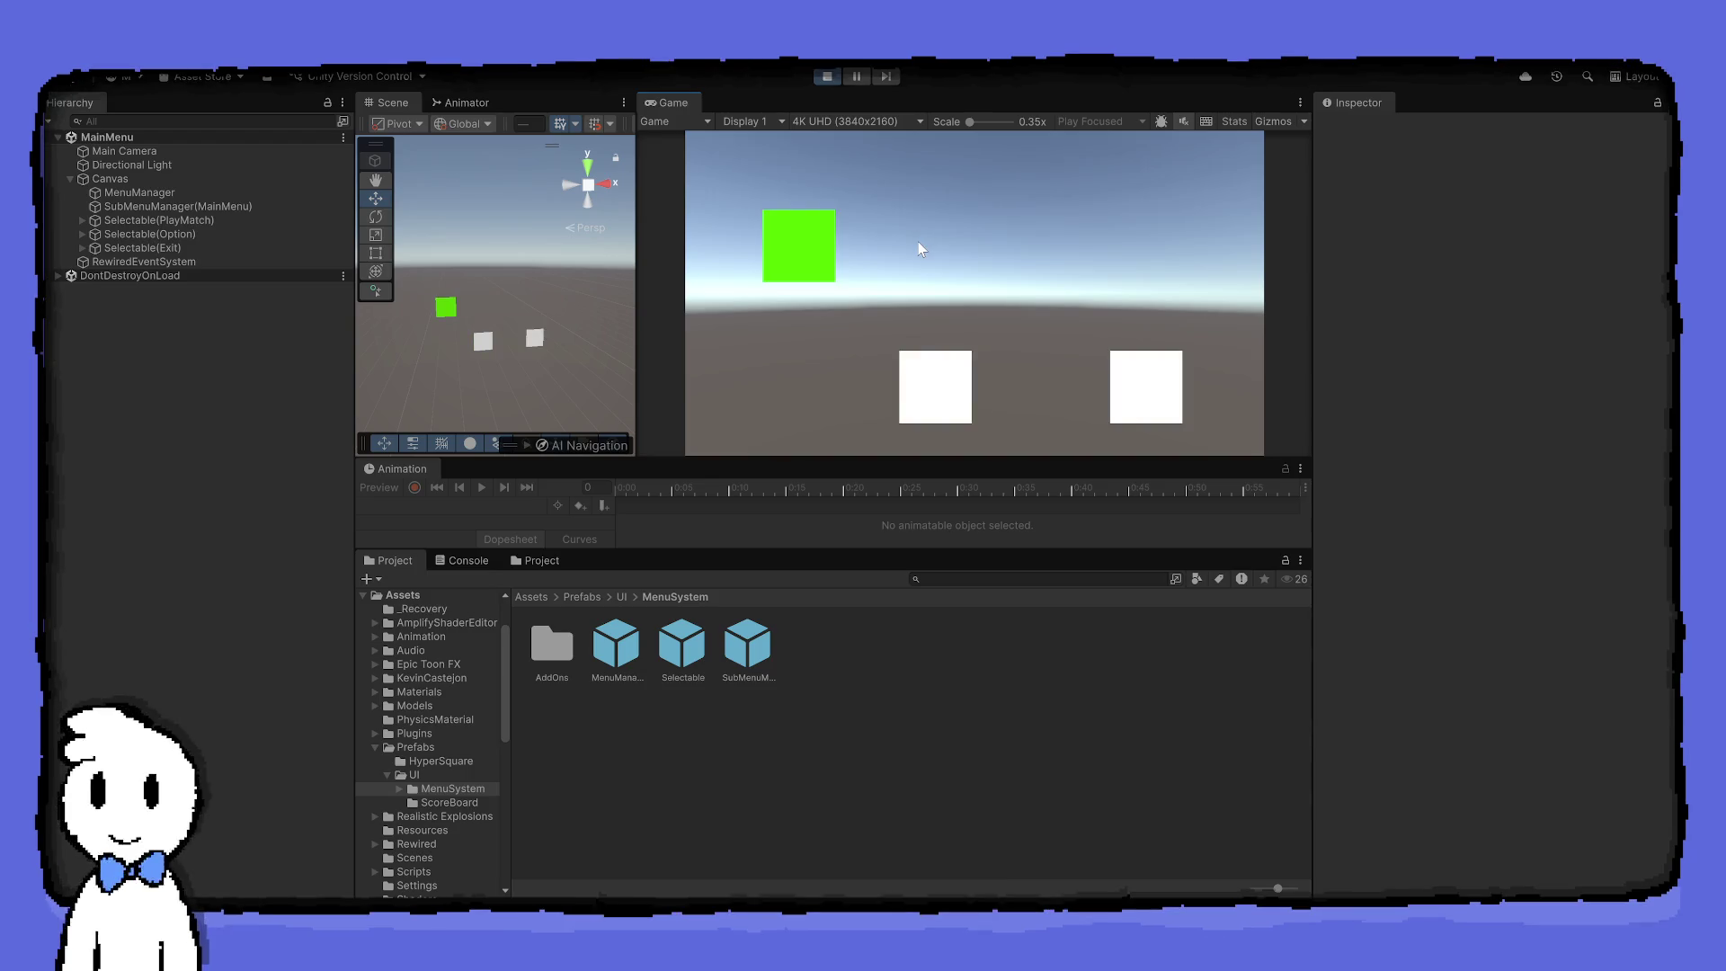
key("Left")
key("Left")
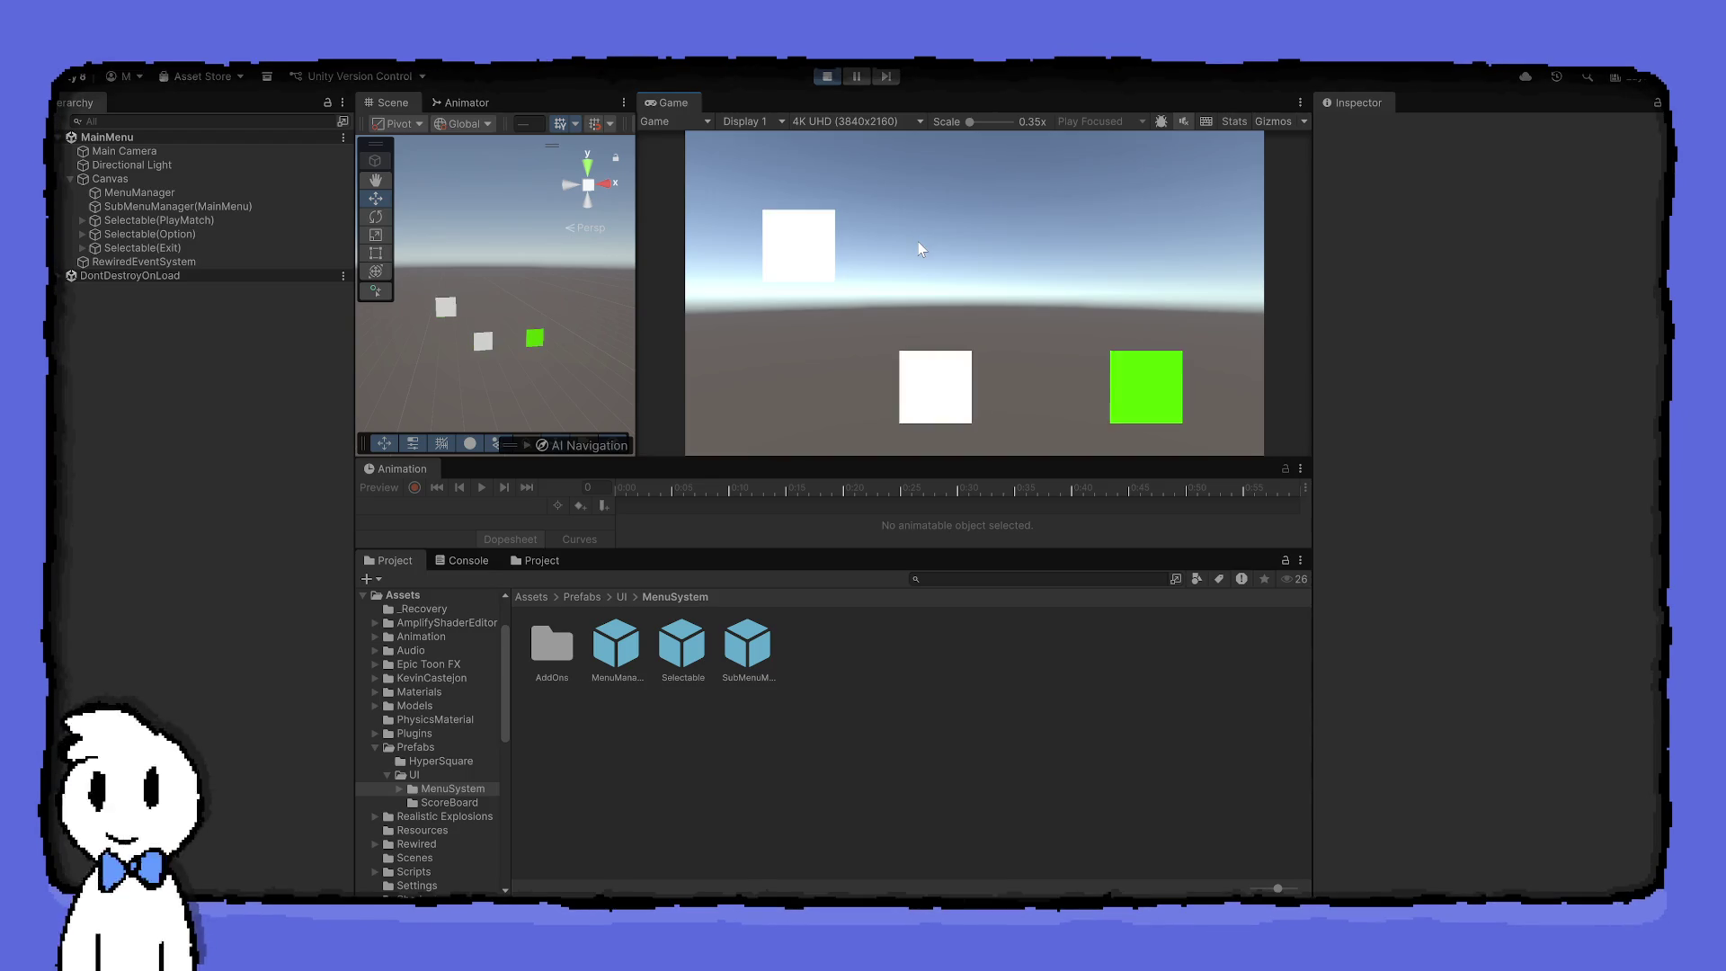
key("Right")
key("Right")
key("Right")
key("Left")
key("Right")
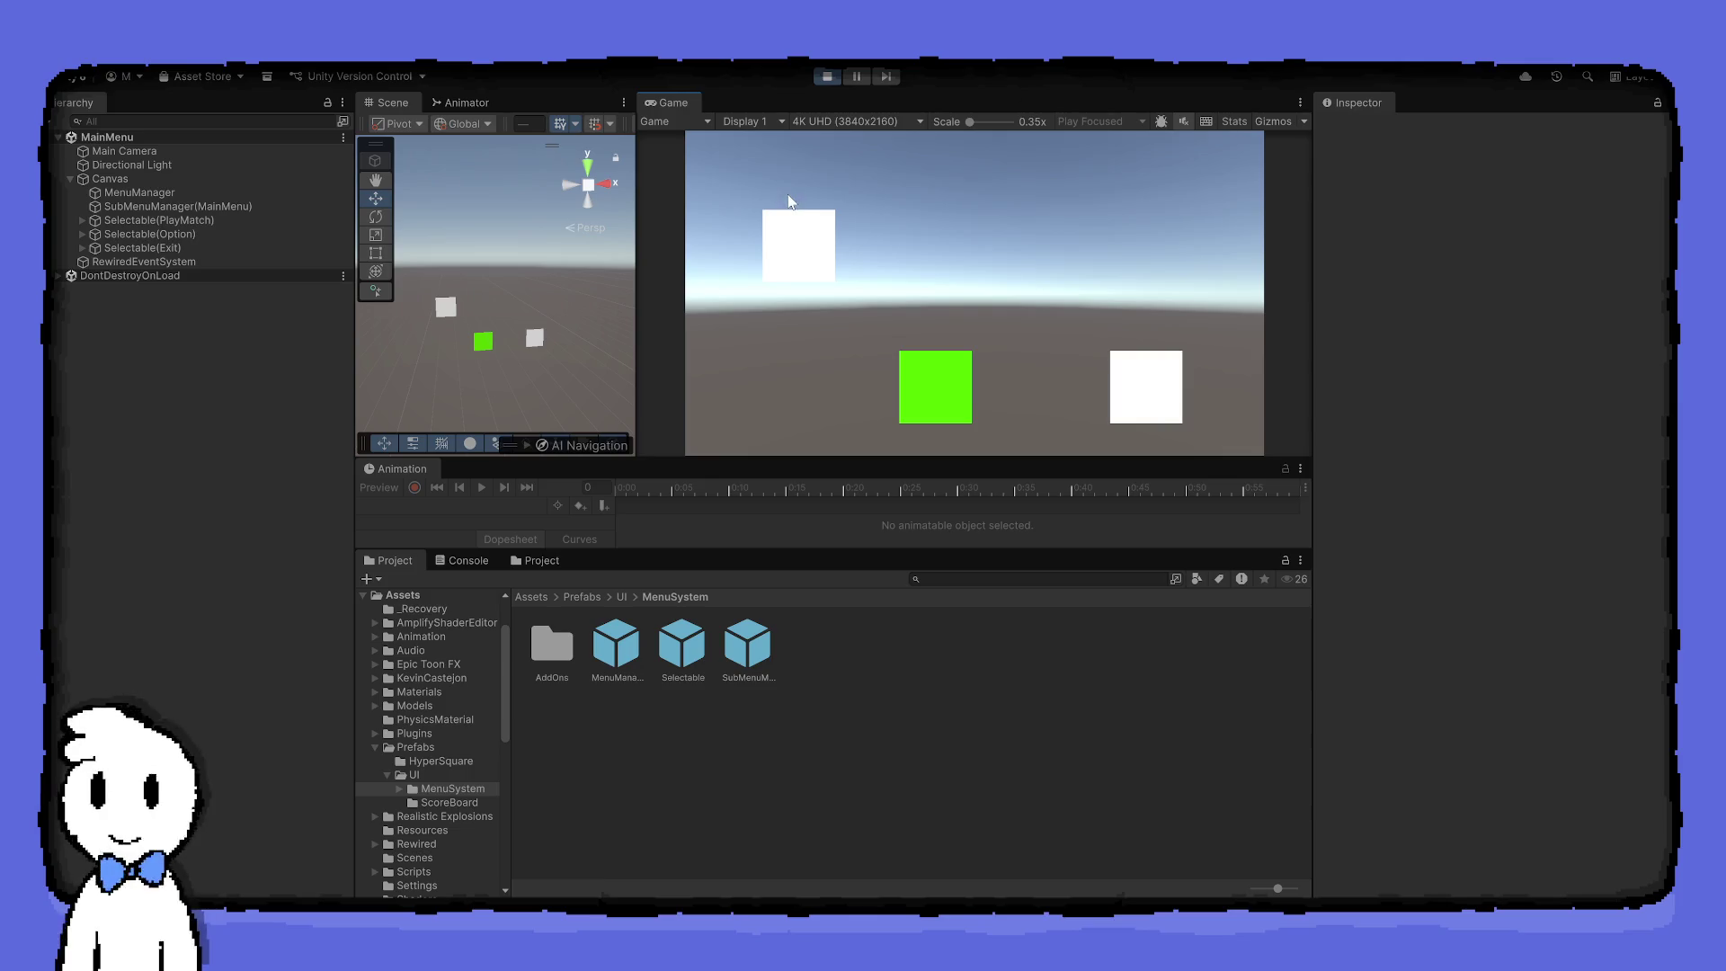
key("Left")
key("Left")
key("Right")
key("Right")
key("Right")
key("Right")
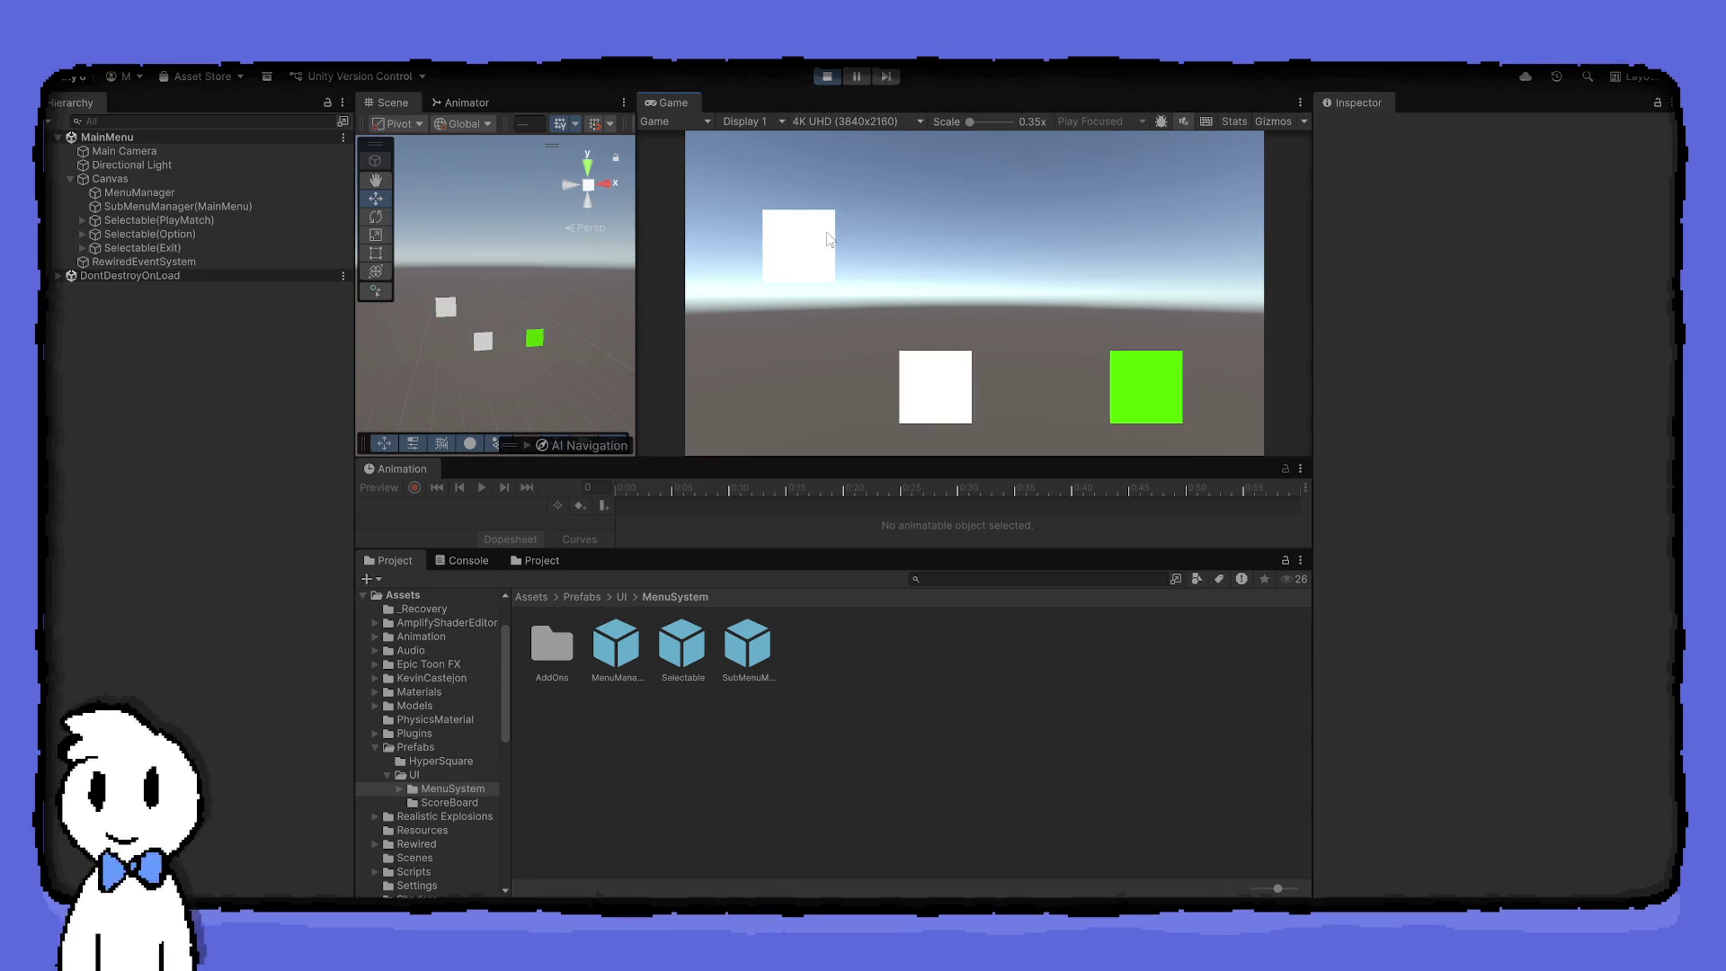
key("Left")
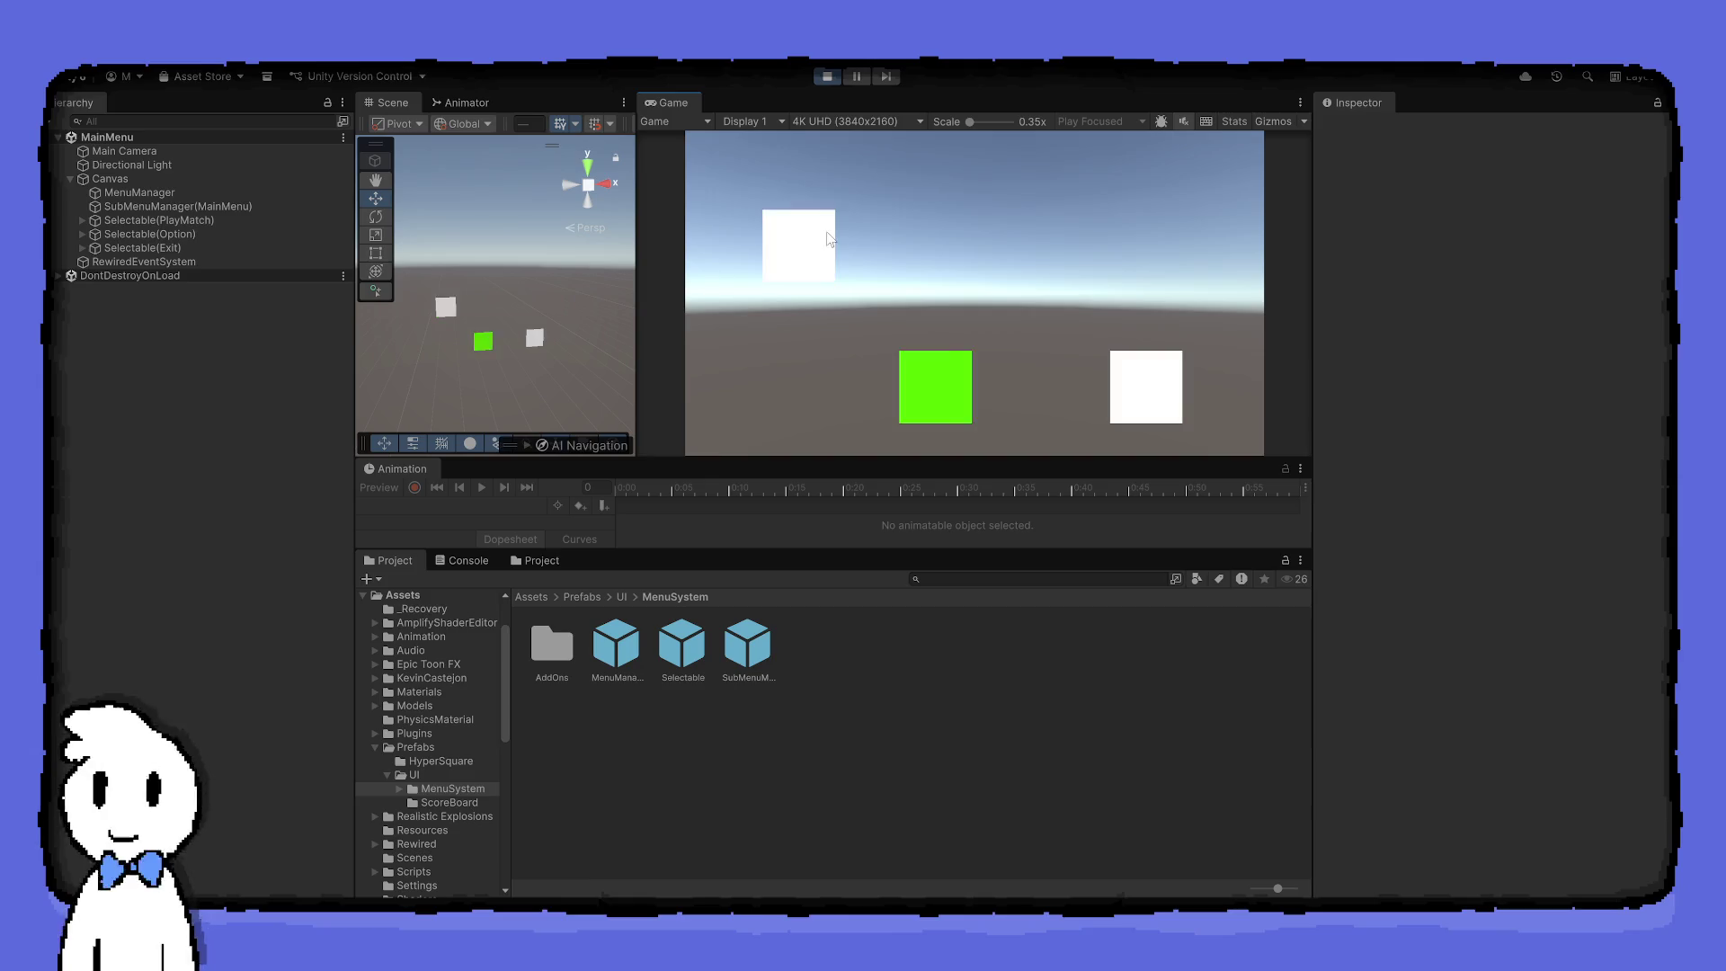
key("Left")
key("Left")
key("Left")
key("Right")
key("Right")
key("Right")
key("Left")
key("Right")
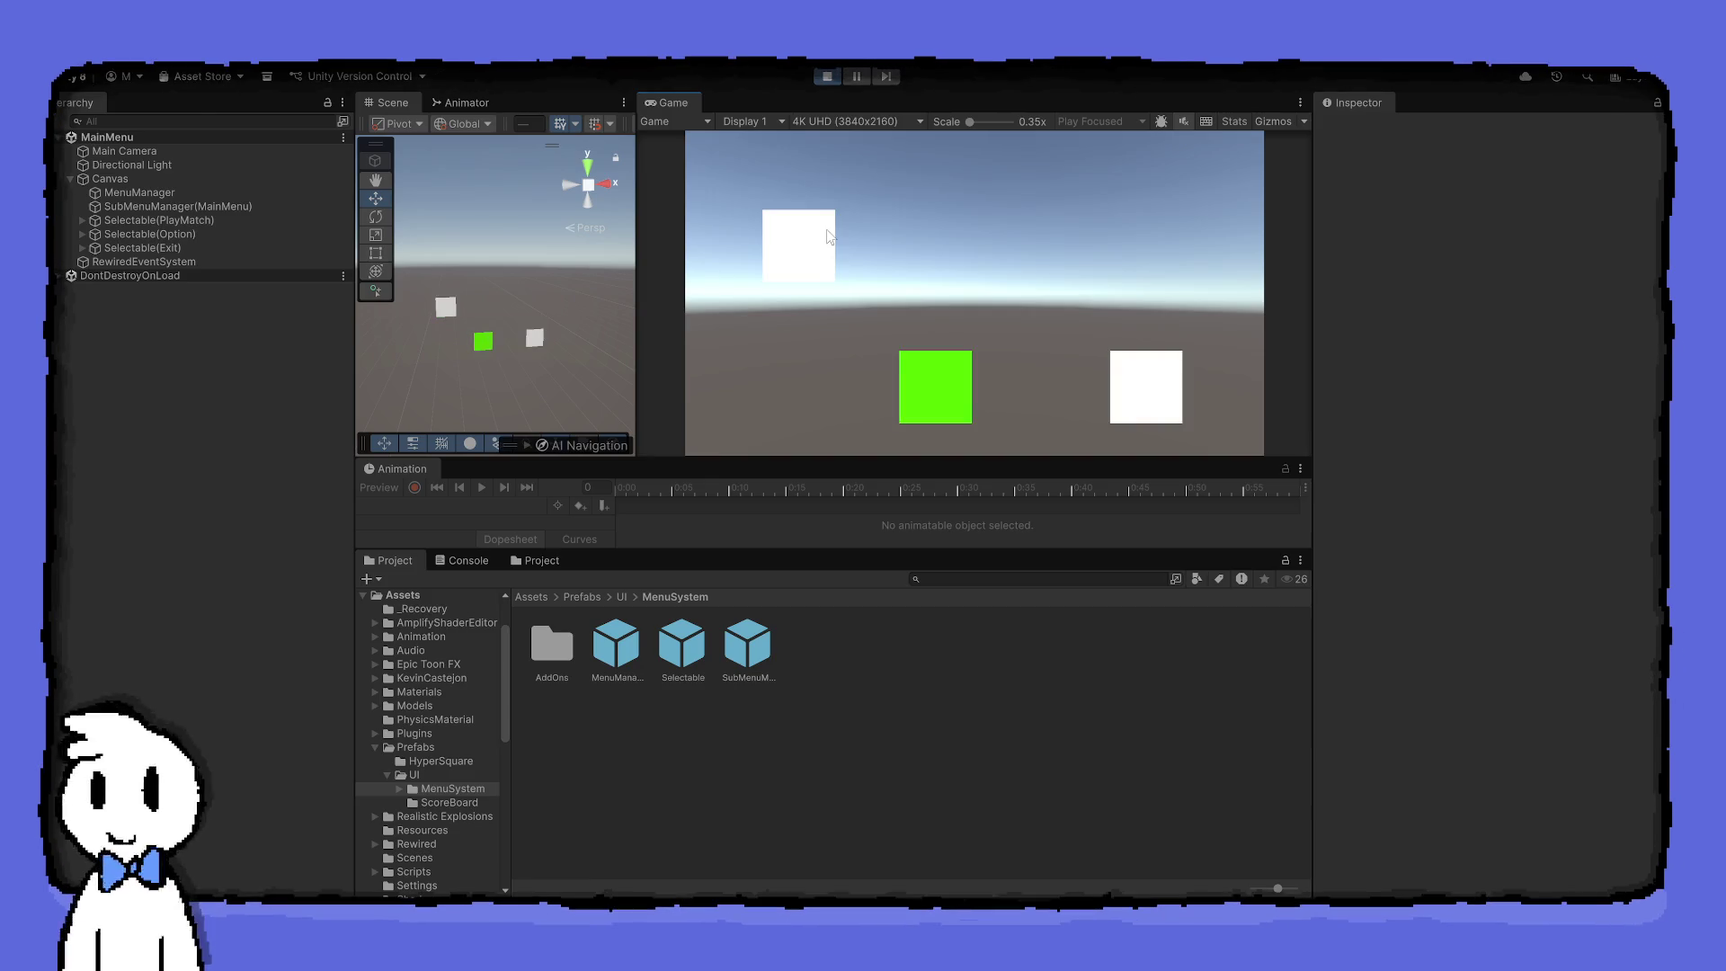
key("Right")
key("Right")
key("Right")
key("Right")
key("Left")
key("Left")
key("Left")
key("Left")
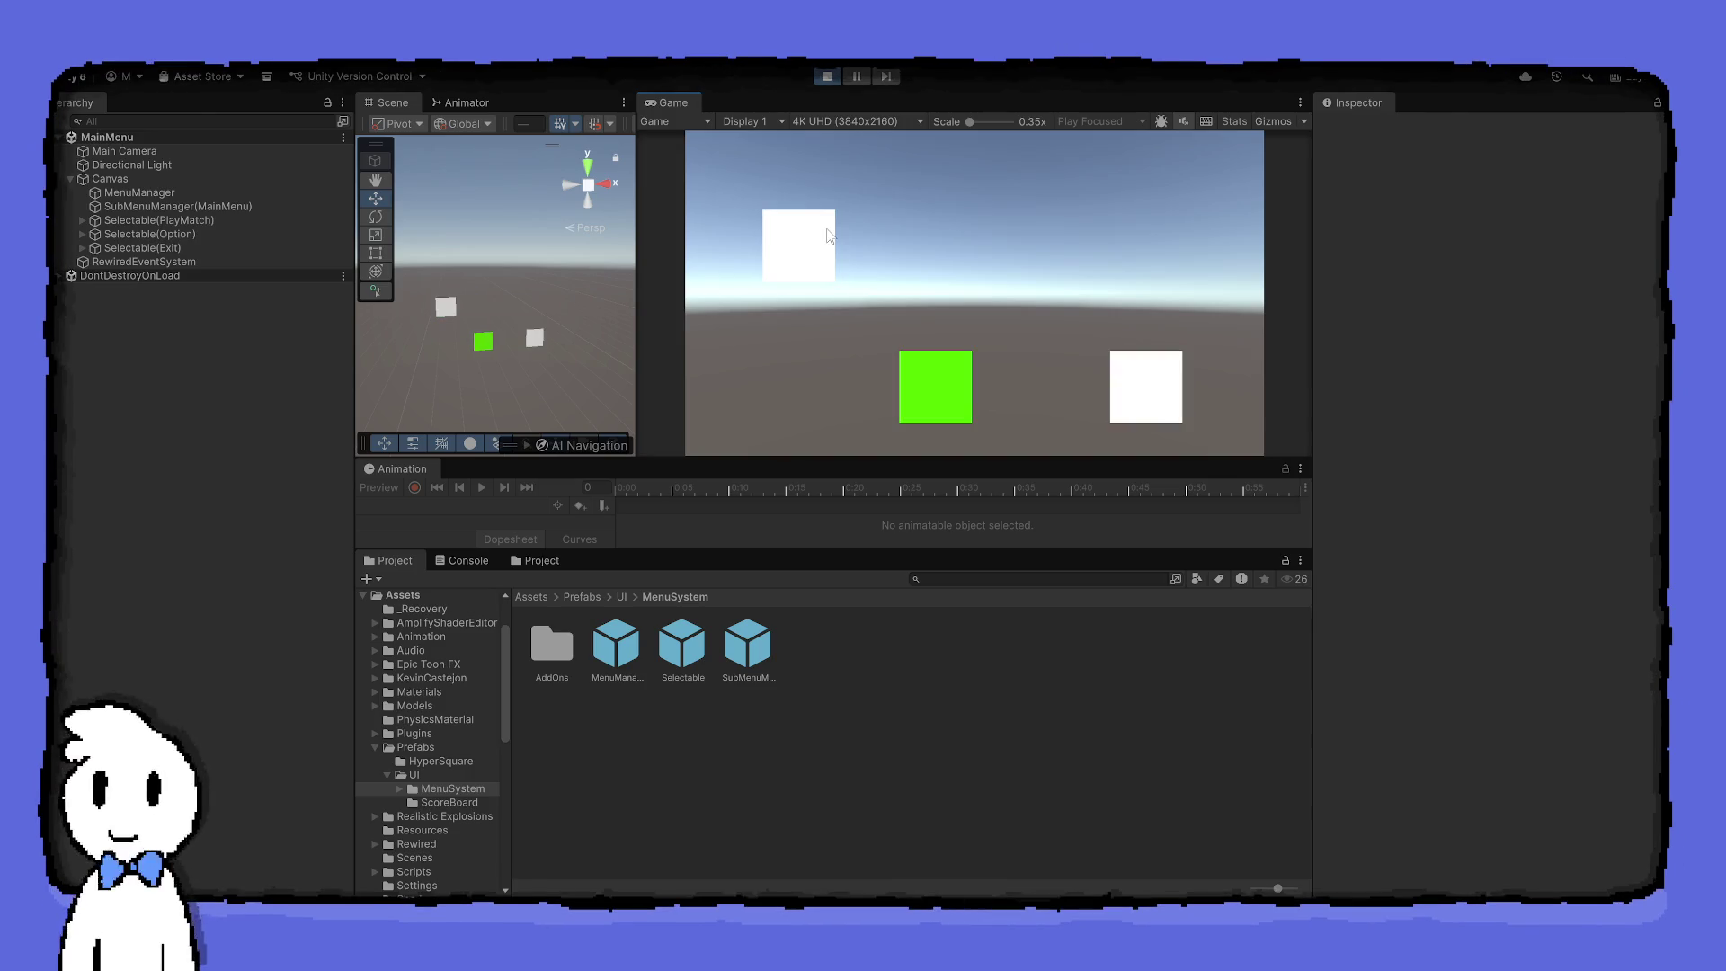
key("Left")
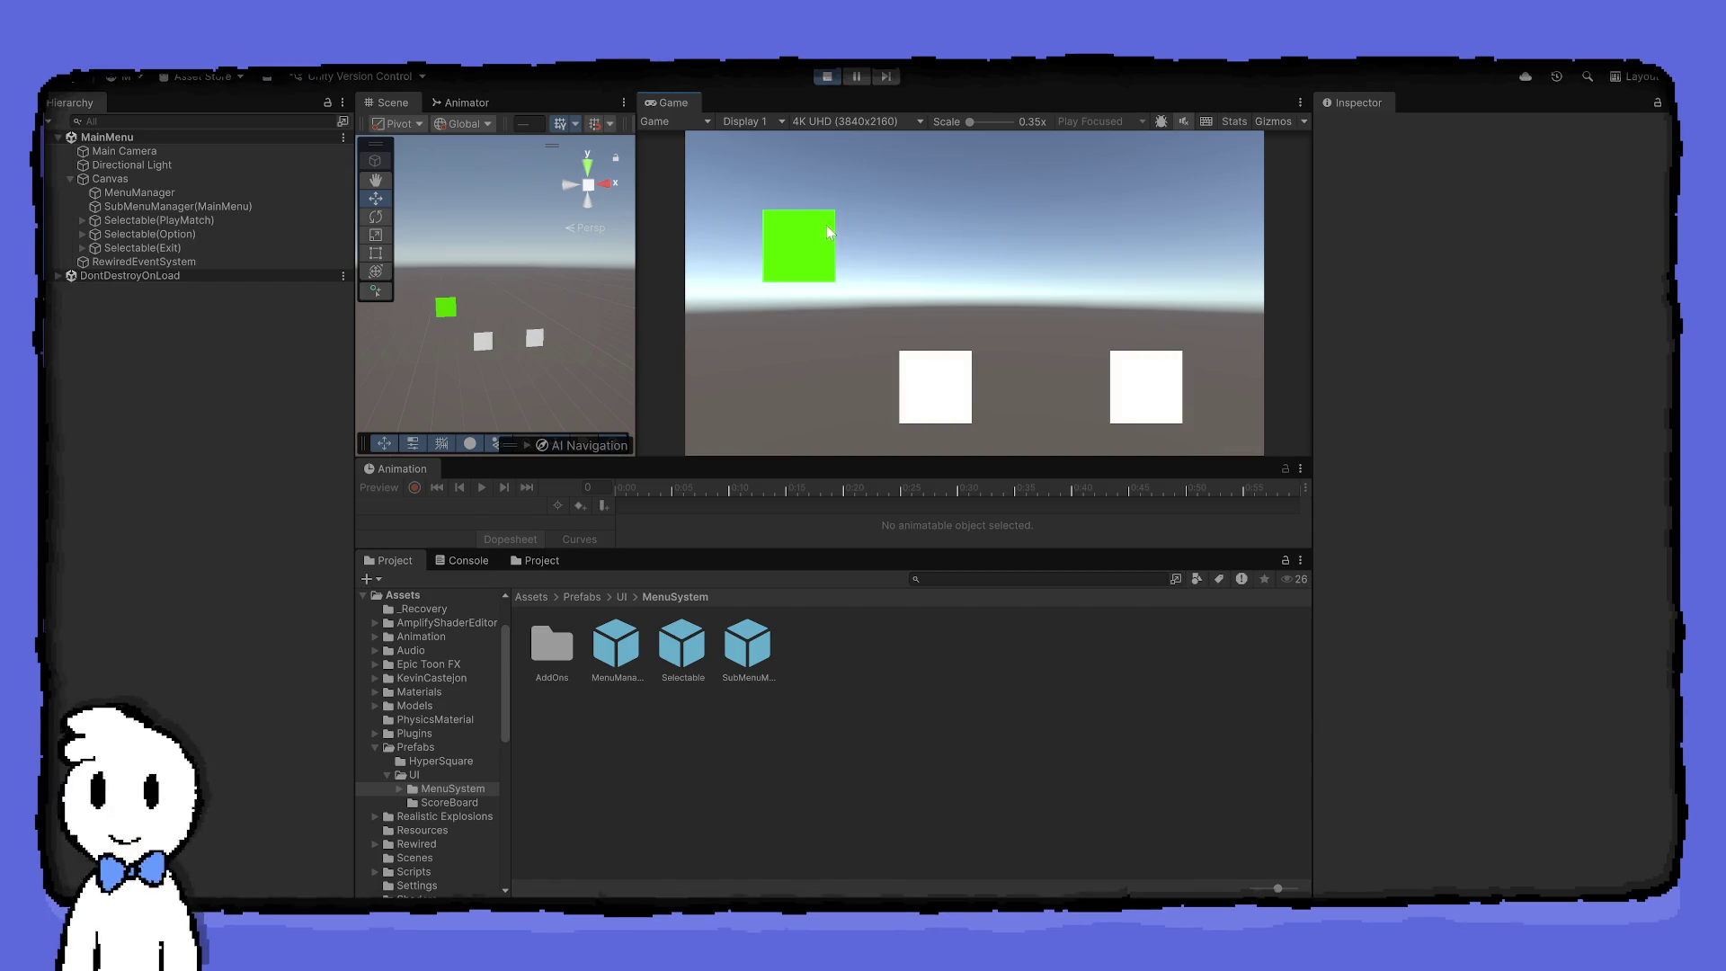
left_click(818, 78)
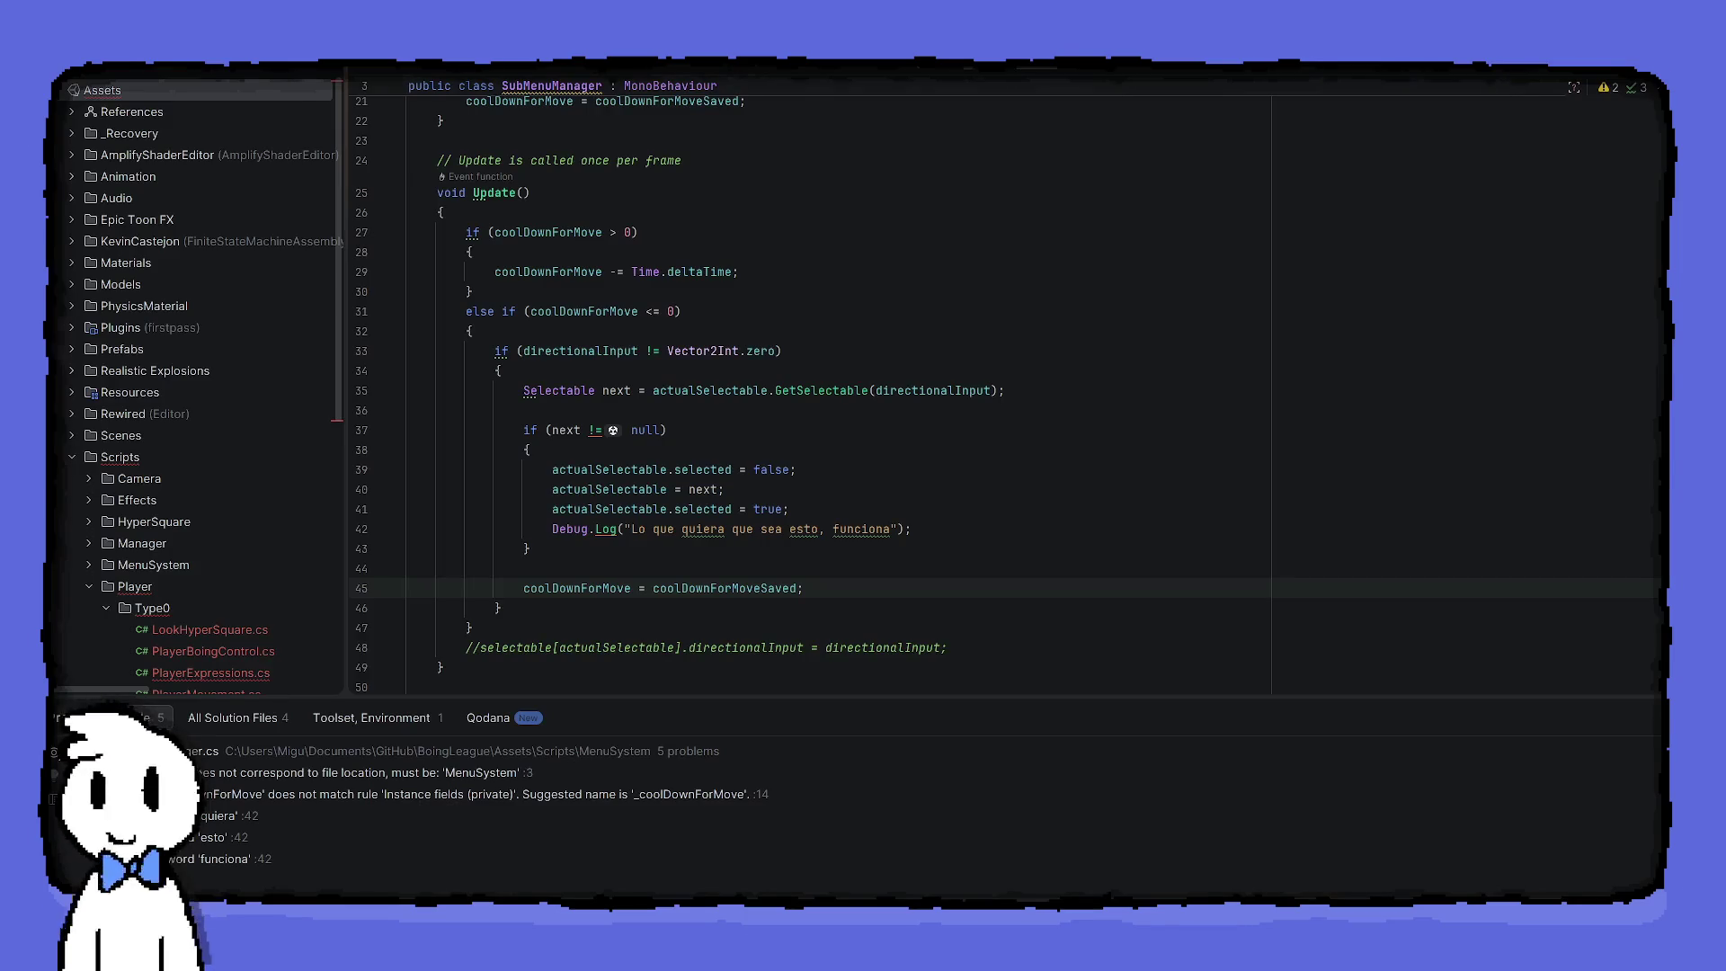
Scroll SubMenuManager.cs past Update down to the empty ChangeNewSelectable(Vector2 input) method
scroll(603, 405, "down", 1)
scroll(602, 405, "down", 3)
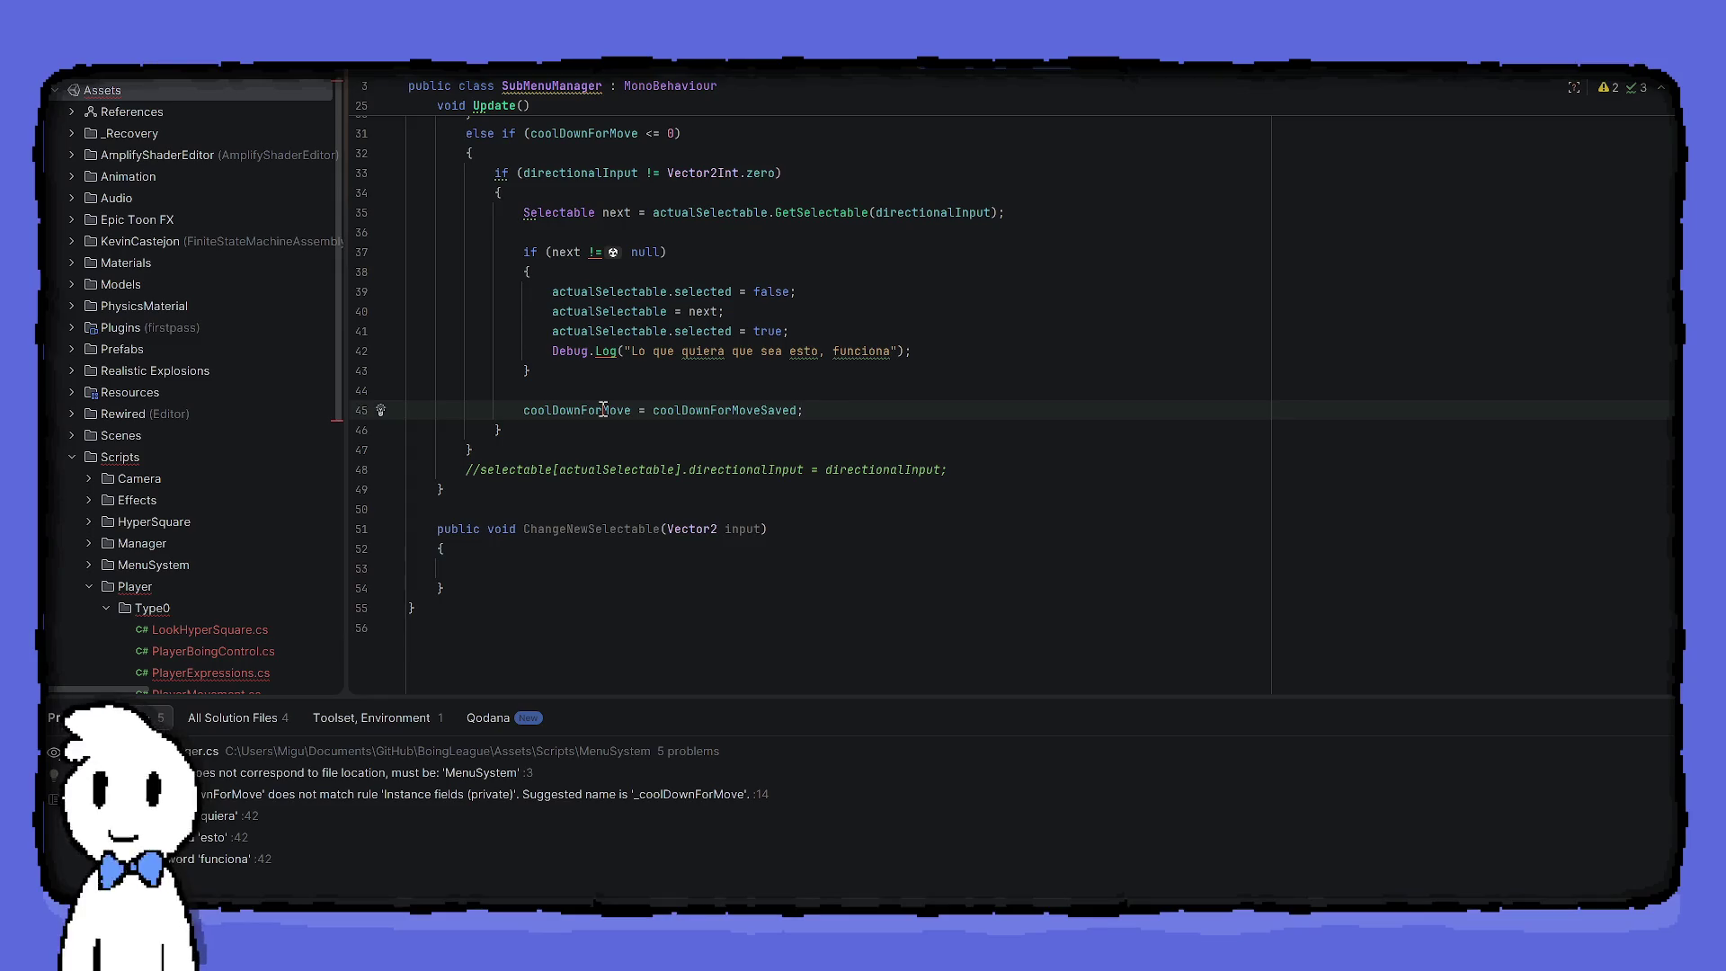
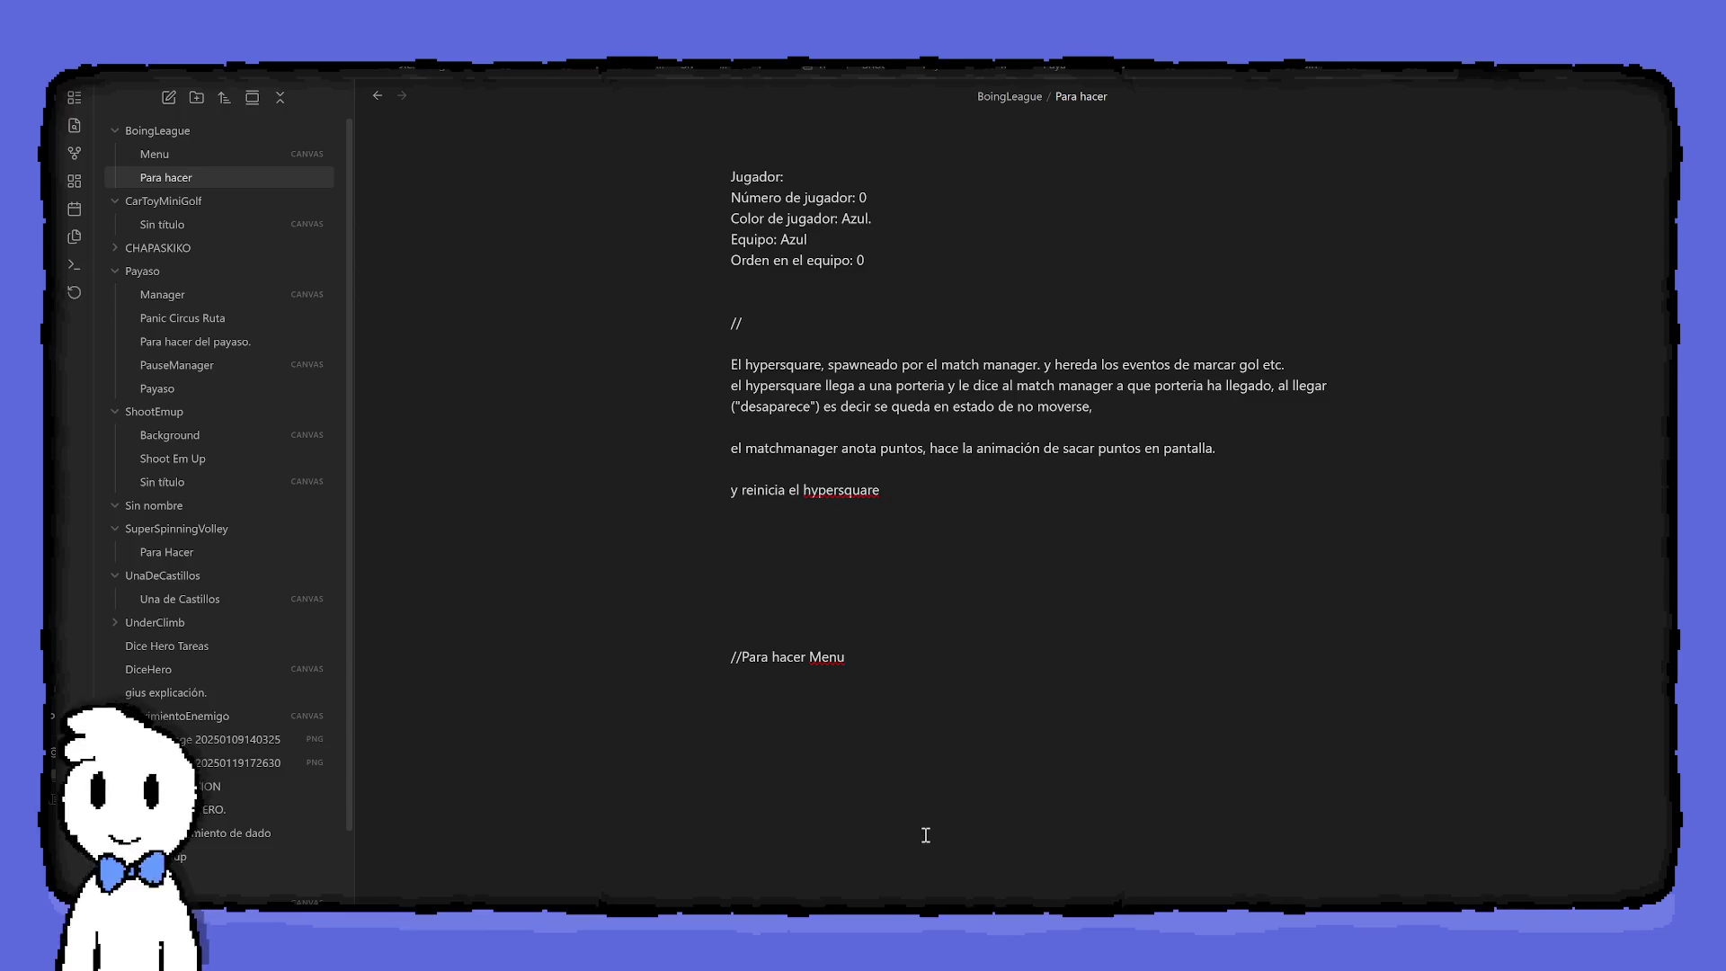
Add an 'AddonsBotones' line under the //Para hacer Menu heading
left_click(944, 804)
key("Return")
key("Return")
type("A")
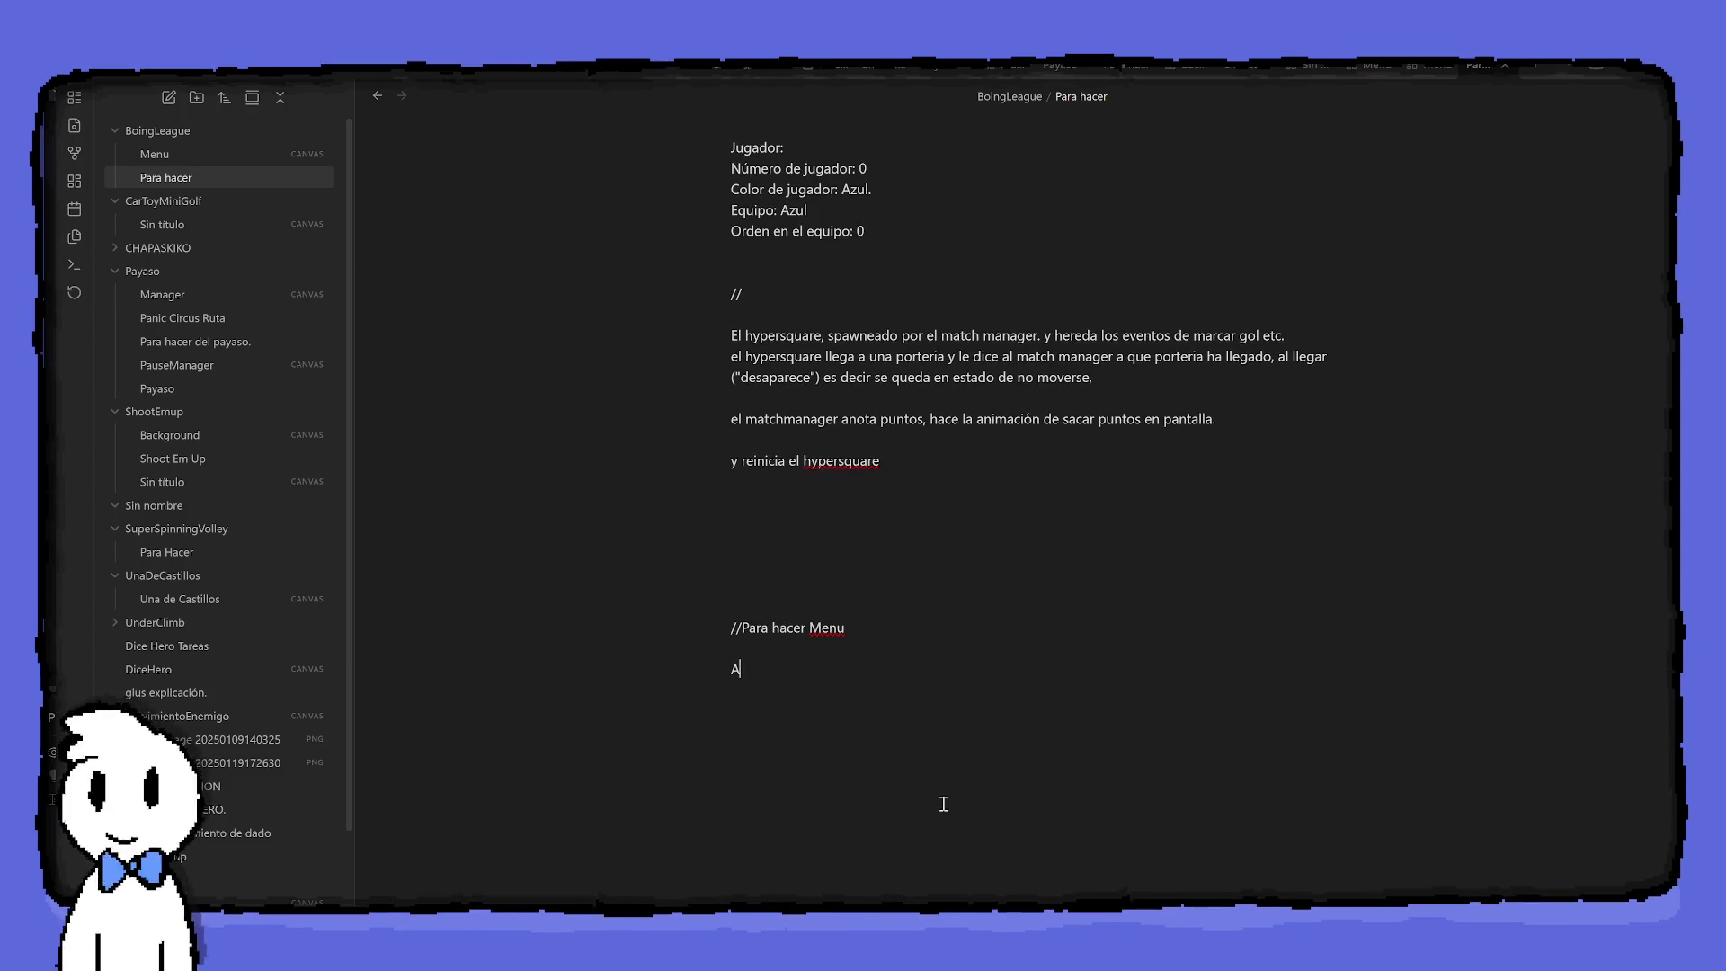
type("ddonsBotone.")
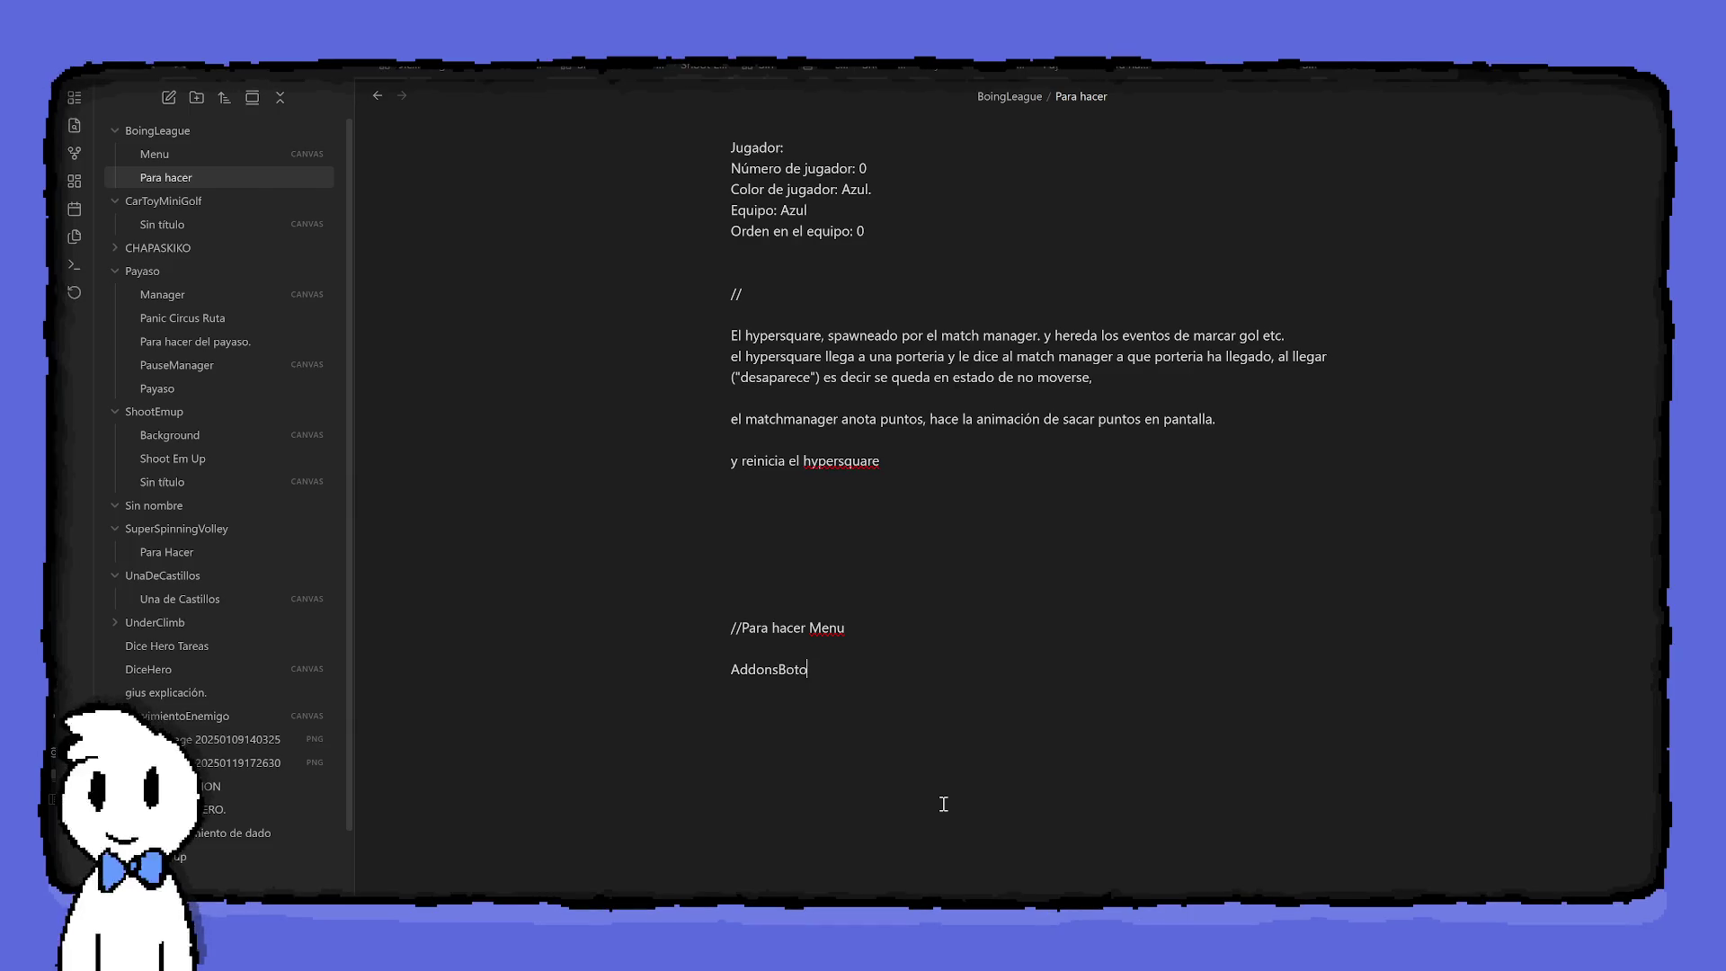
key("BackSpace")
type("s")
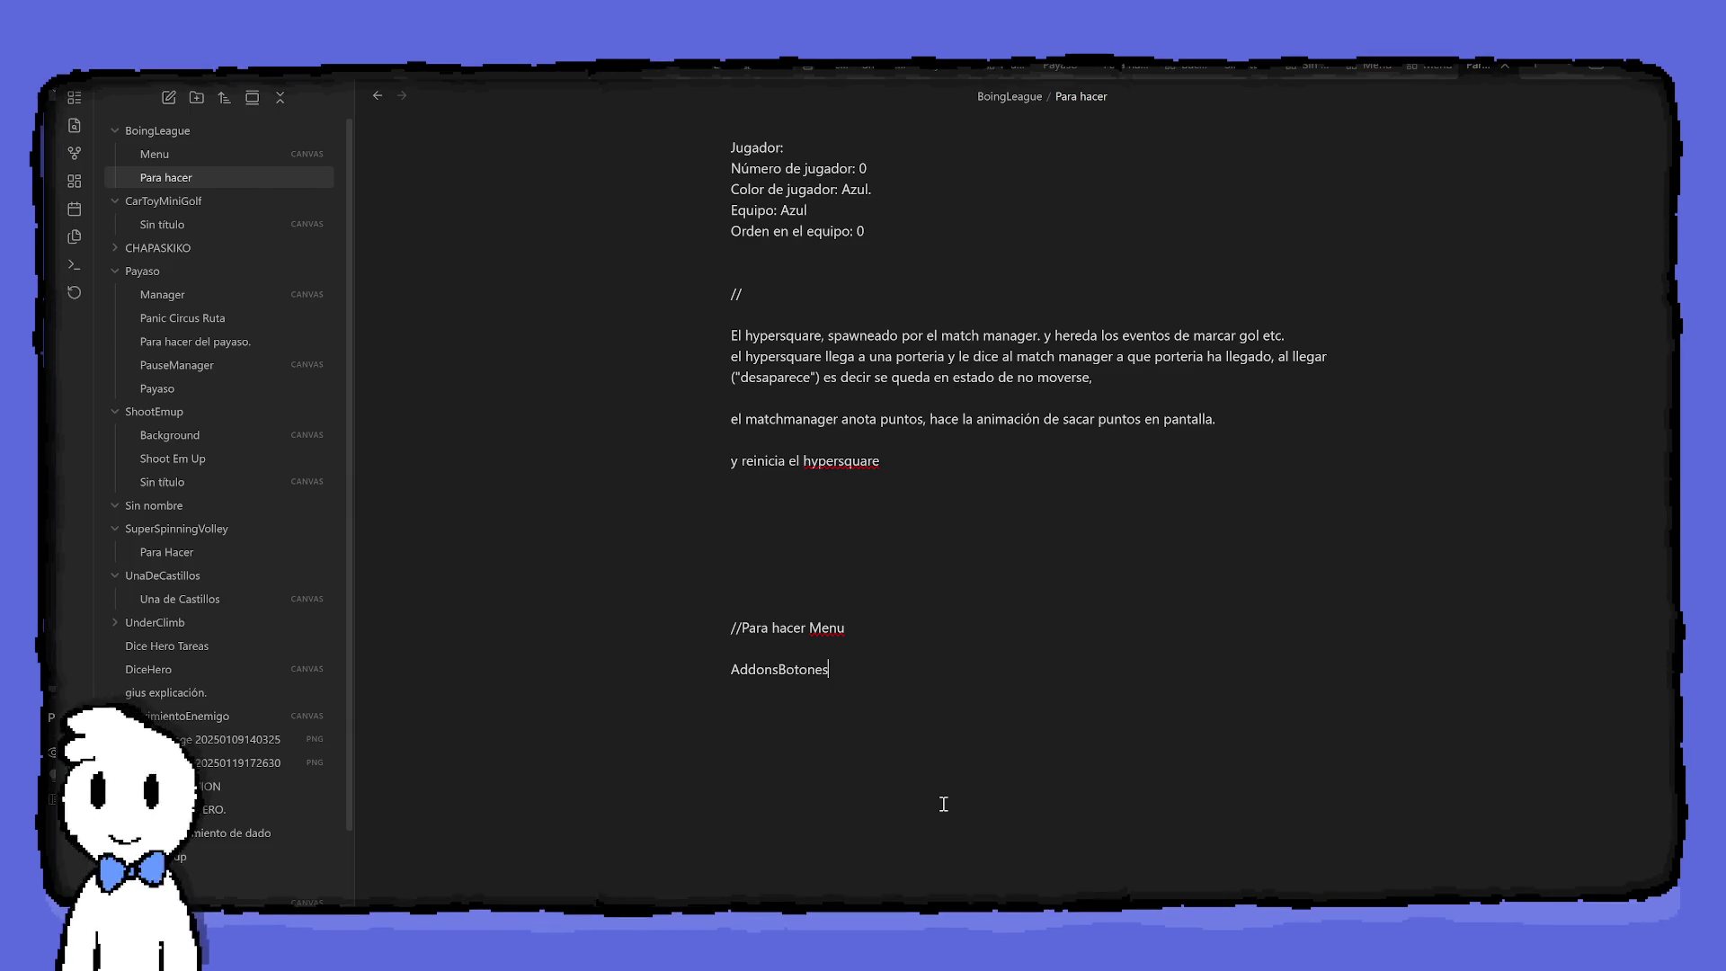
key("Return")
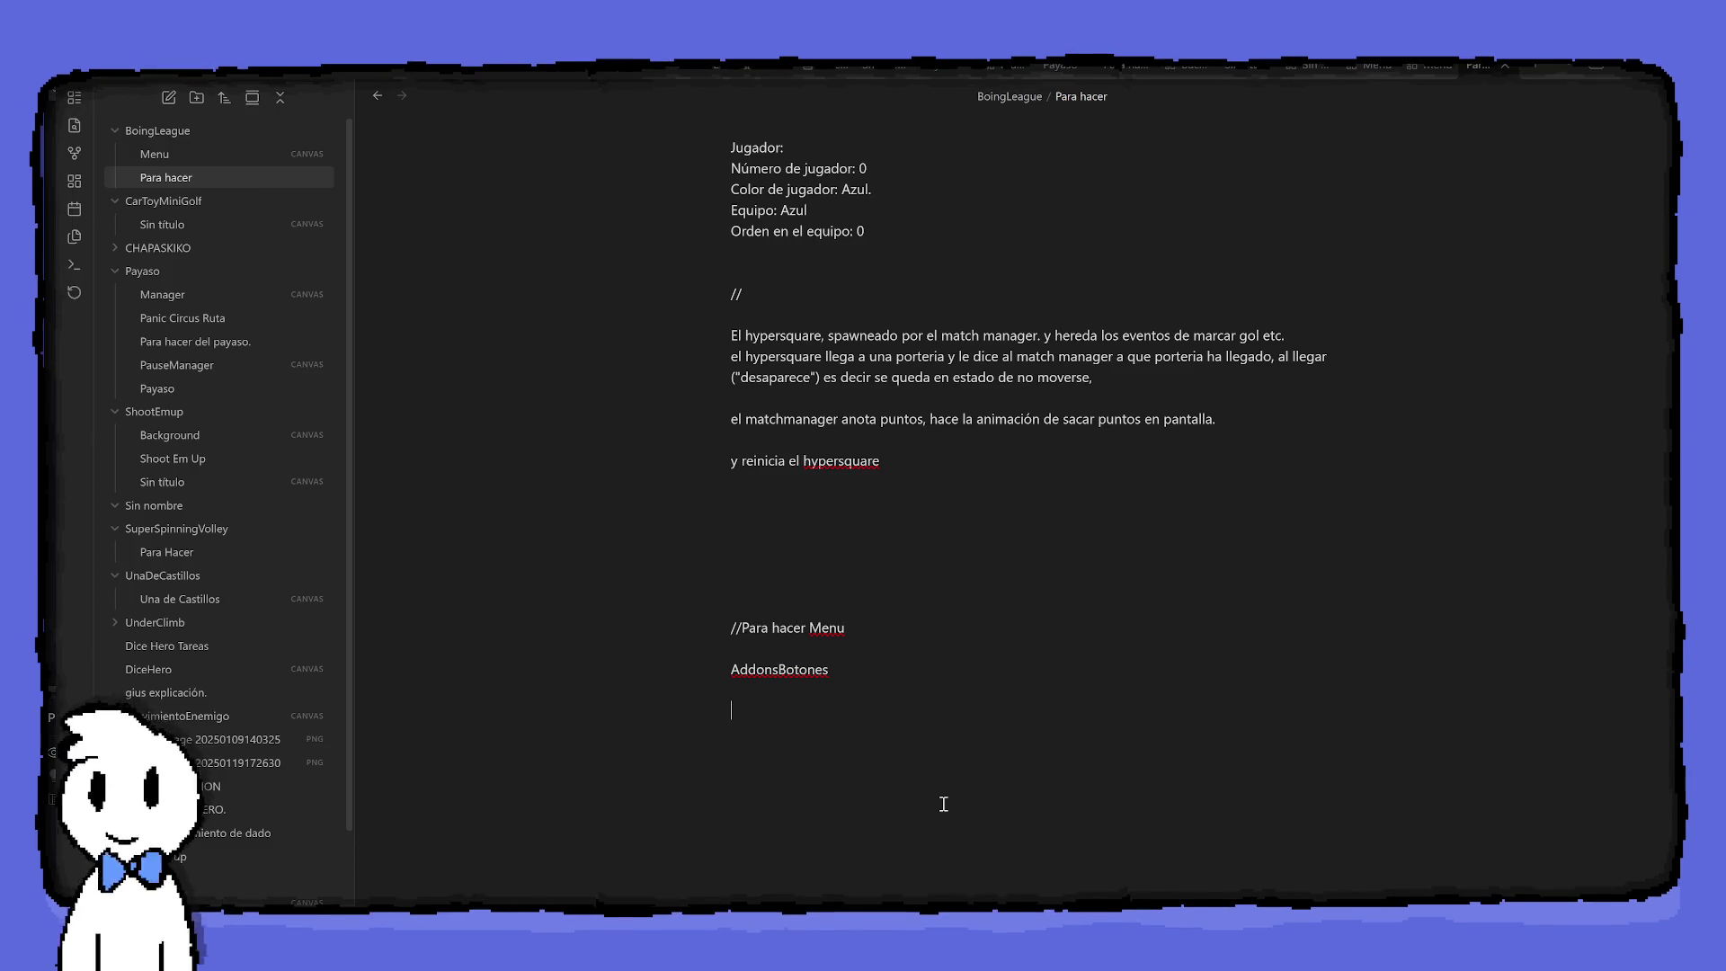
Insert 'Añadir fuente menu' above AddonsBotones: and add a '-Texto' line
key("BackSpace")
key("Up")
key("Return")
key("Return")
key("Up")
type("A")
type("ñadir fuente menu")
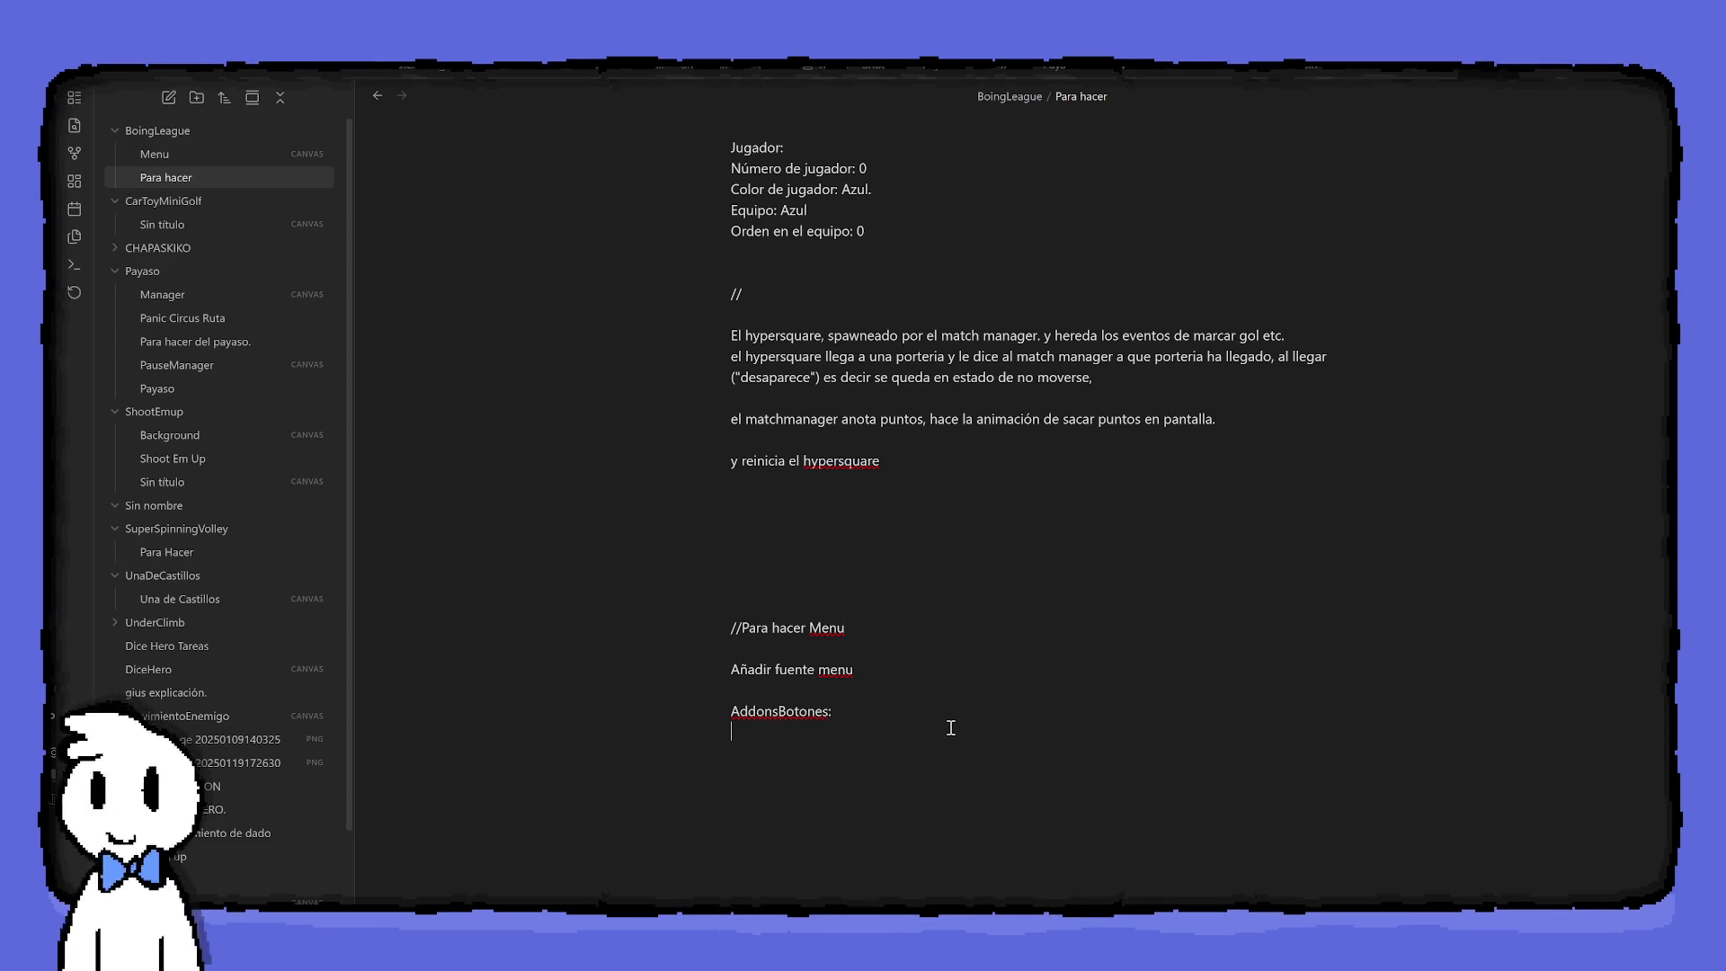
type("  AddonsBotones: -Texto")
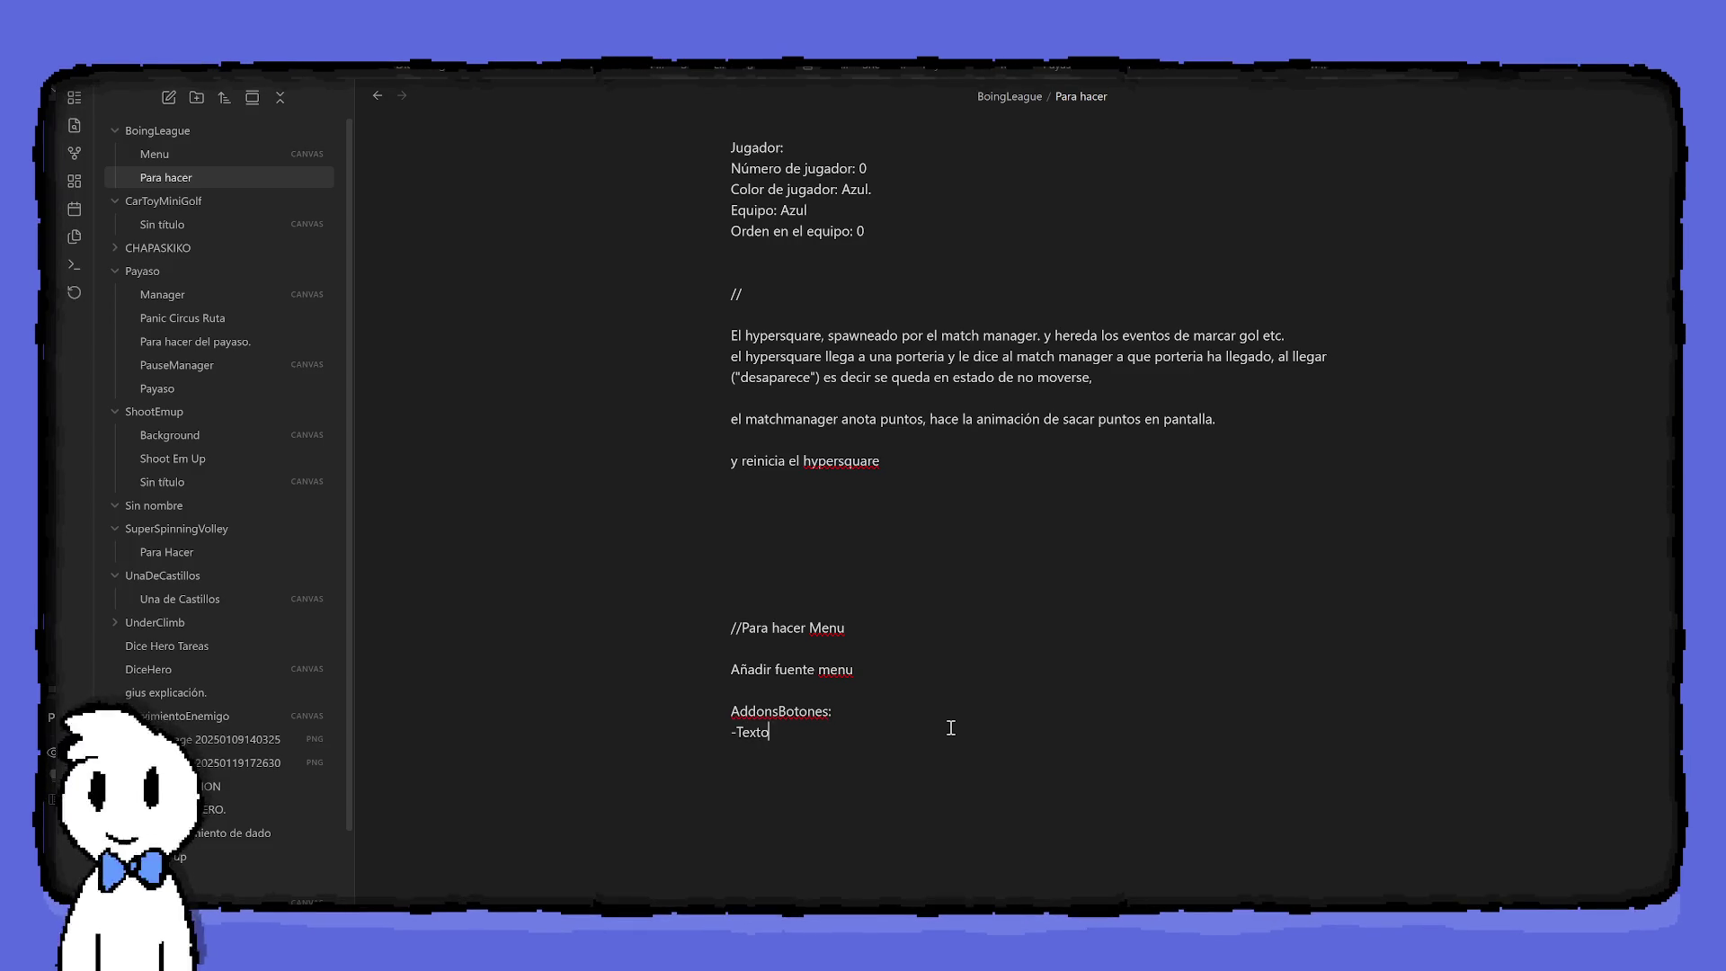
Rewrite '-Texto' as '-SAdd - TextBigBtn (texto para menu) se ilumina cuando selectable está selected'
key("Left")
key("Left")
key("Left")
type("S")
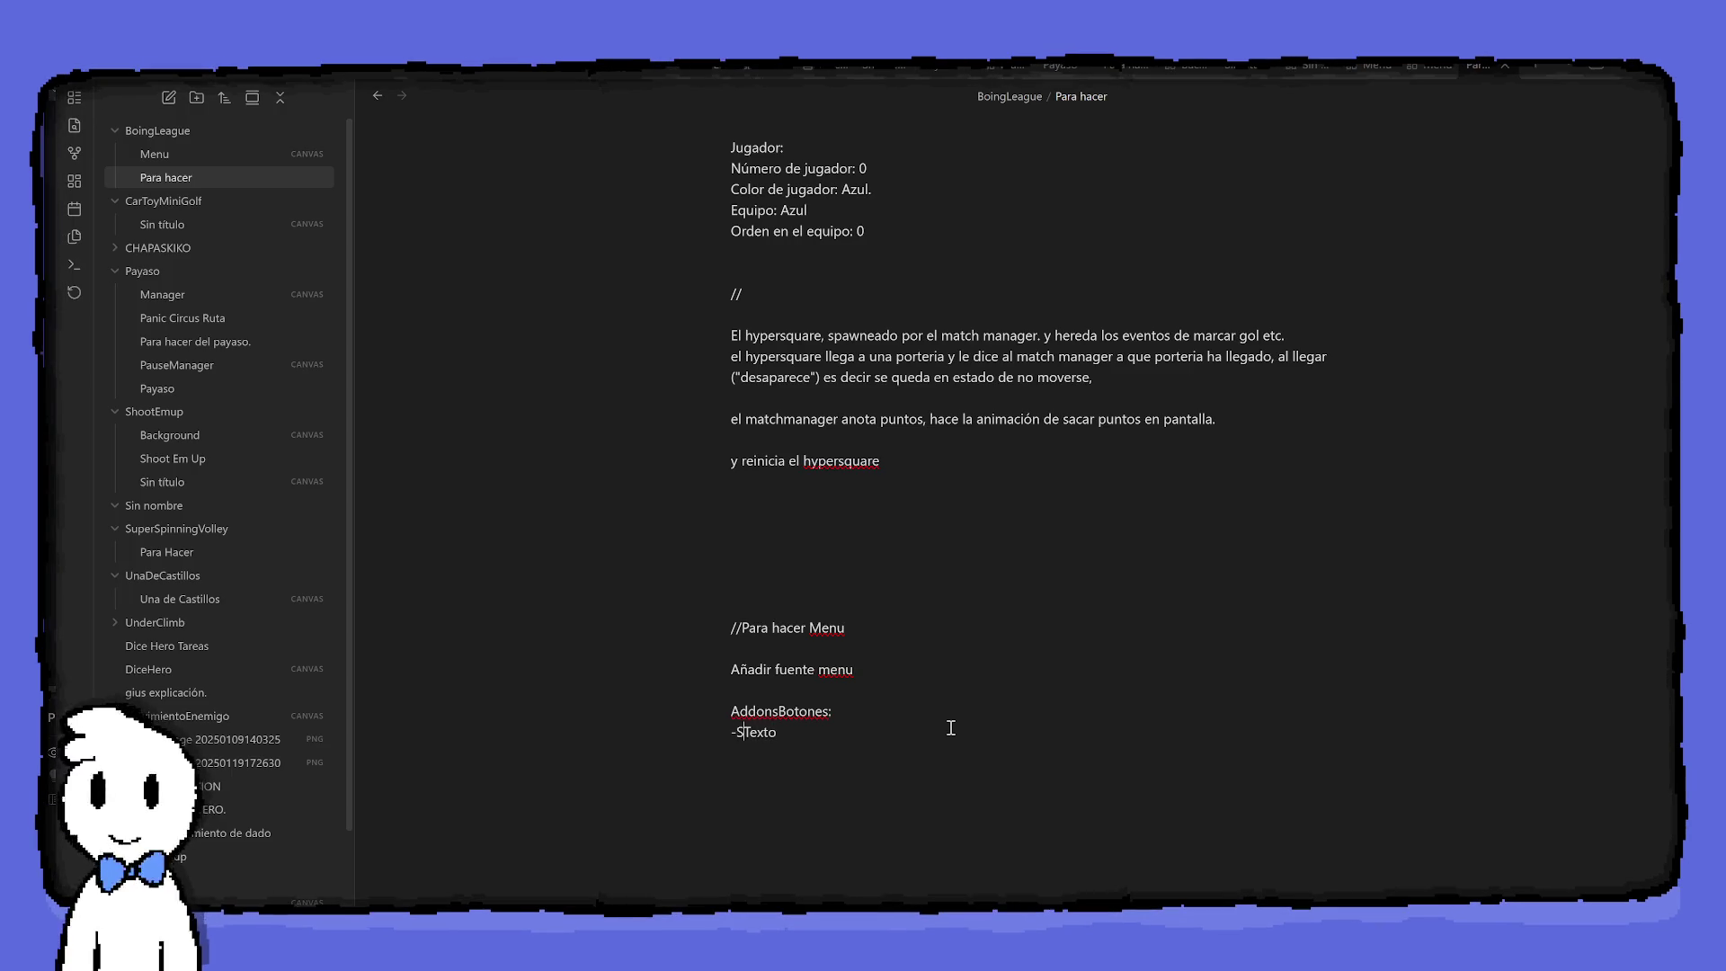
type("Add")
type("-")
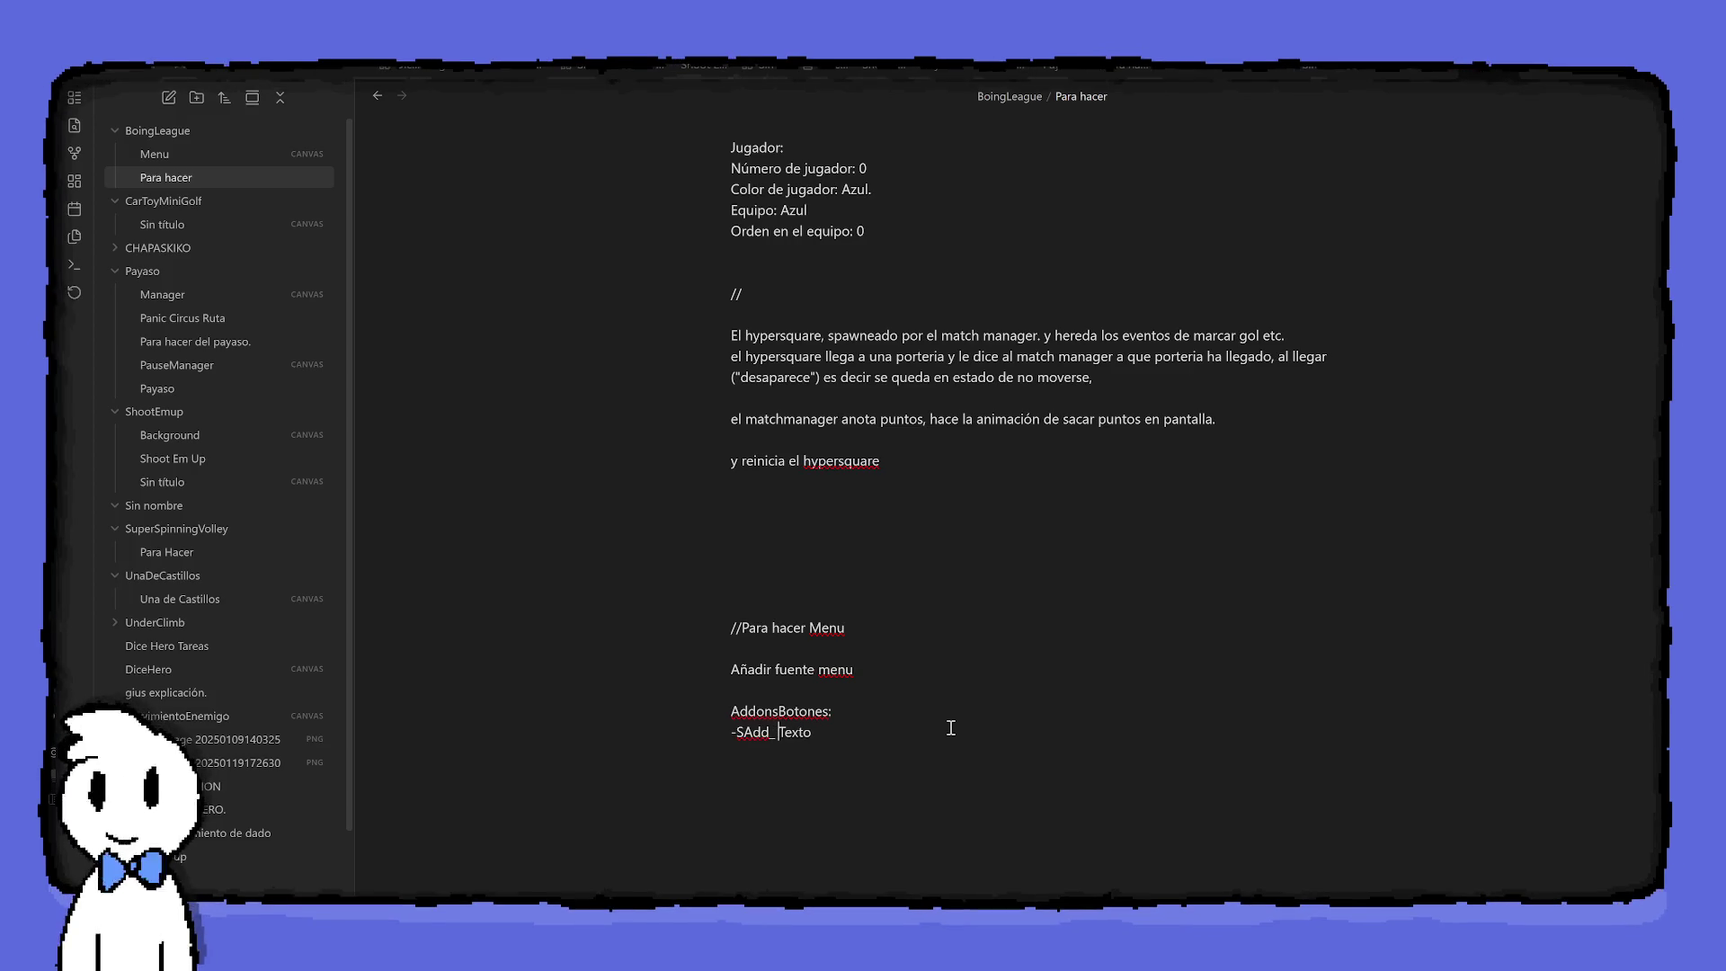
key("BackSpace")
key("BackSpace")
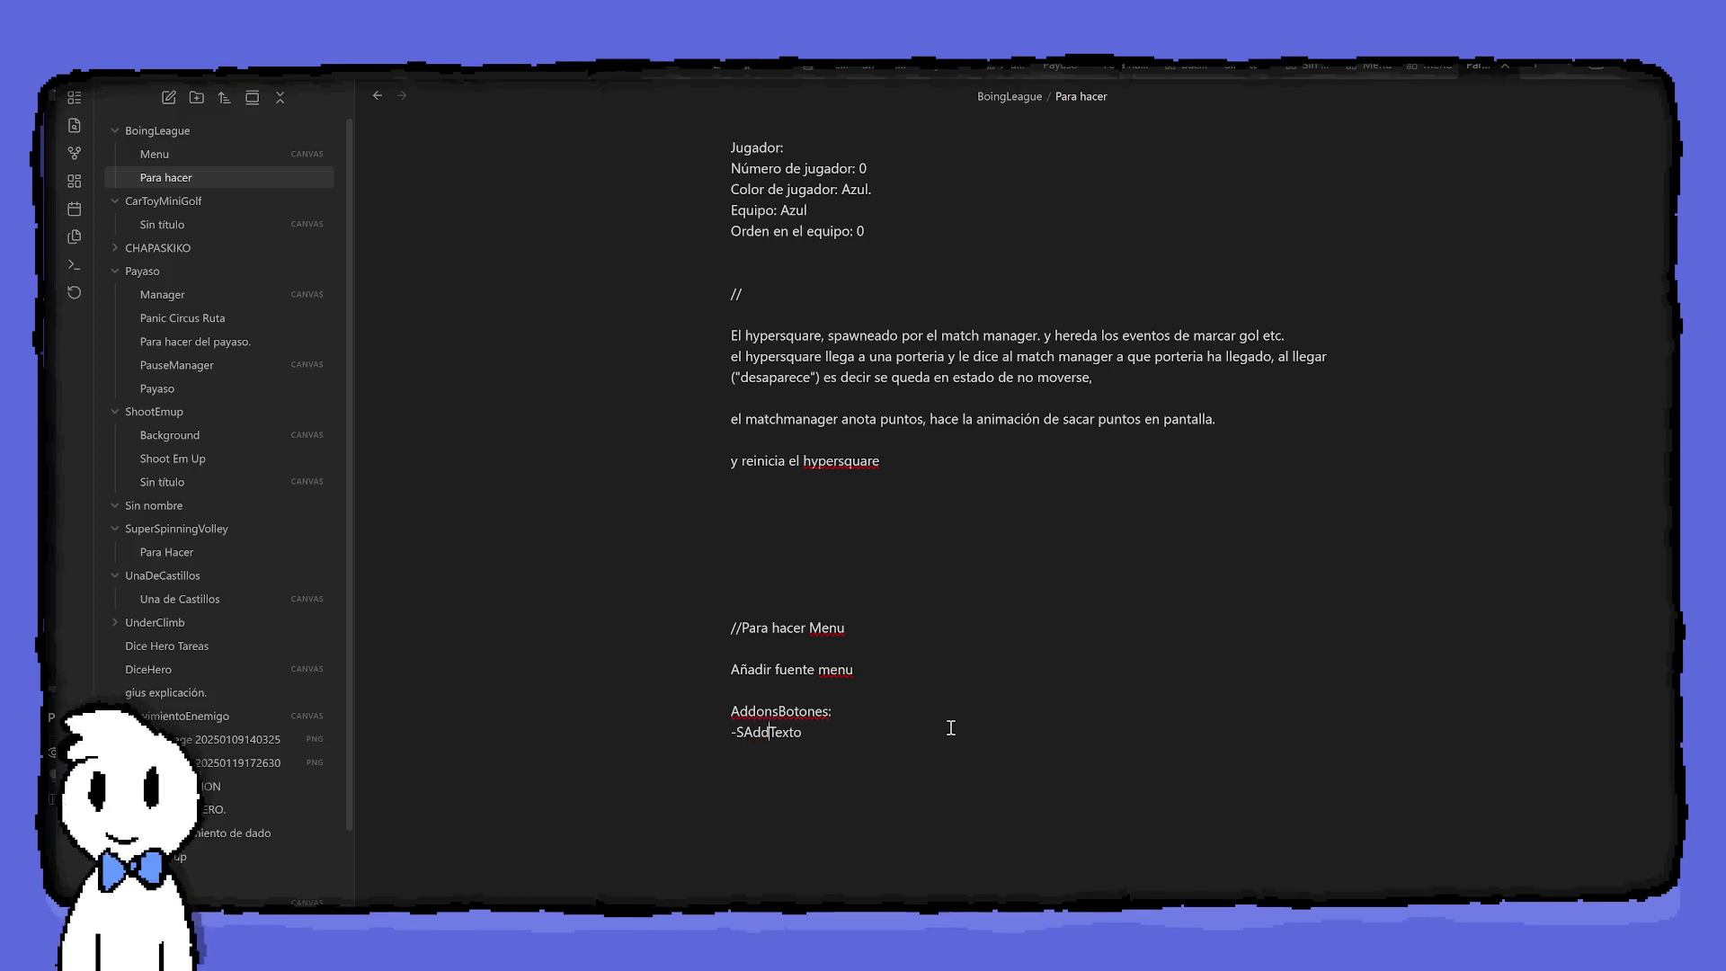
type("-")
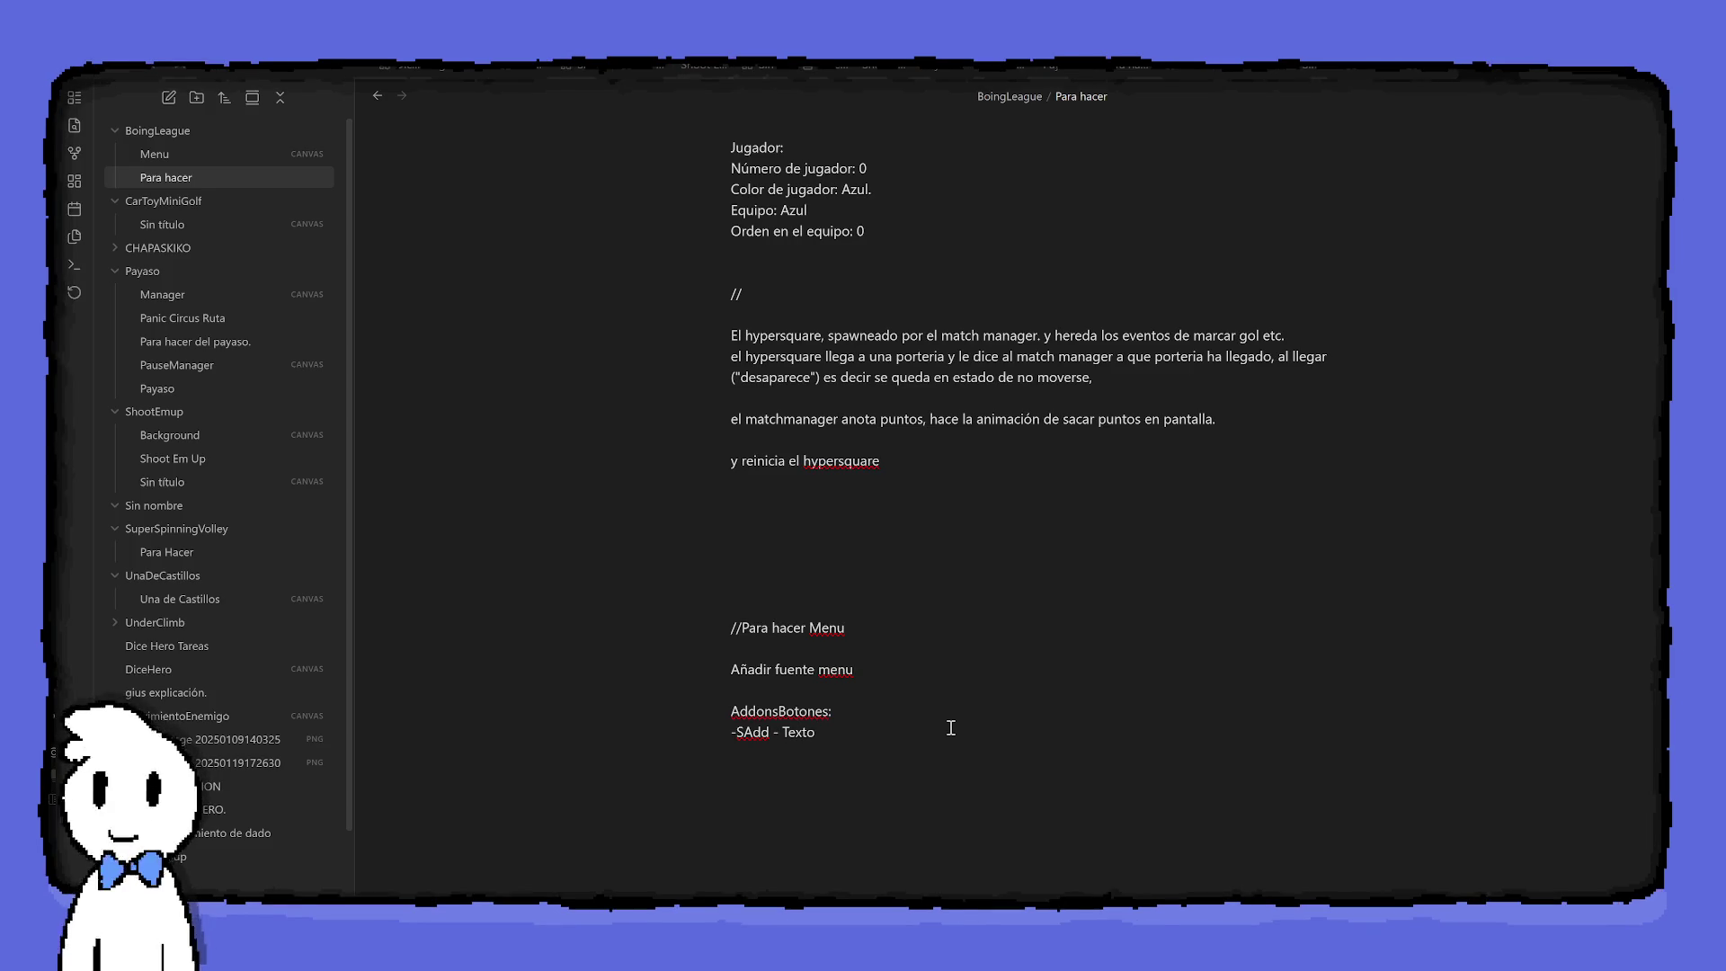
key("Right")
key("Right")
key("Right")
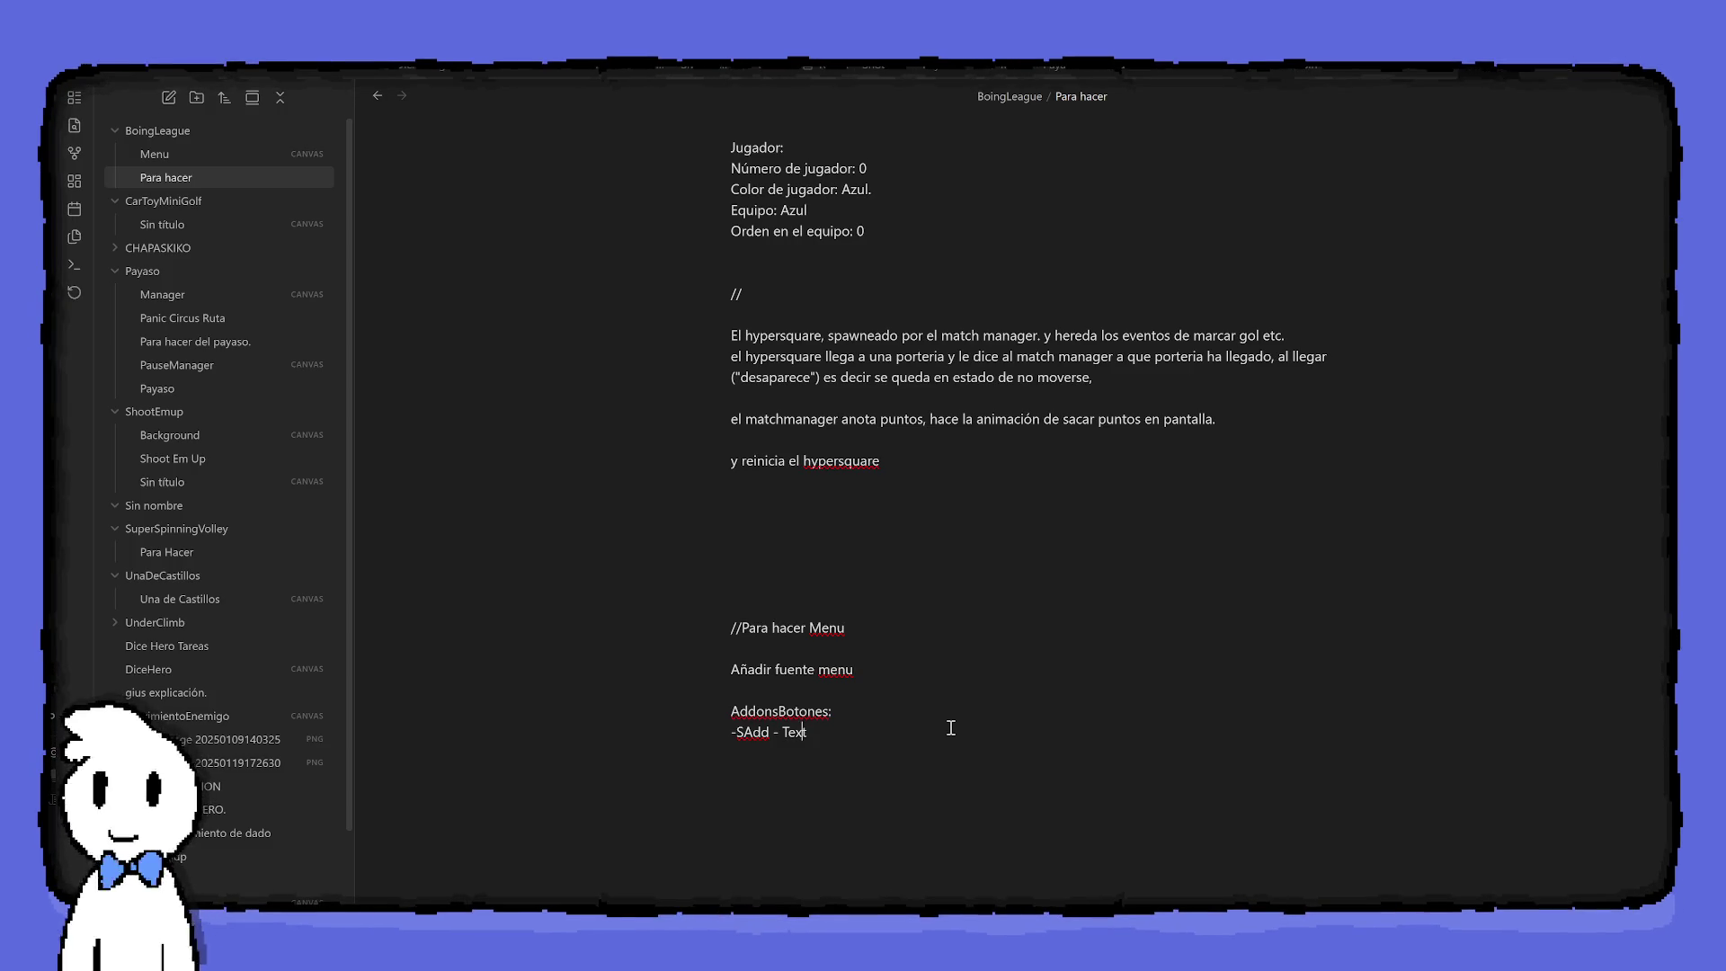
key("Left")
key("Left")
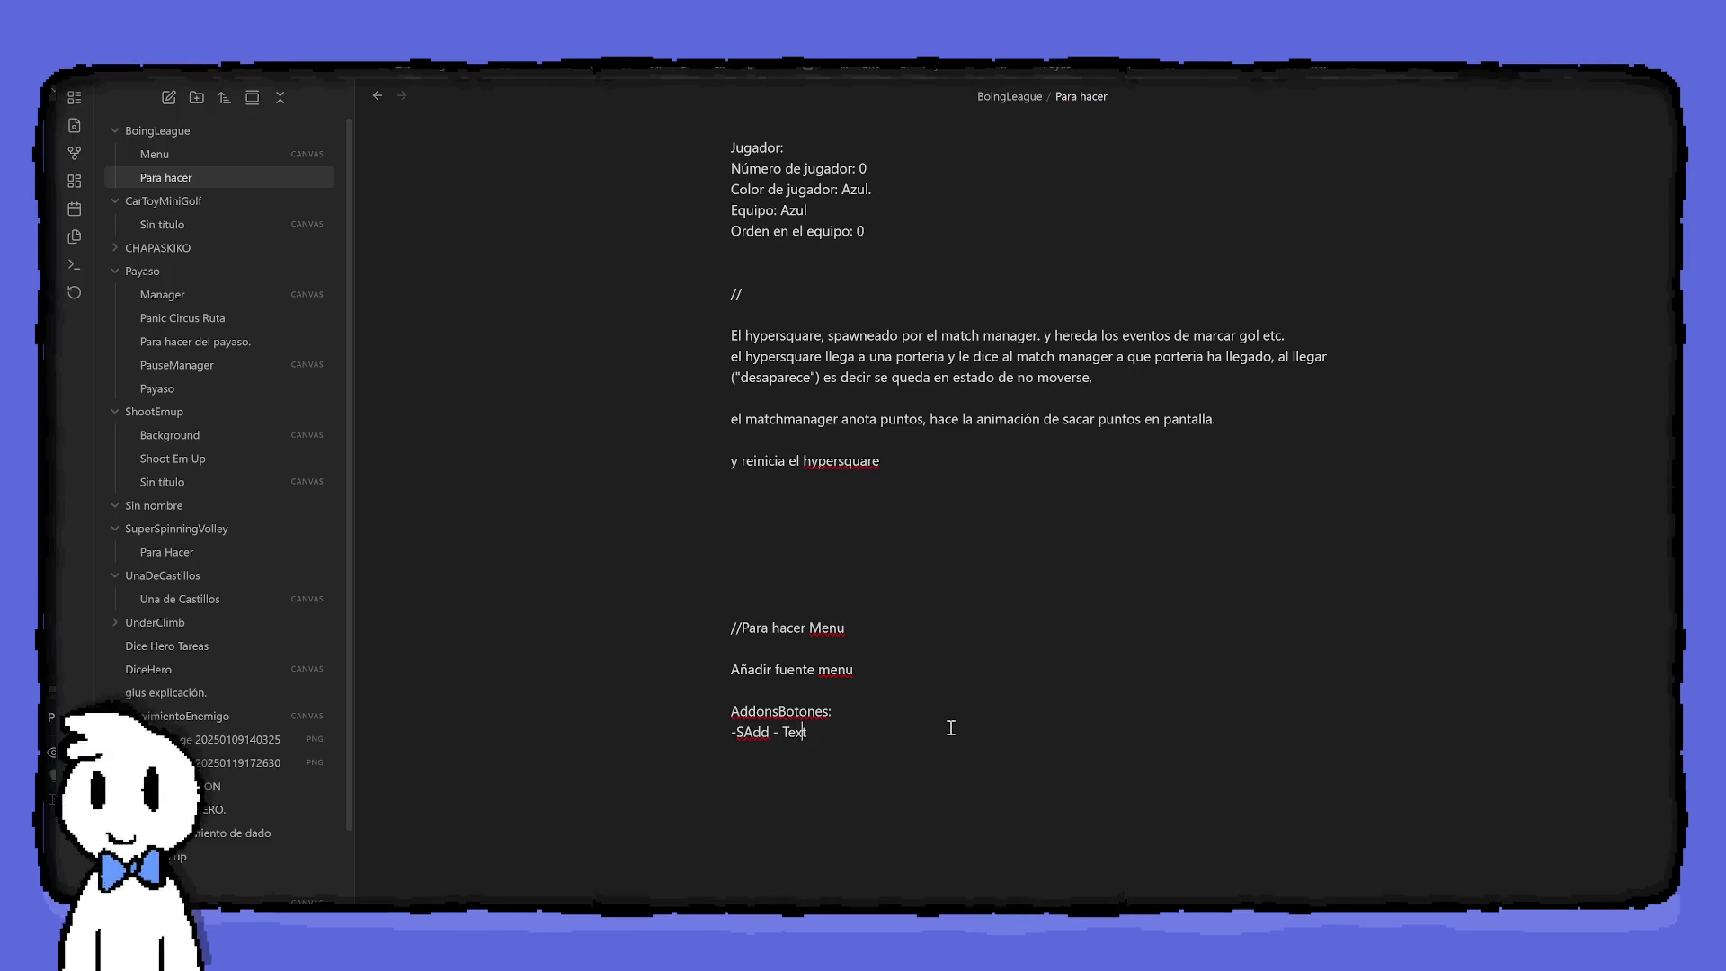
key("Right")
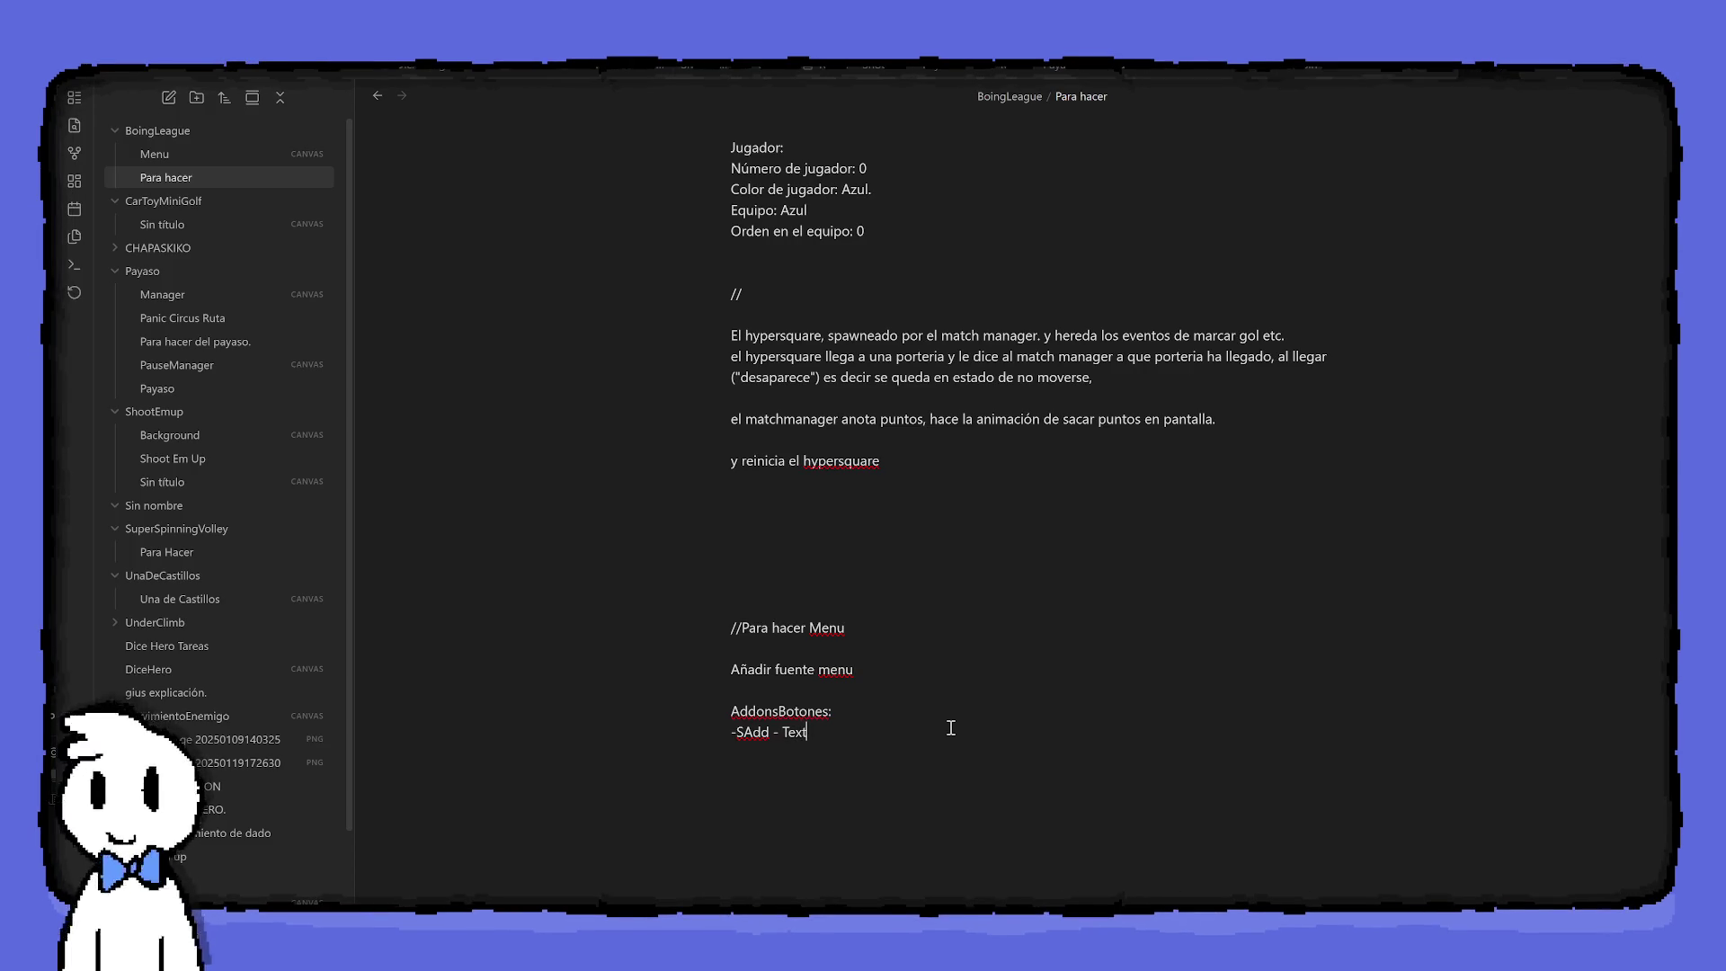
type("Btn")
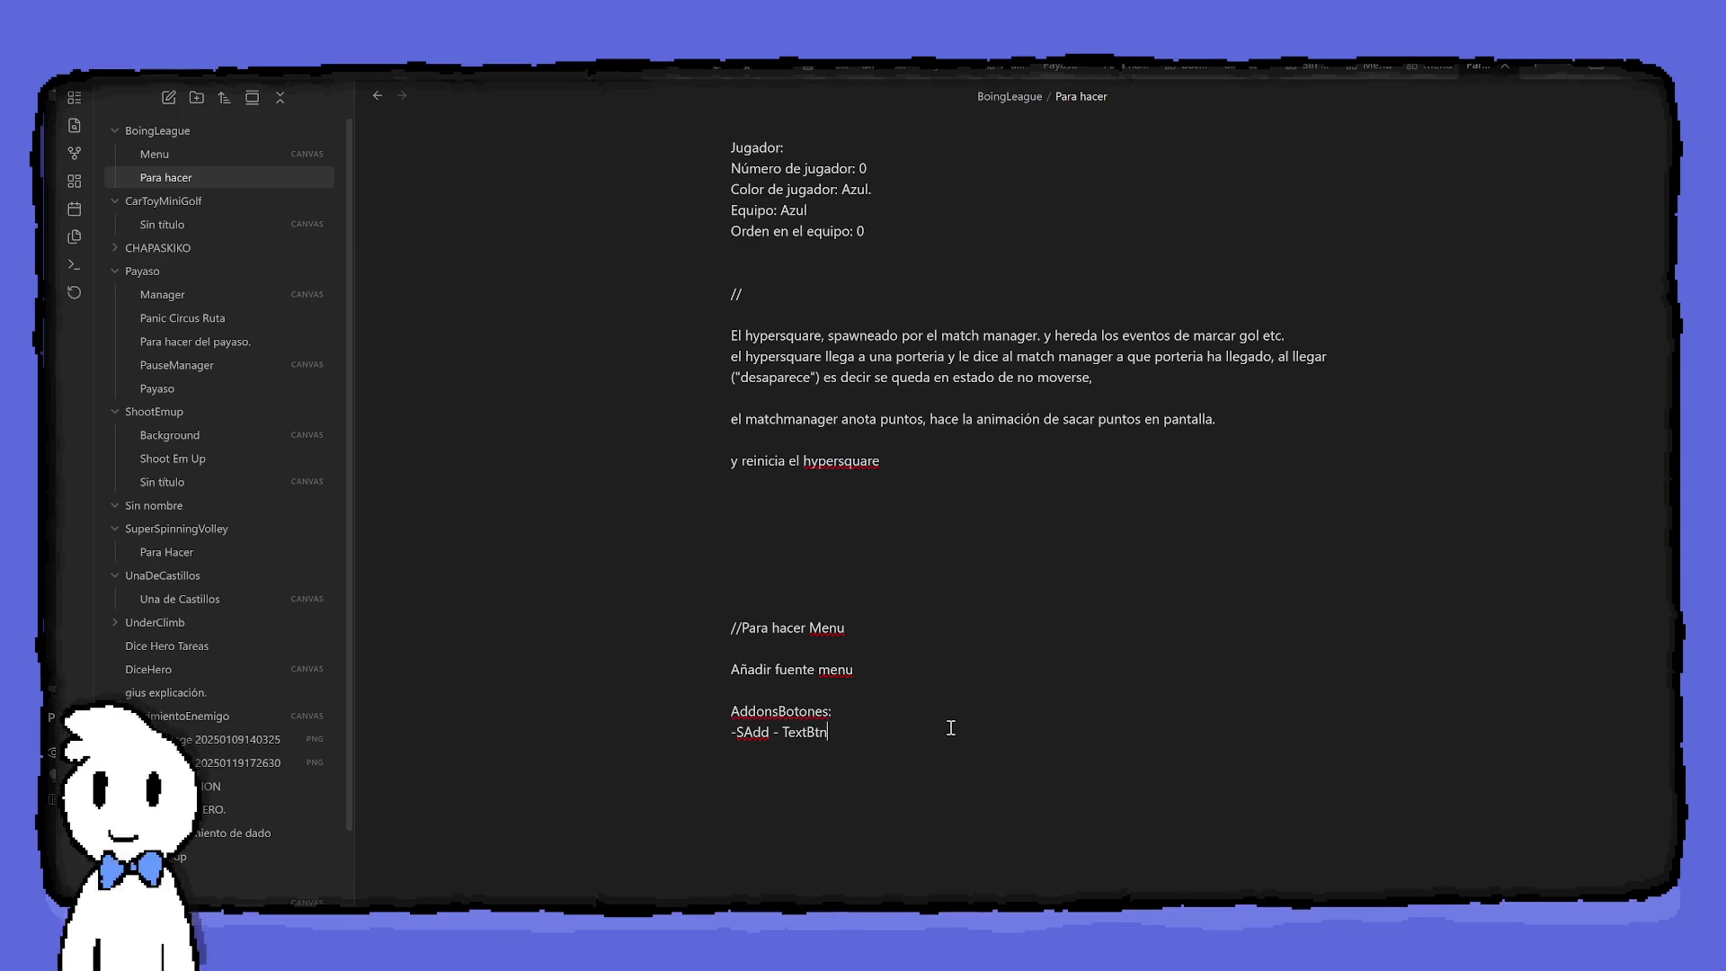
key("BackSpace")
key("BackSpace")
type("ig")
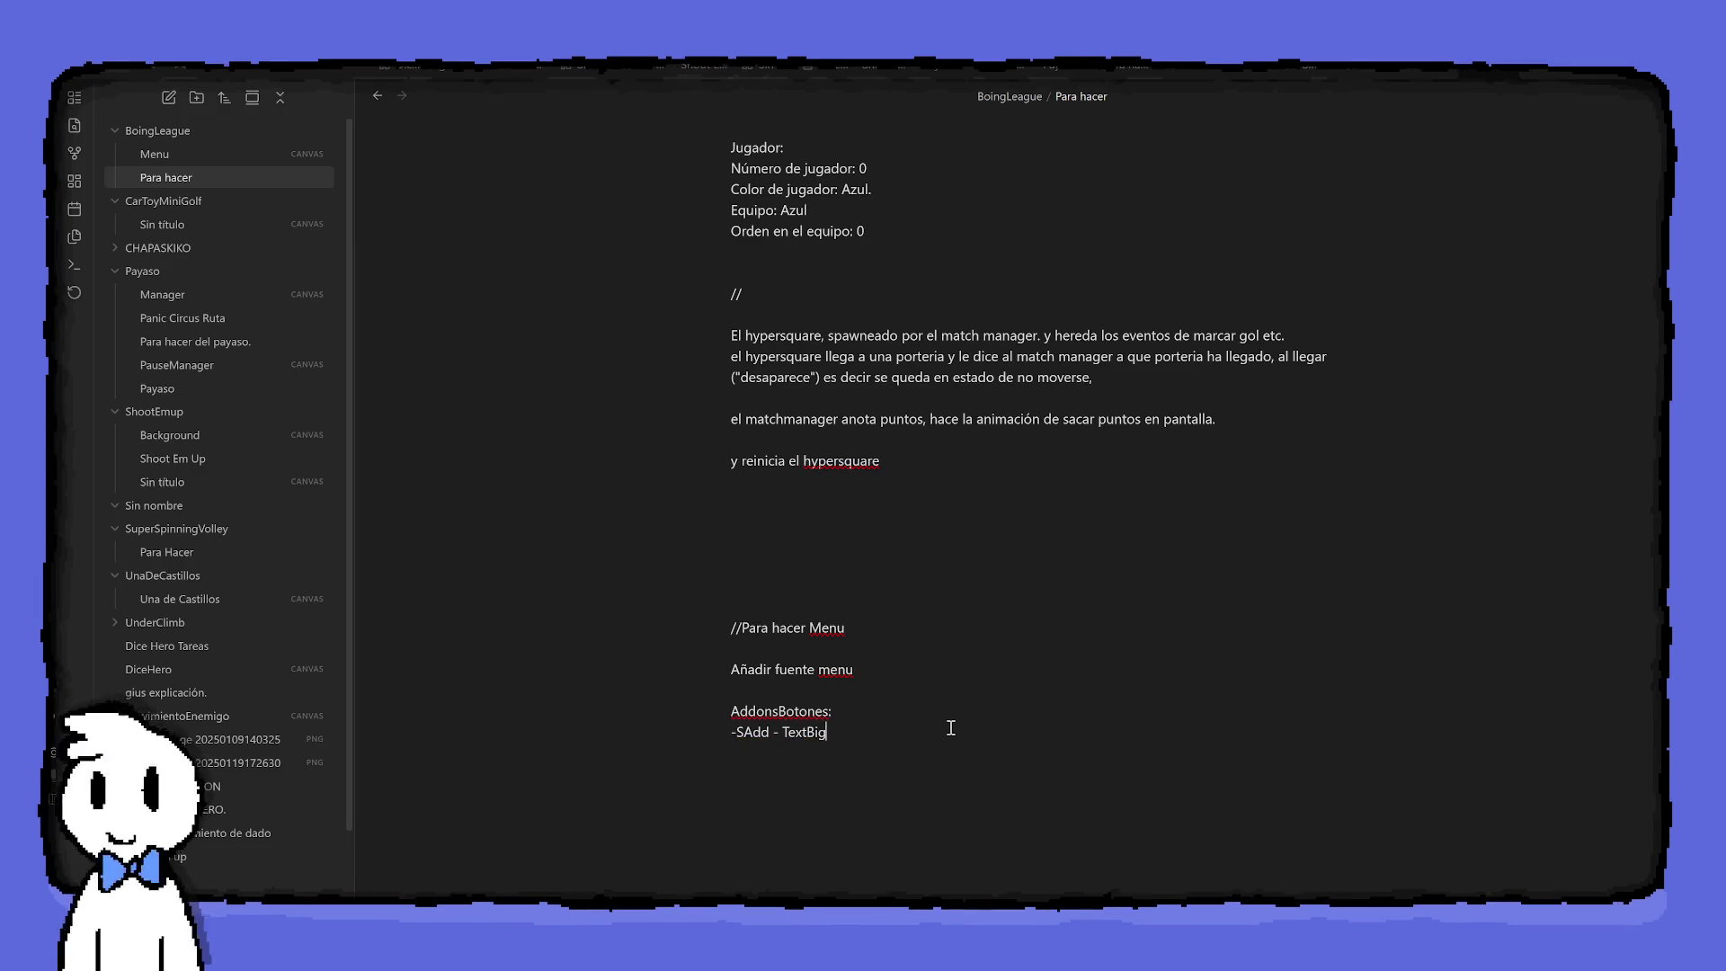
type("Btn ")
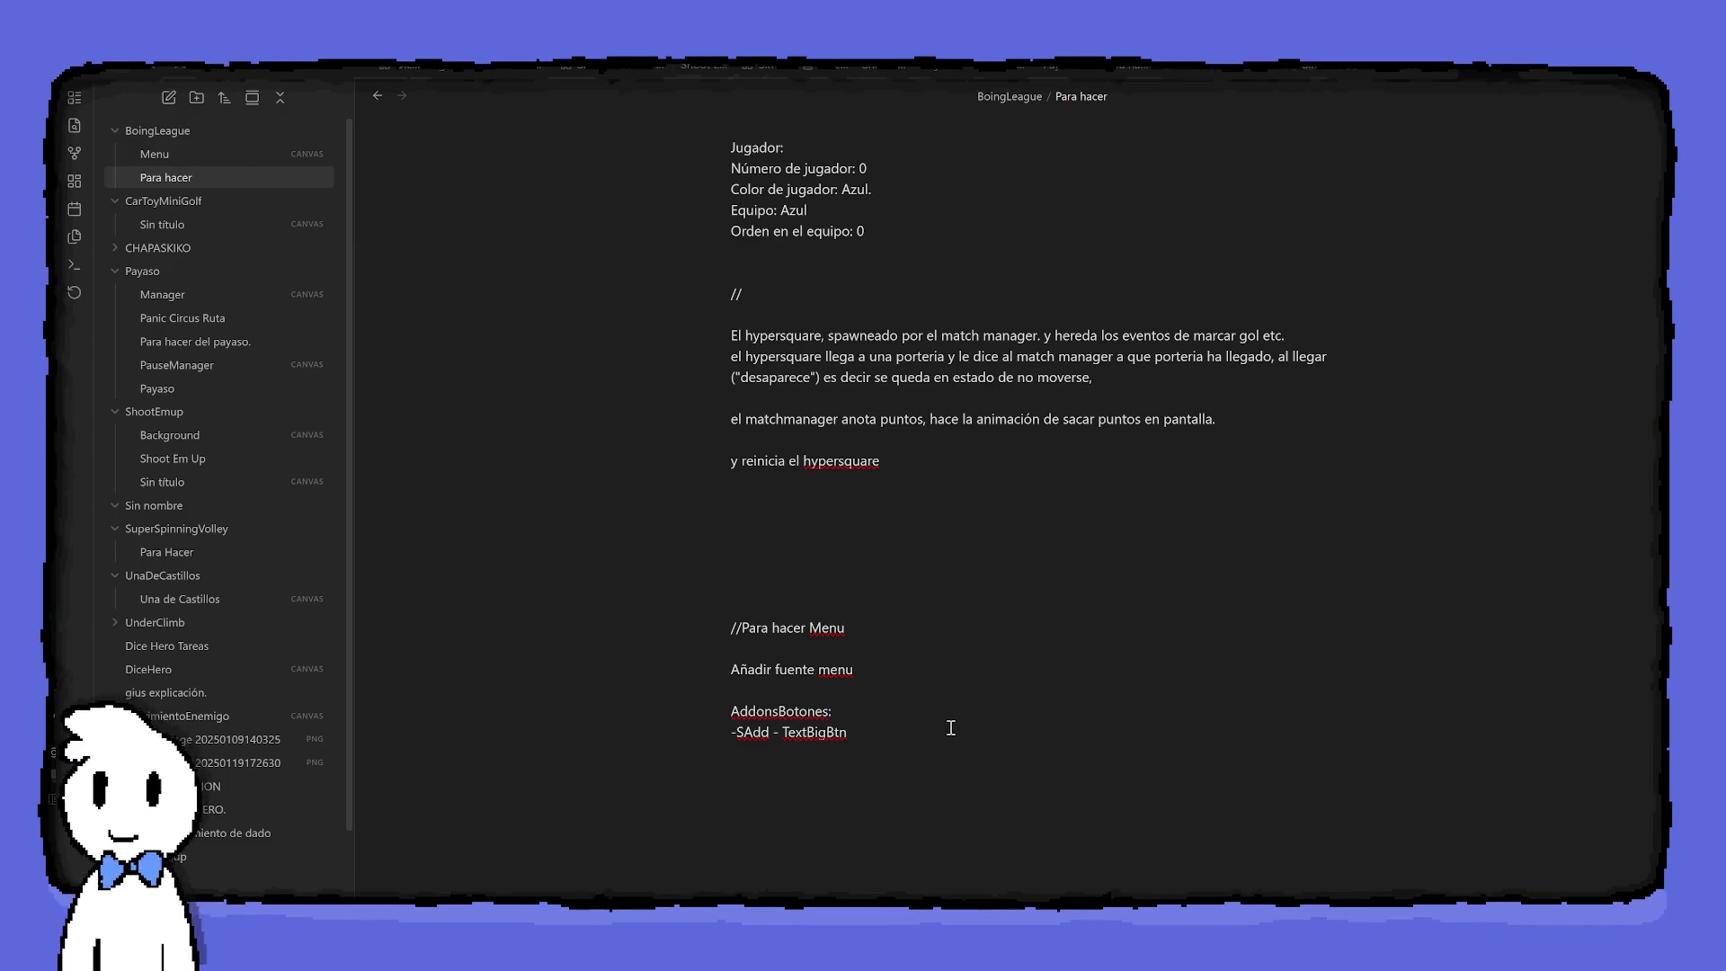
type("(texto para men")
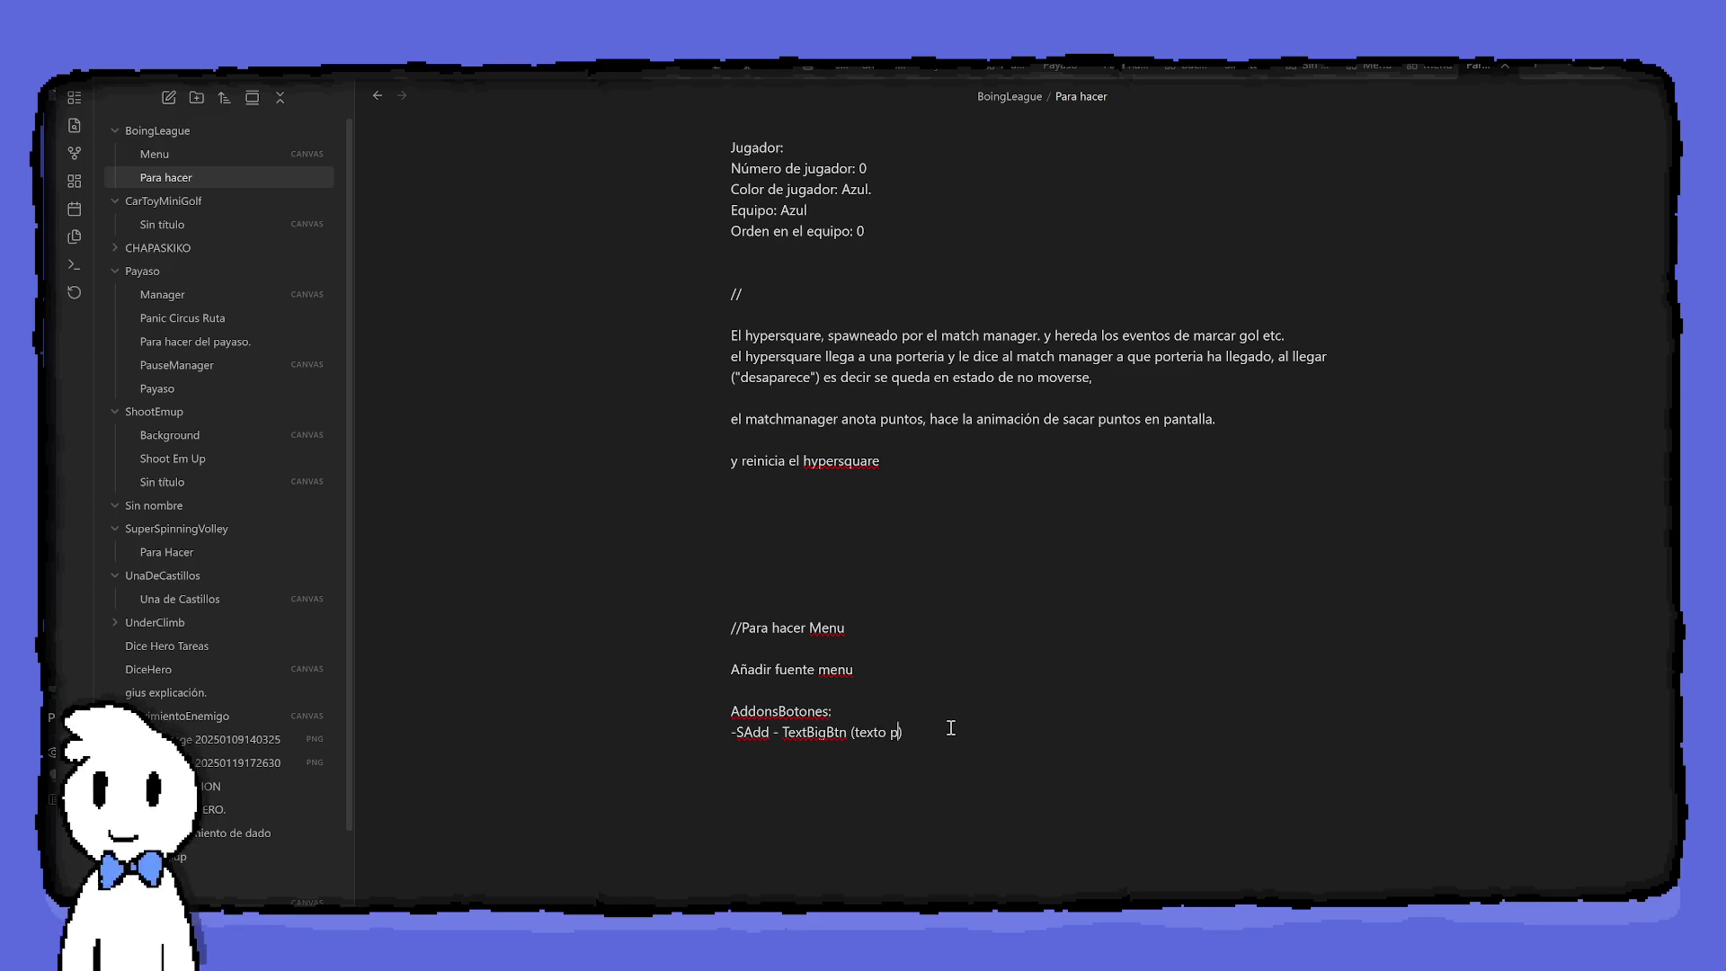
type("u) s")
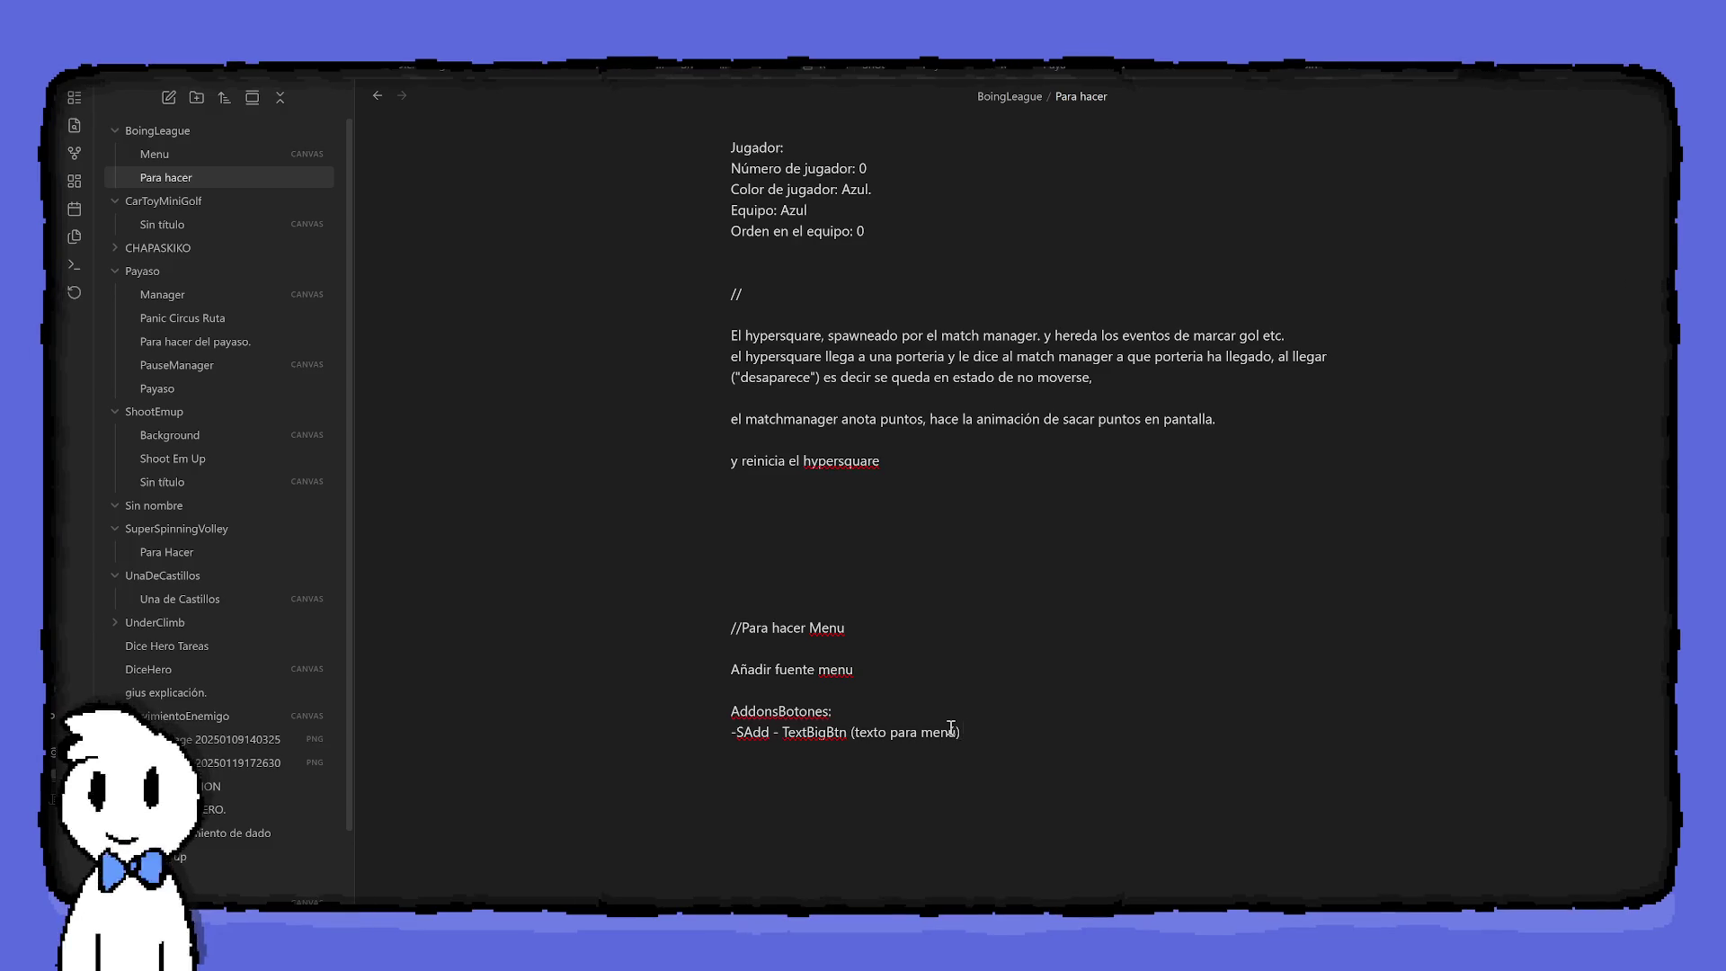
type("e ilumina cuando select")
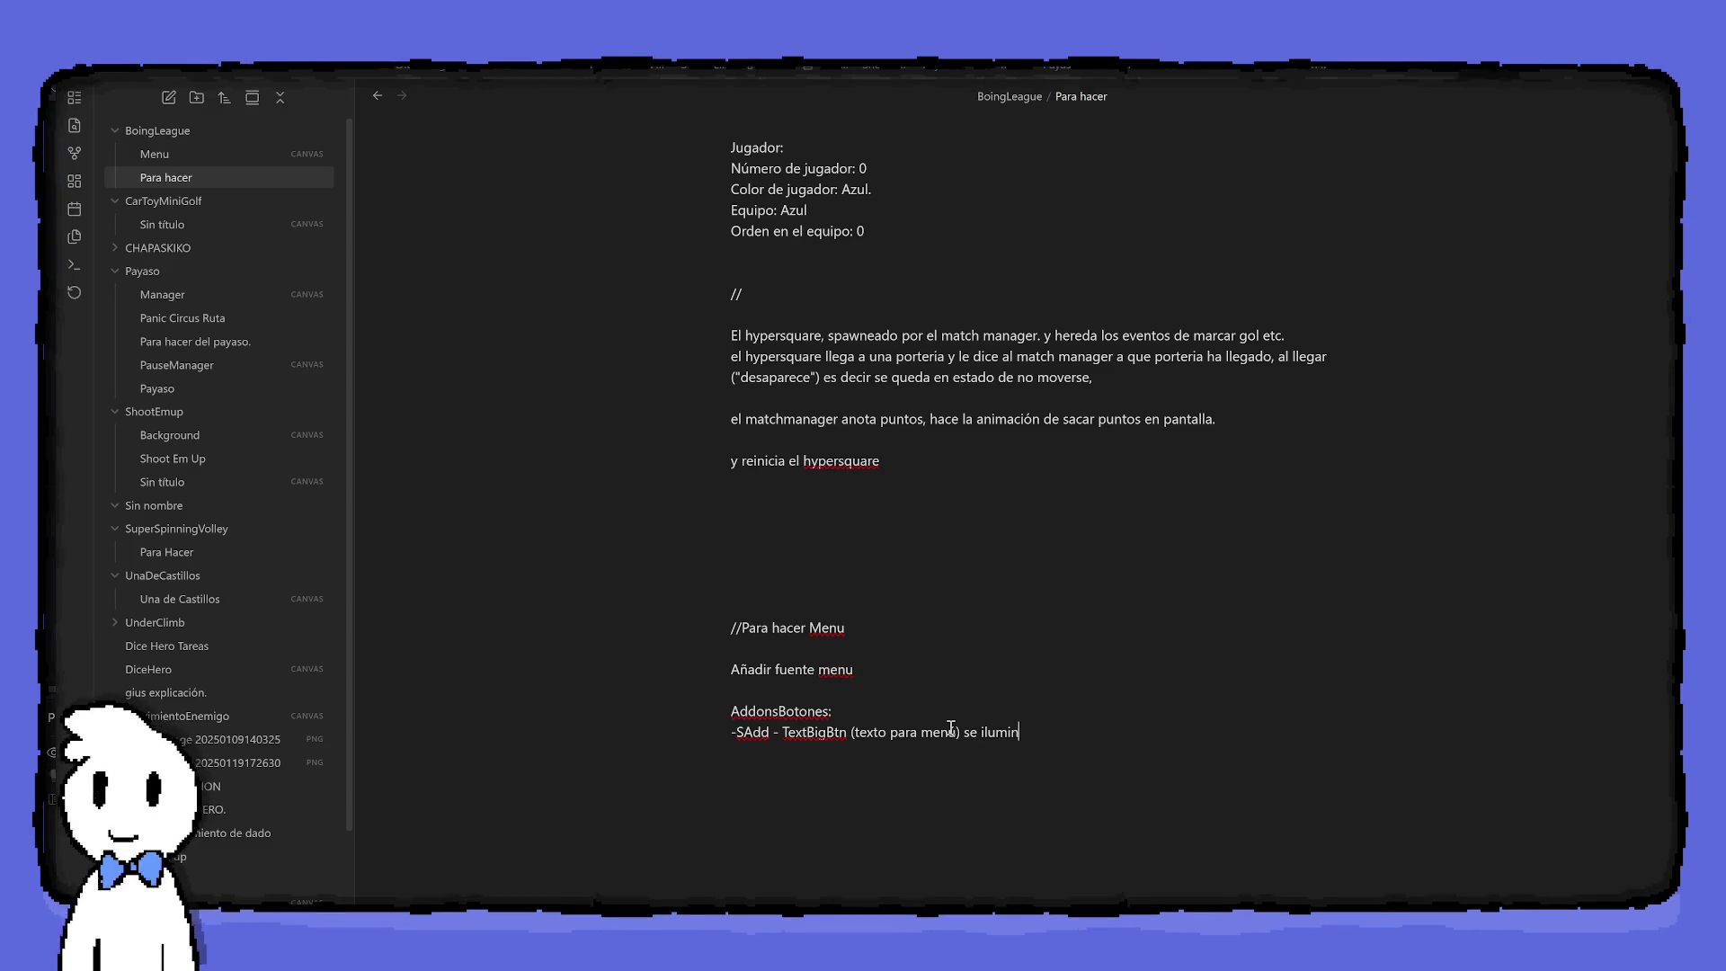
type("able está selected.")
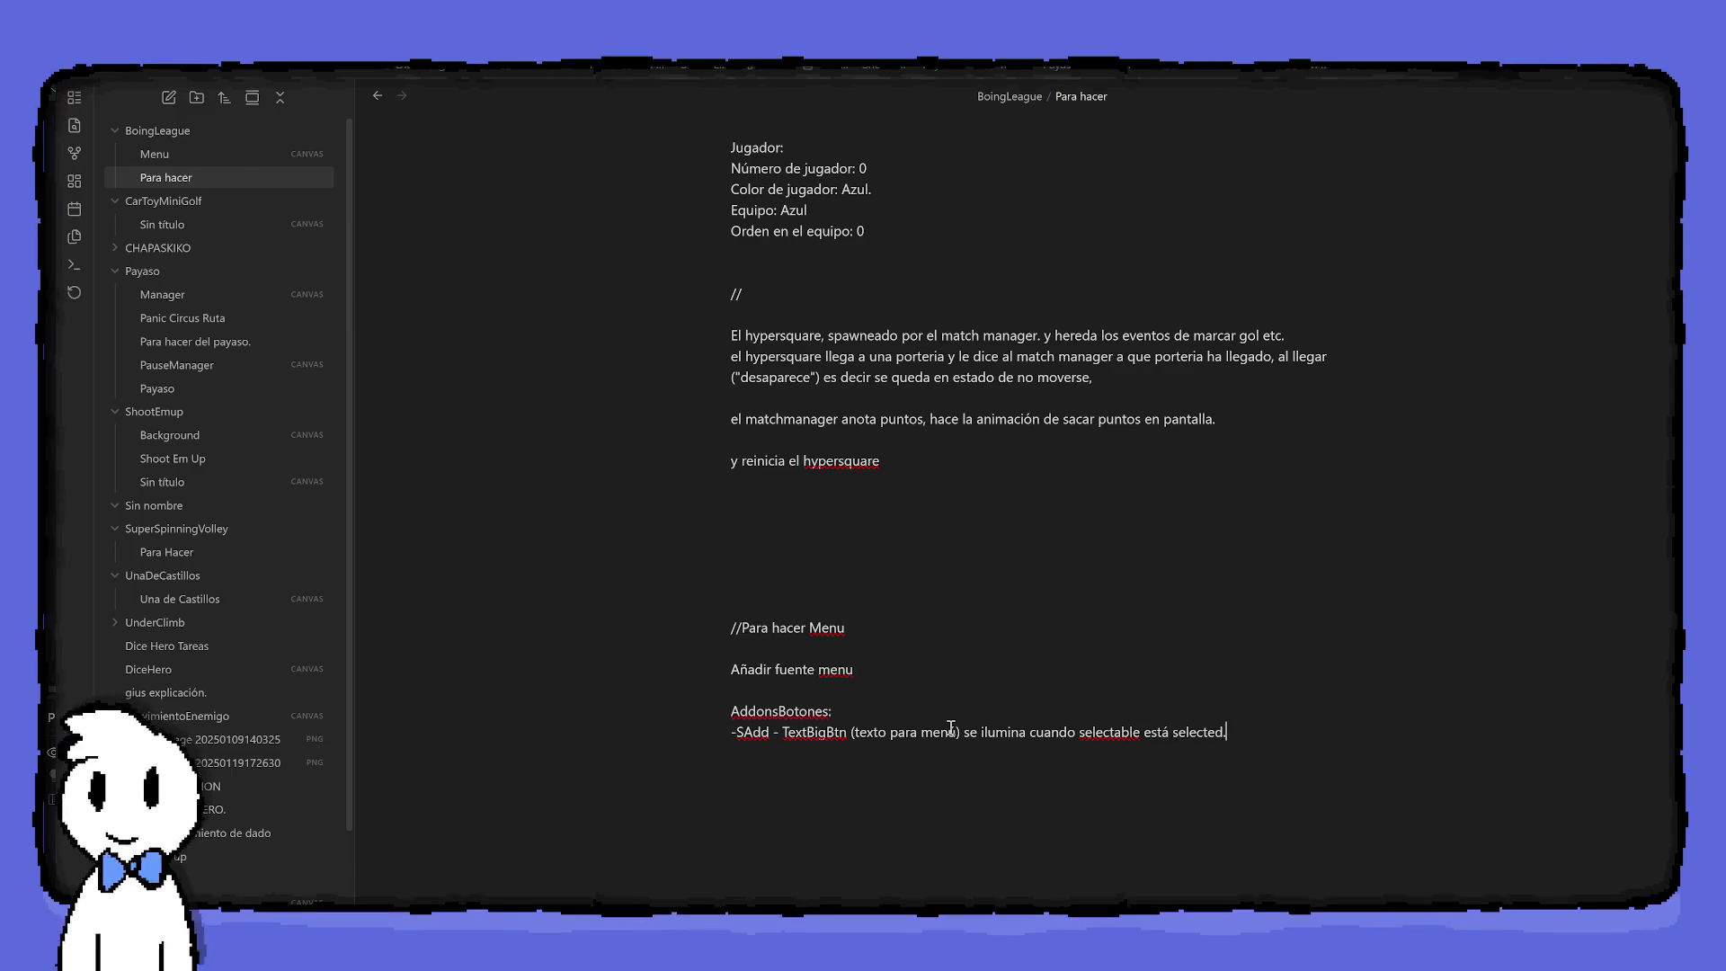
key("Return")
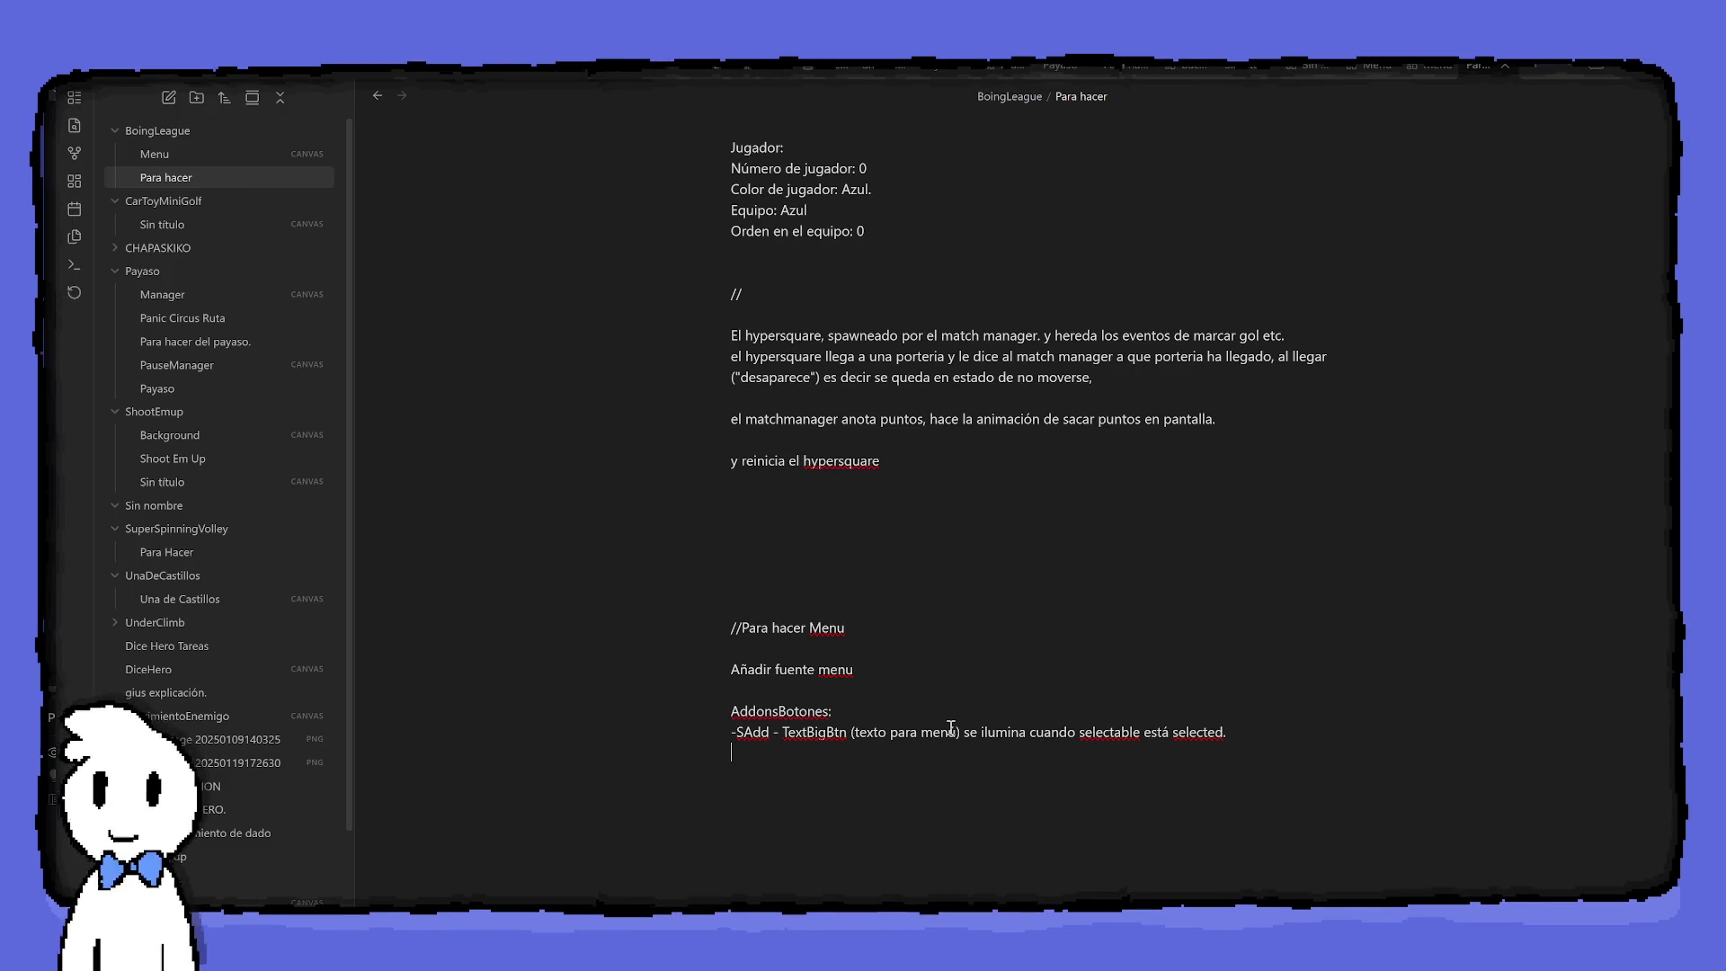
Add the IconBigBtn (icono para boton) and Contorno? items, noting they light up or grow when selected
type("-S")
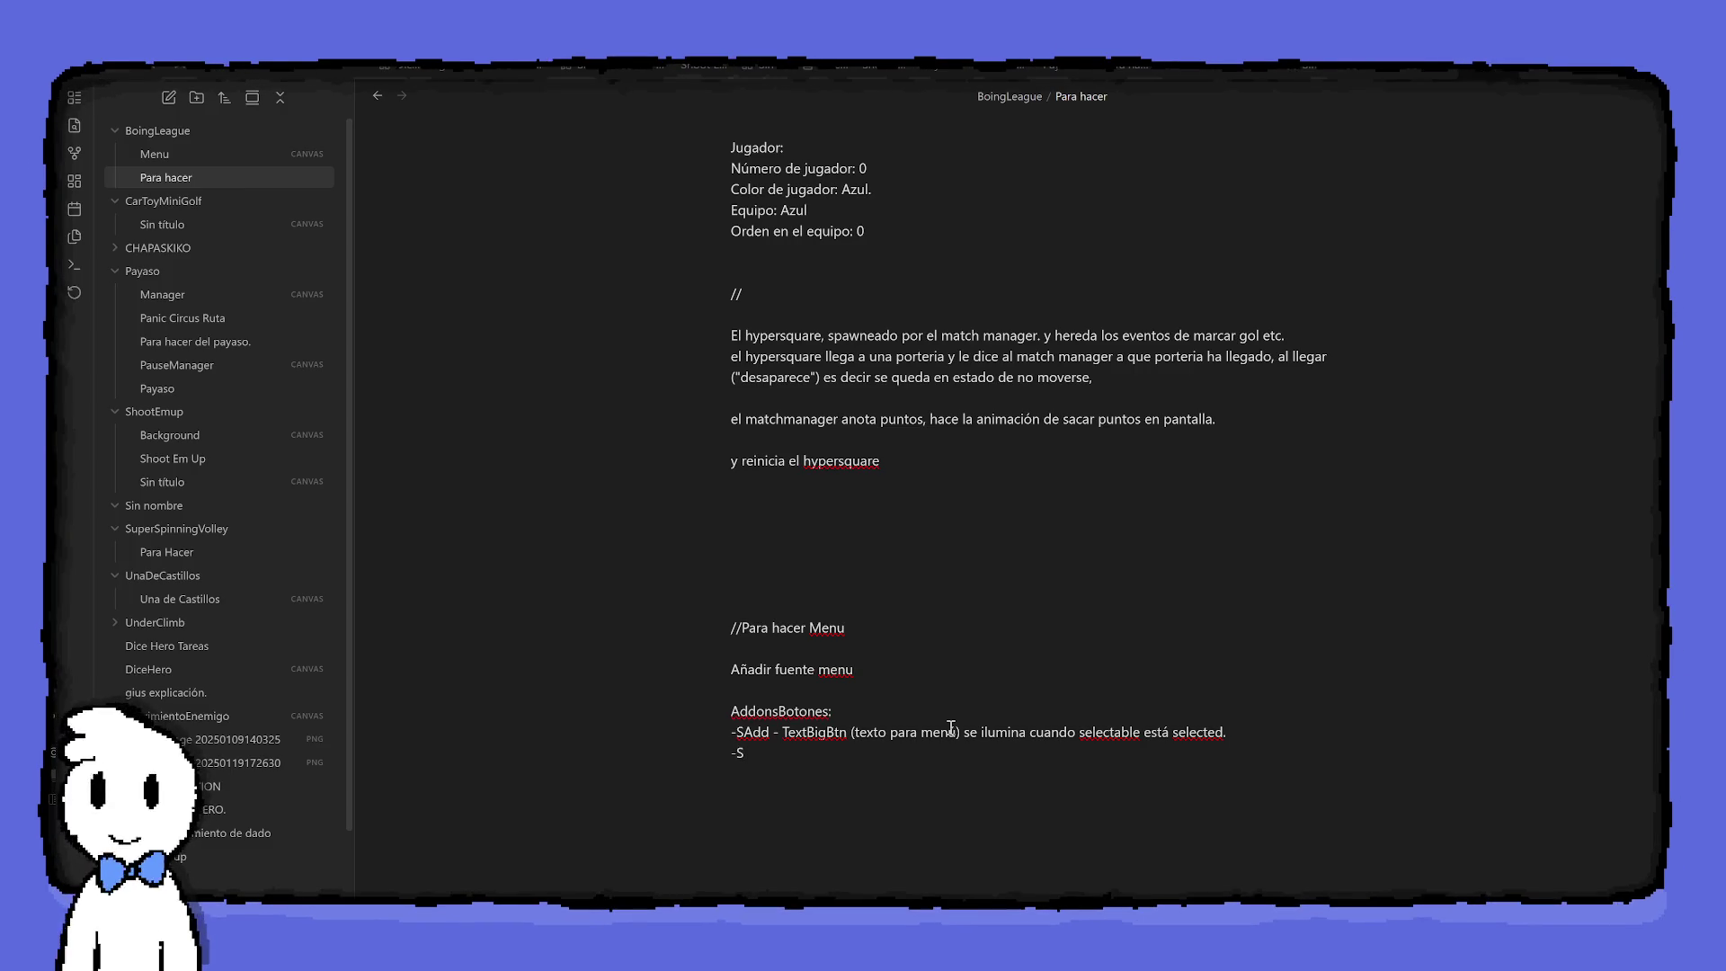
type("Add -")
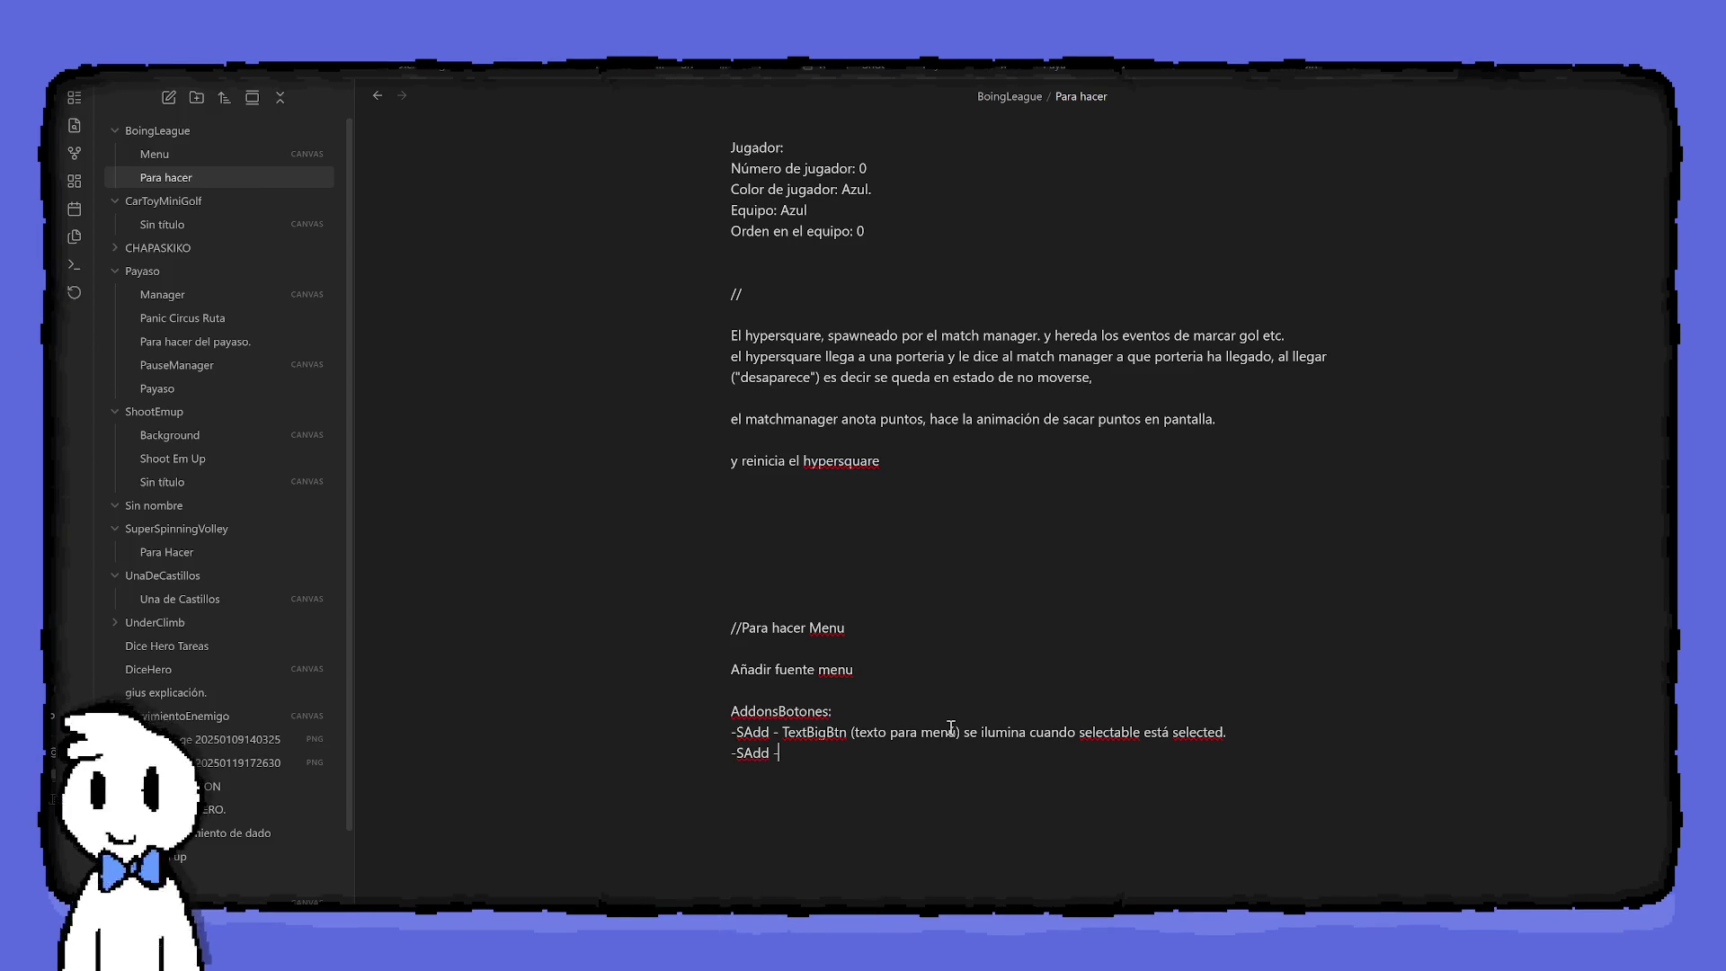
type("IconB")
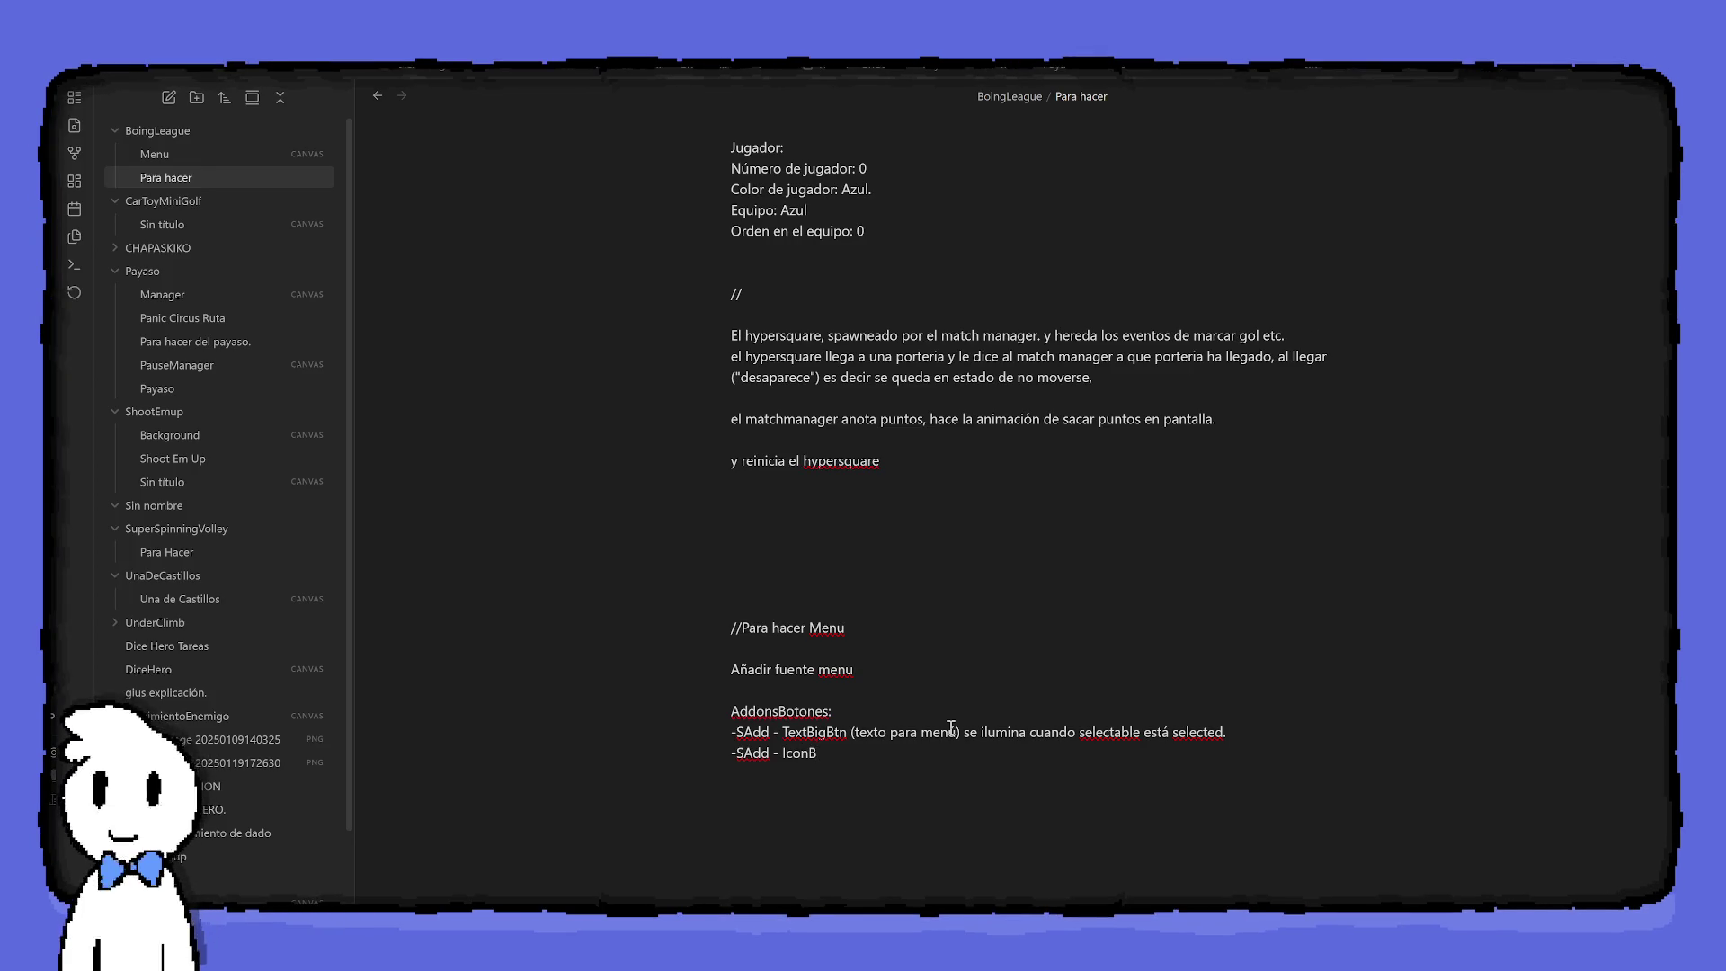
type("igBtn (")
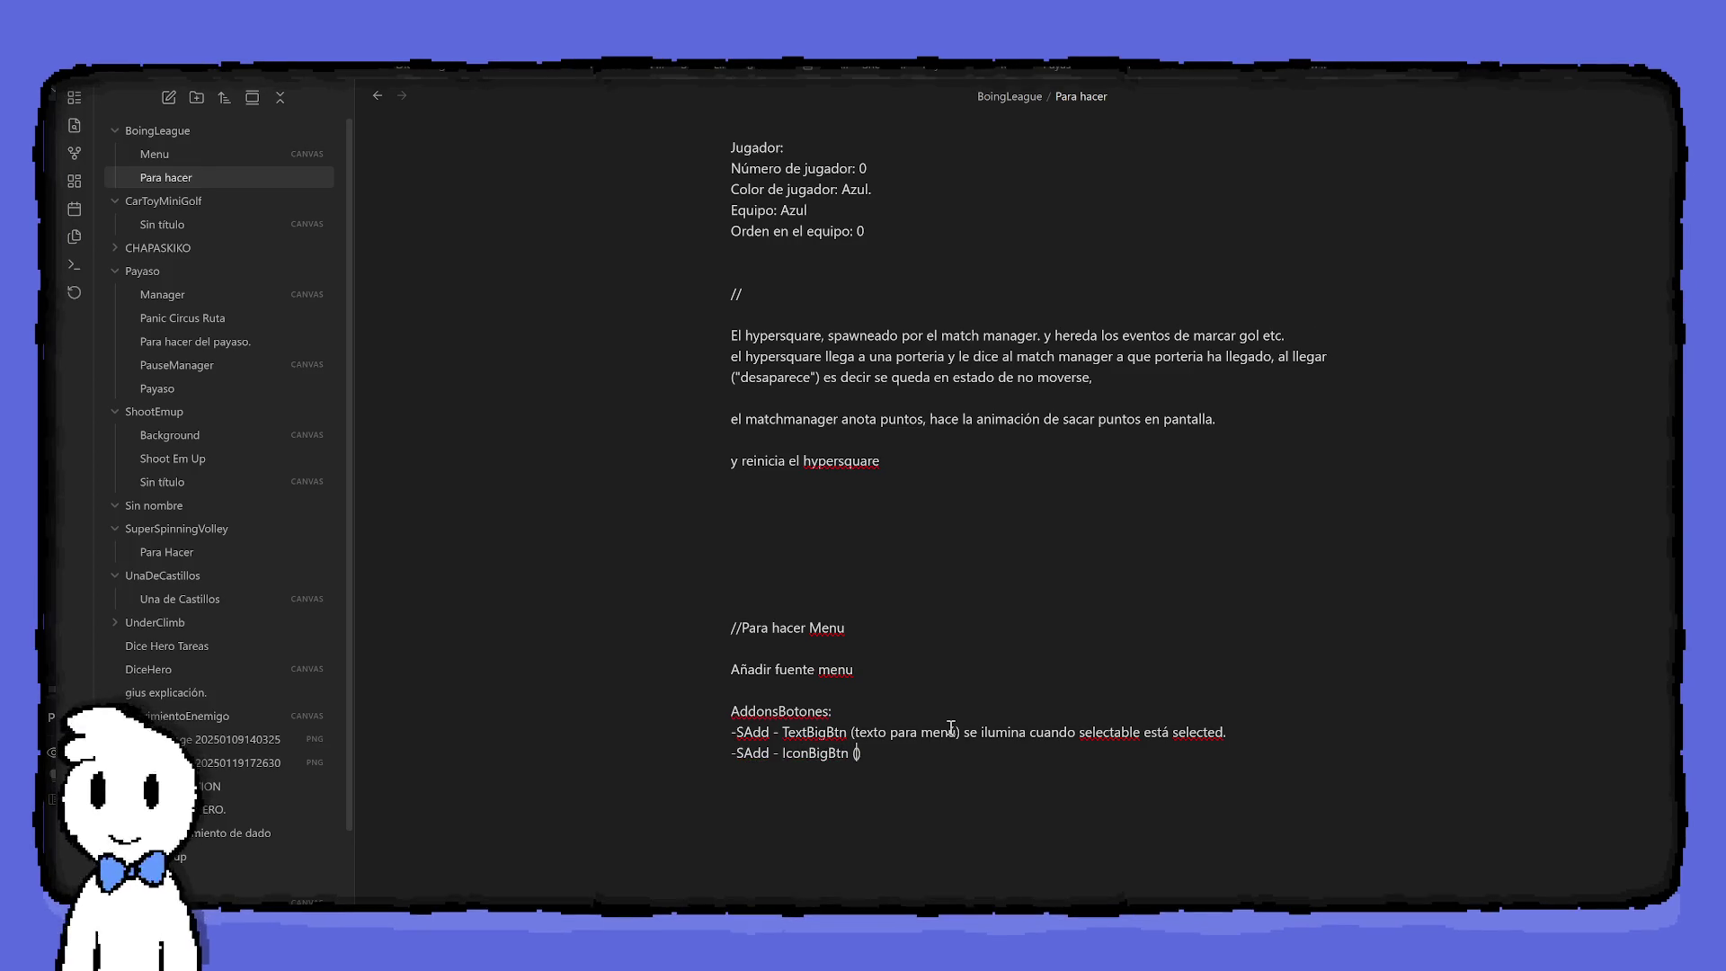
type("cono para boto")
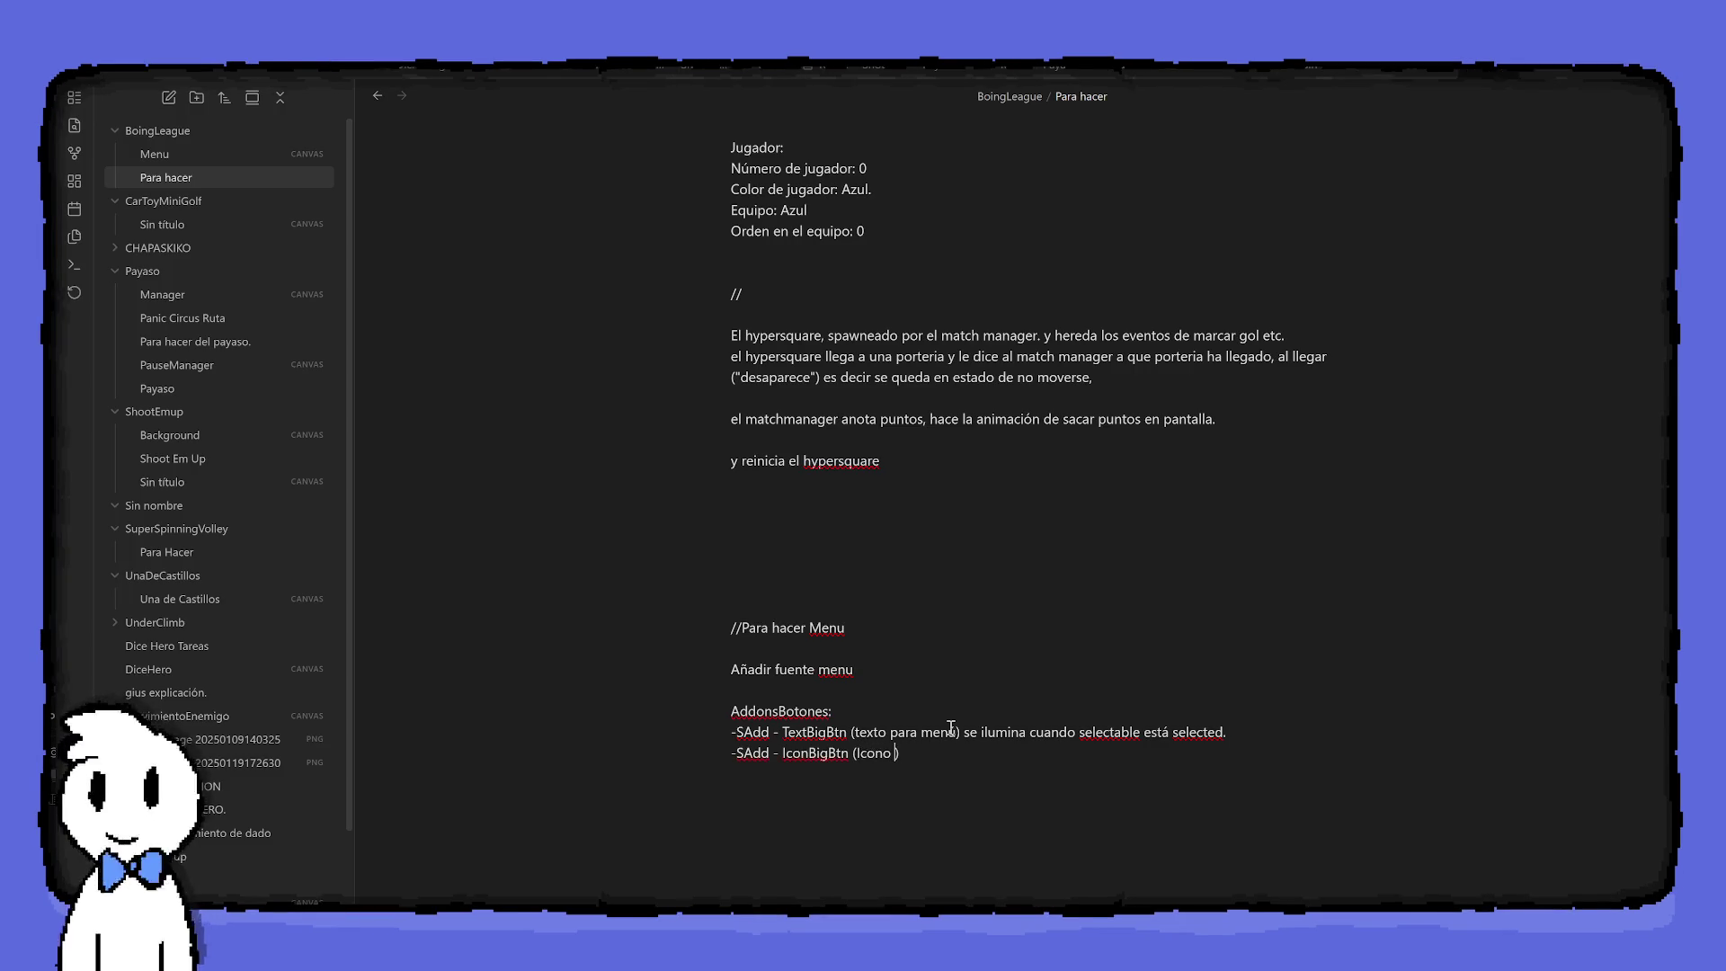
type("n) se ilu")
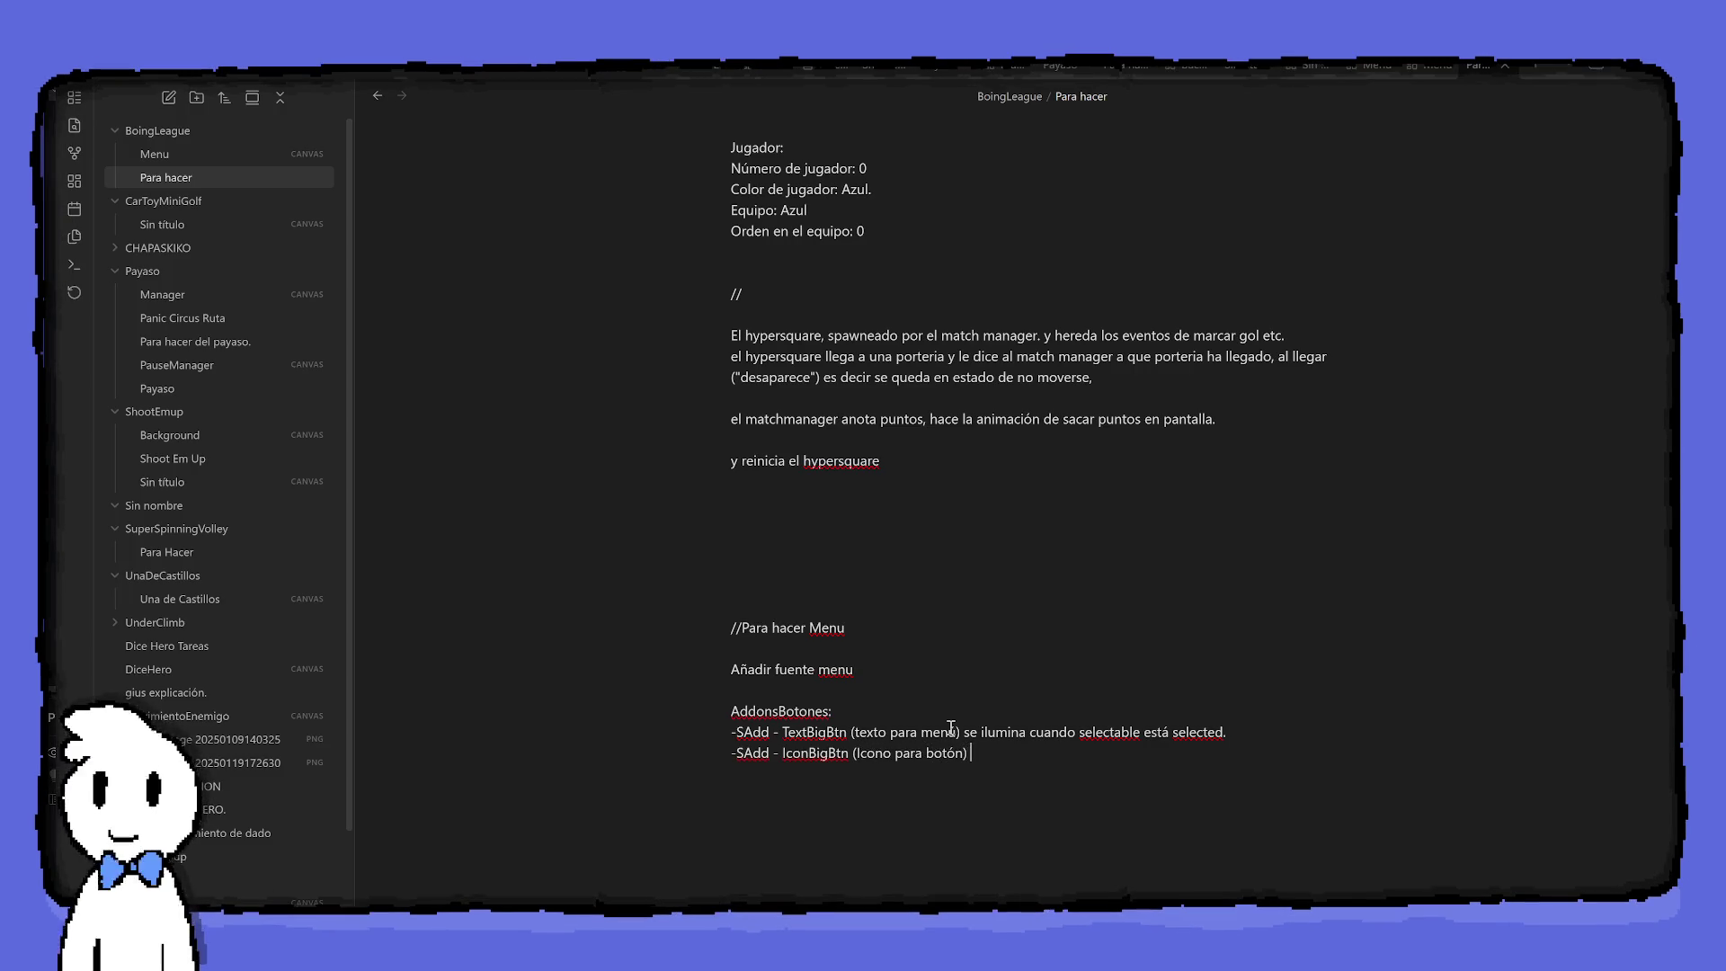
type("mina cuando")
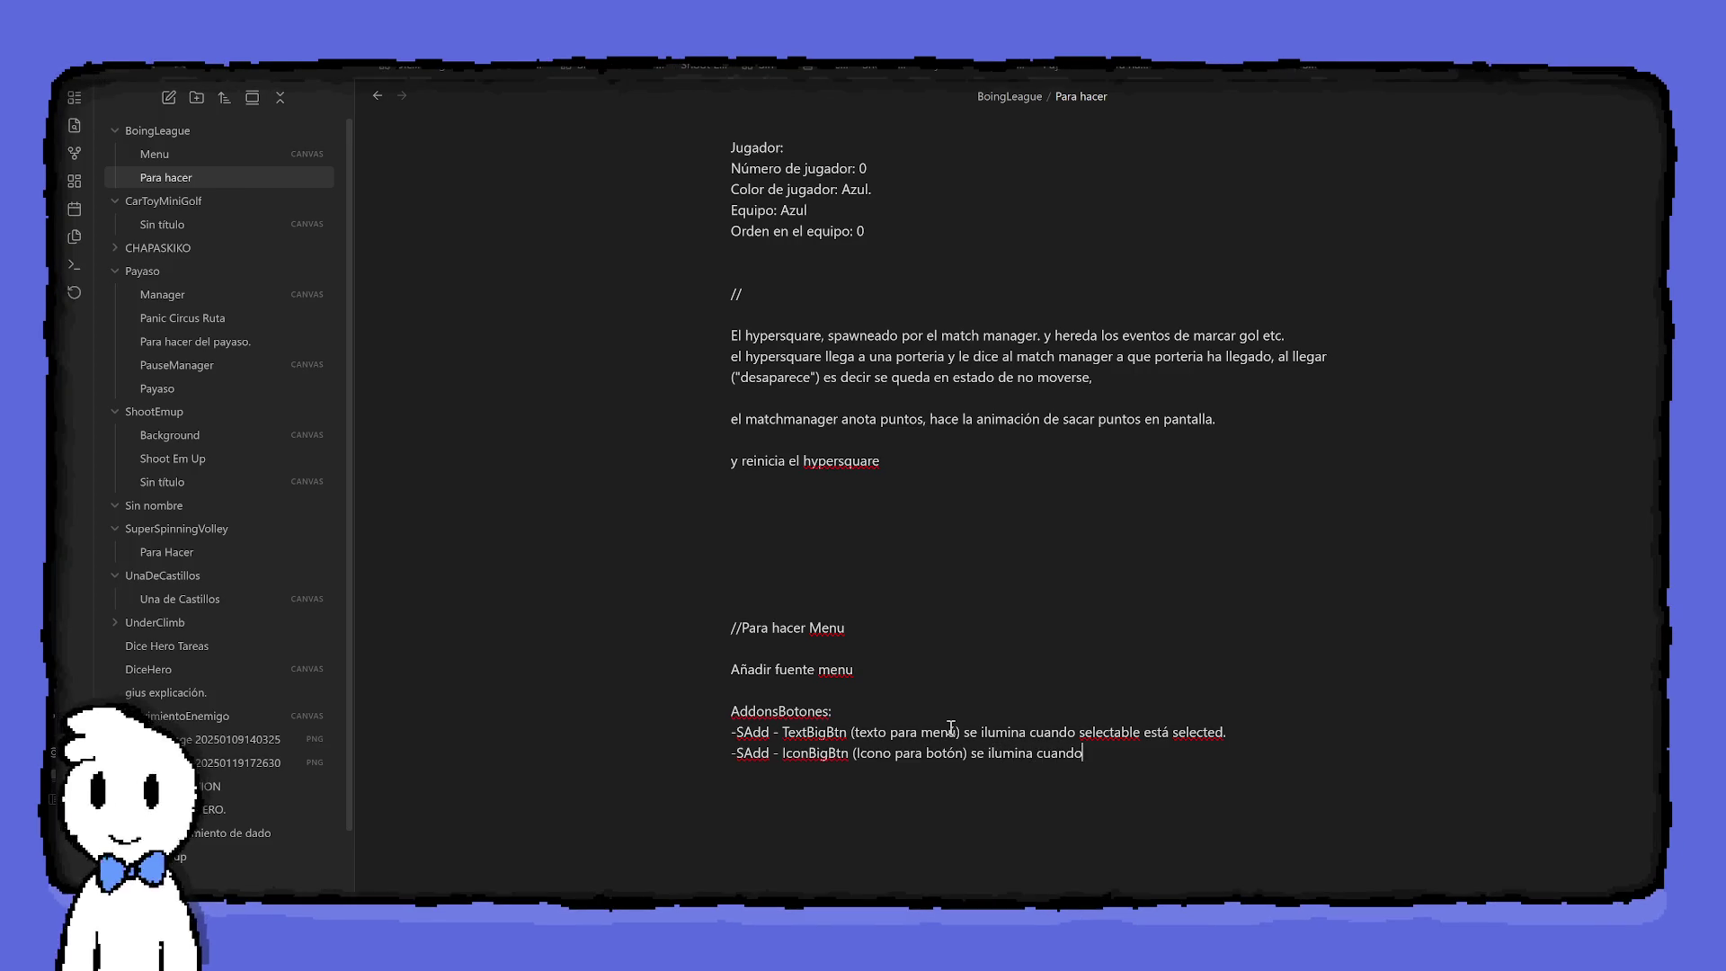
type("´´ ´´")
key("Return")
type("-")
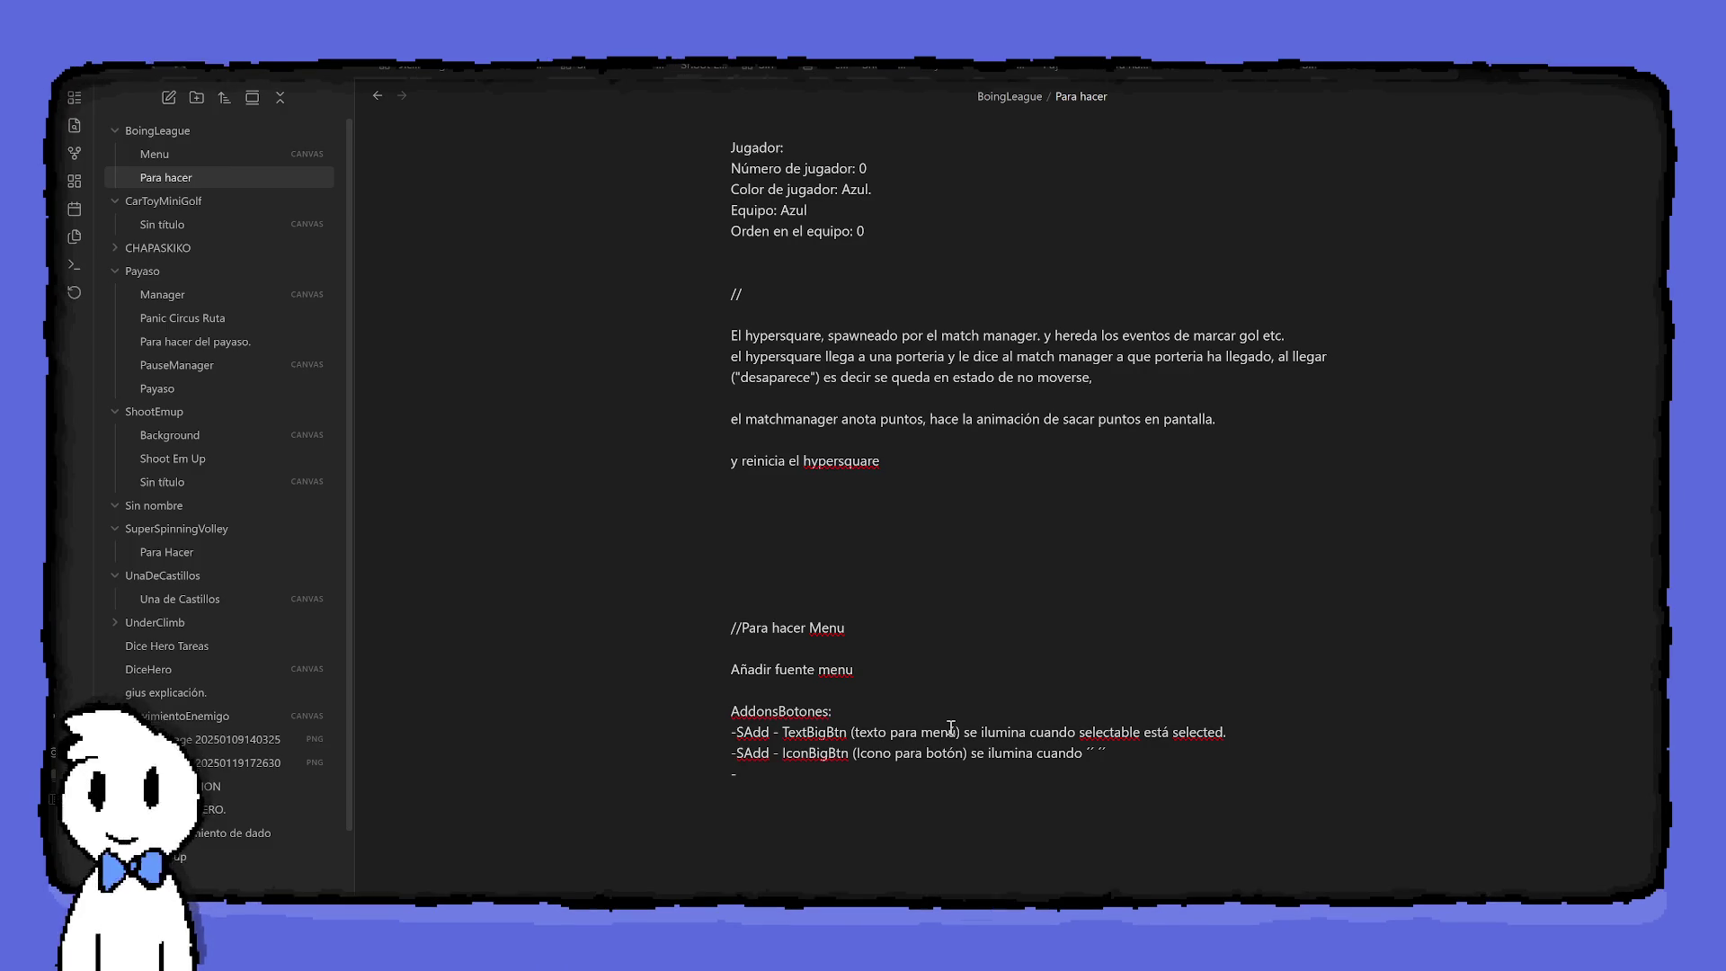
type("Sadd -")
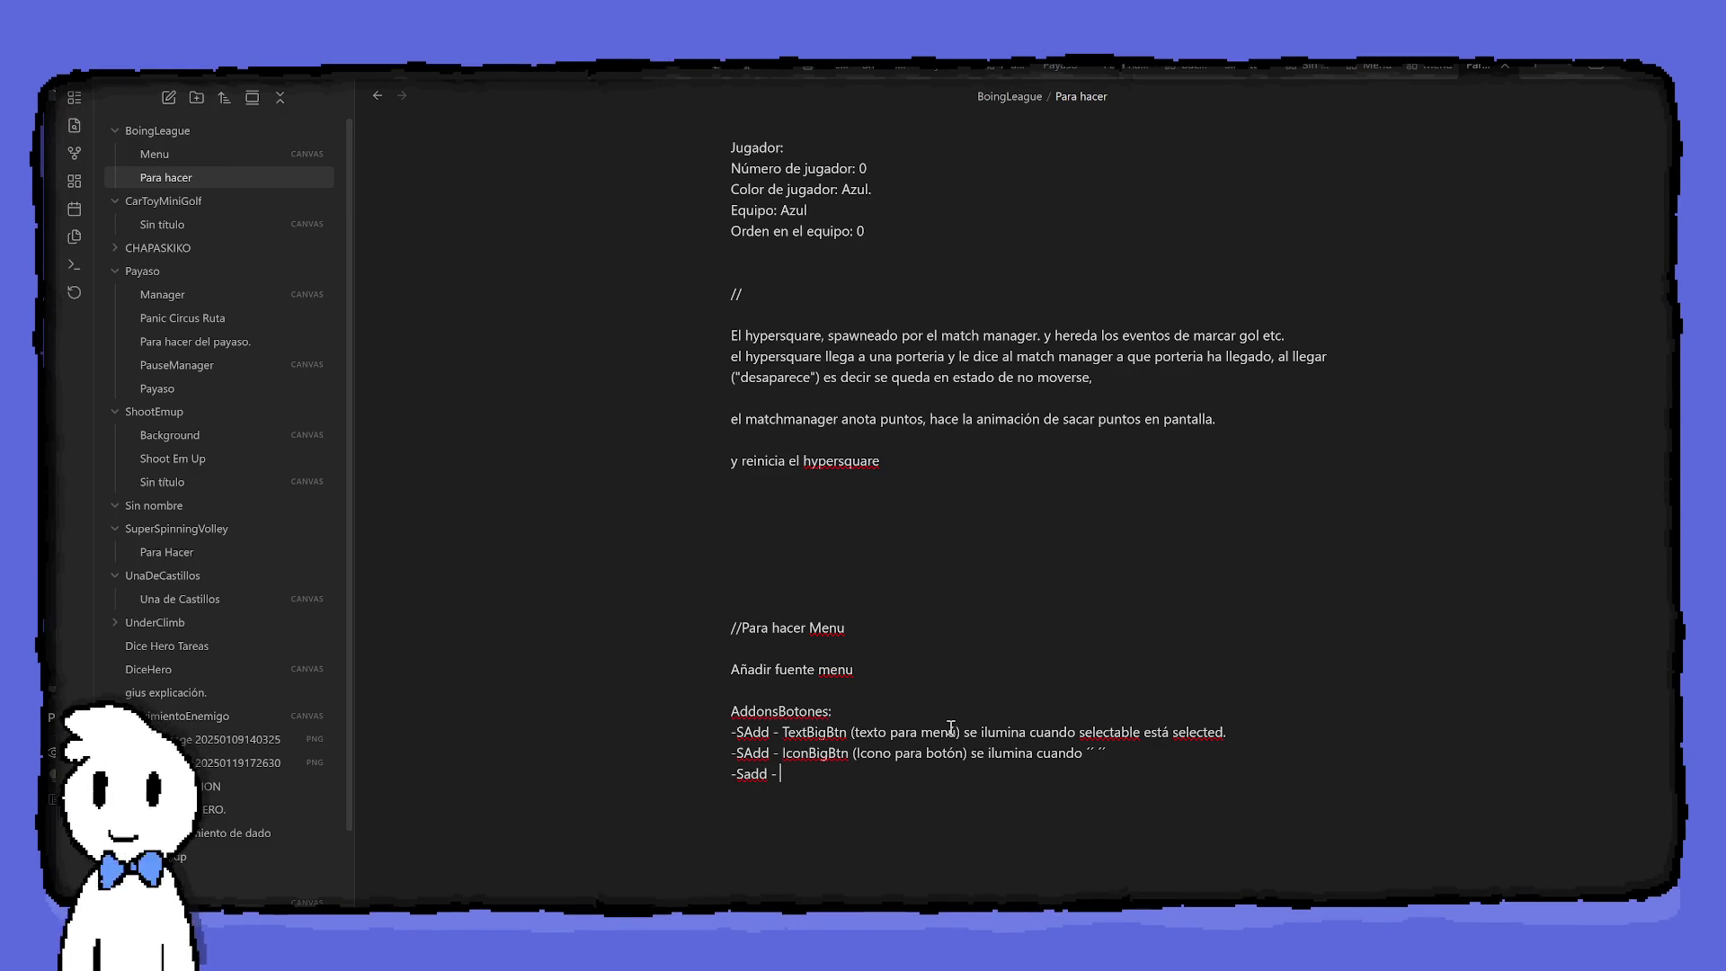
type("Contorn")
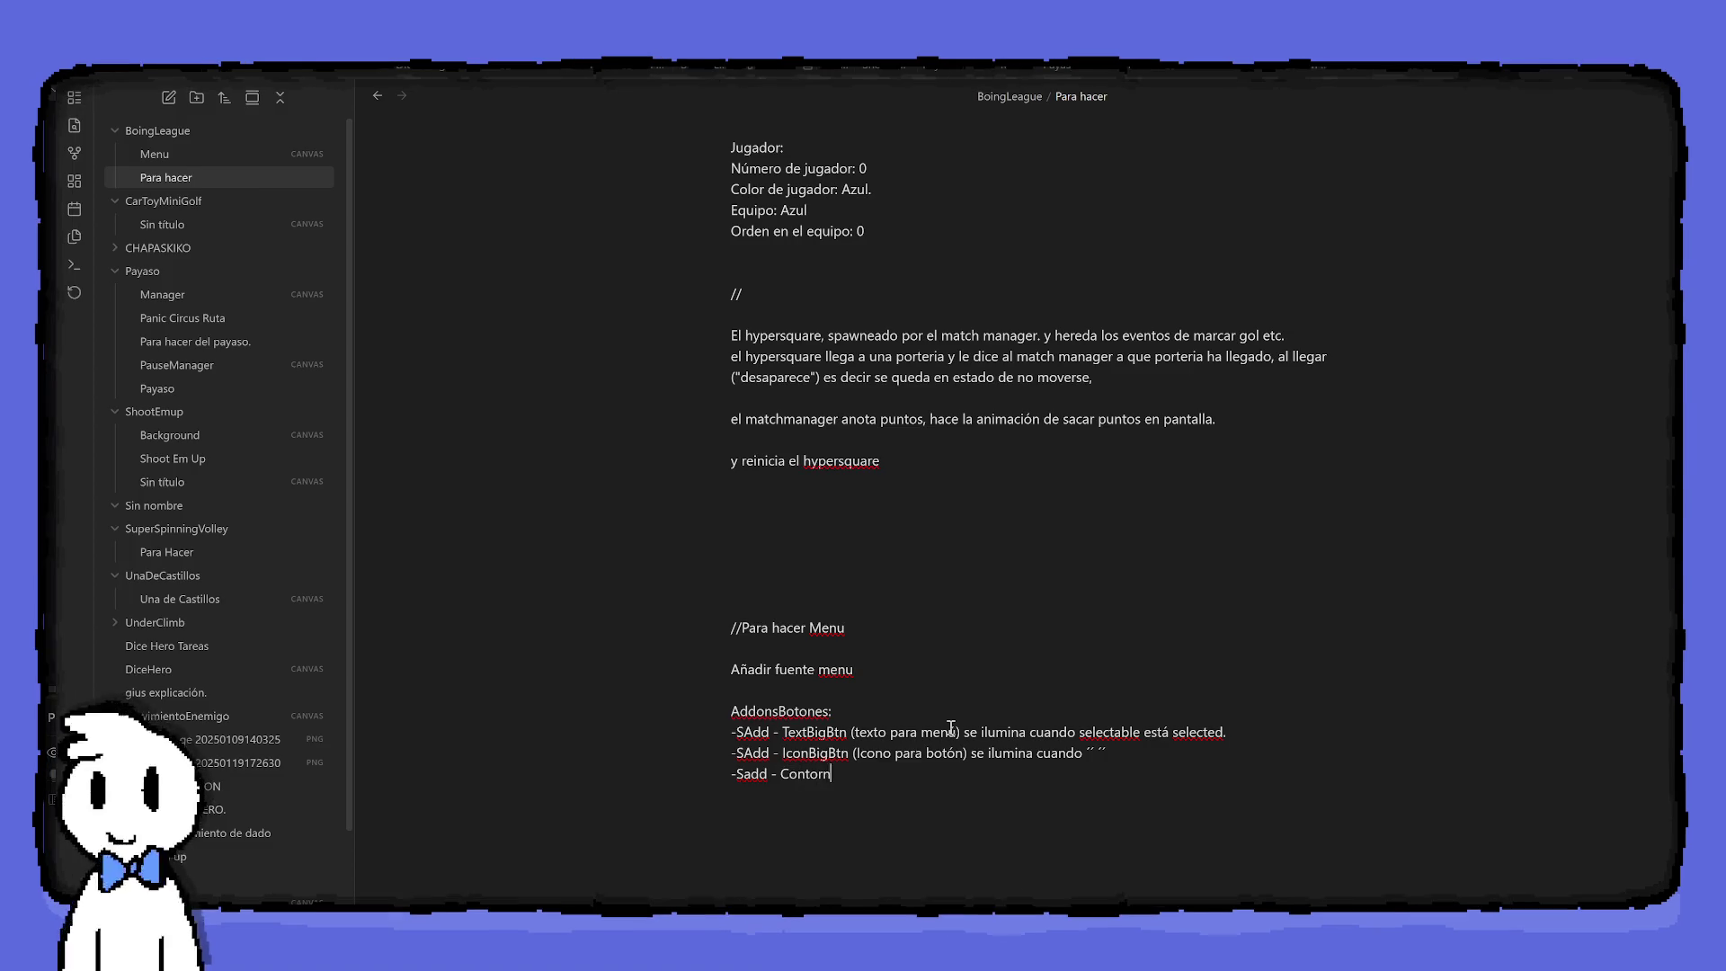
type("o?se ")
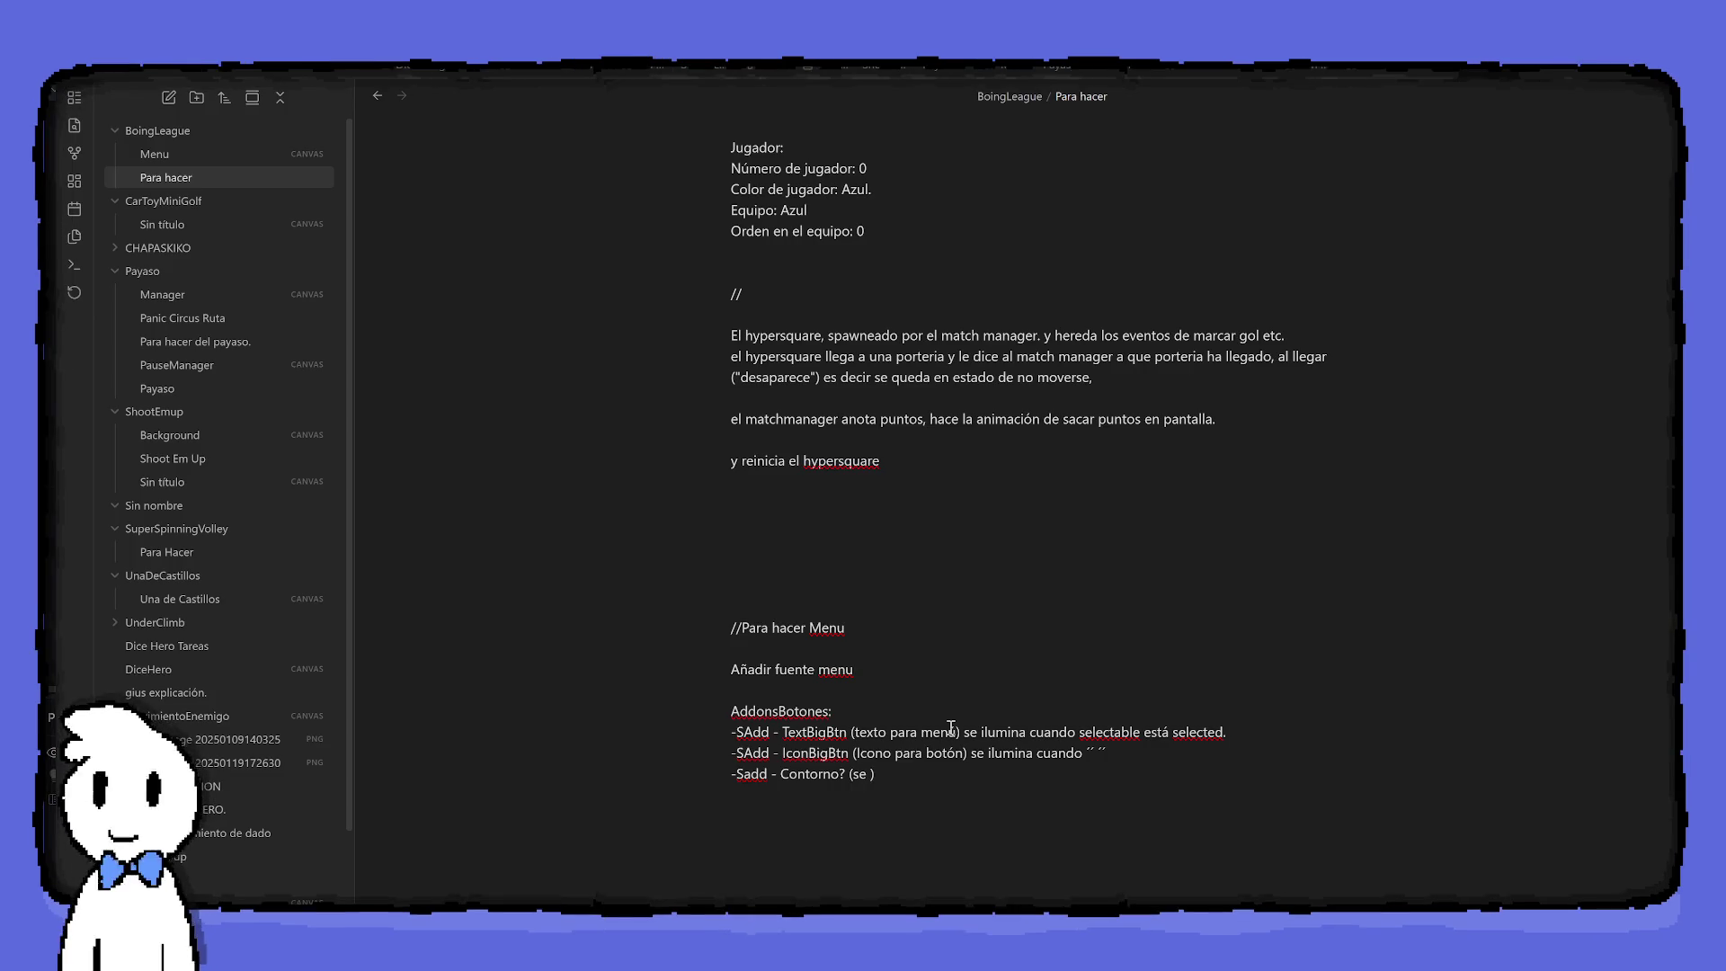
type("paree")
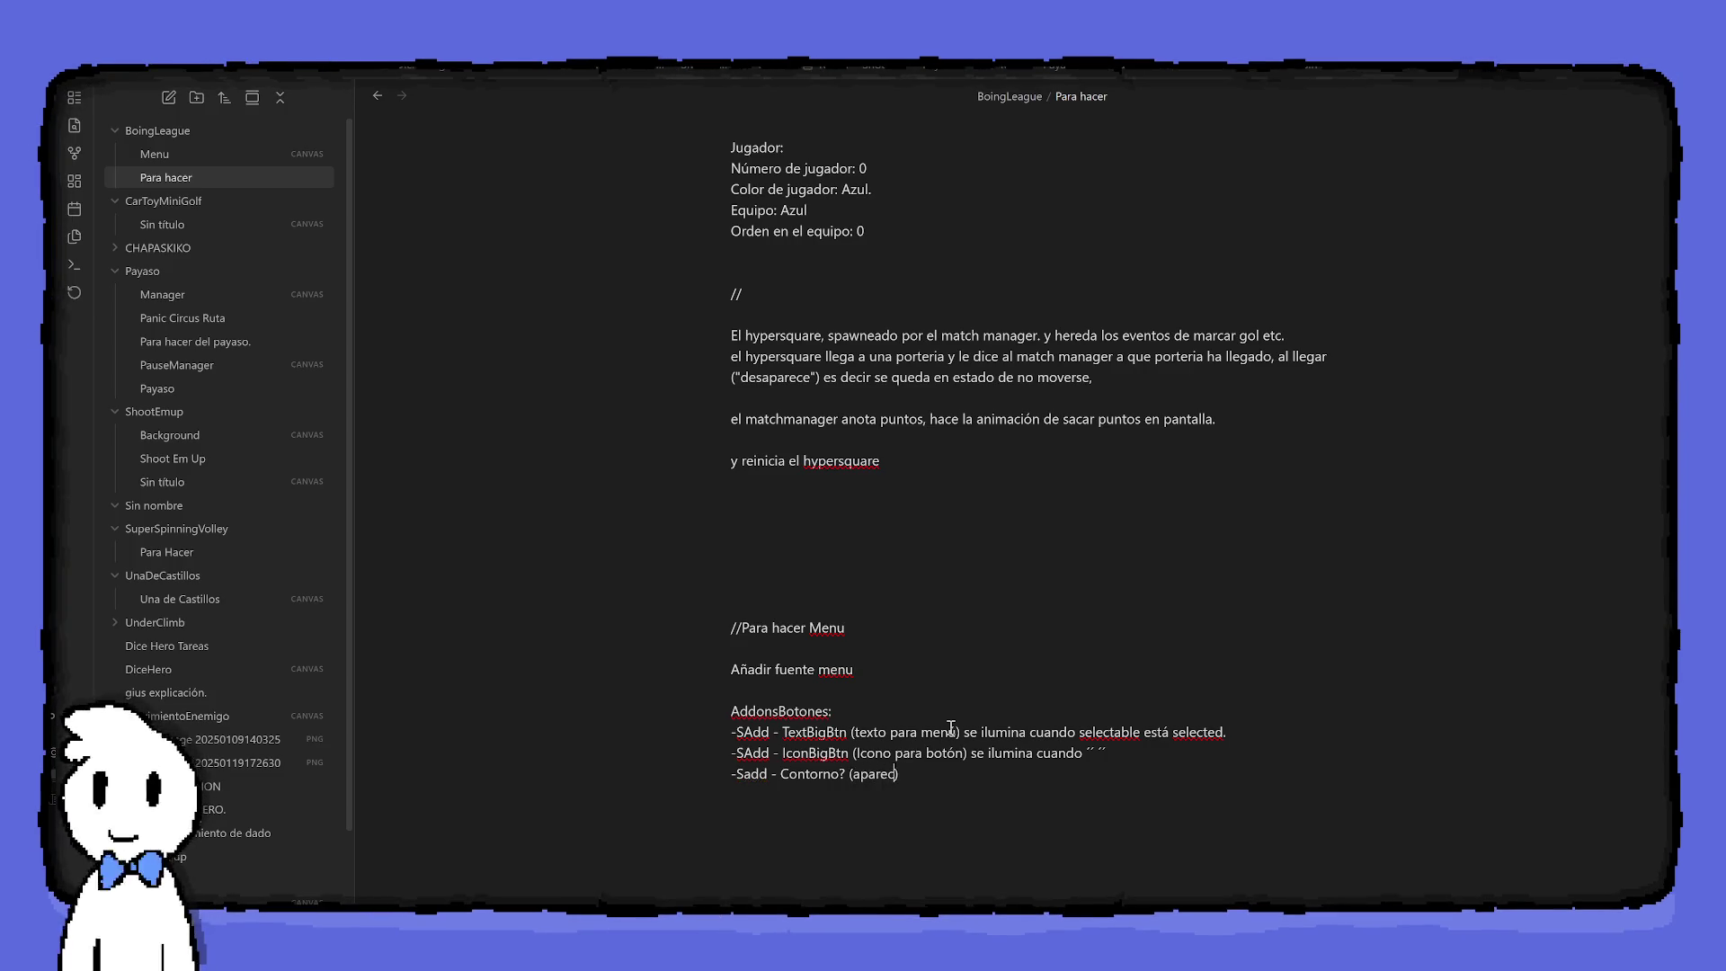
type("ce/")
type("agranda/ilumi")
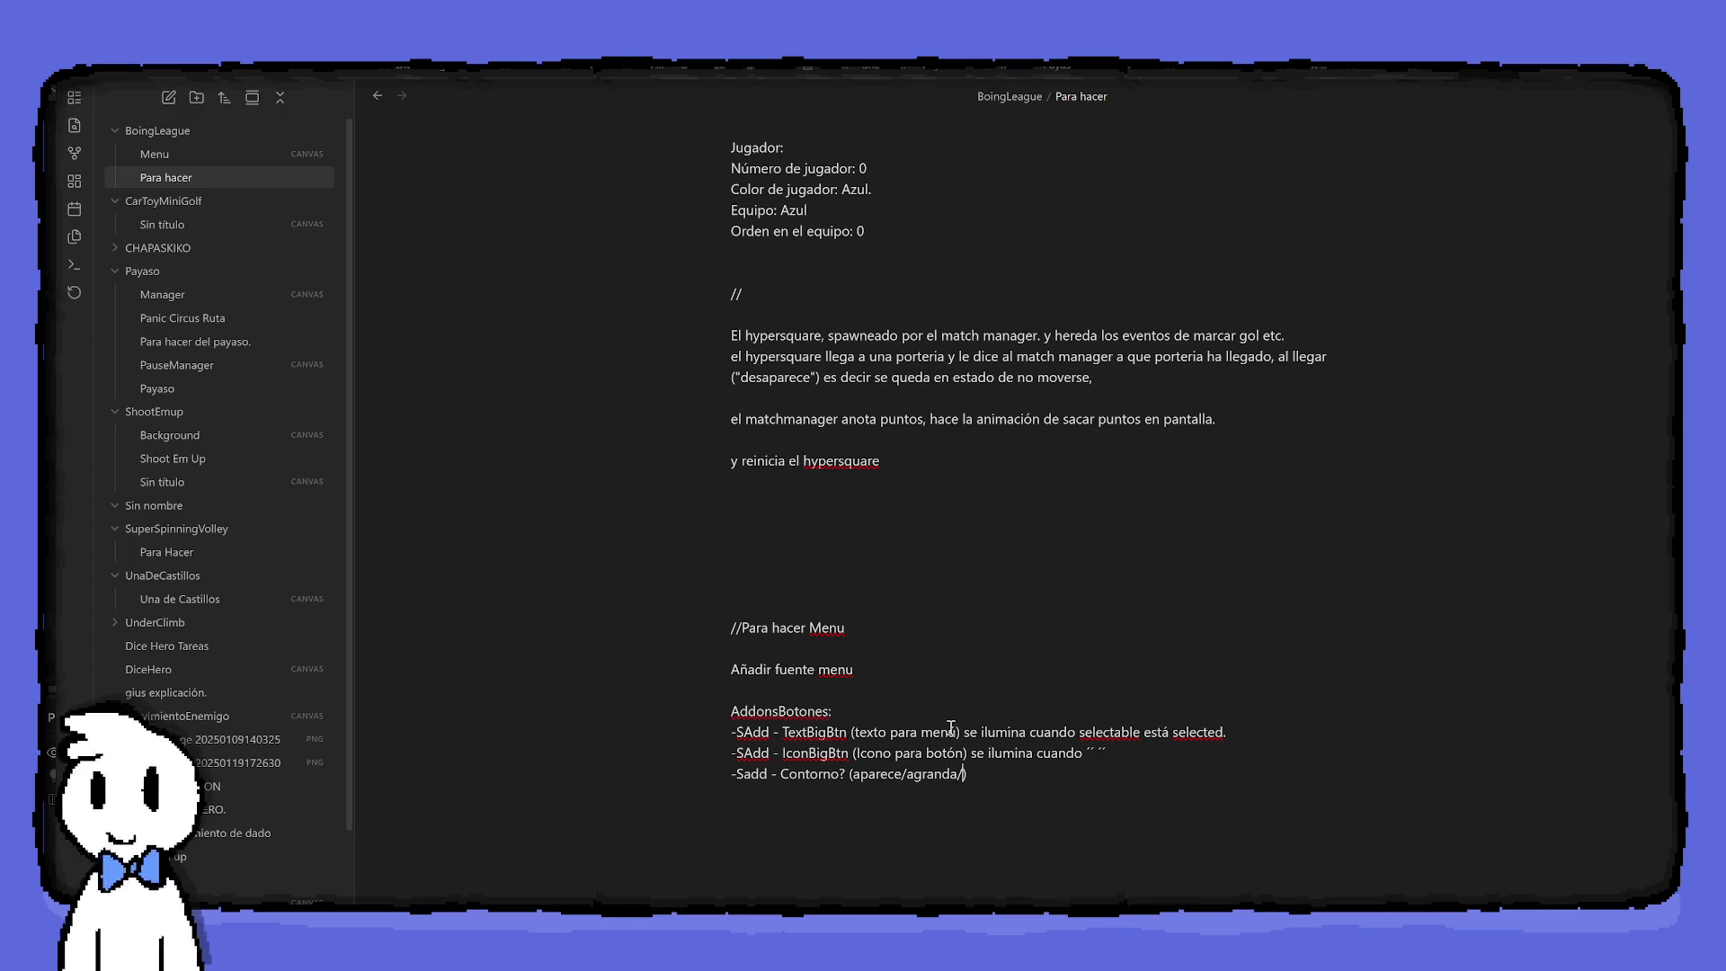
type("na cuando selec")
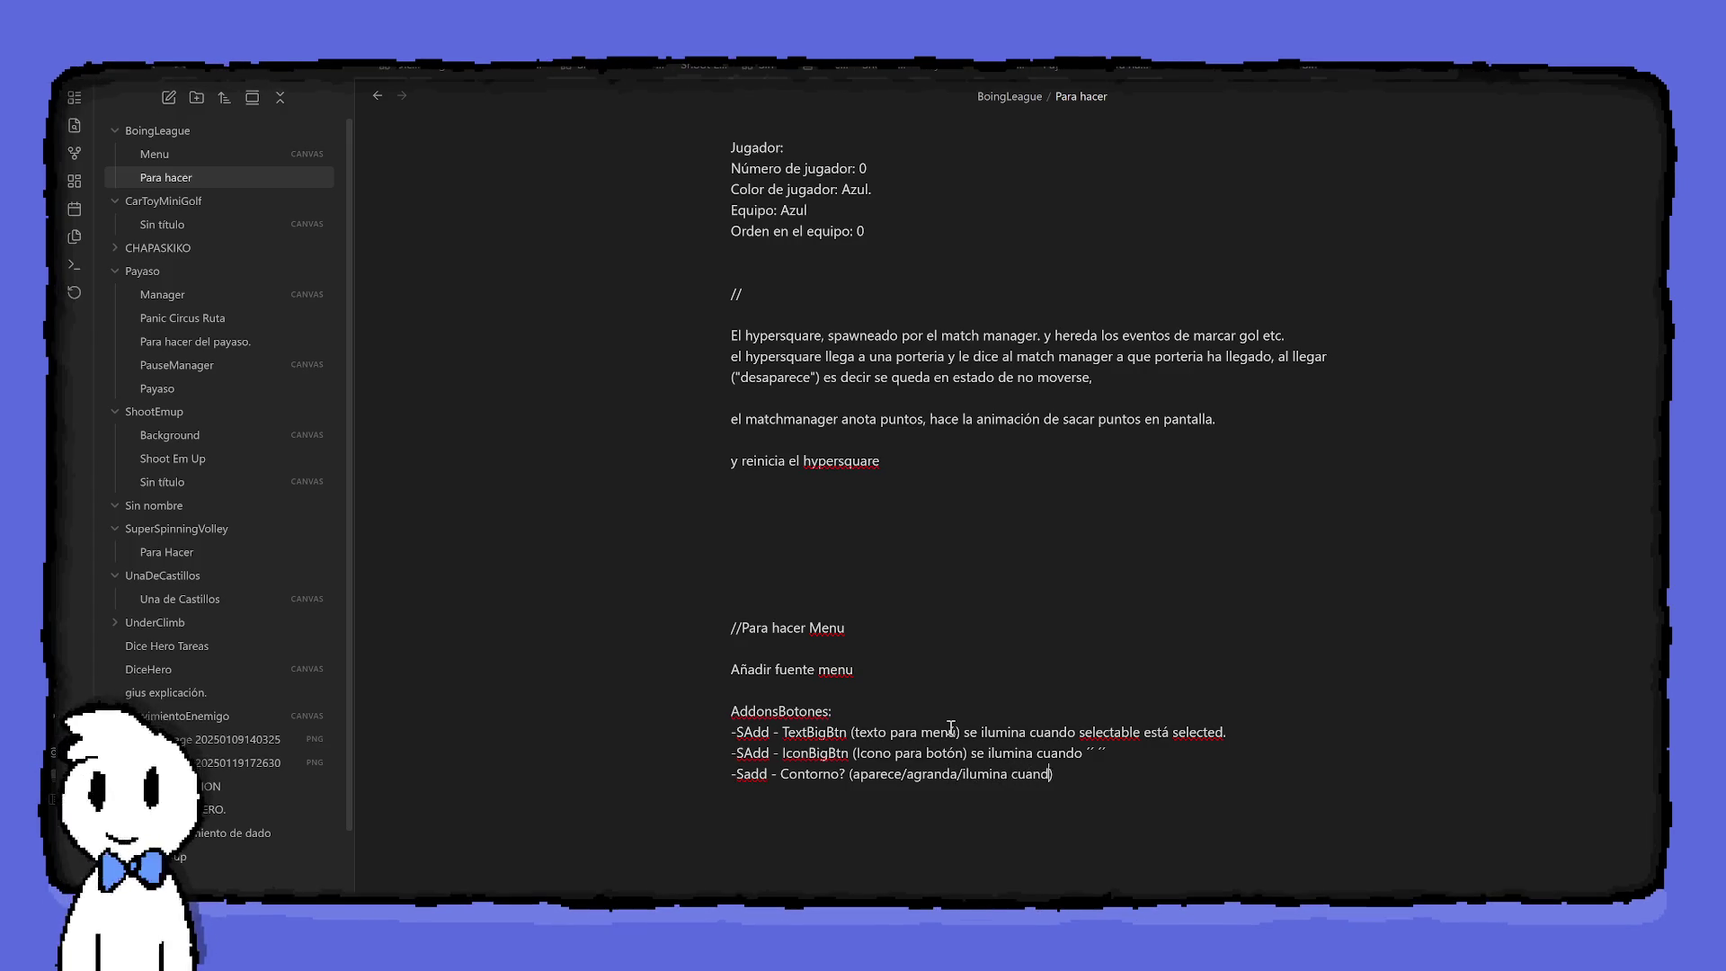
type("ted ´´´´")
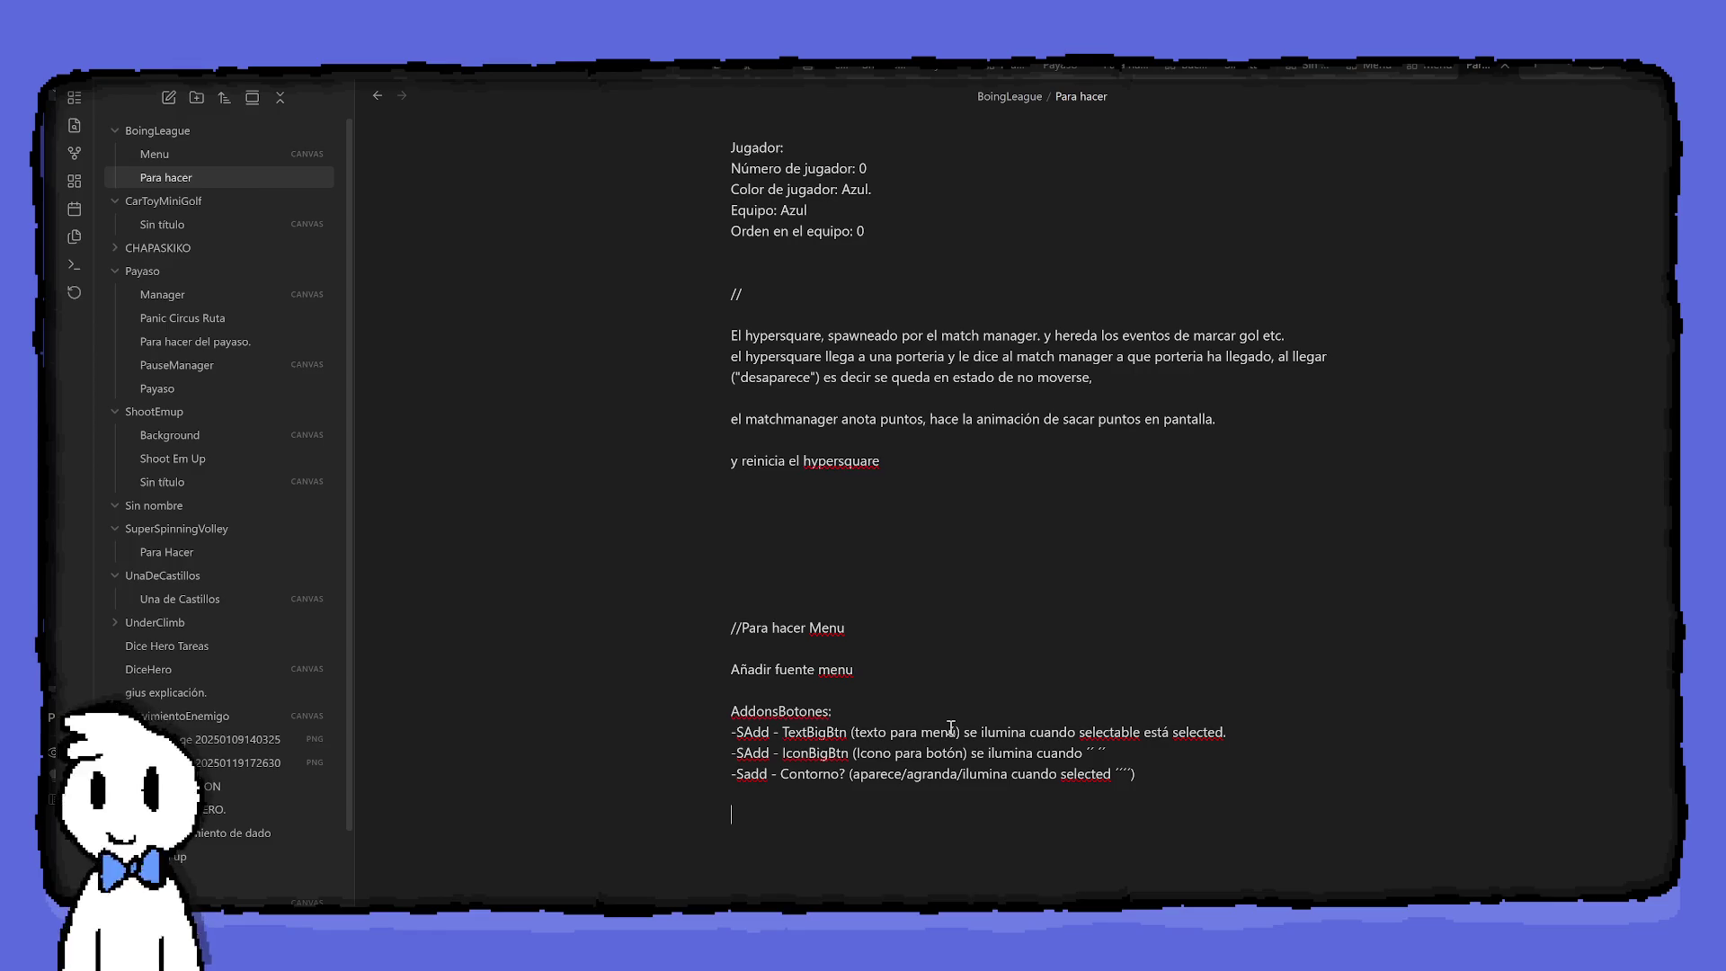
key("BackSpace")
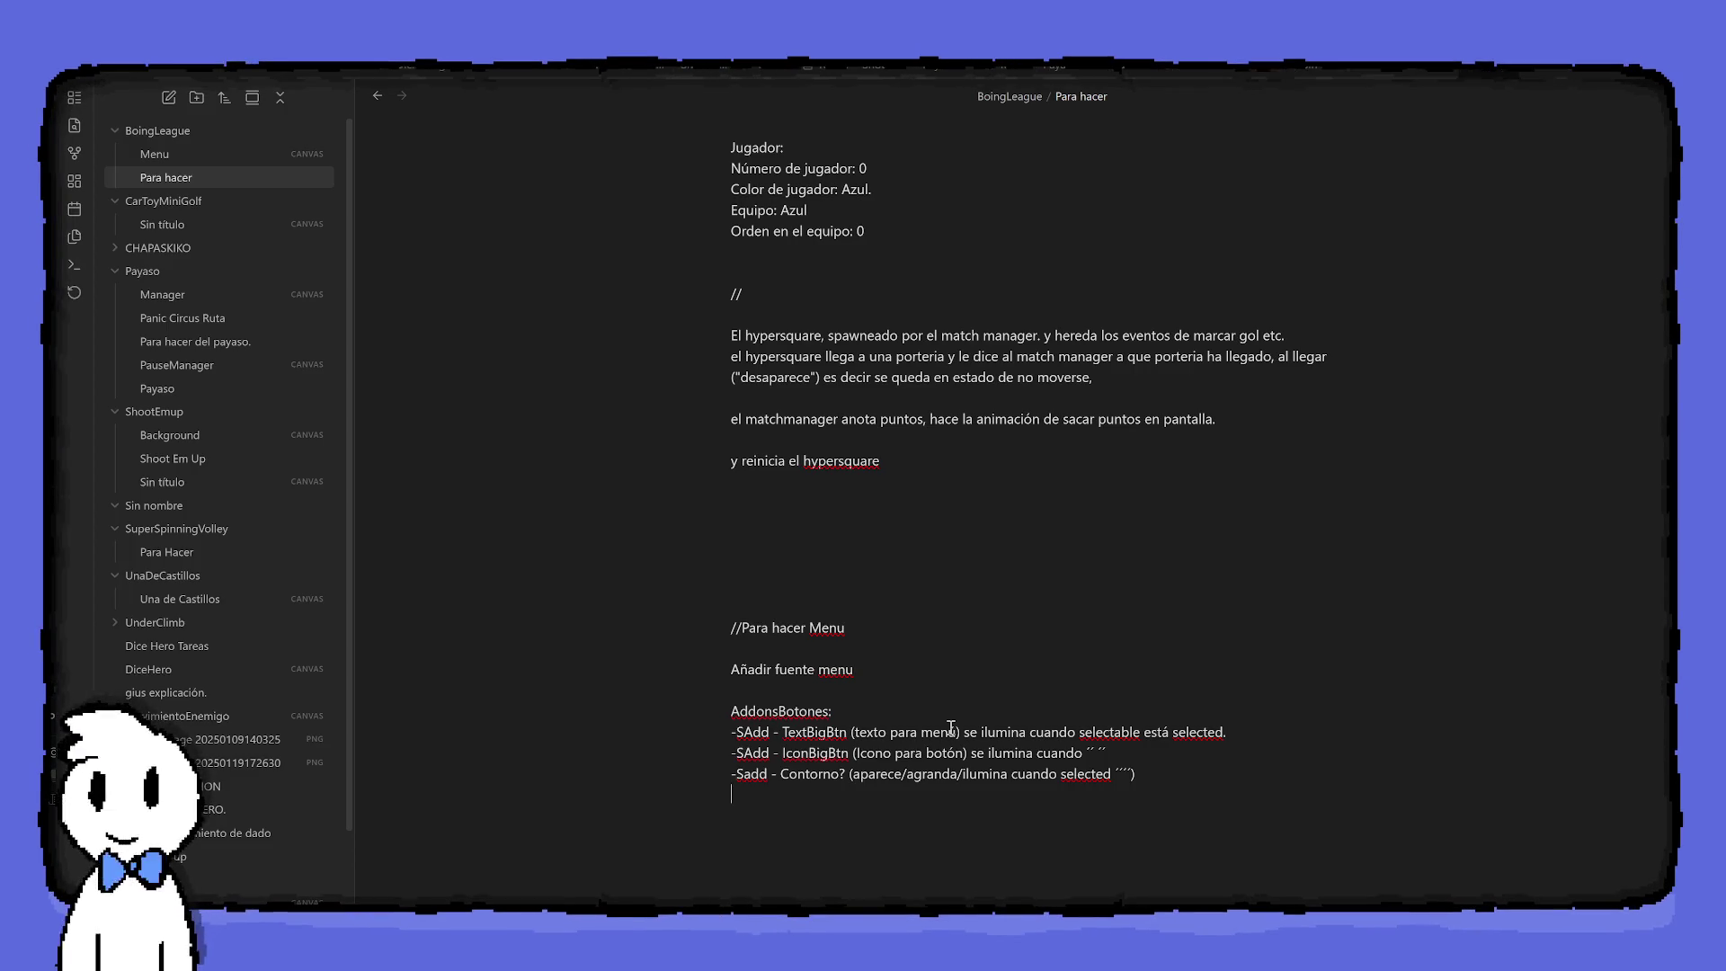
key("Return")
Add the CursorNavigation item (navigates selectables without the mouse) and begin the TextBtn line
type("Curso")
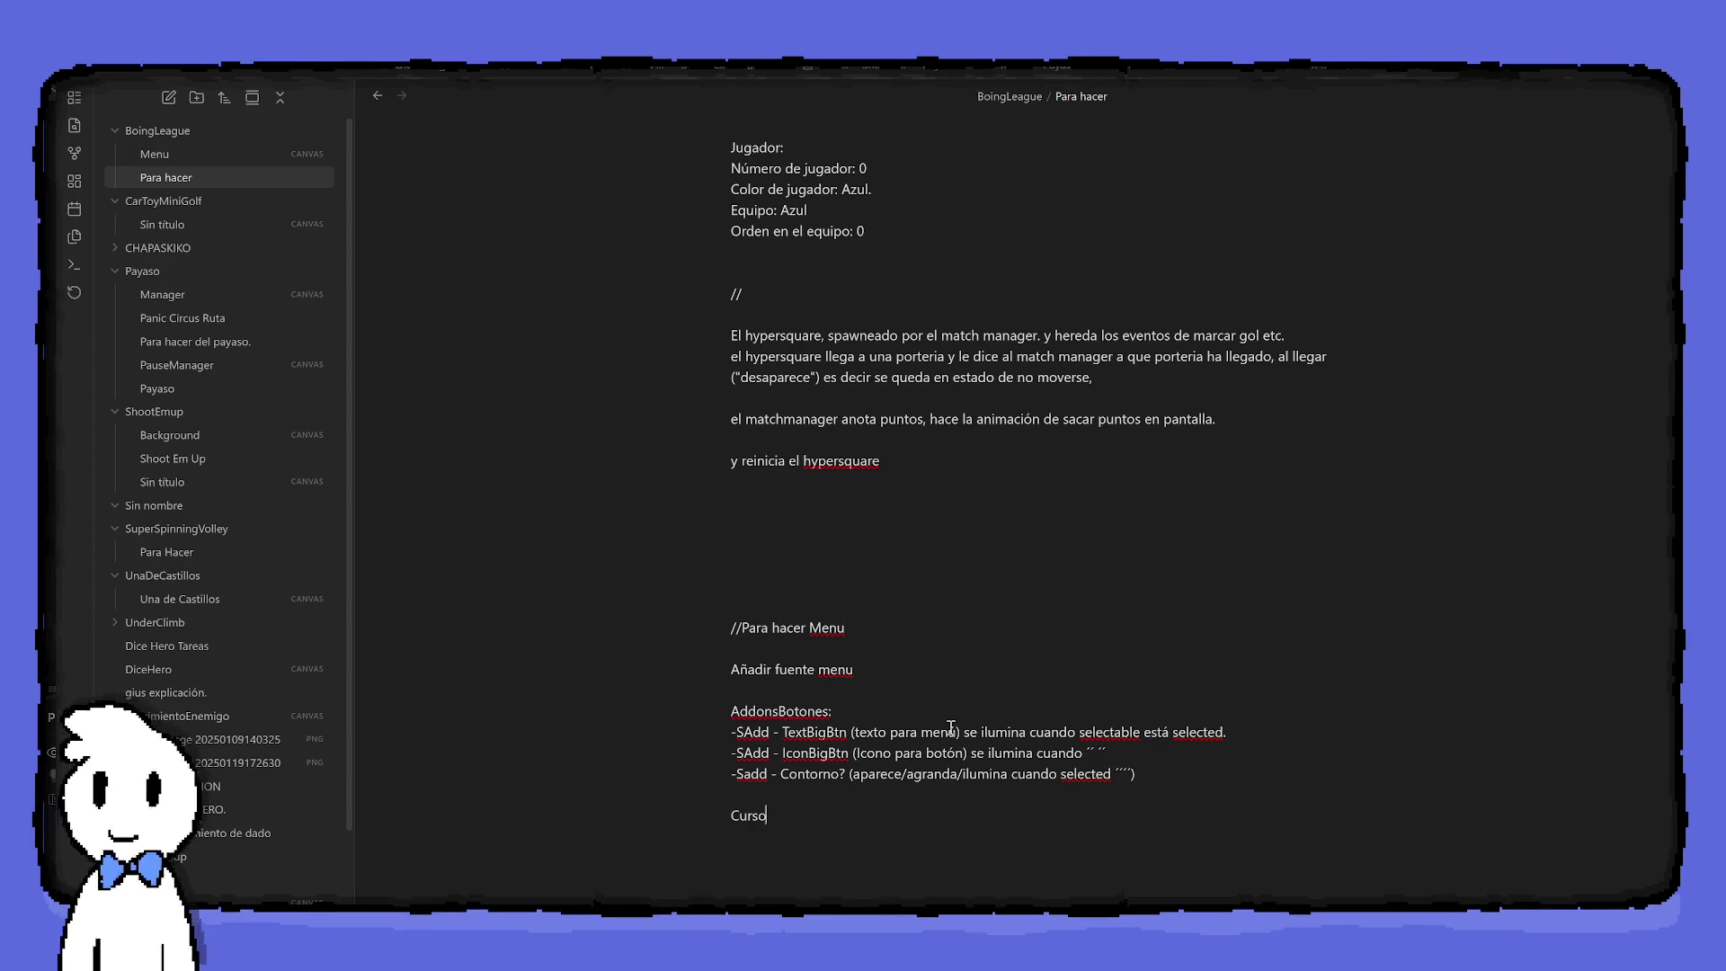
type("rNavigation ")
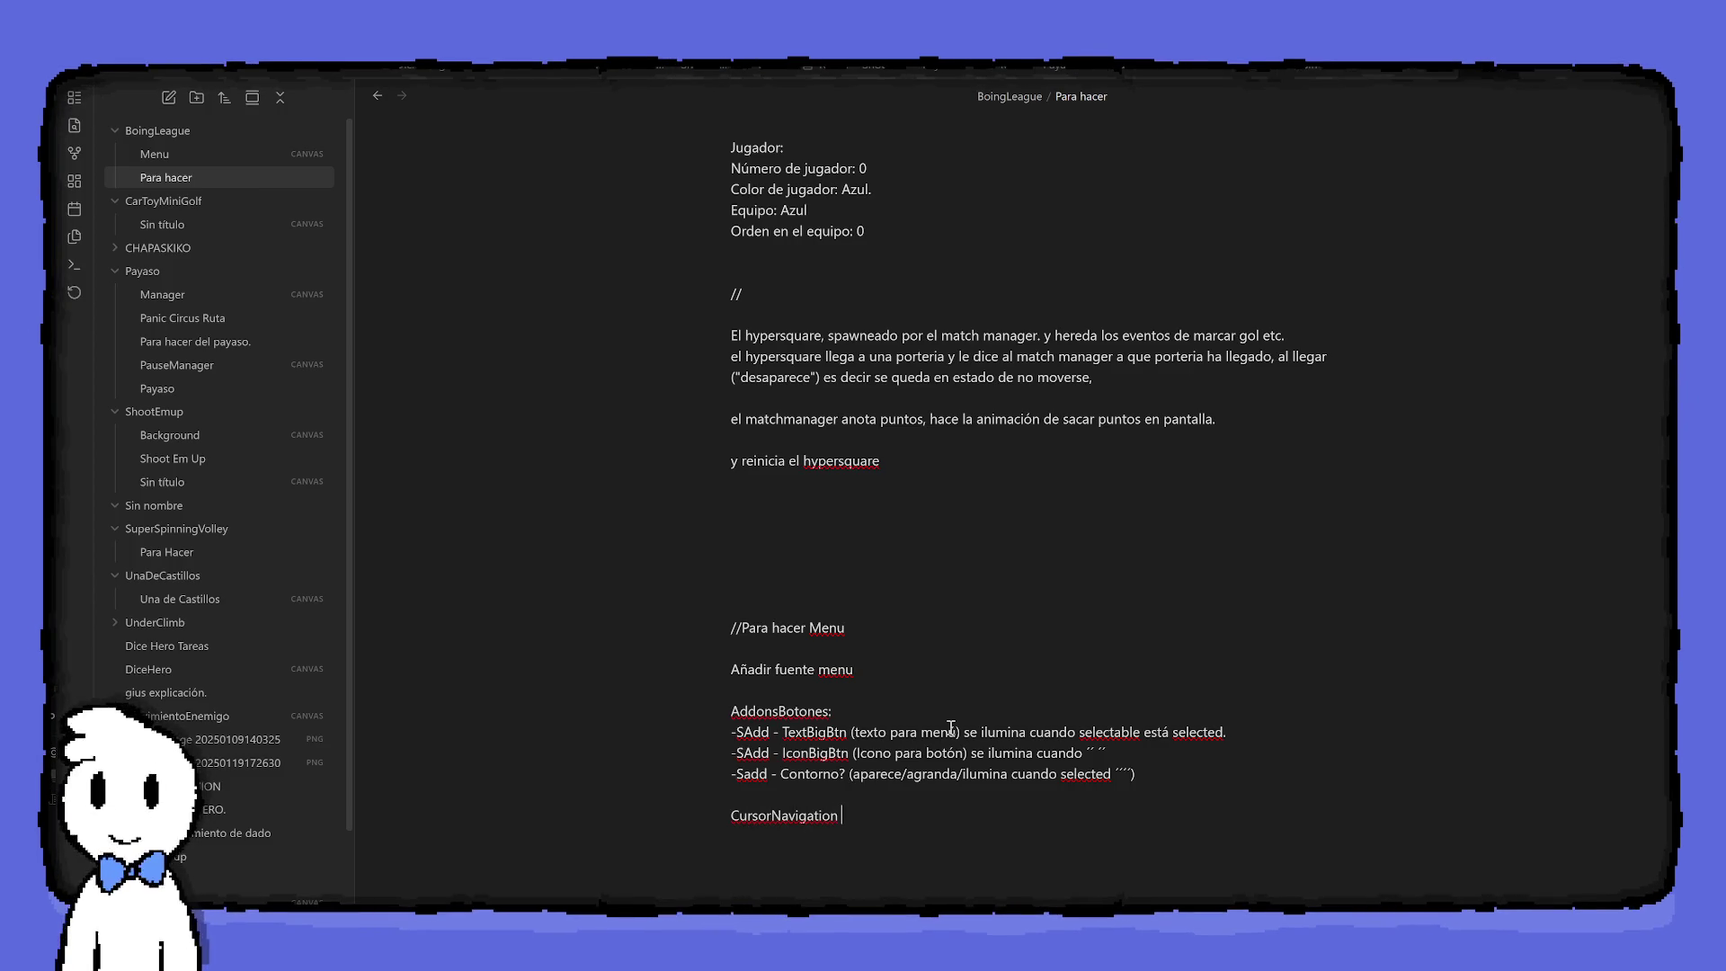
type("(navega entre select")
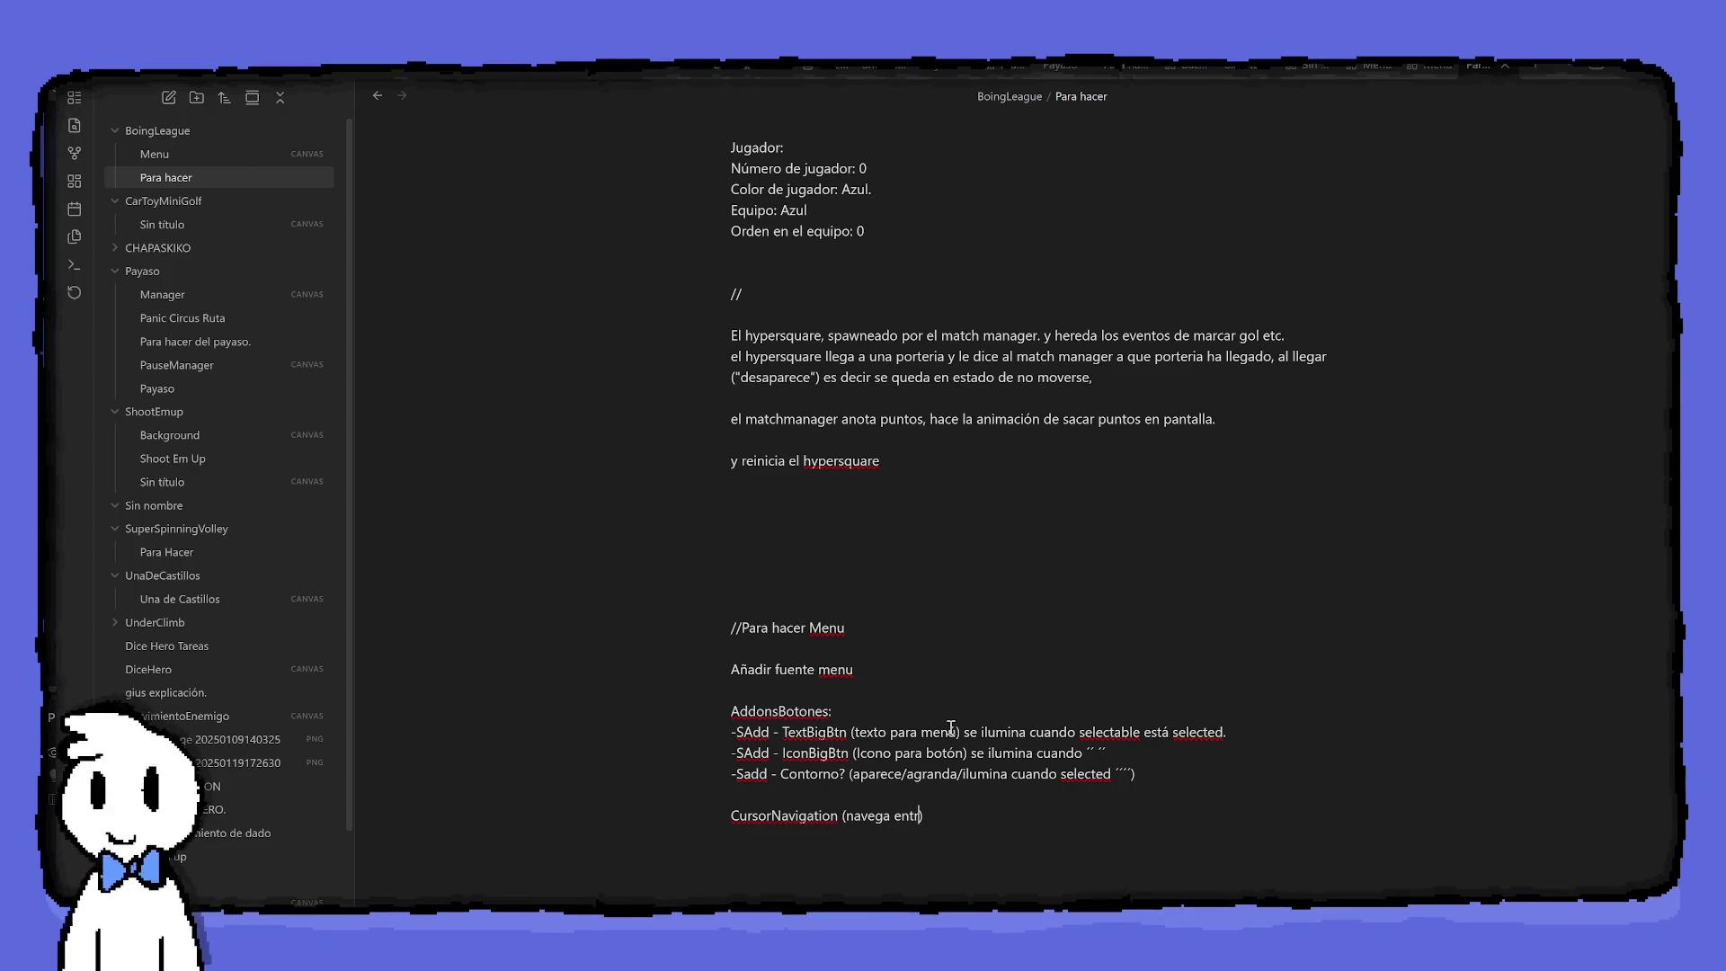
type("ables cuando no se es")
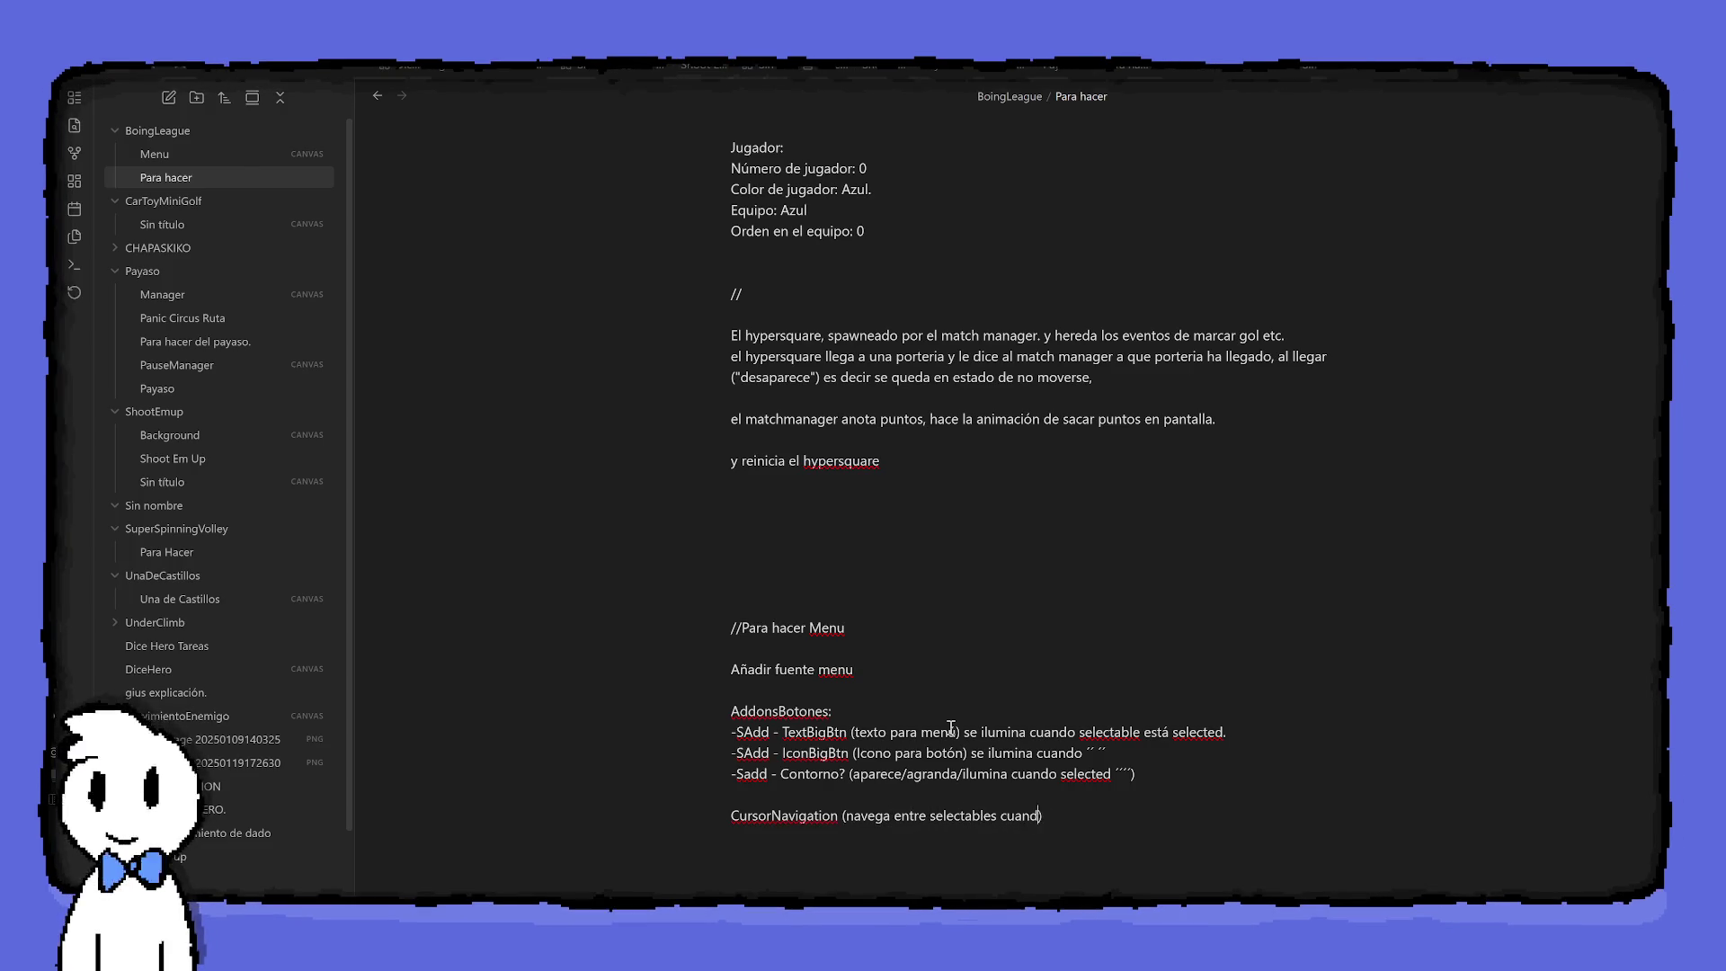
type("tá usando el ratón")
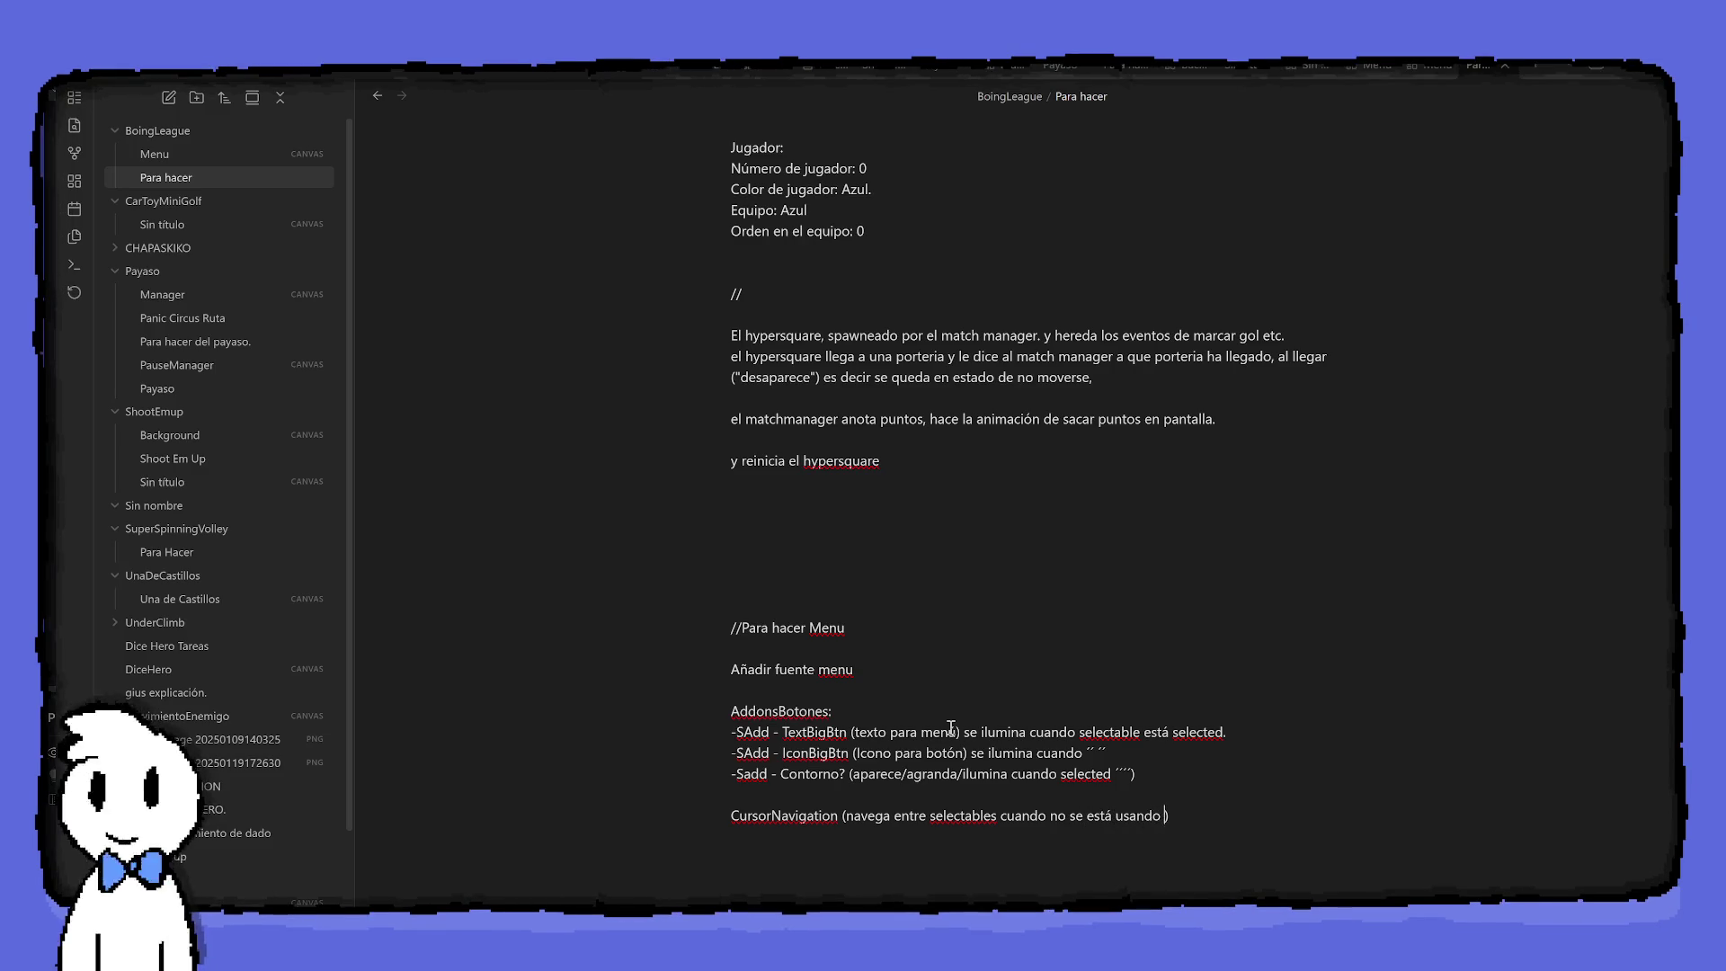
type(" / adapta la forma ")
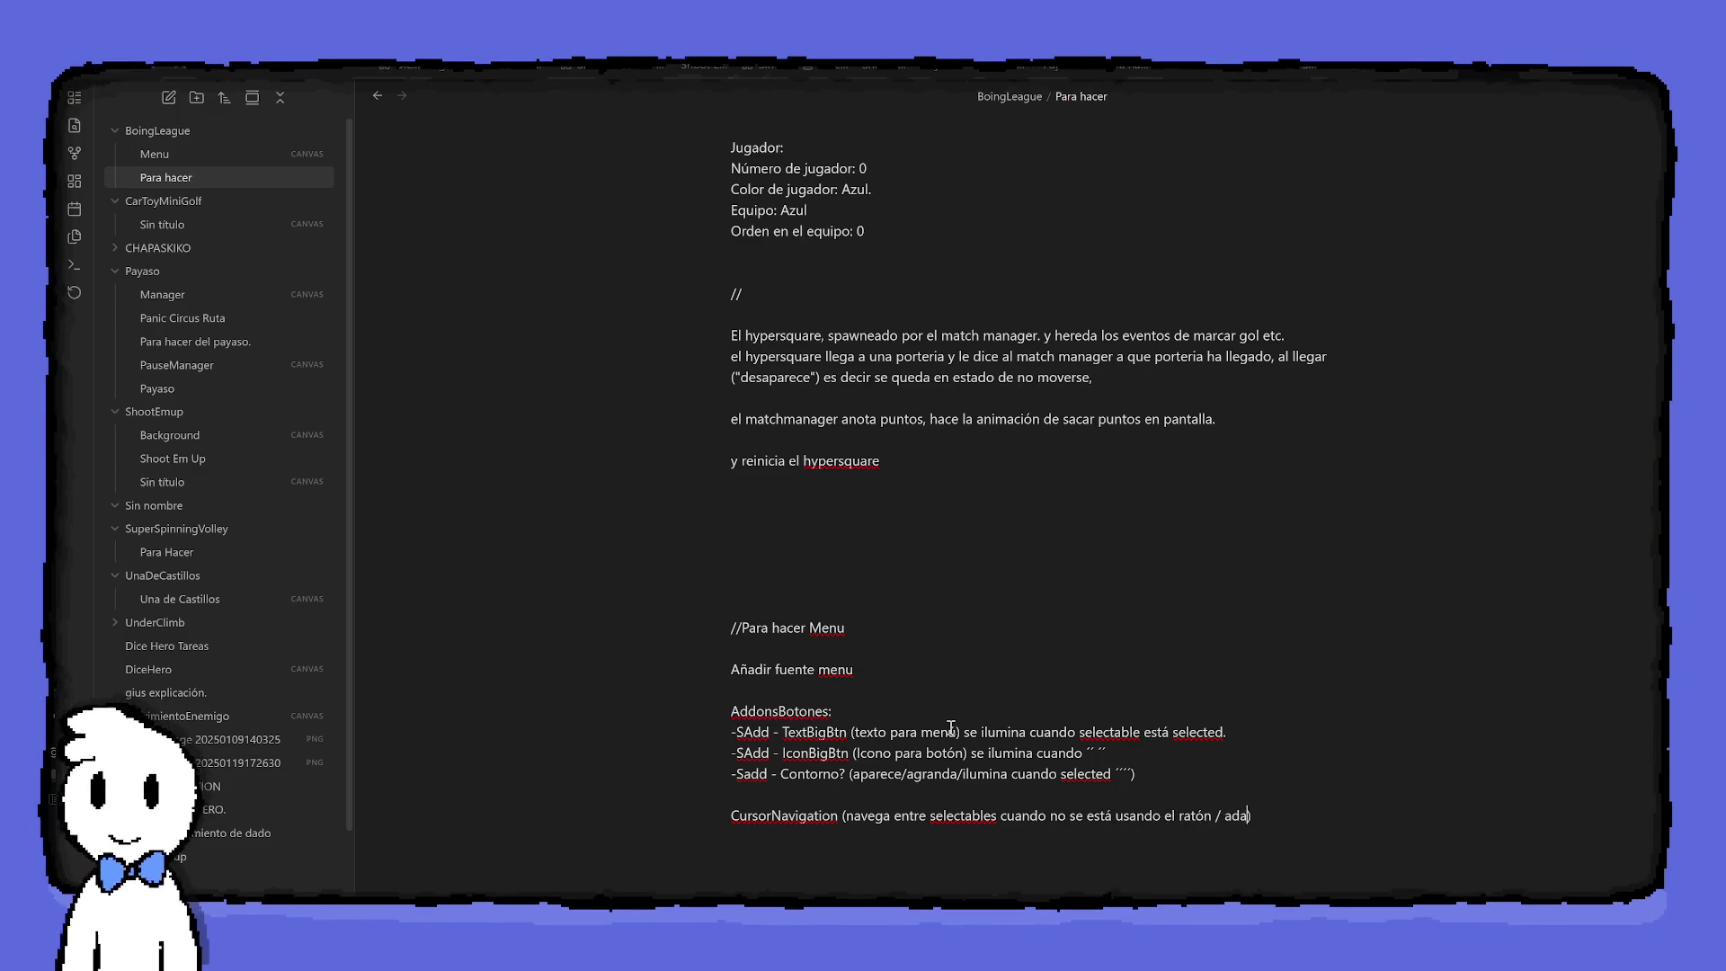
type("del objeto=")
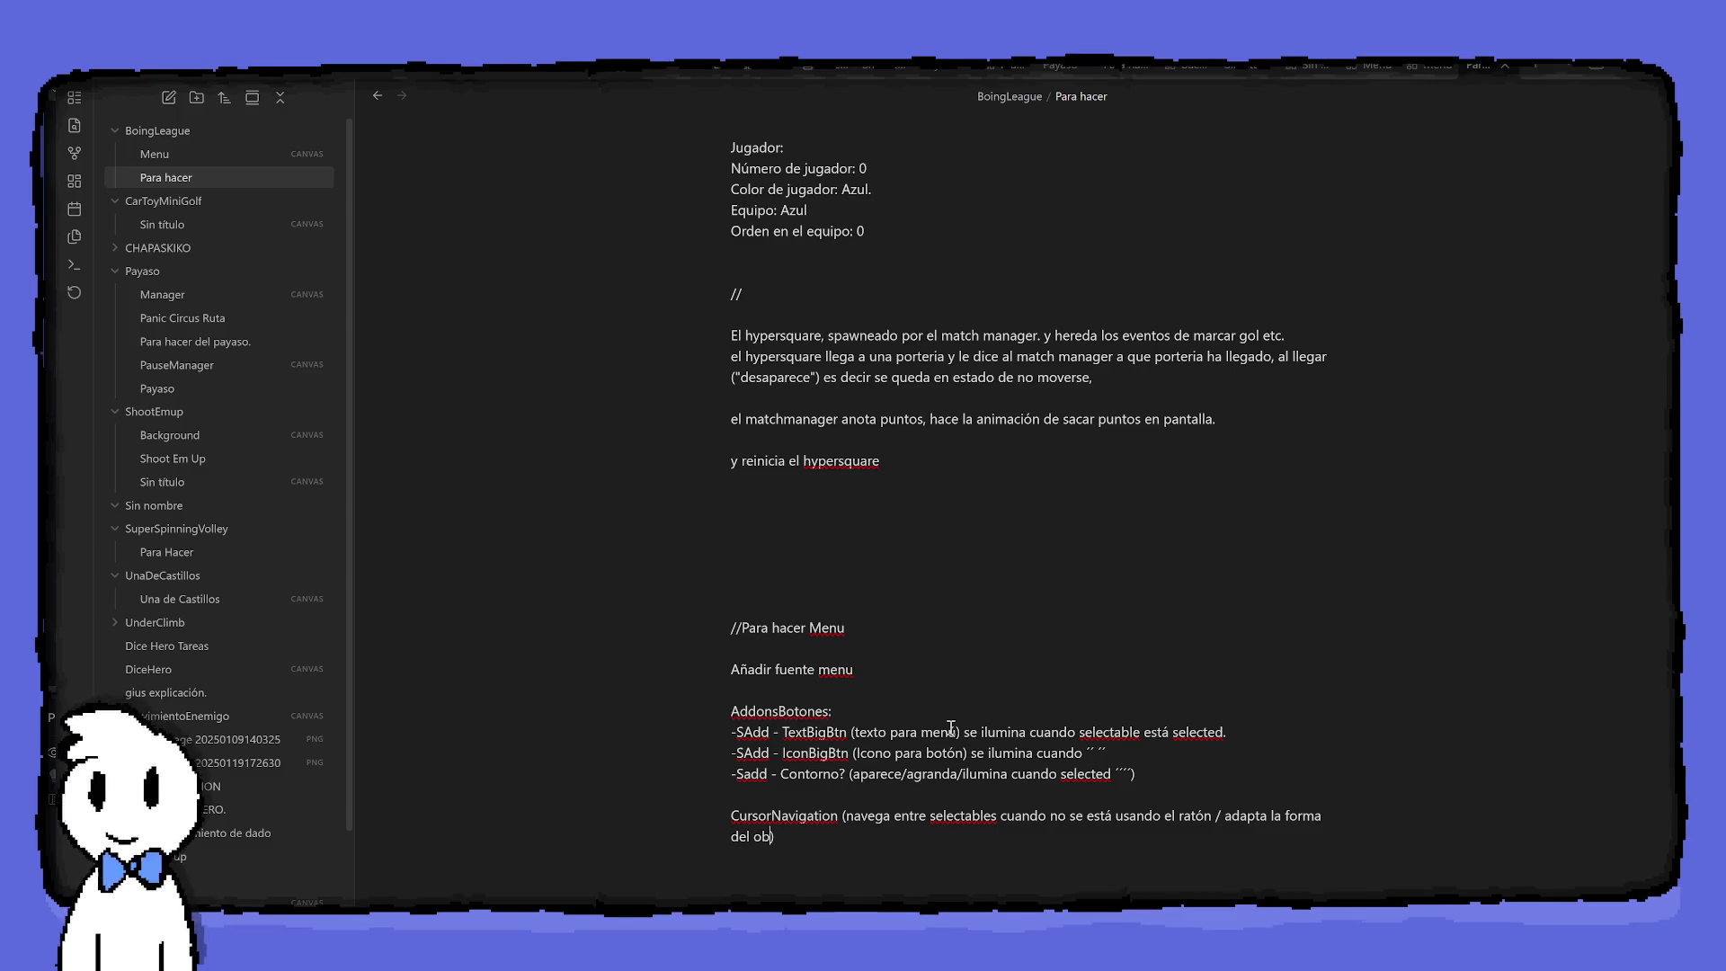
key("BackSpace")
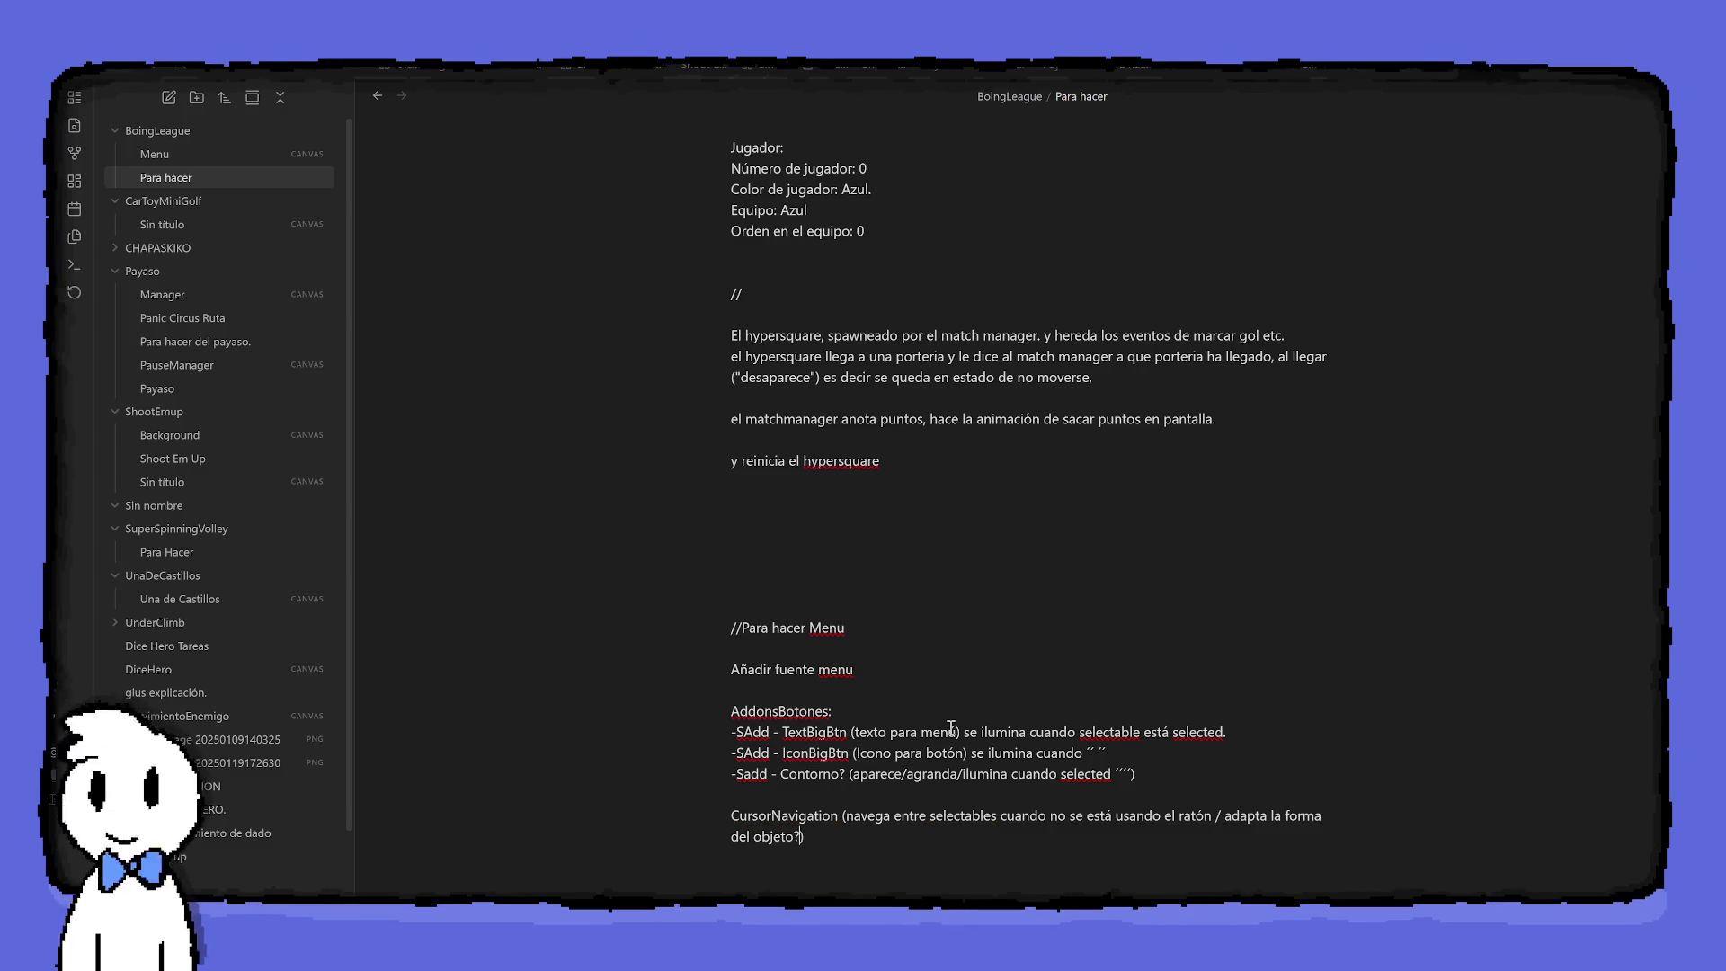
type("?")
key("Return")
key("Return")
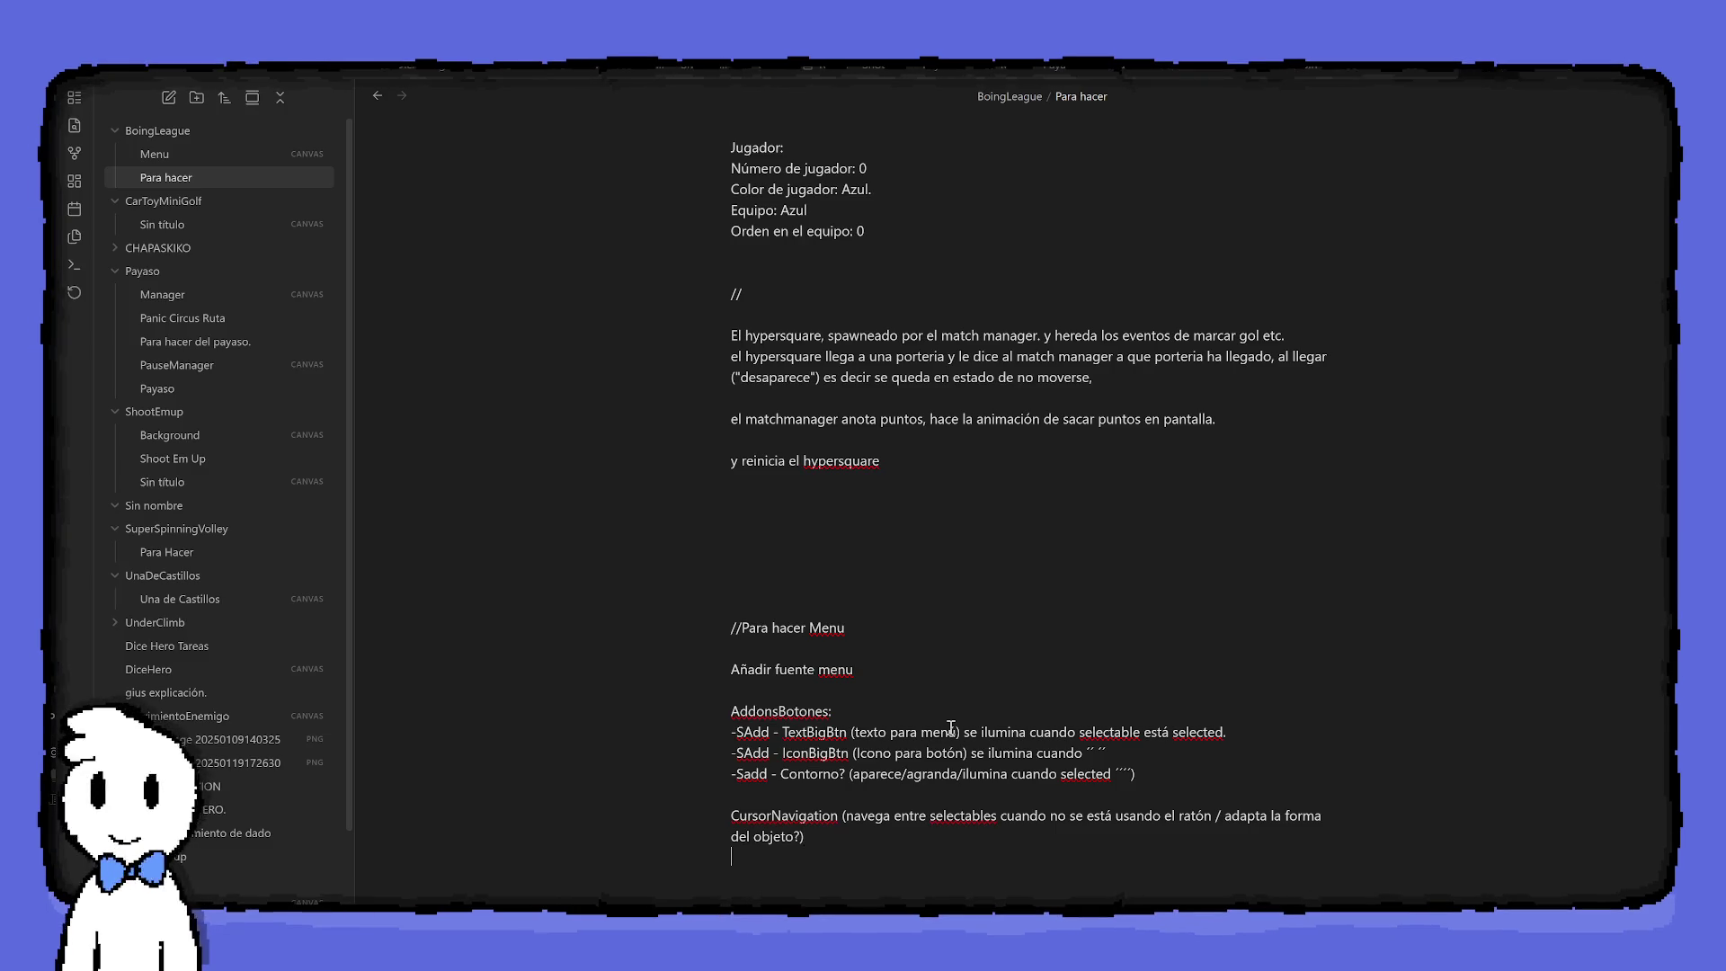
type("-S")
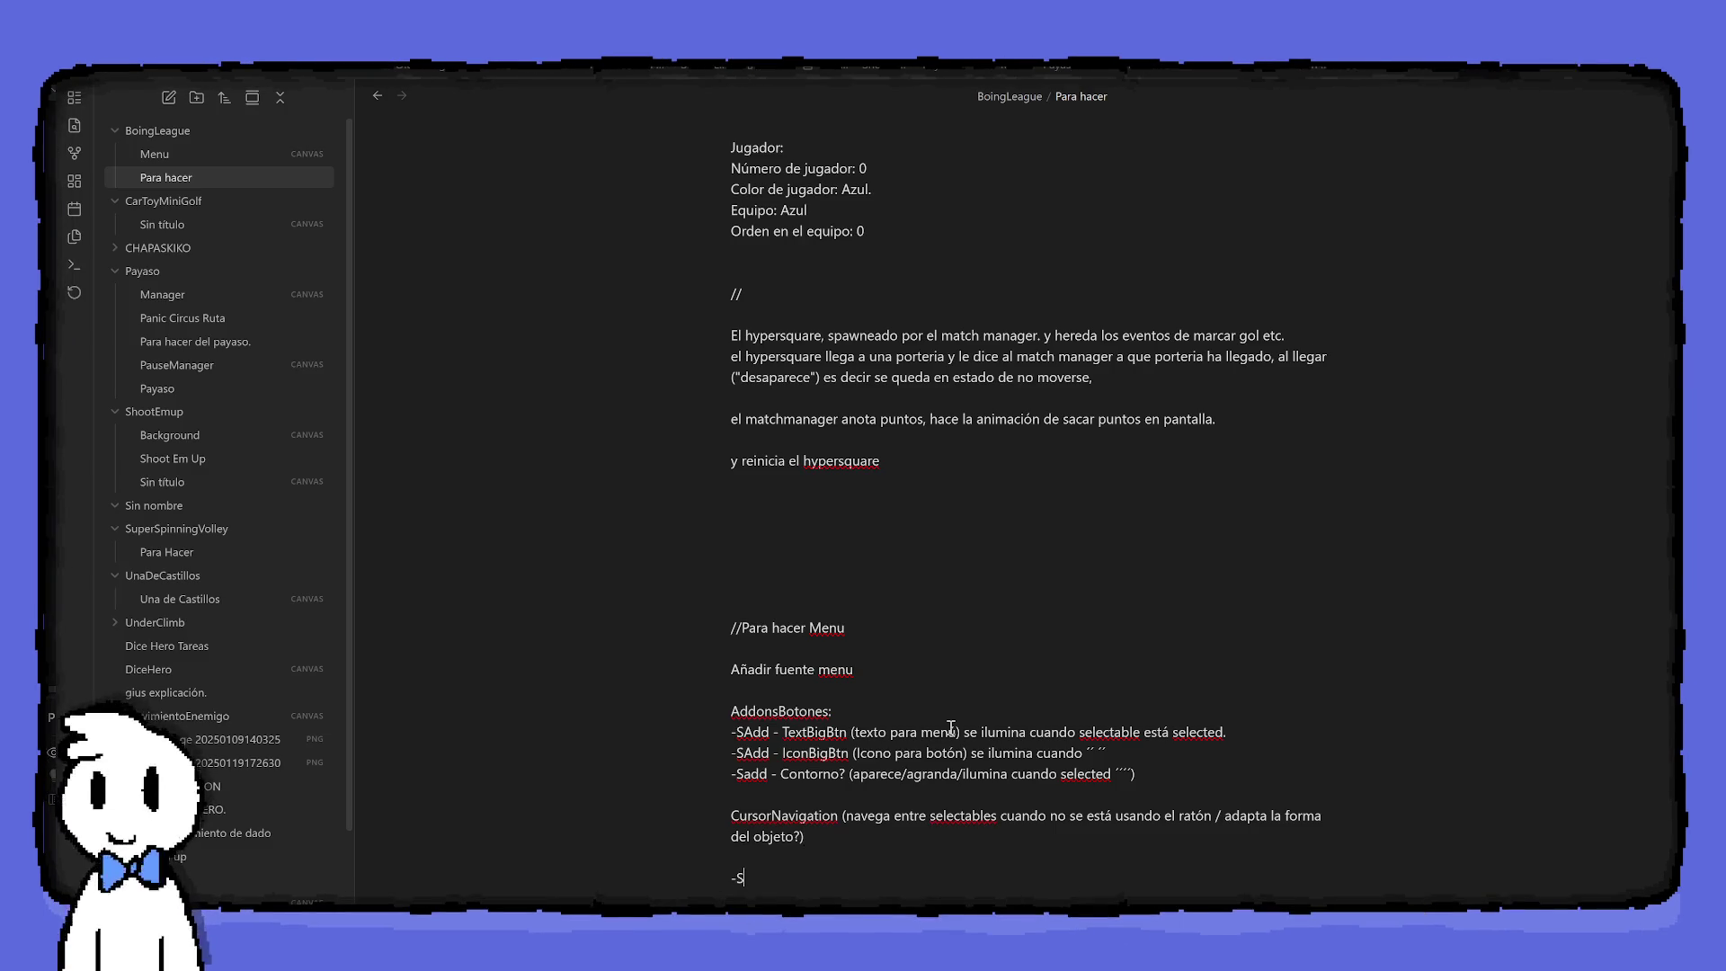
type("Add -")
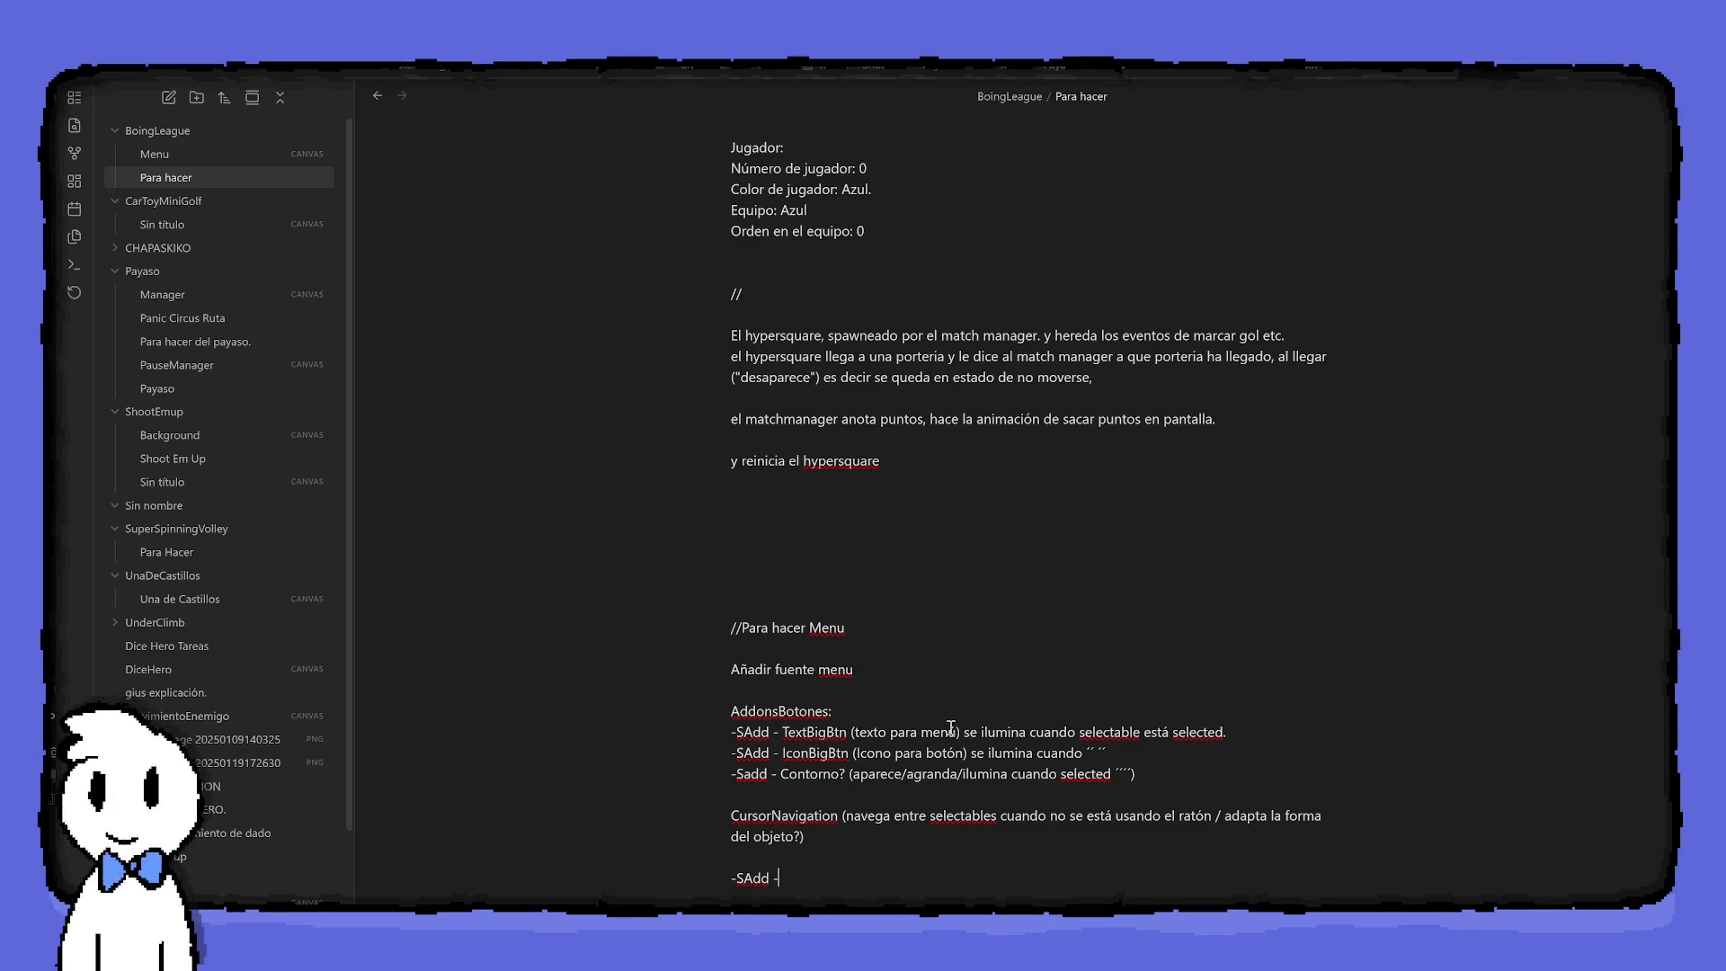
type(" Te")
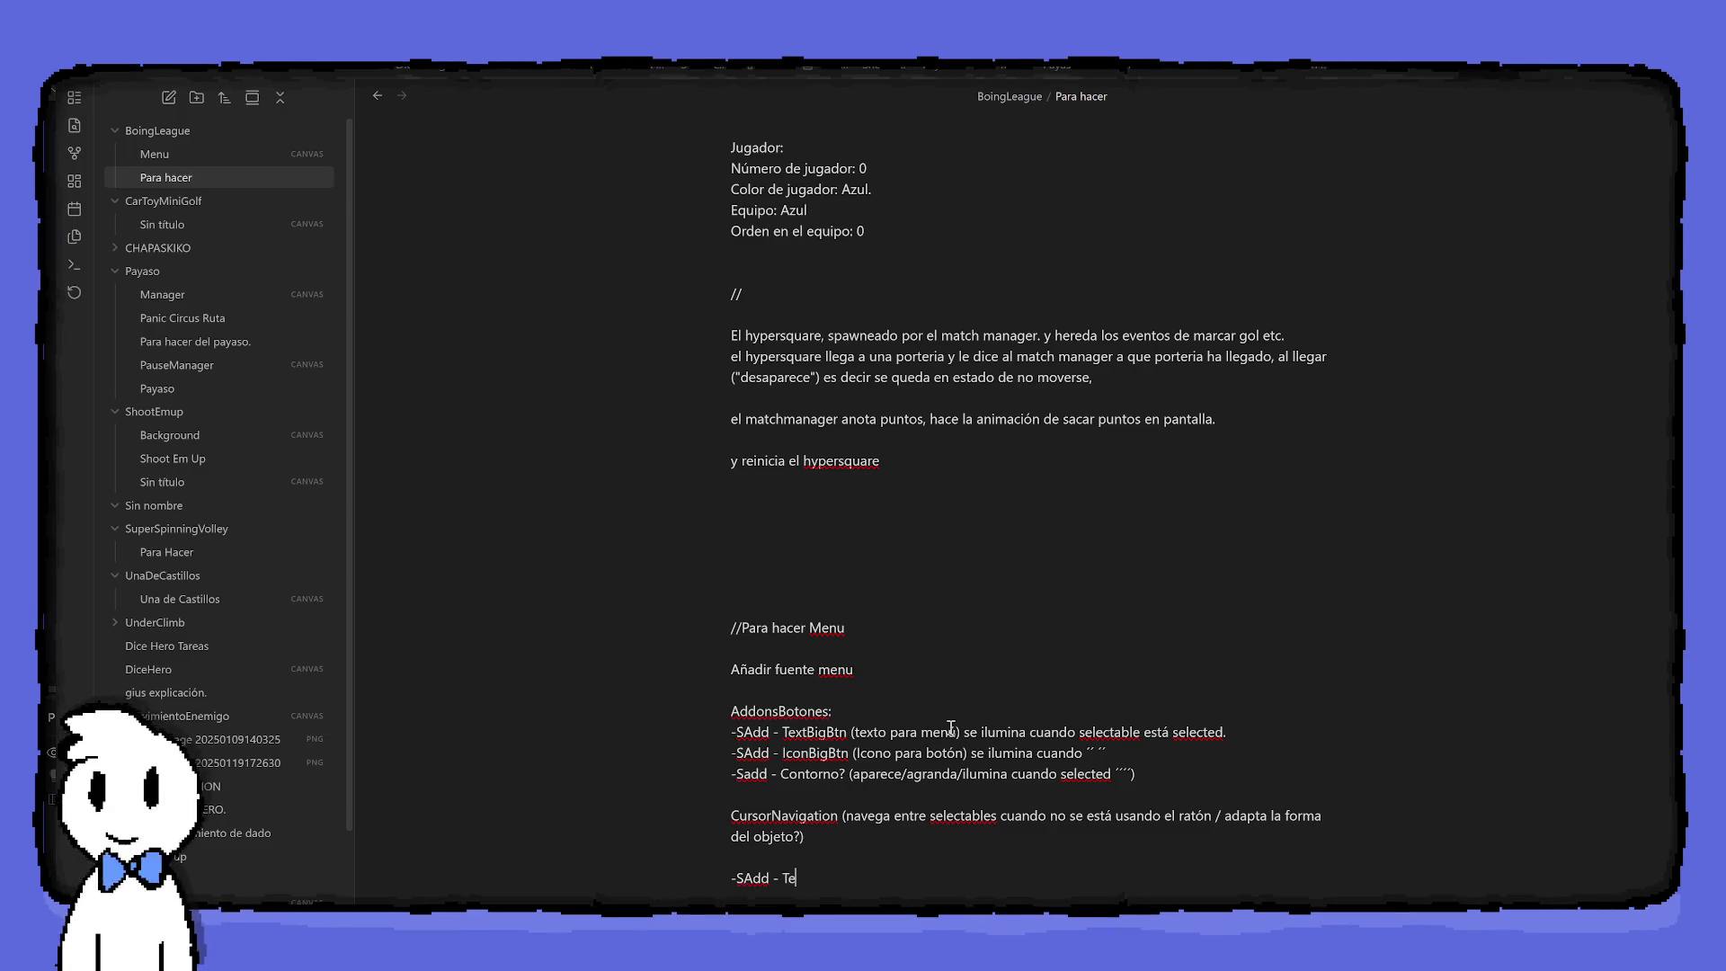
type("xtBtn (para botones opciones")
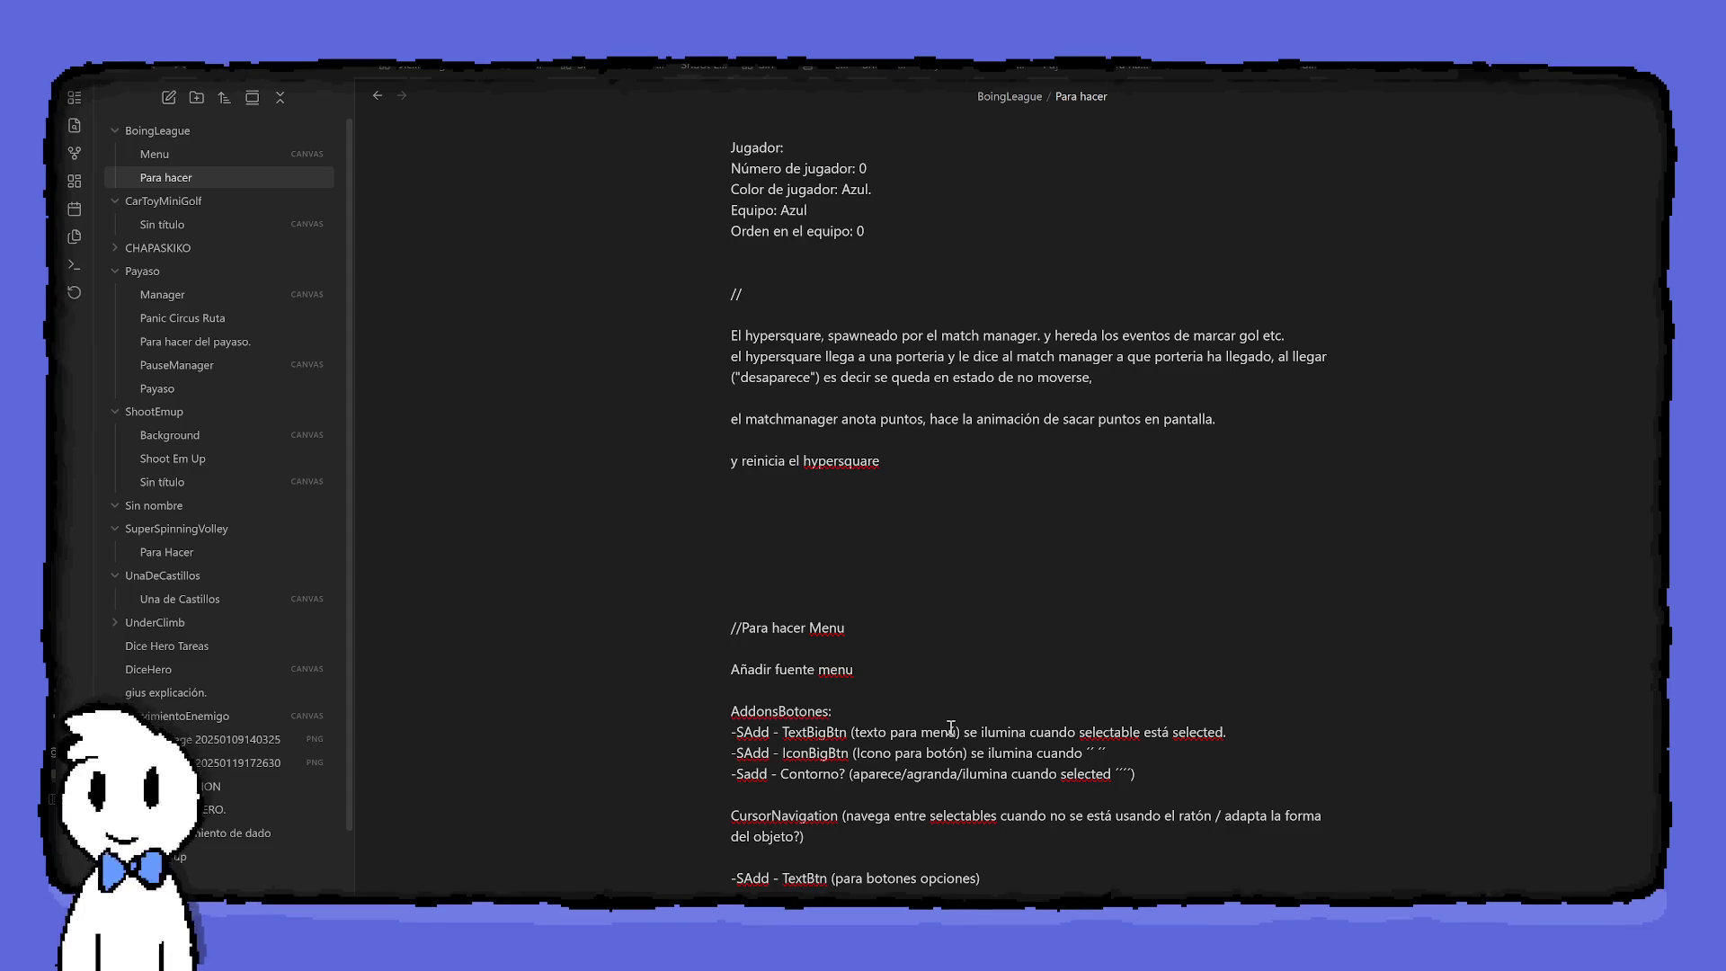
Add the optionBox item '(para cajas de opciones / se ilumina?)' below TextBtn
key("Return")
type("-")
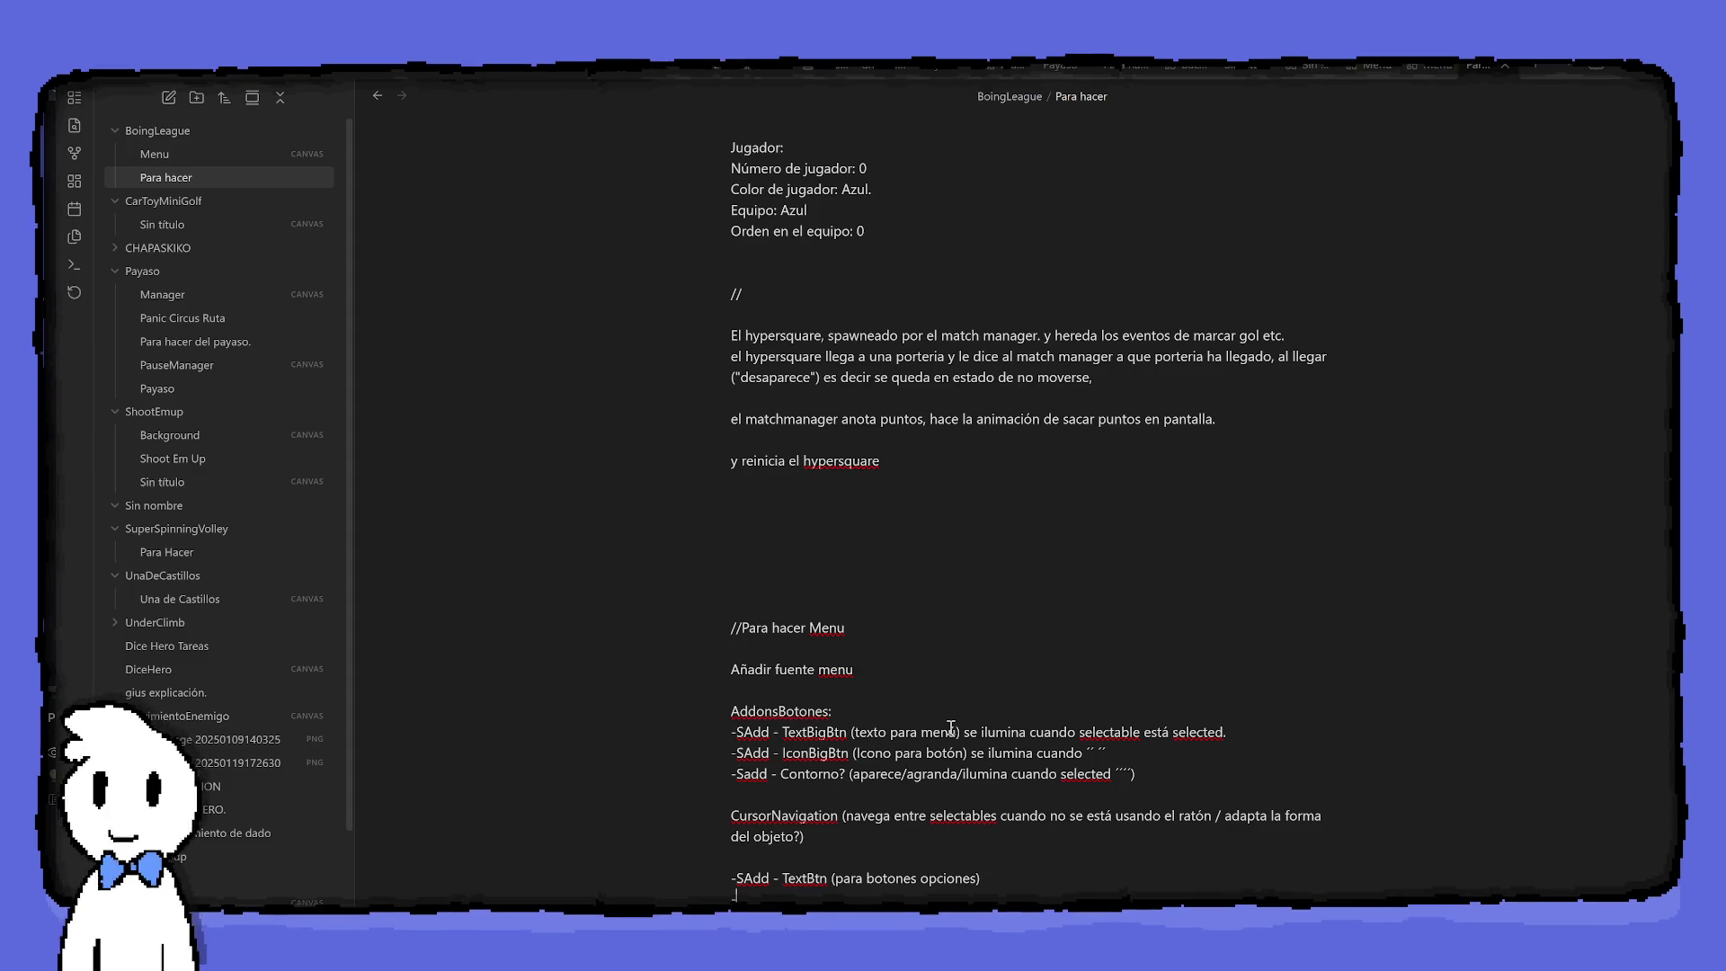
type("Sadd")
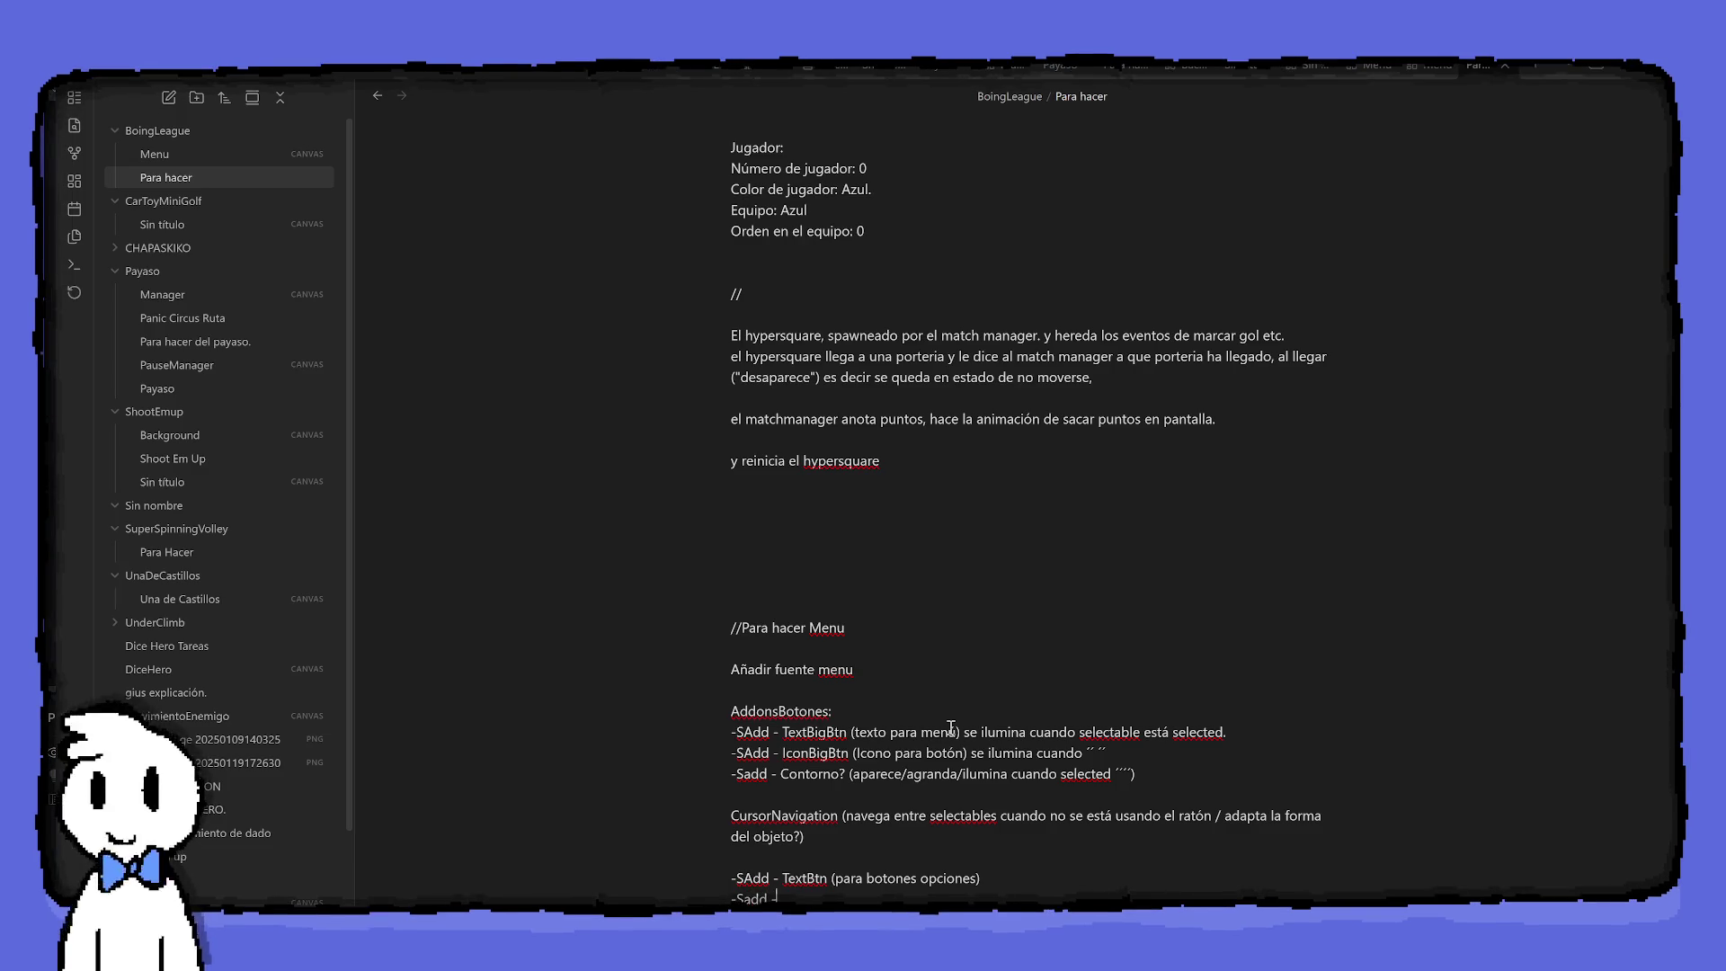
type(" -")
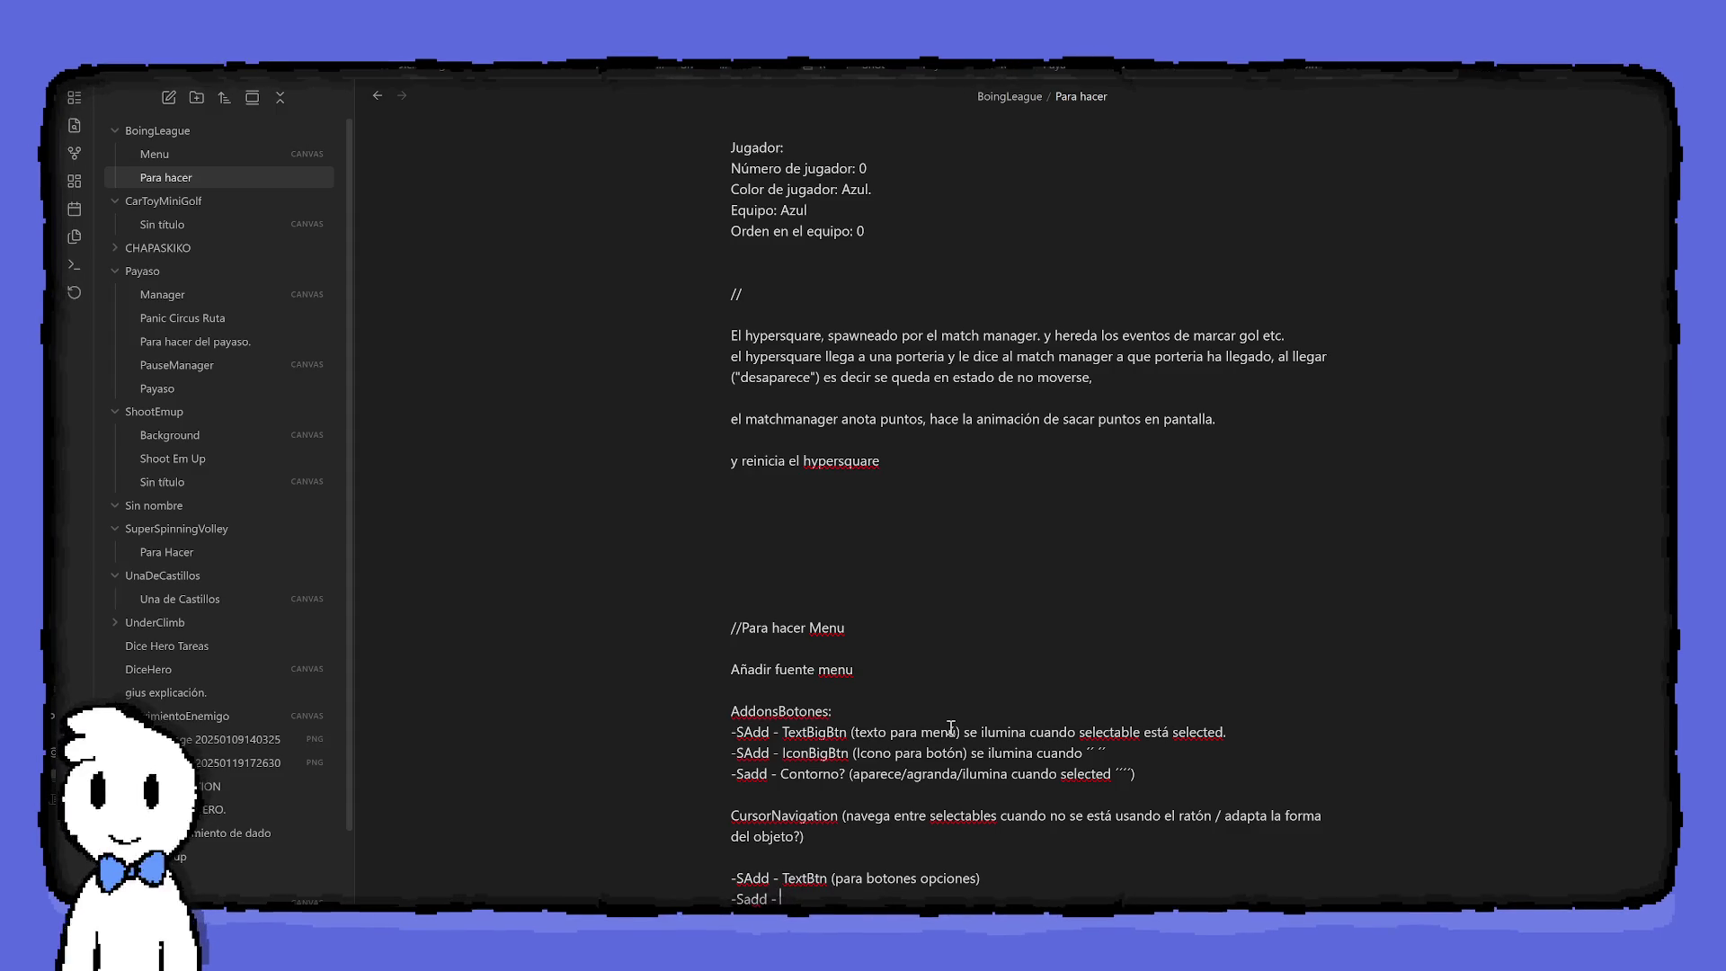
type(" option")
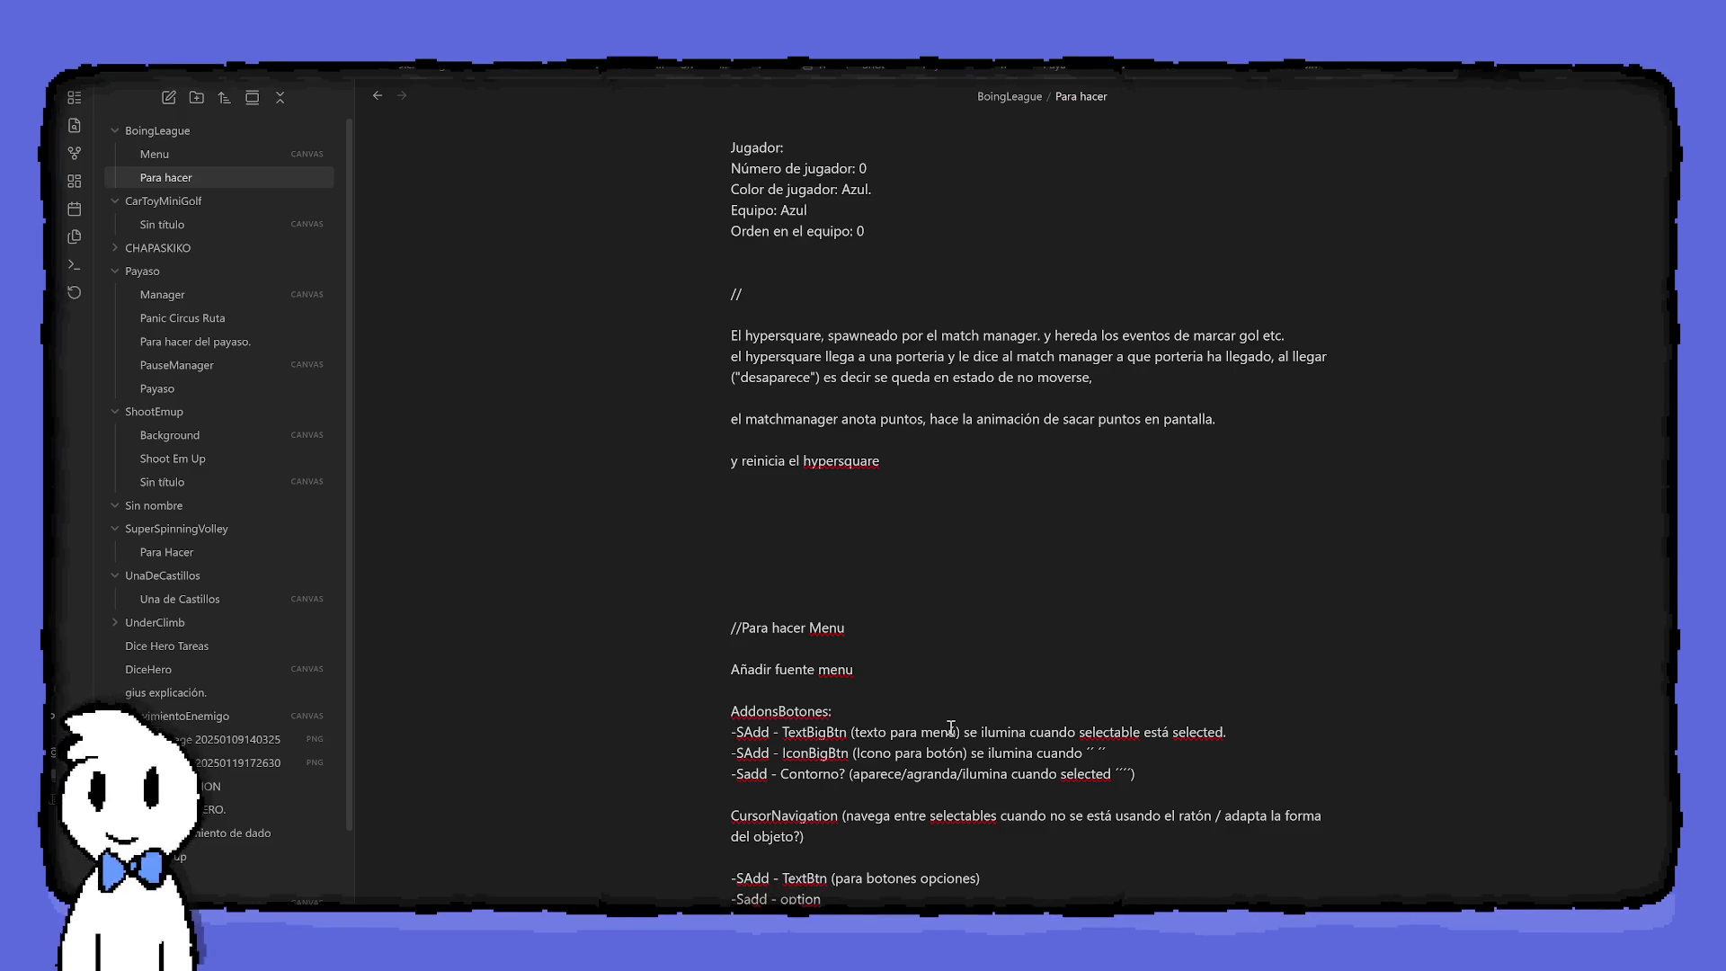
type(": B (para cajas de o")
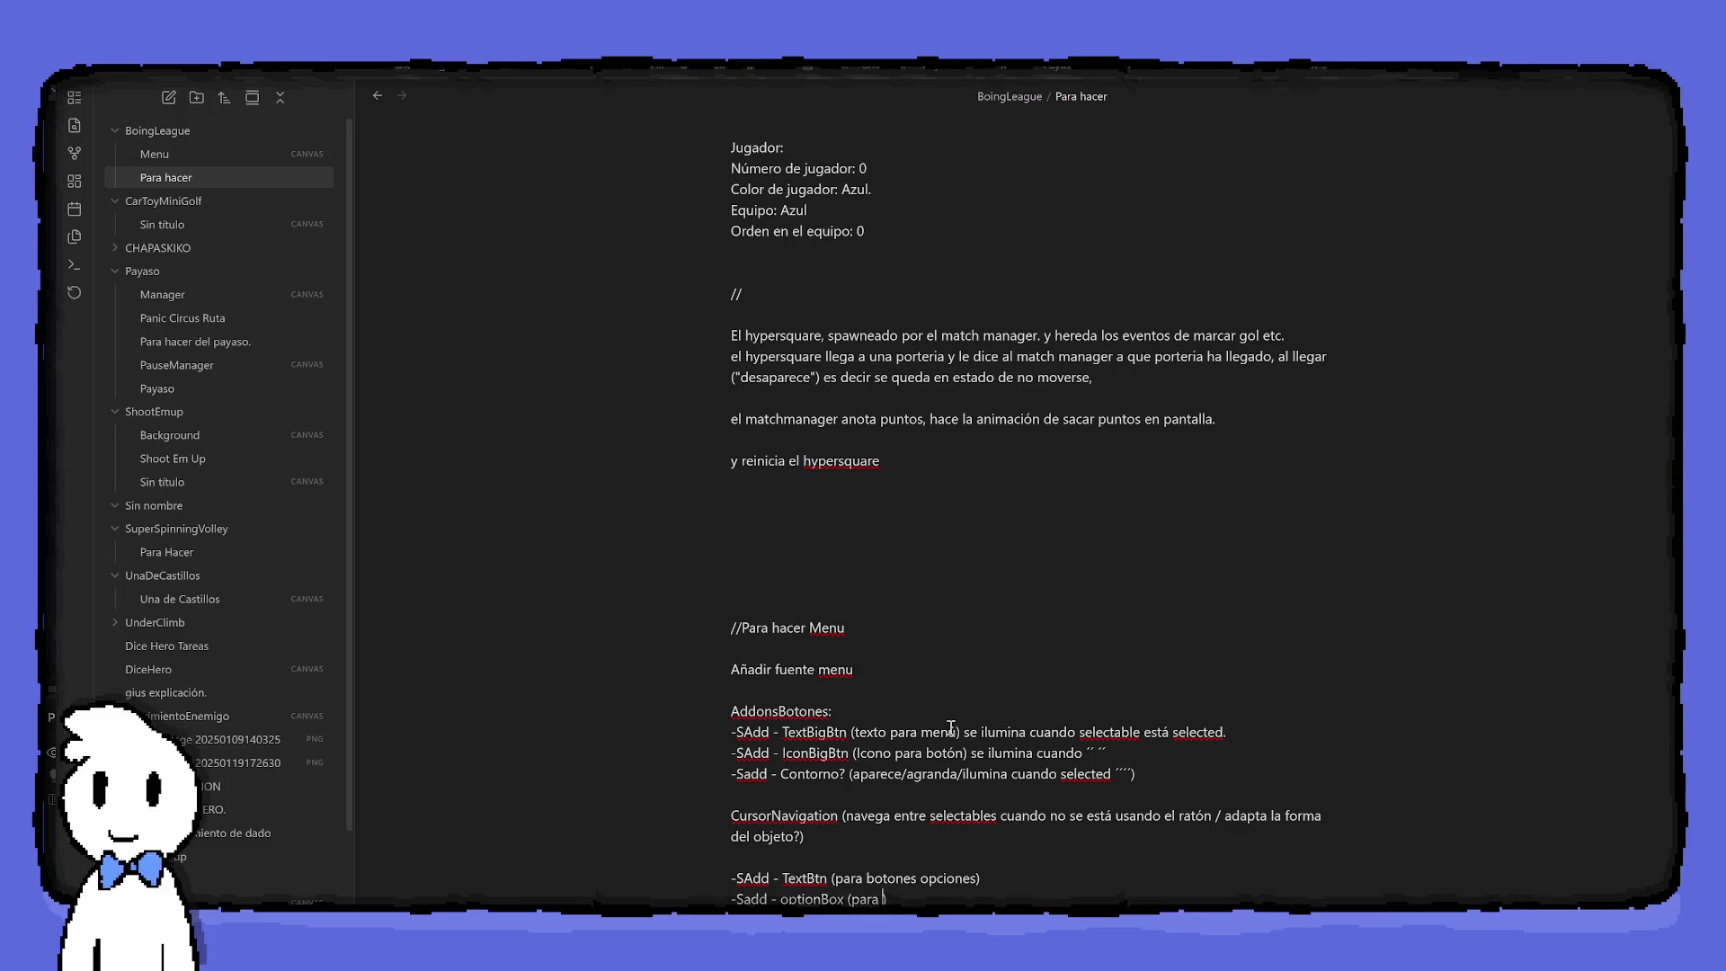
type("pciones")
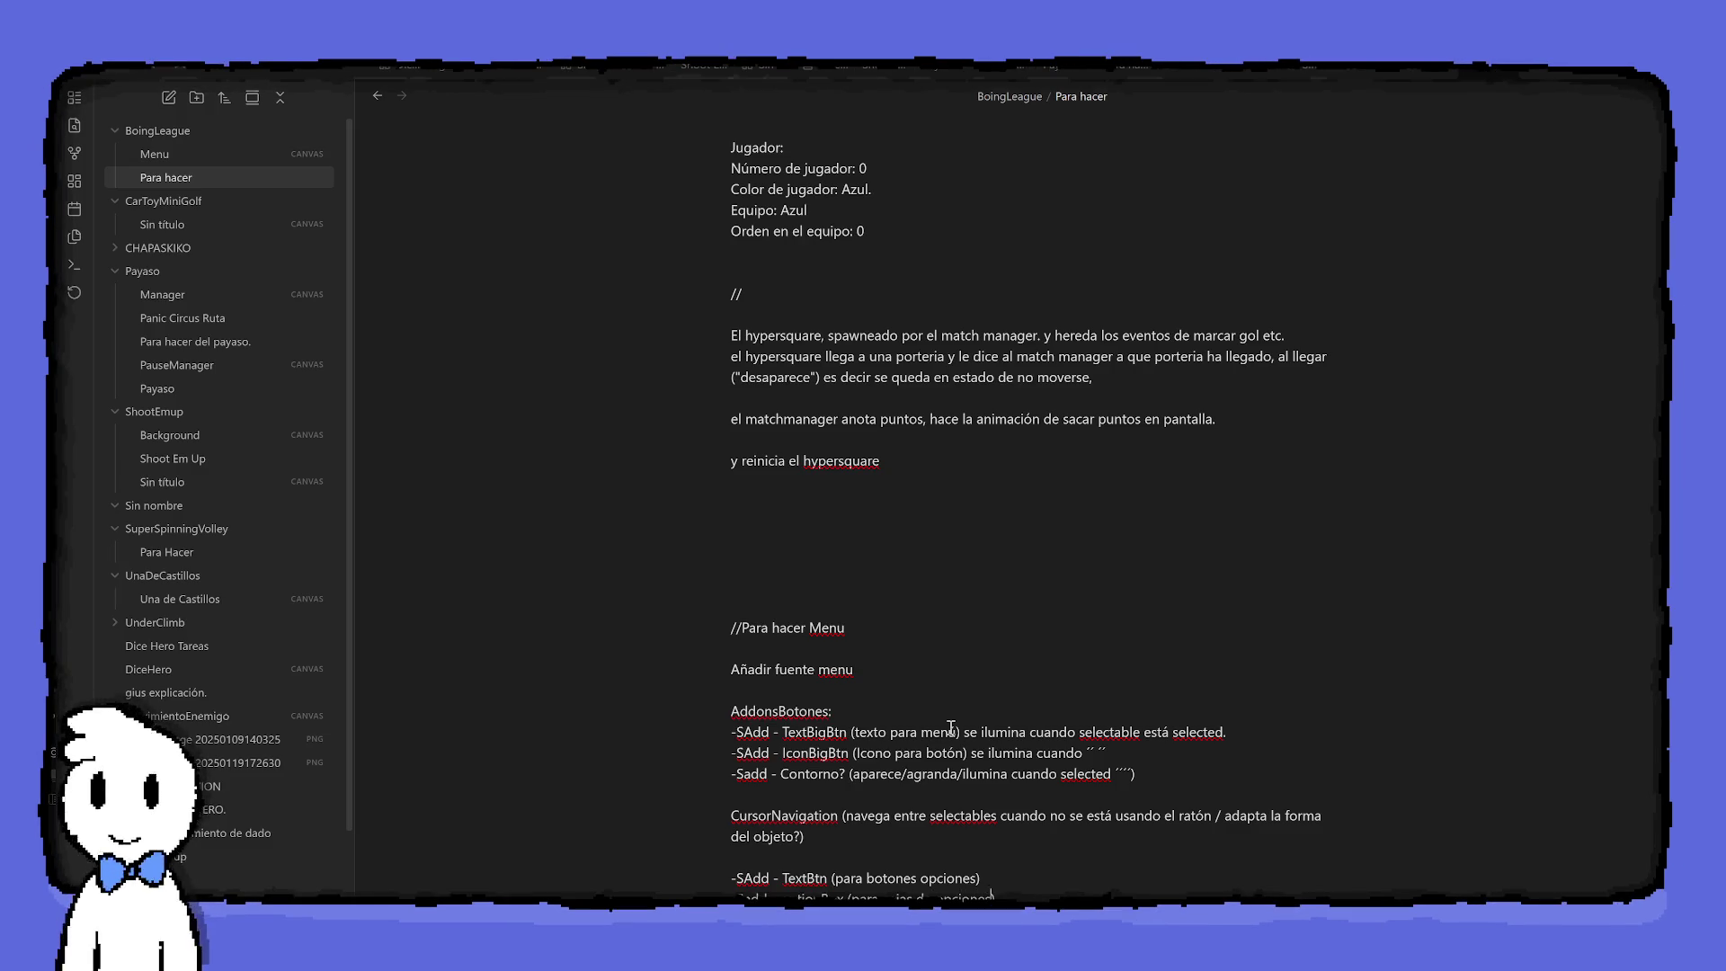
type("/ se ilumina?")
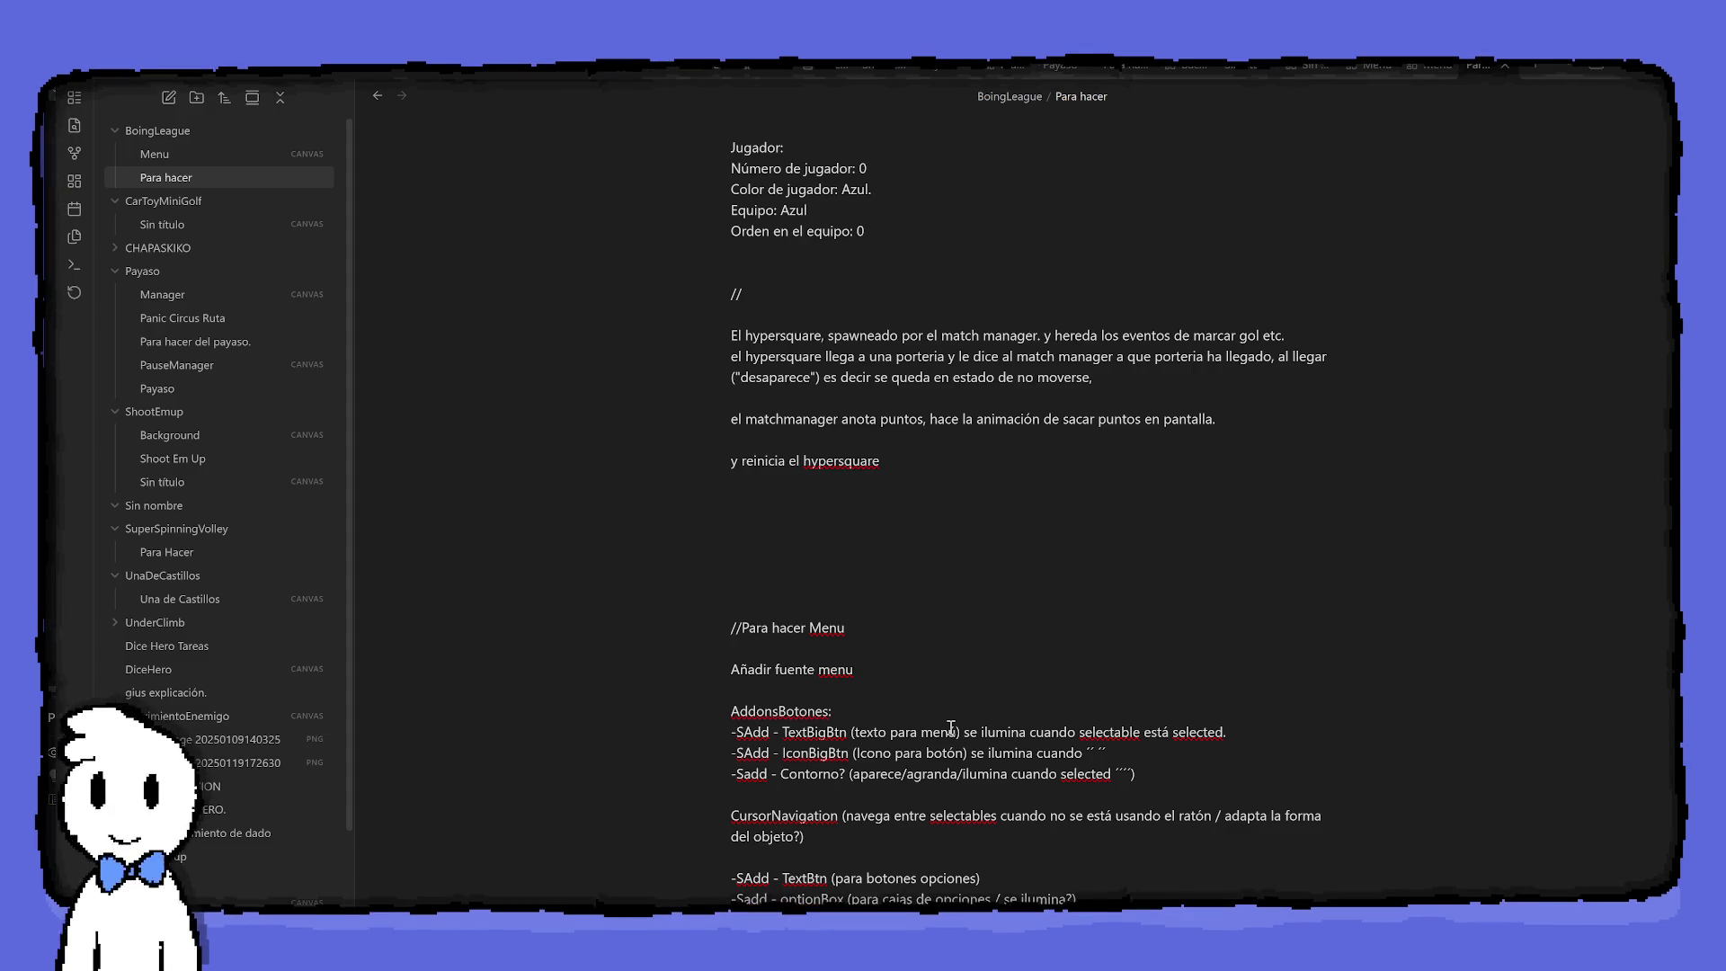
scroll(950, 728, "down", 1)
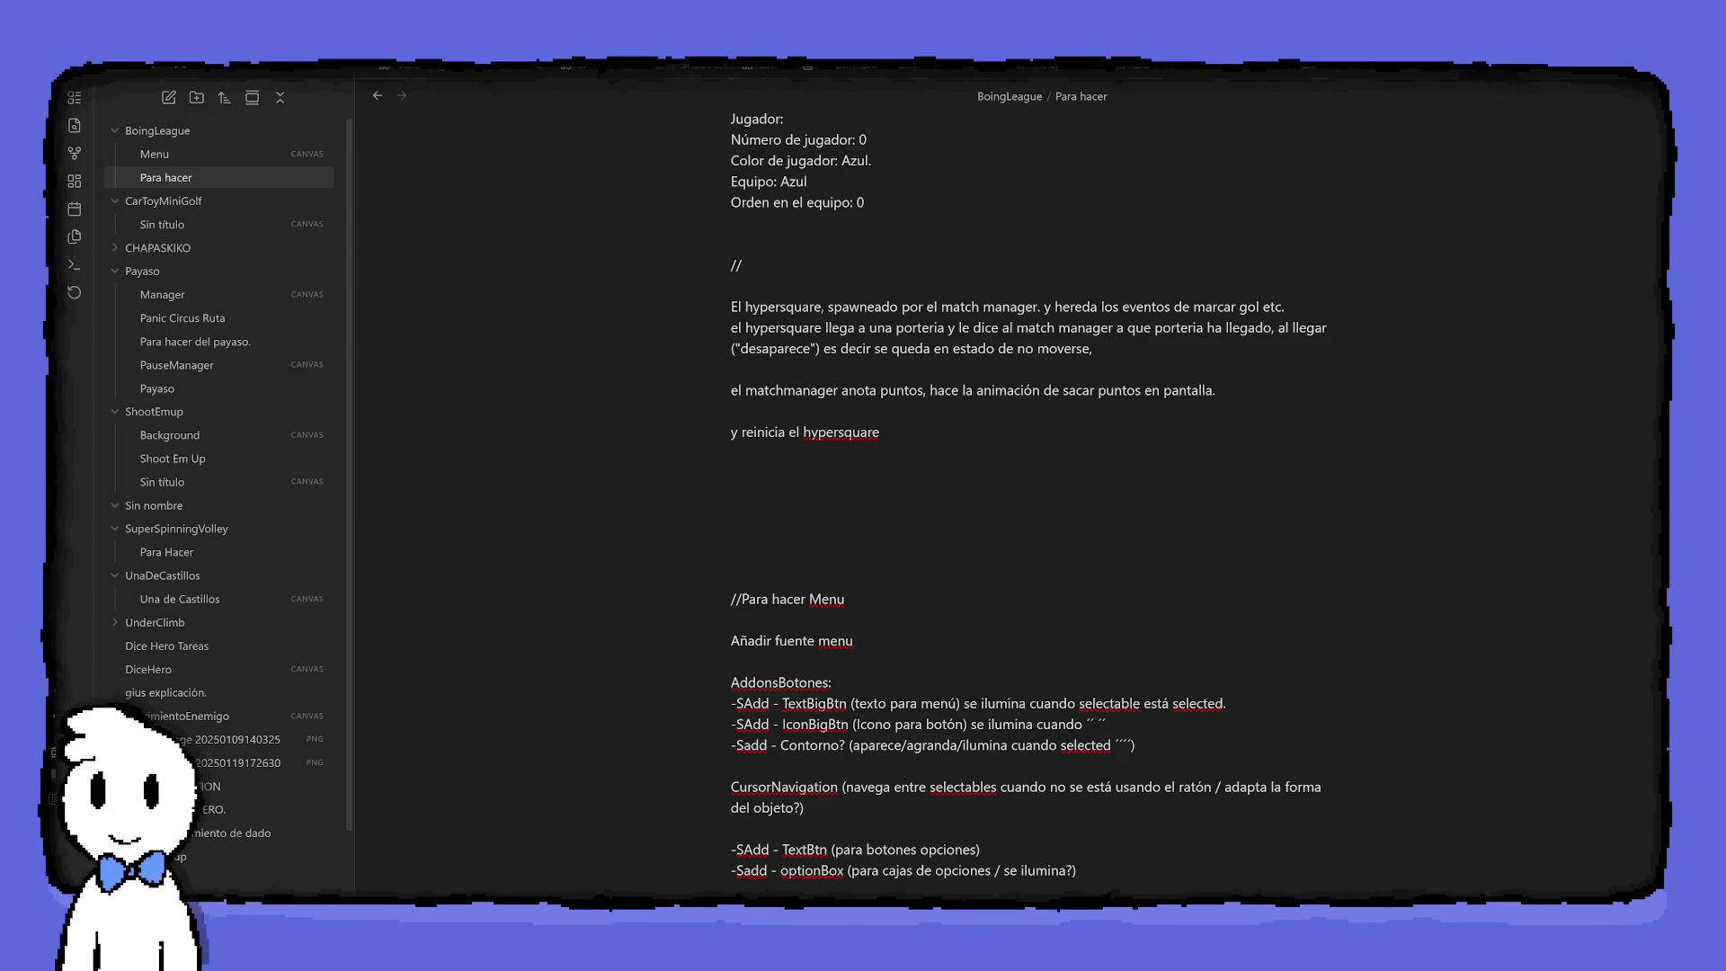
Open the Menu canvas and scroll to the MenuManager, SubMenuManager and SELECTABLE cards
left_click(275, 158)
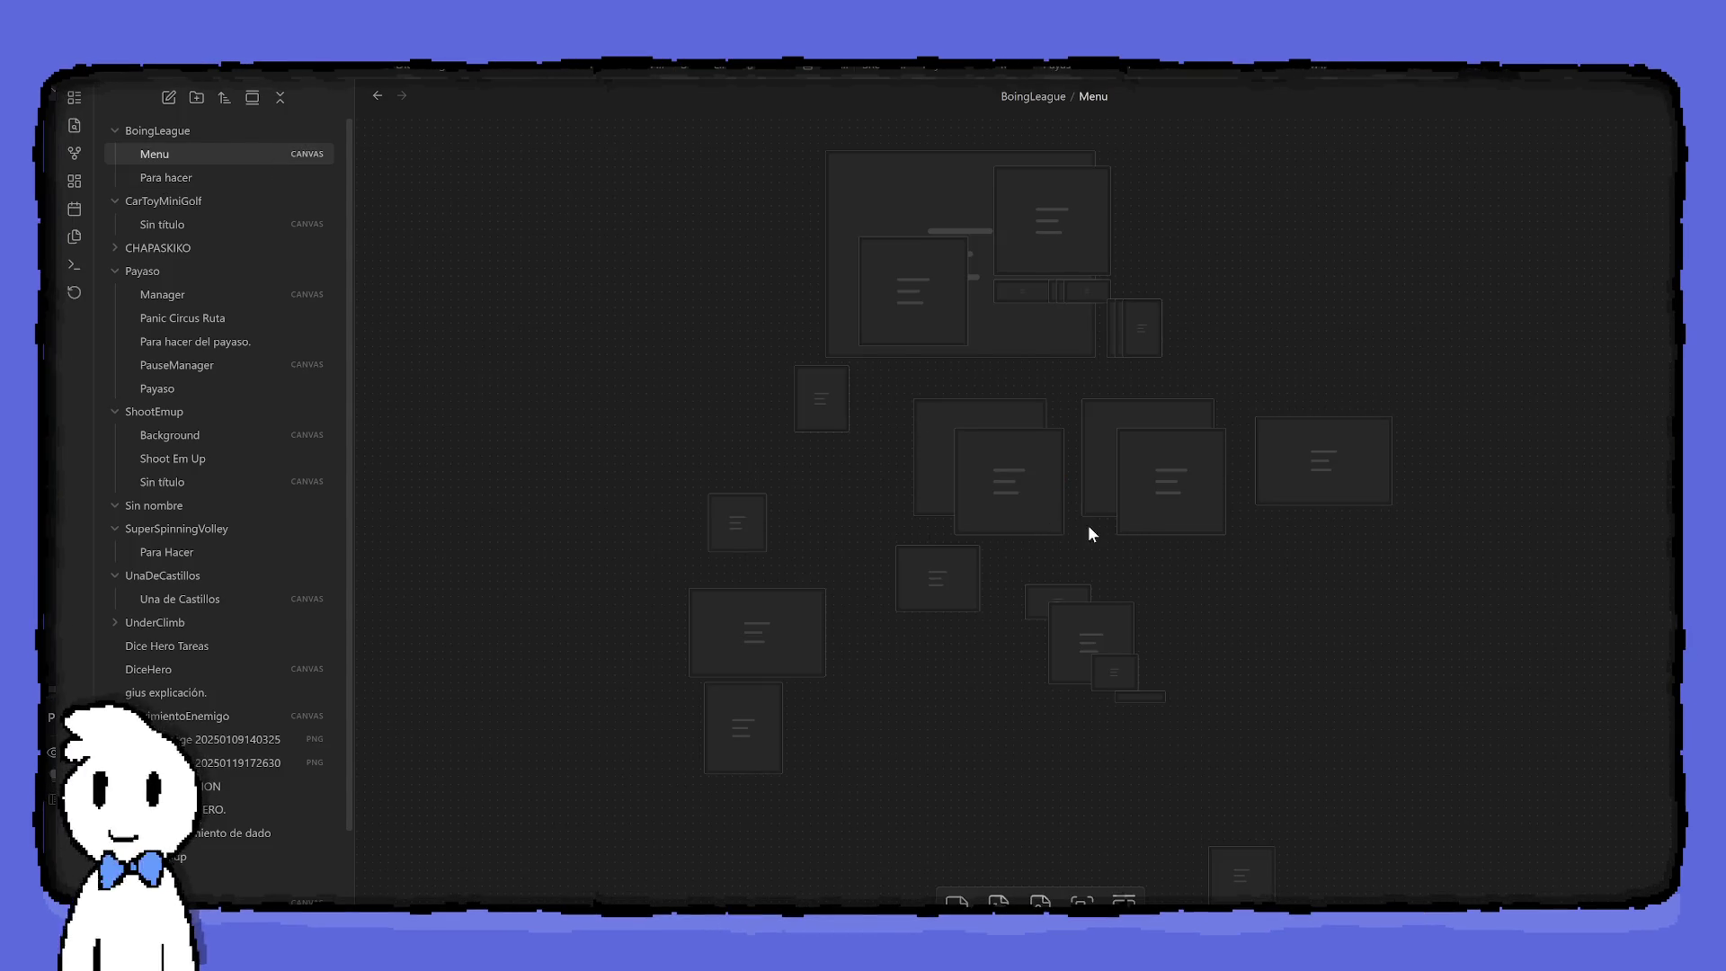
scroll(1134, 537, "up", 4)
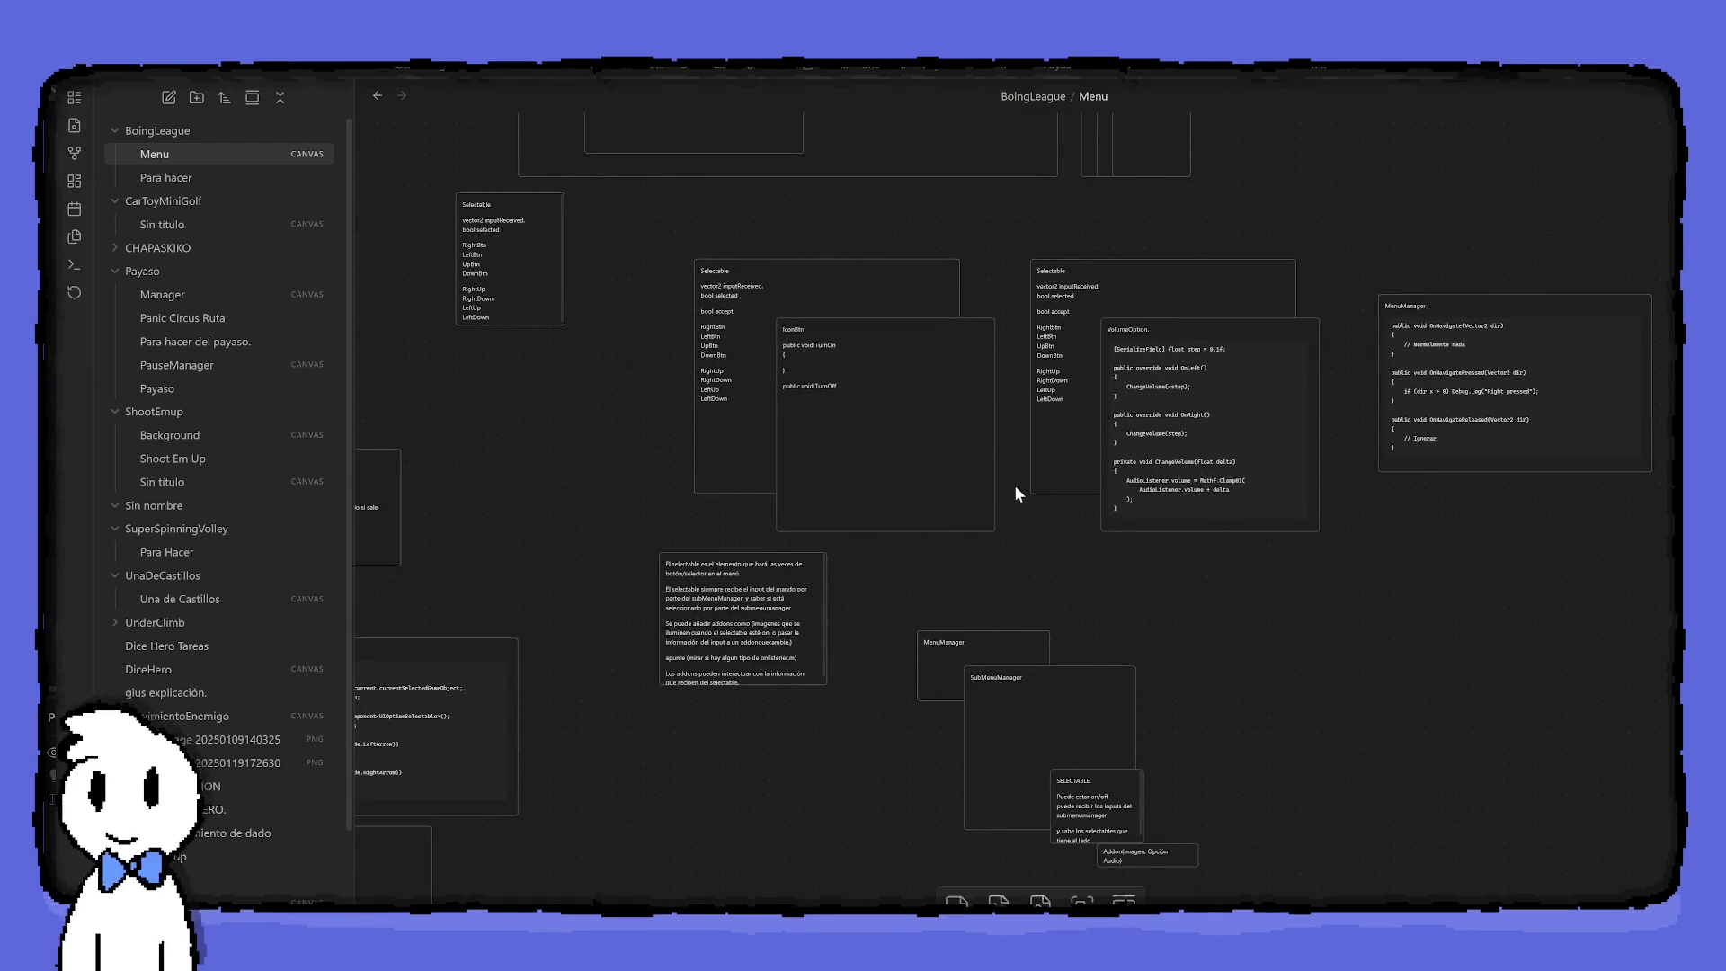
scroll(1014, 483, "up", 2)
scroll(1014, 484, "up", 5)
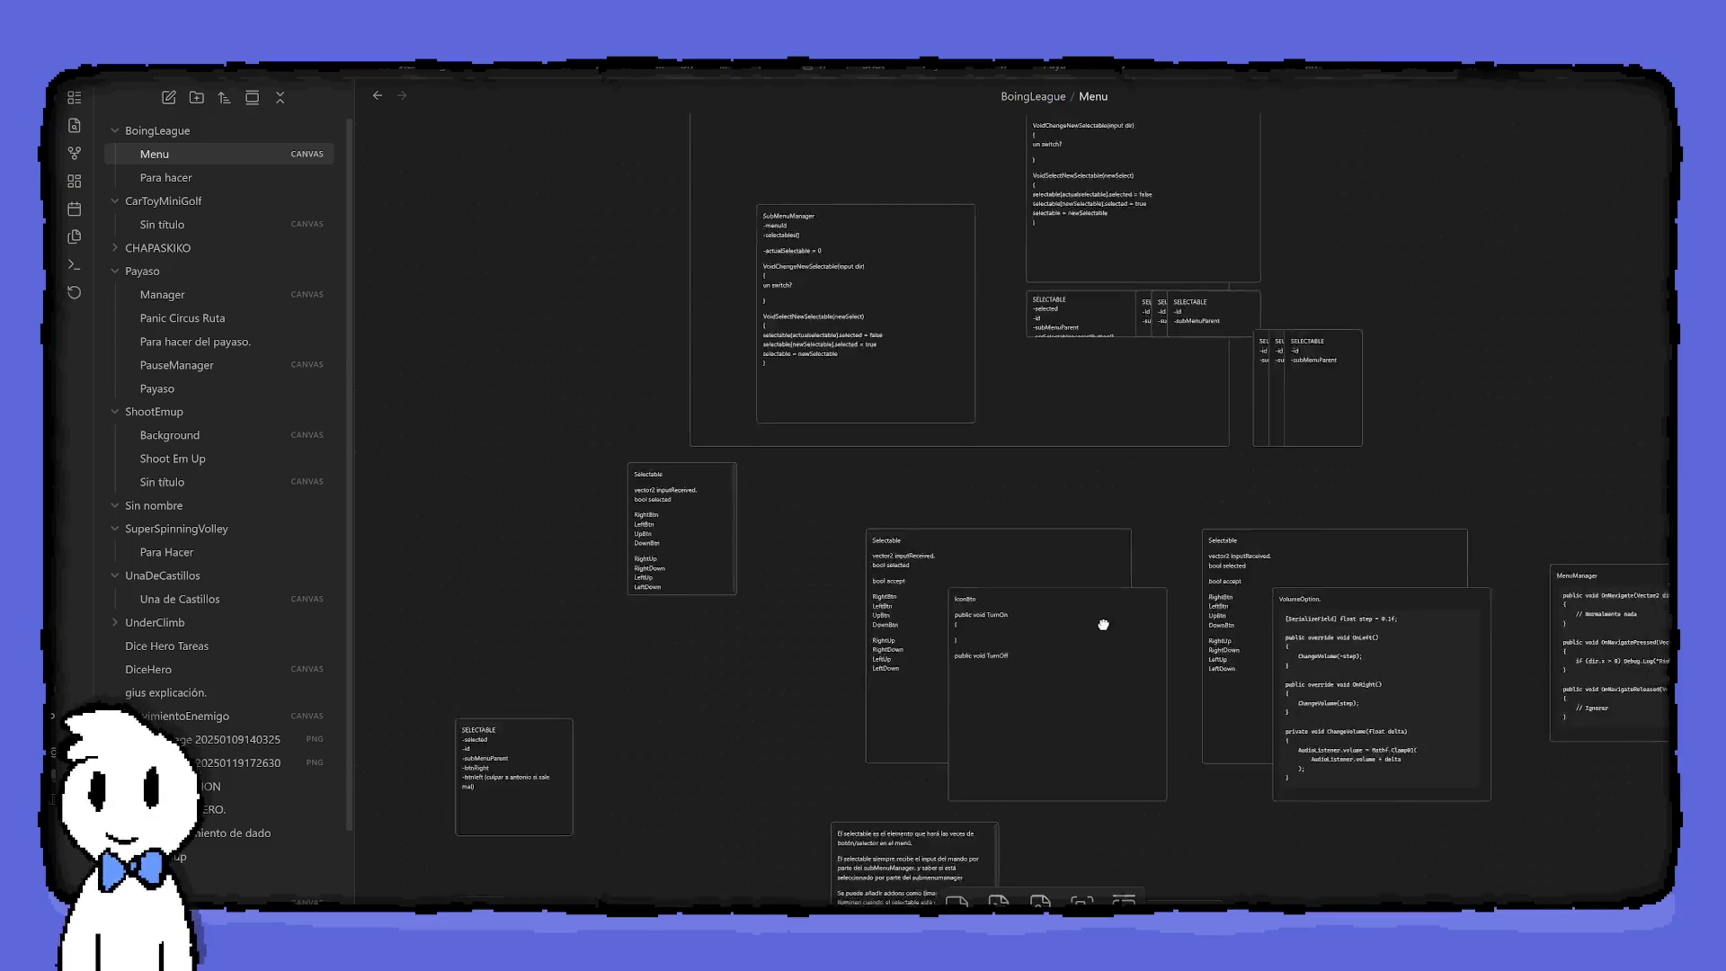
scroll(971, 760, "down", 8)
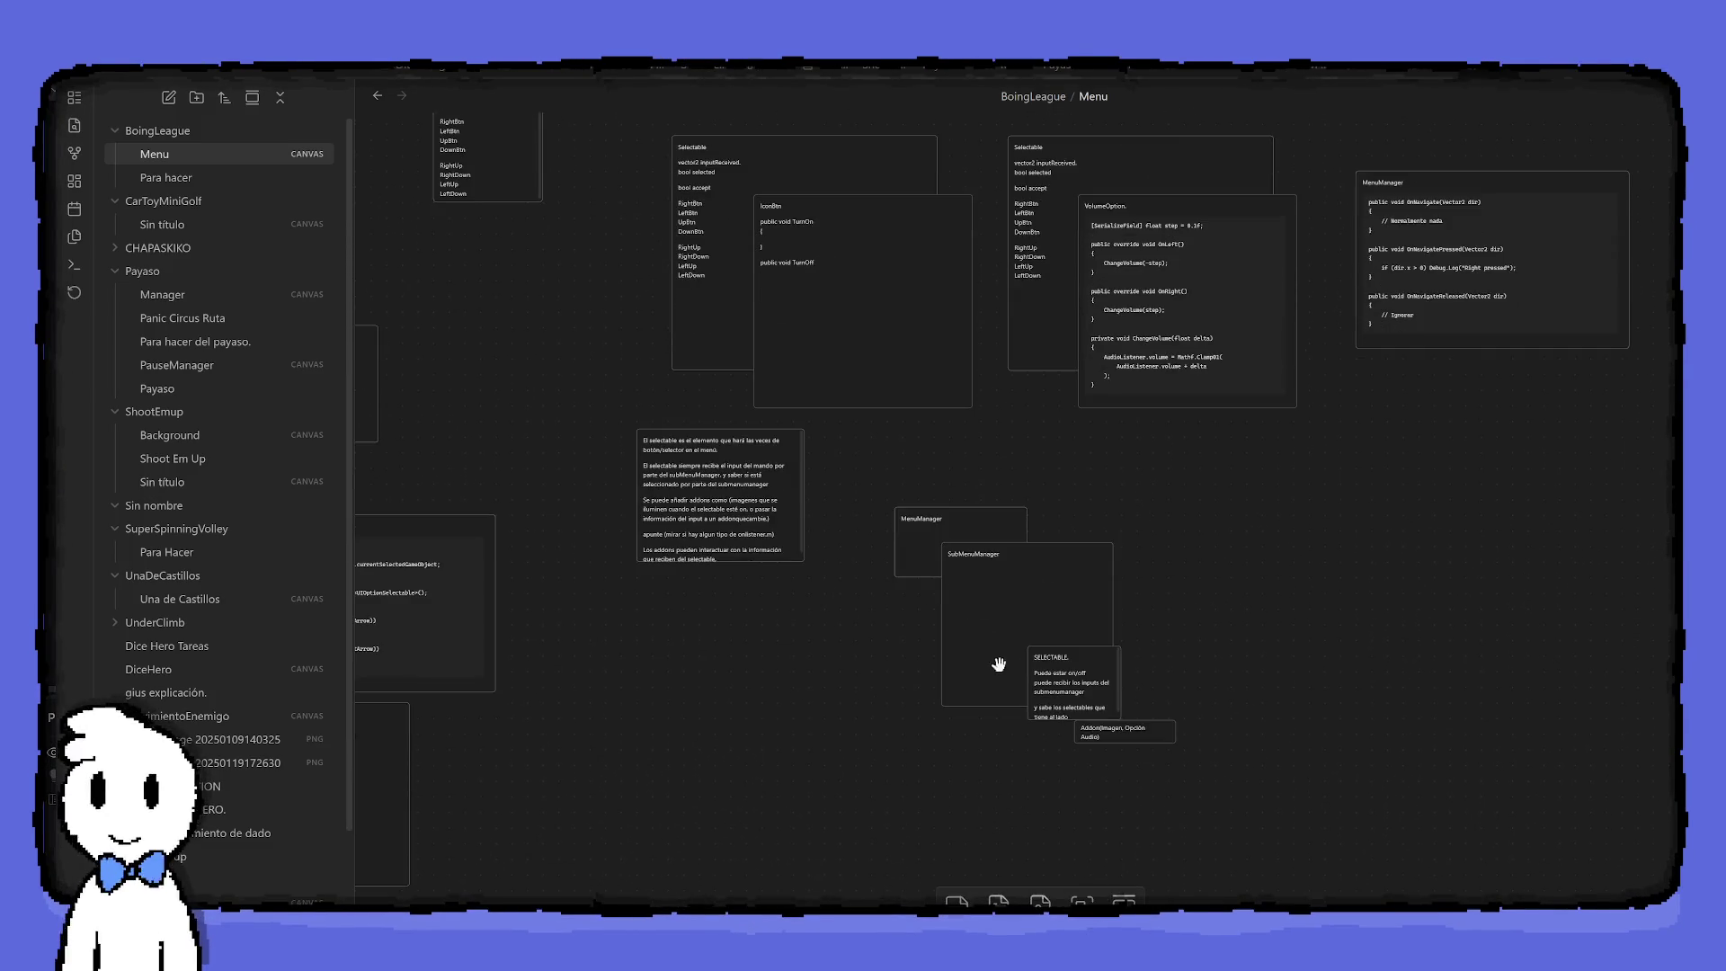
scroll(1068, 728, "up", 3)
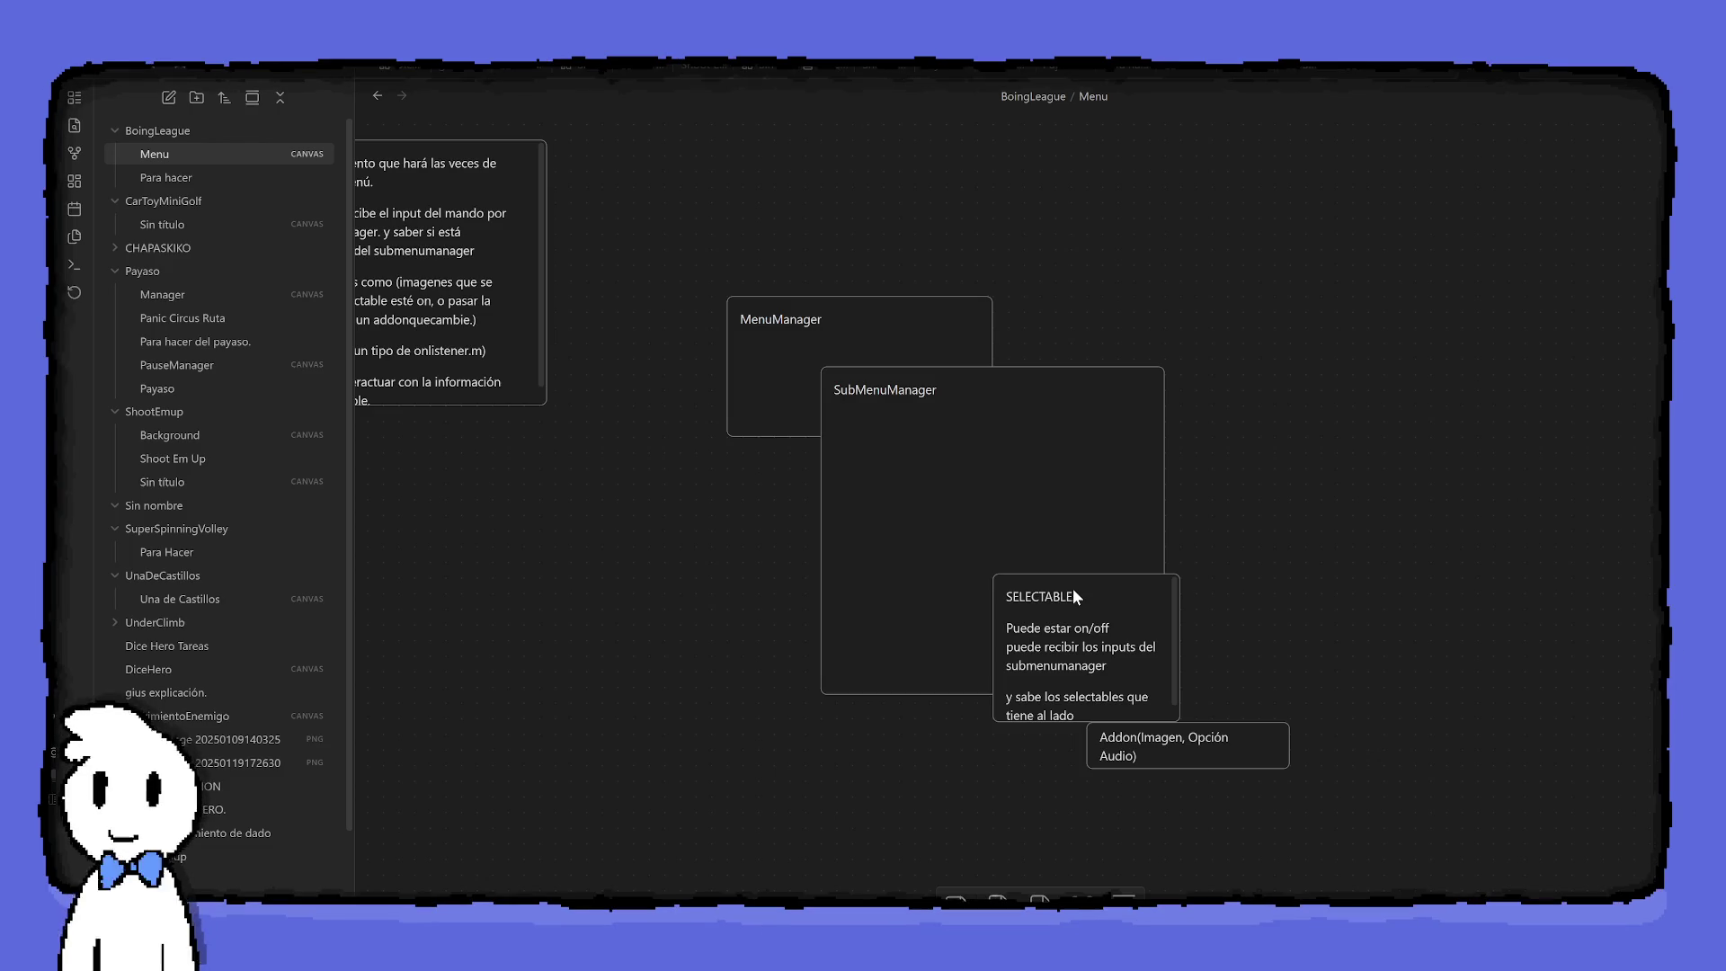